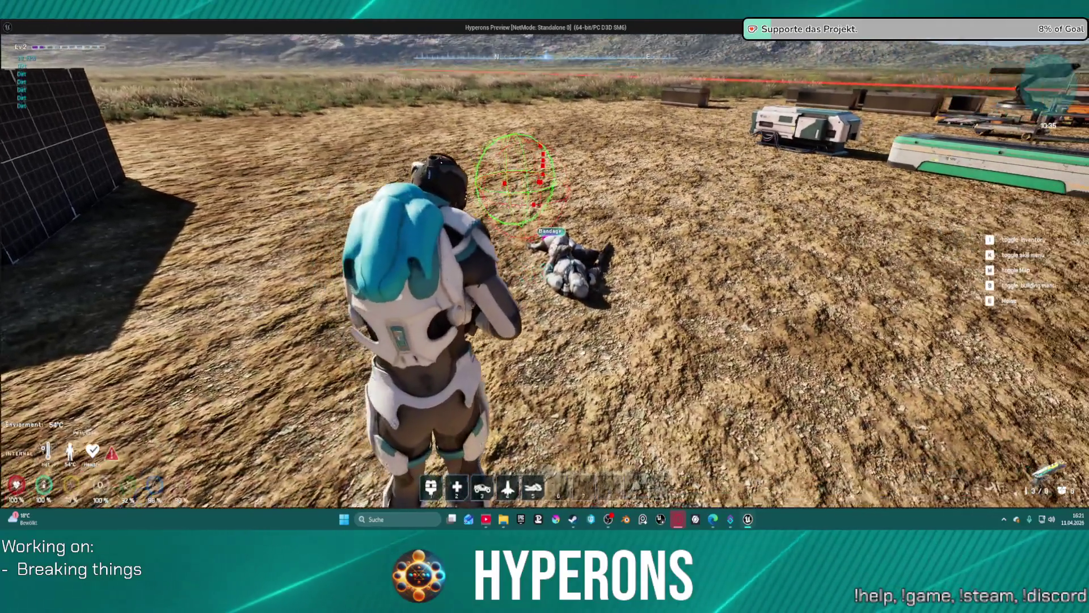
Step: Fire at the downed enemy, then check the inventory and close it
{"action": "left_click", "coordinate": [546, 271]}
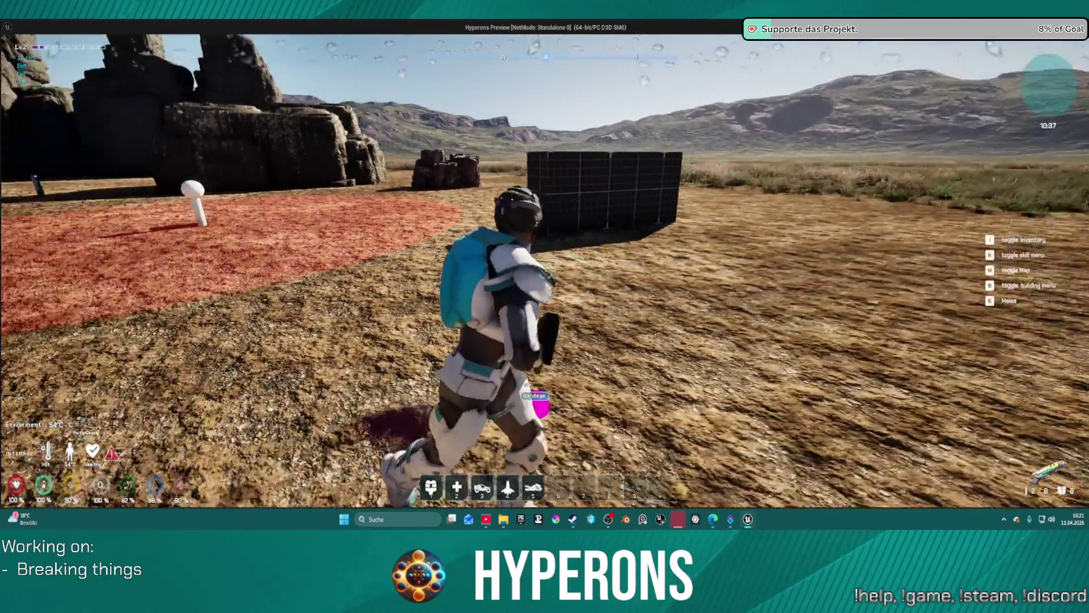
{"action": "key", "text": "i"}
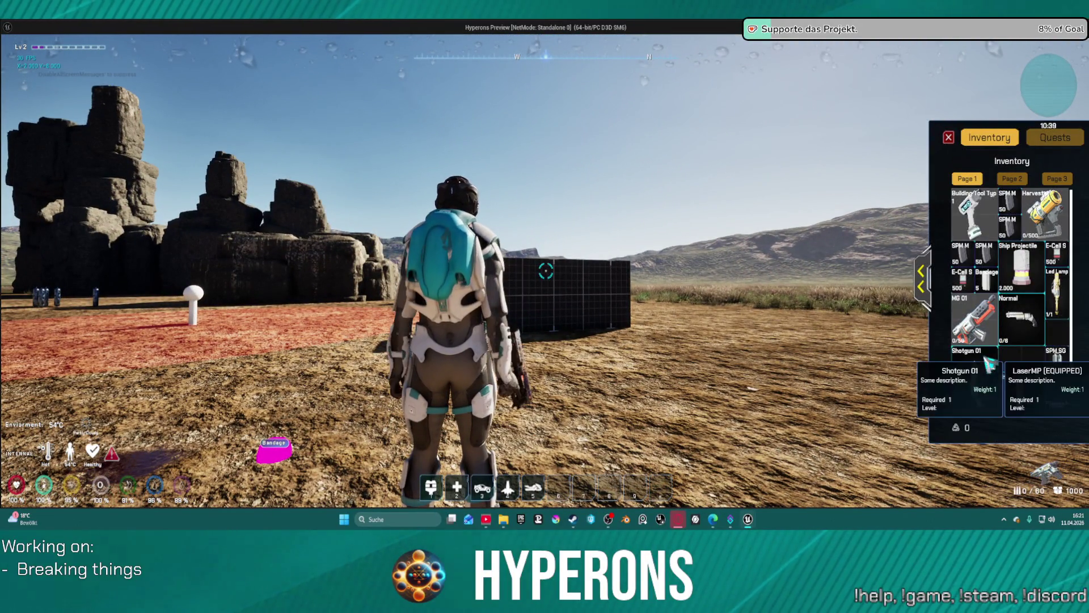
{"action": "key", "text": "i"}
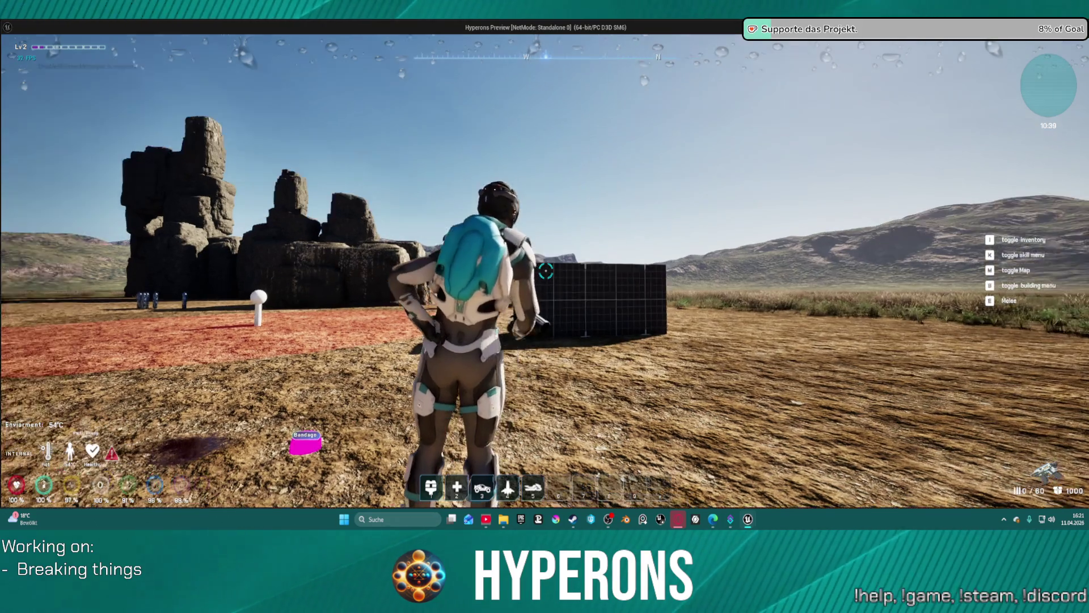
Step: Move down beside the rocks, fire two bursts at them, and run toward the tall rock formation
{"action": "key", "text": "w"}
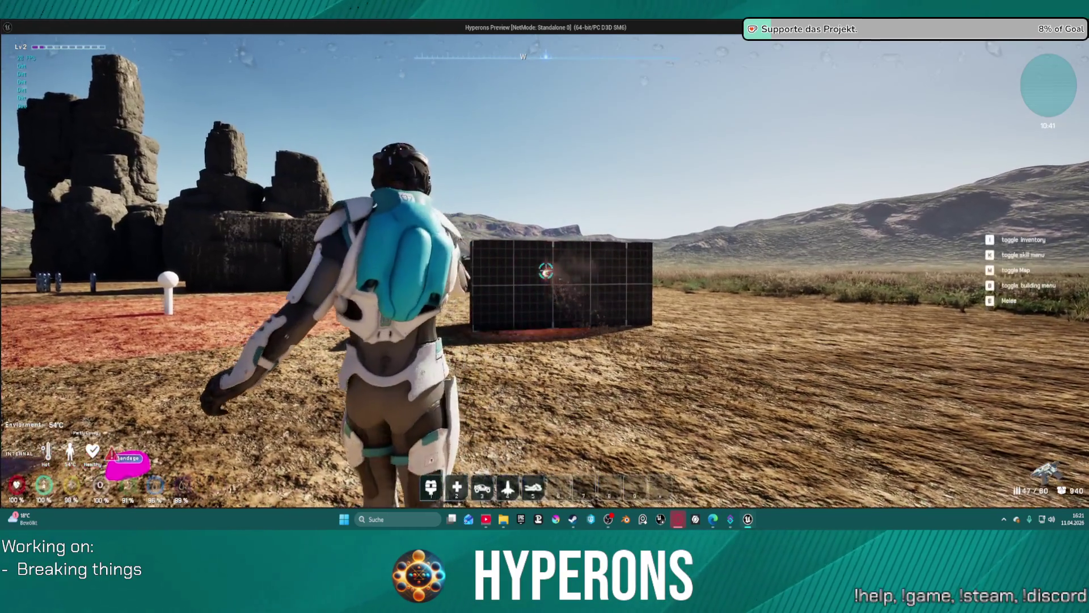
{"action": "key", "text": "s"}
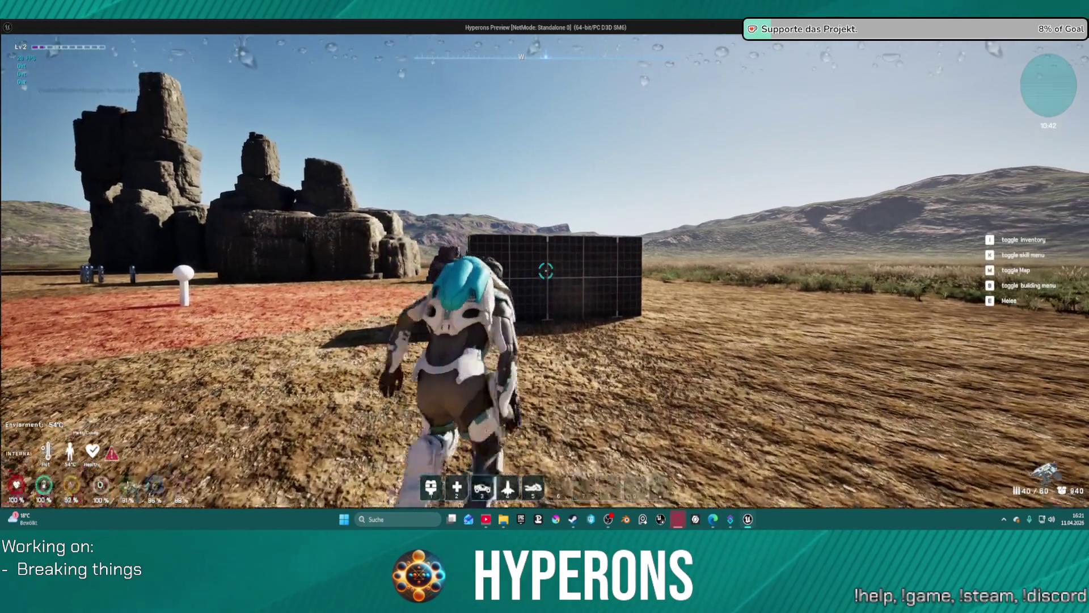
{"action": "key", "text": "w"}
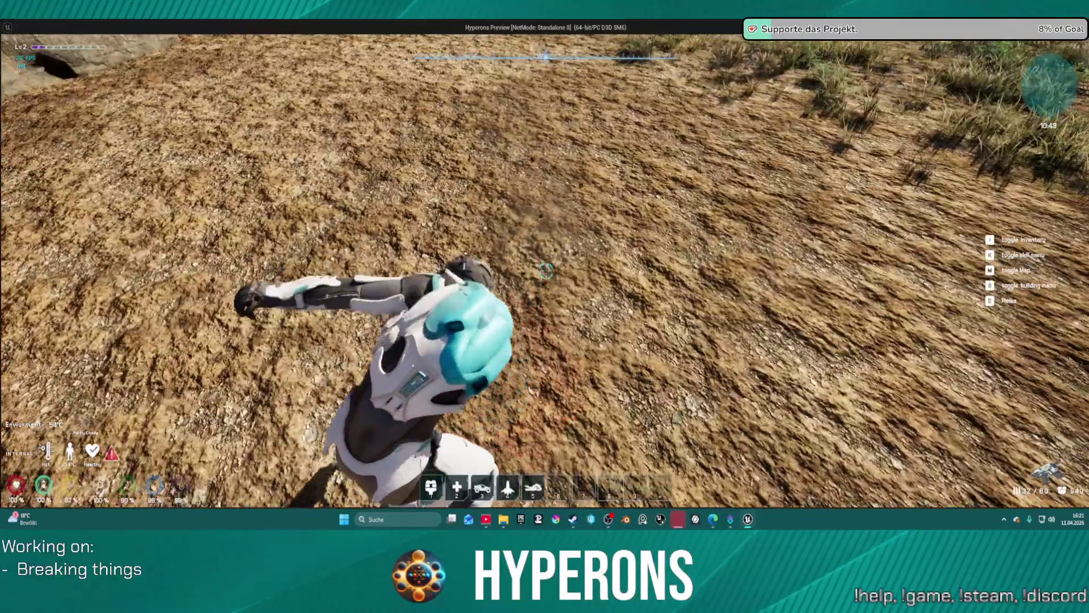
{"action": "left_click", "coordinate": [545, 271]}
{"action": "left_click", "coordinate": [545, 272]}
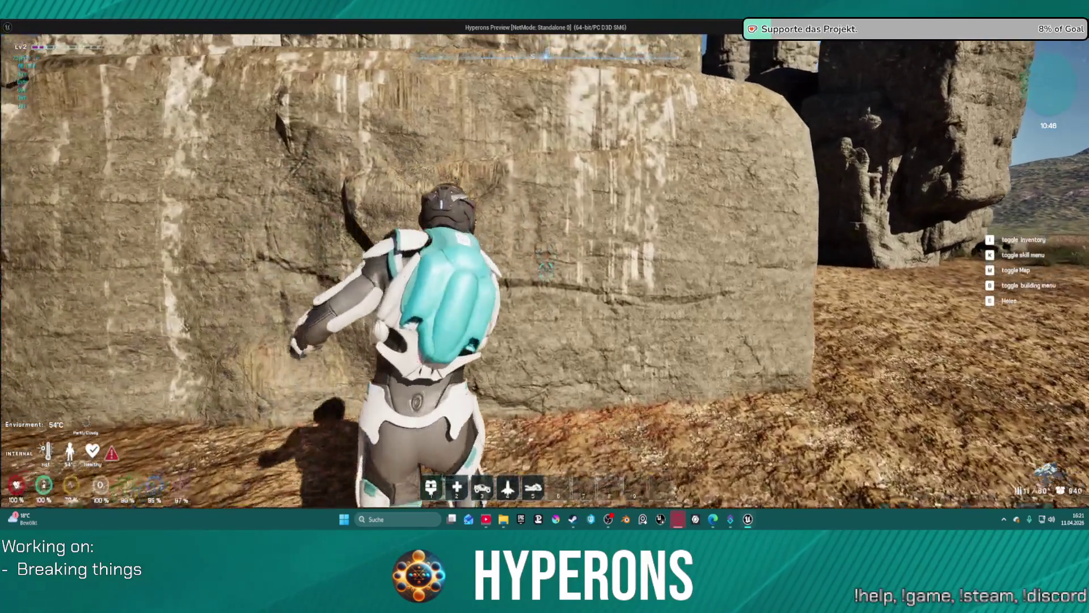
{"action": "key", "text": "w"}
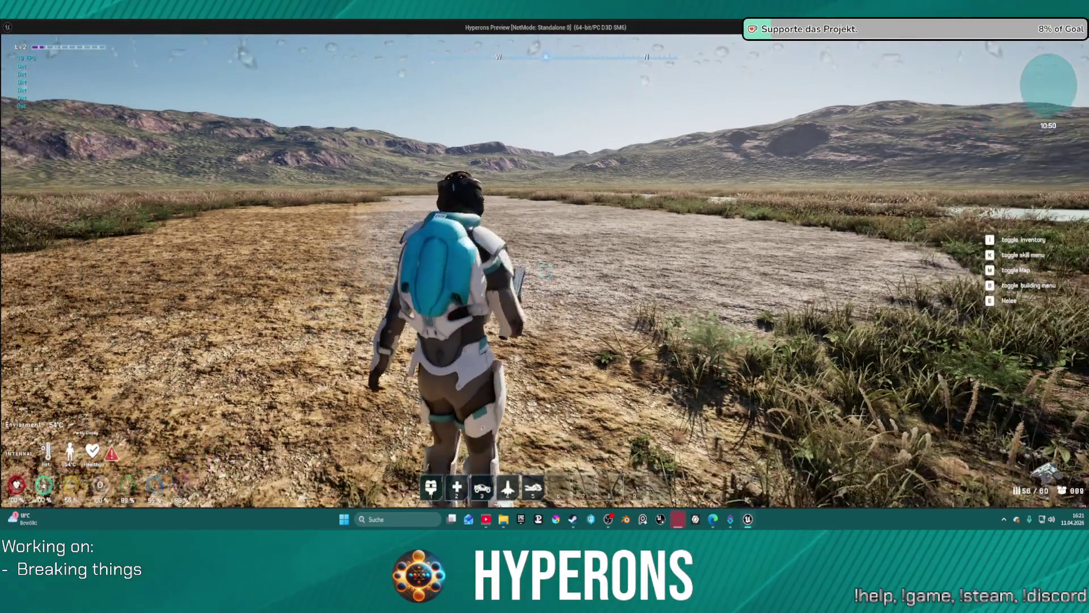
Step: Run along the gravel and back, then walk to the water and fire shots into it
{"action": "key", "text": "w"}
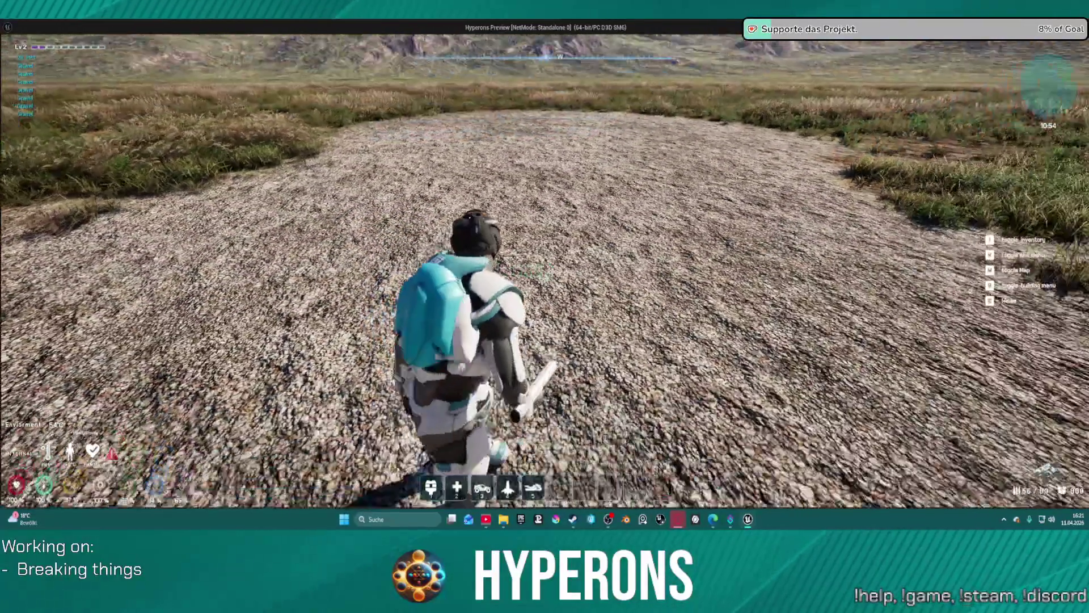
{"action": "key", "text": "s"}
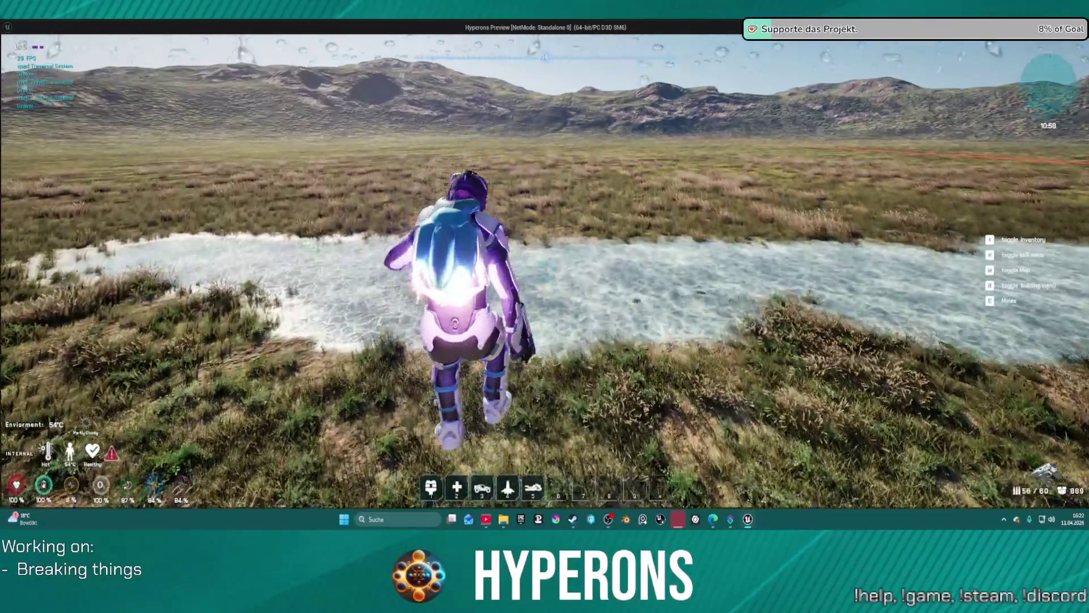
{"action": "key", "text": "w"}
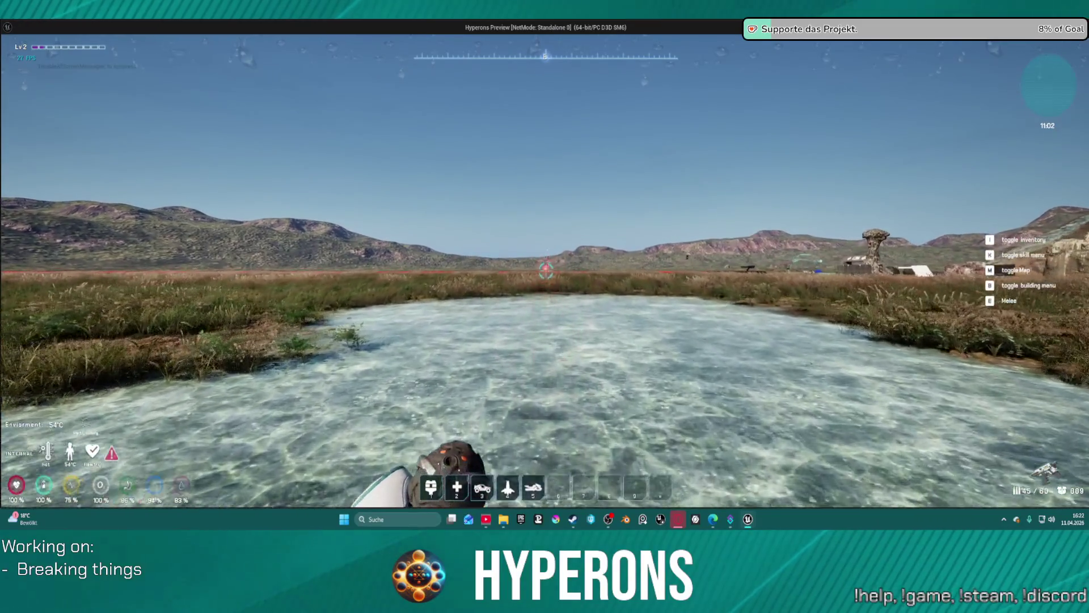
{"action": "left_click", "coordinate": [545, 271]}
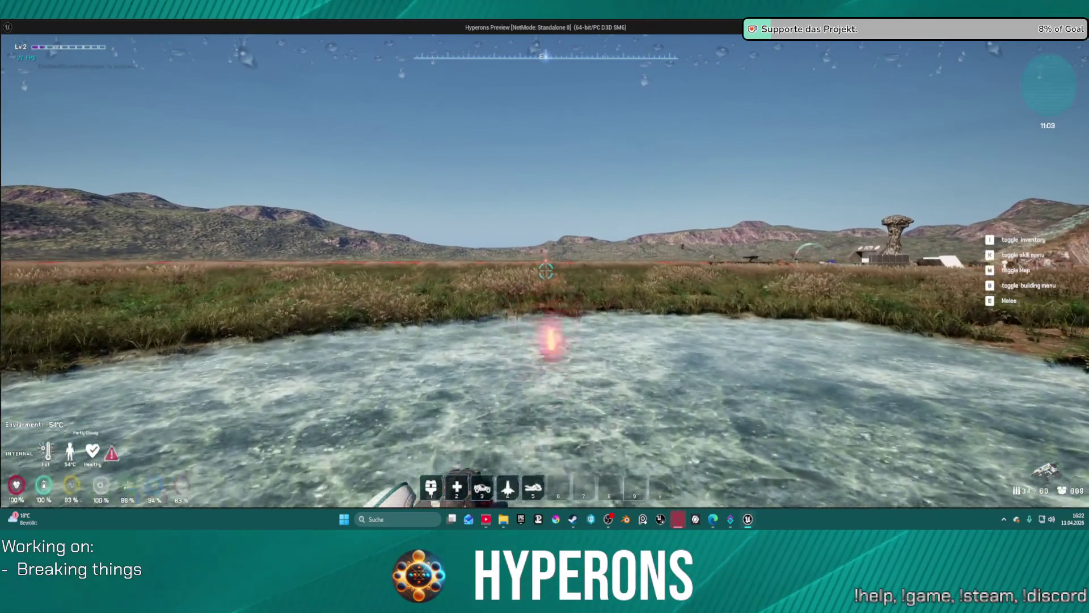
Step: Leave the water and reload while running across the grass toward the rocks
{"action": "key", "text": "w"}
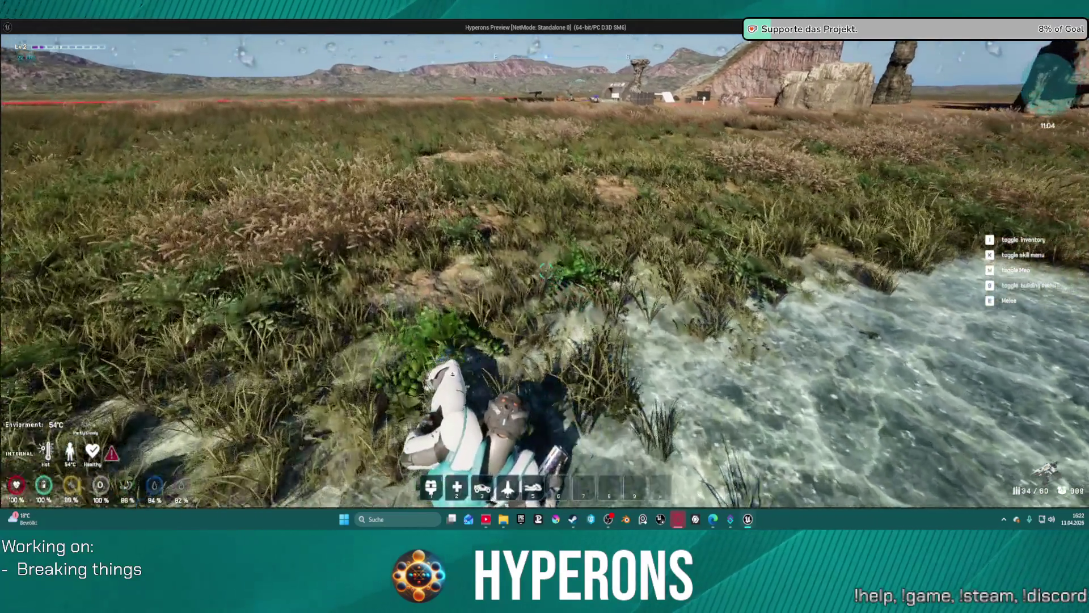
{"action": "key", "text": "w"}
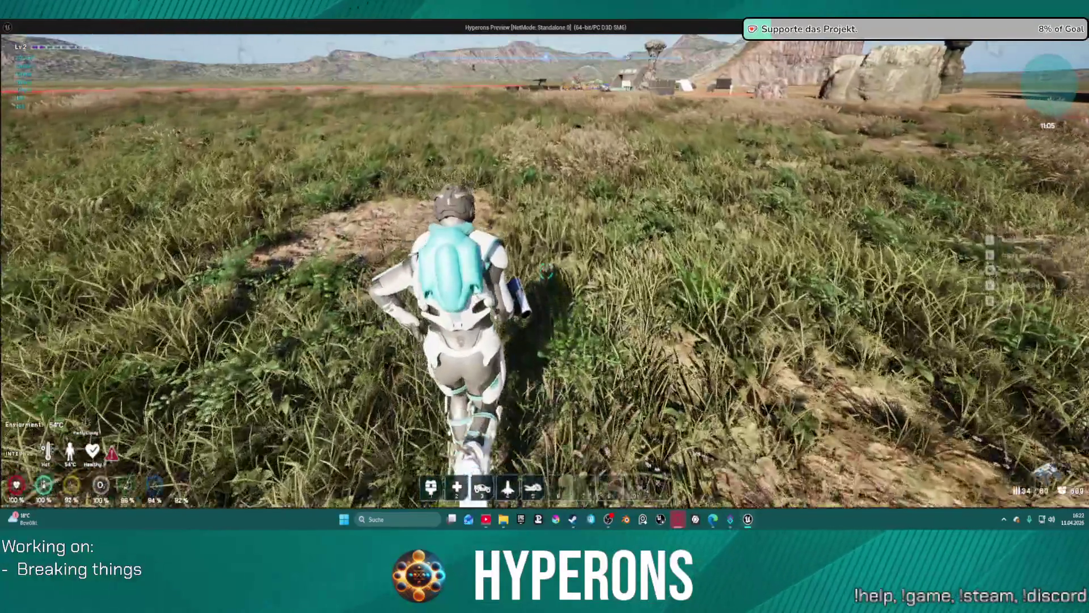
{"action": "key", "text": "r"}
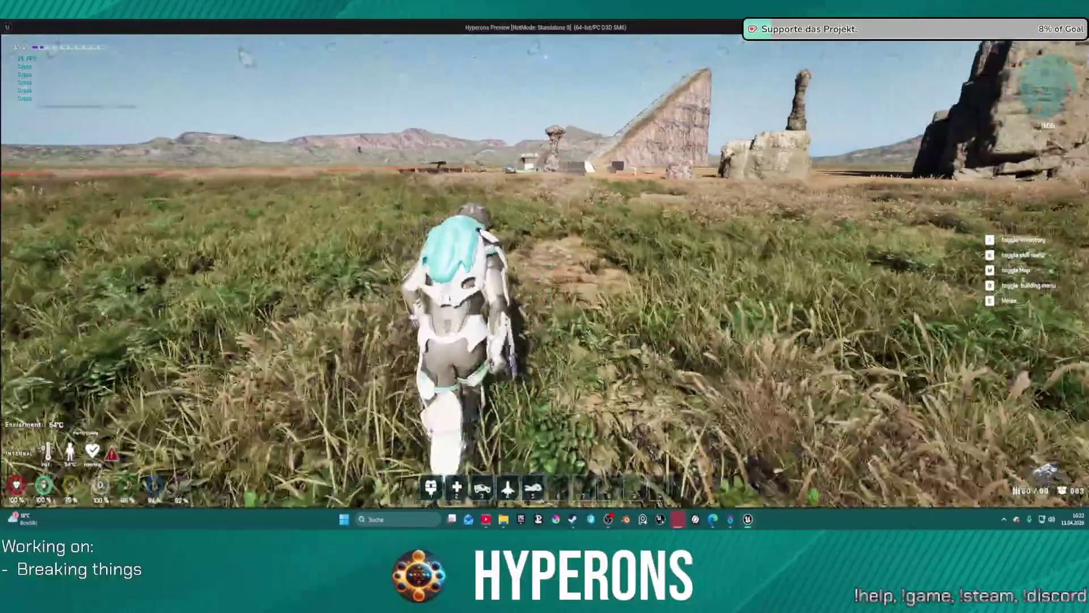
{"action": "key", "text": "w"}
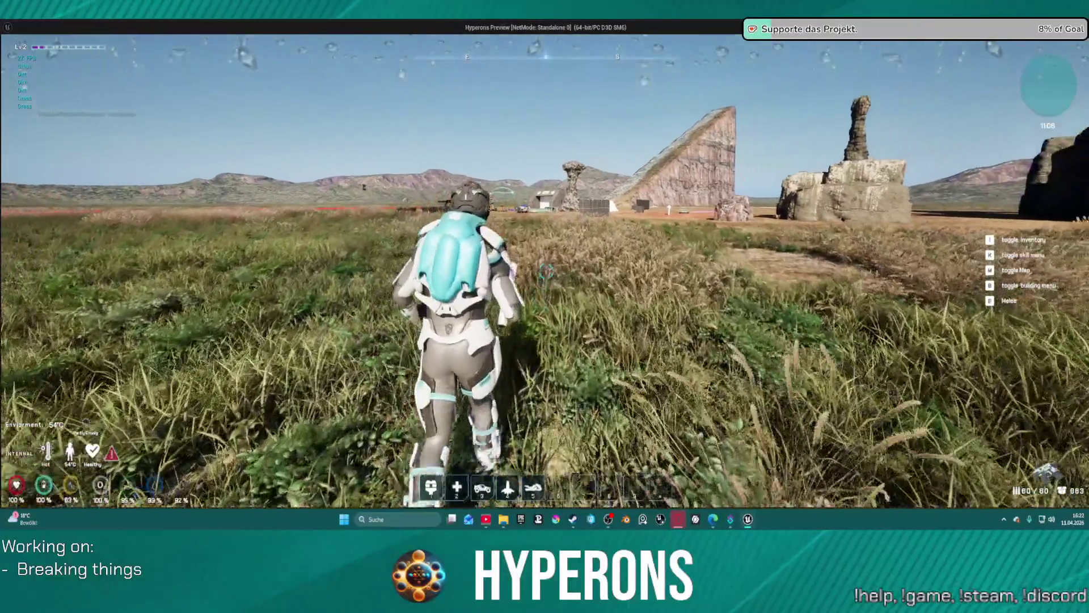
Step: Crouch through the grass, approach the generator, vault the concrete block, and stop Play-in-Editor
{"action": "key", "text": "w"}
{"action": "key", "text": "c"}
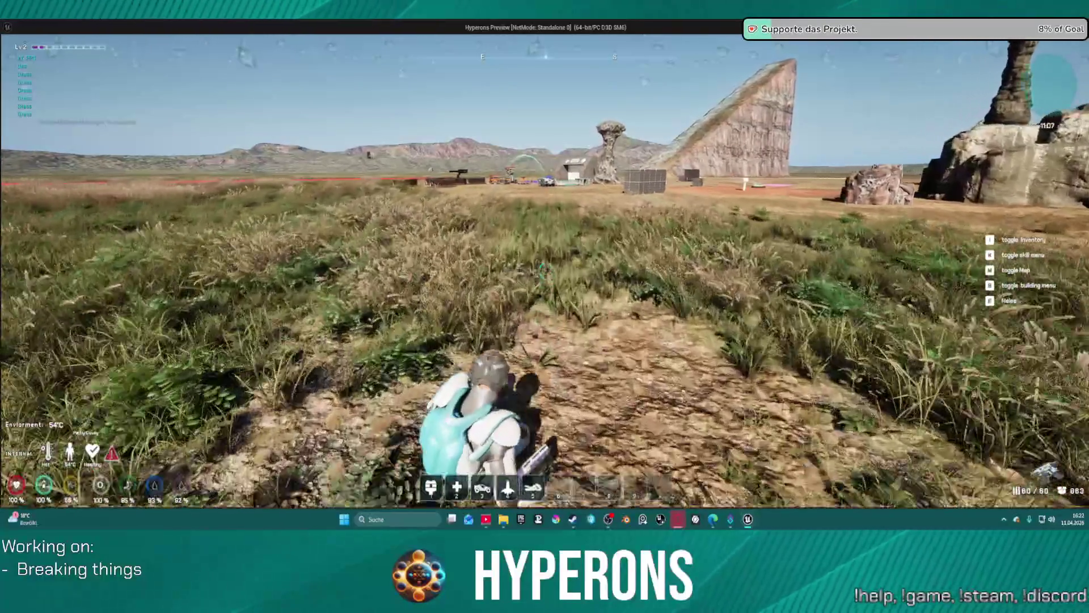
{"action": "key", "text": "c"}
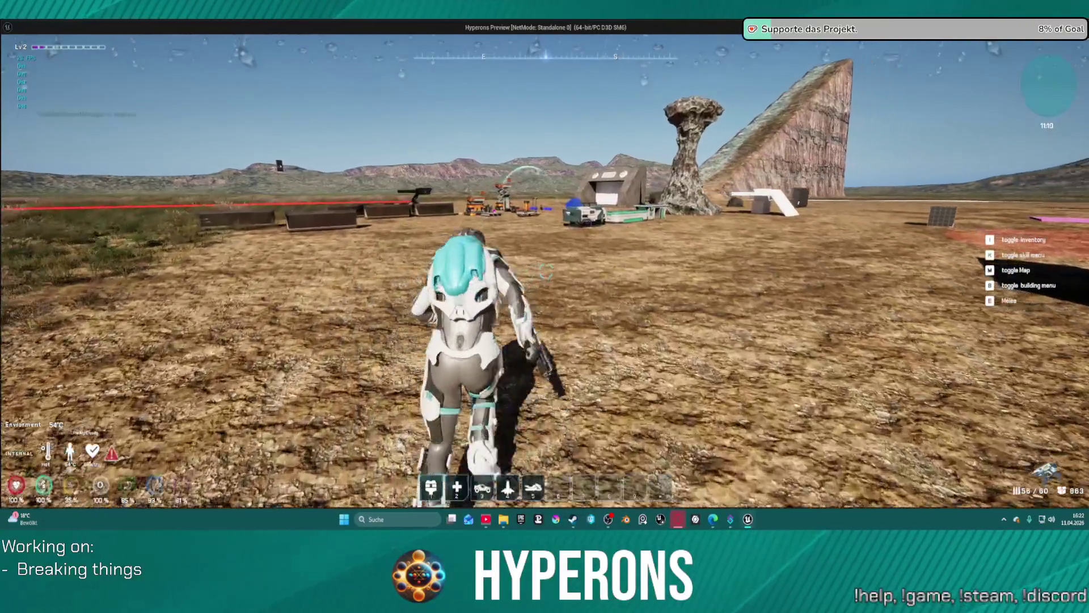
{"action": "key", "text": "w"}
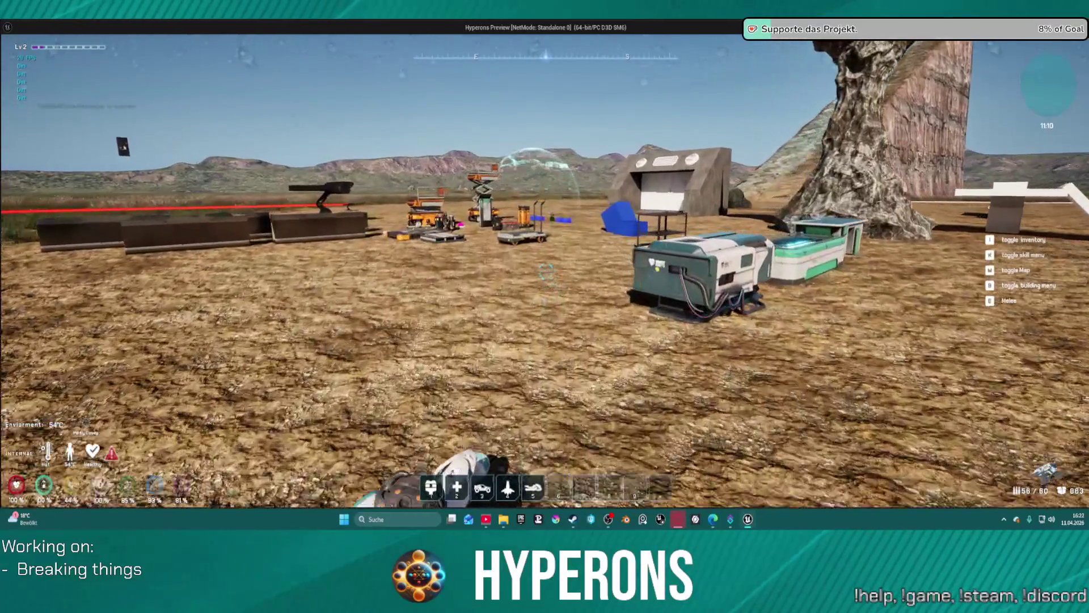
{"action": "key", "text": "c"}
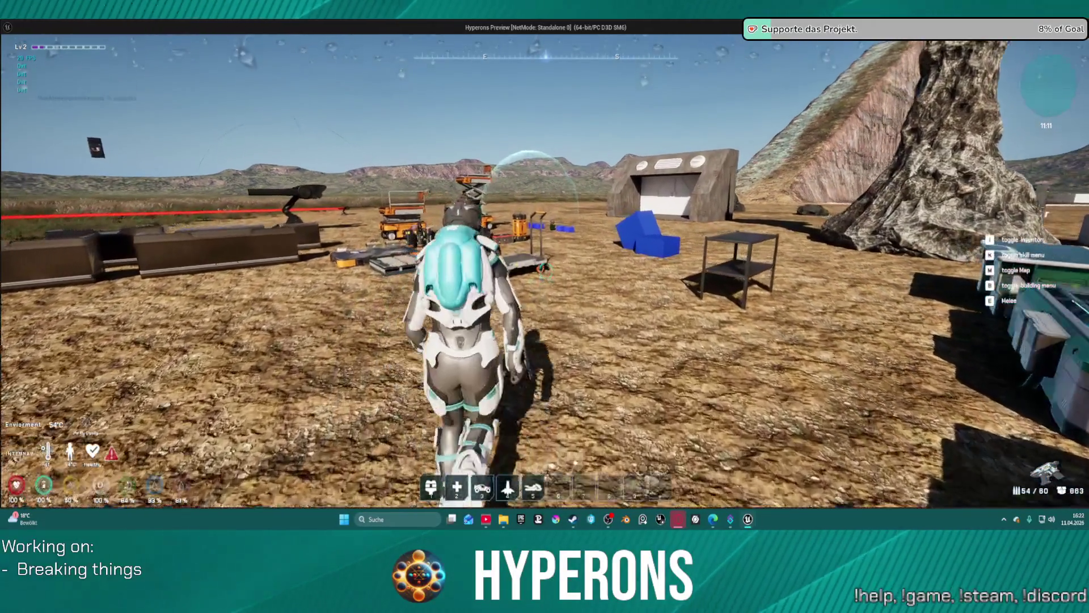
{"action": "key", "text": "w"}
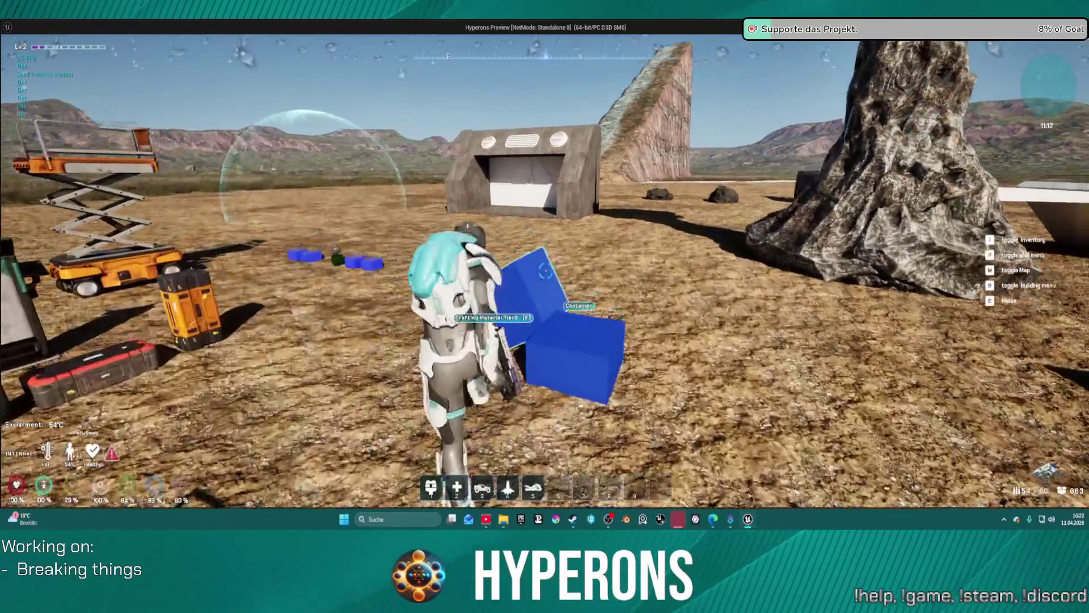
{"action": "key", "text": "Escape"}
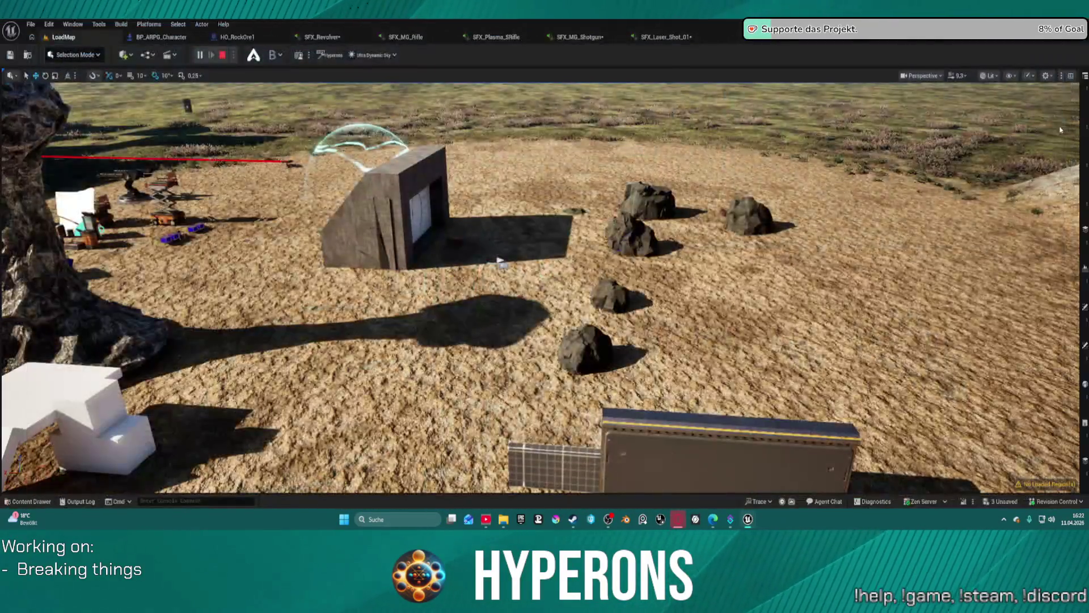
Step: Save all, then close the SFX_Revolver, SFX_MG_Rifle, SFX_Plasma_SRifle, SFX_MG_Shotgun and SFX_Laser_Shot_01 tabs
{"action": "key", "text": "ctrl+s"}
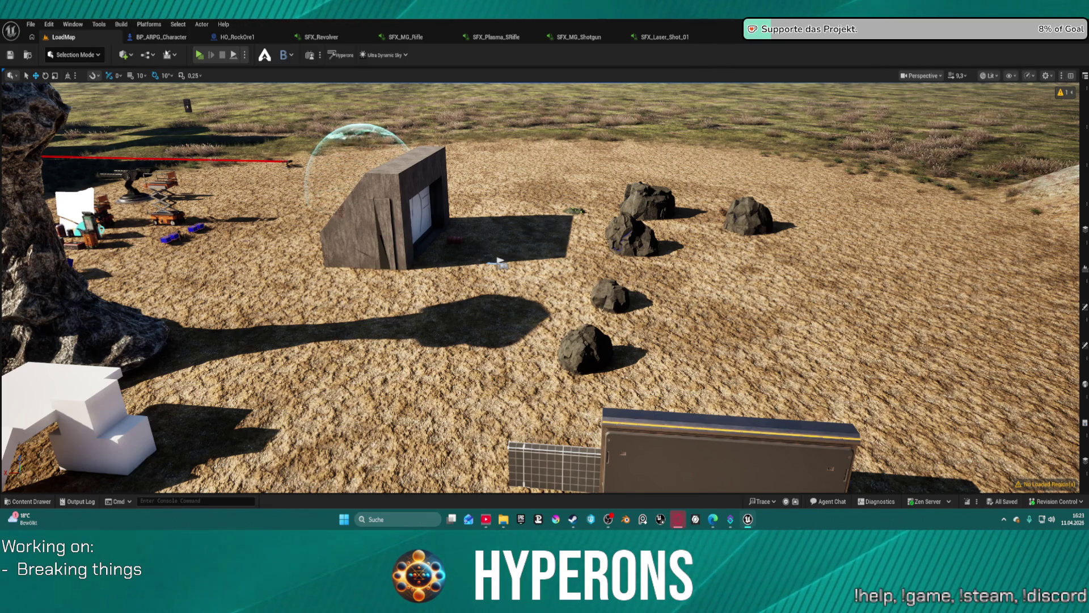
{"action": "left_click", "coordinate": [368, 37]}
{"action": "left_click", "coordinate": [368, 37]}
{"action": "left_click", "coordinate": [368, 37]}
{"action": "left_click", "coordinate": [367, 37]}
{"action": "left_click", "coordinate": [368, 37]}
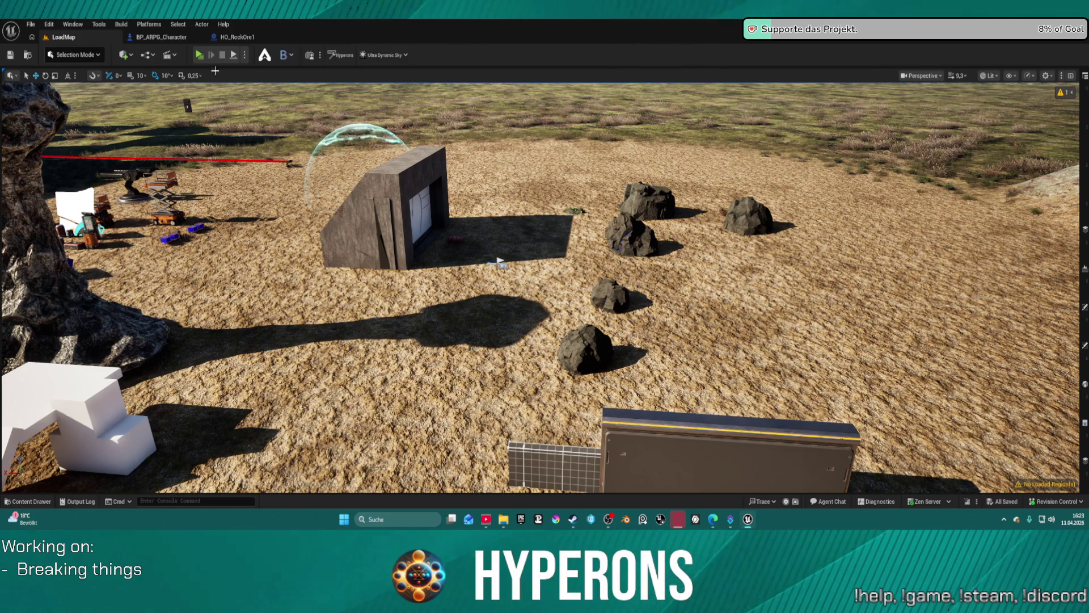
Step: From HO_RockOre1, open the Content Drawer at ActionRPGStarterSystem's InventorySystem folder
{"action": "left_click", "coordinate": [244, 37]}
{"action": "key", "text": "ctrl+space"}
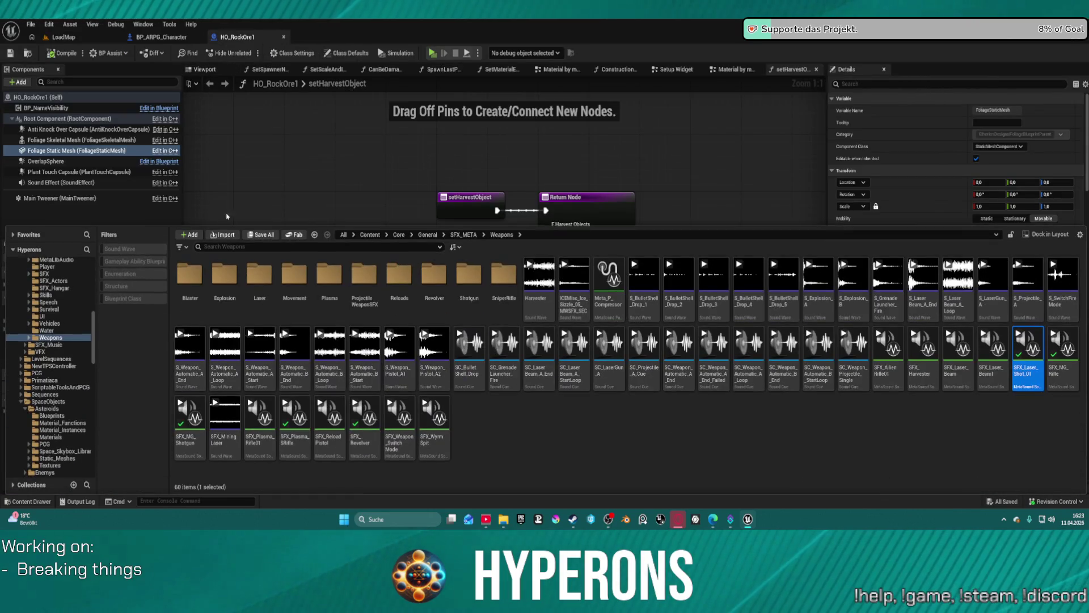
{"action": "scroll", "coordinate": [81, 356], "scroll_direction": "down", "scroll_amount": 3}
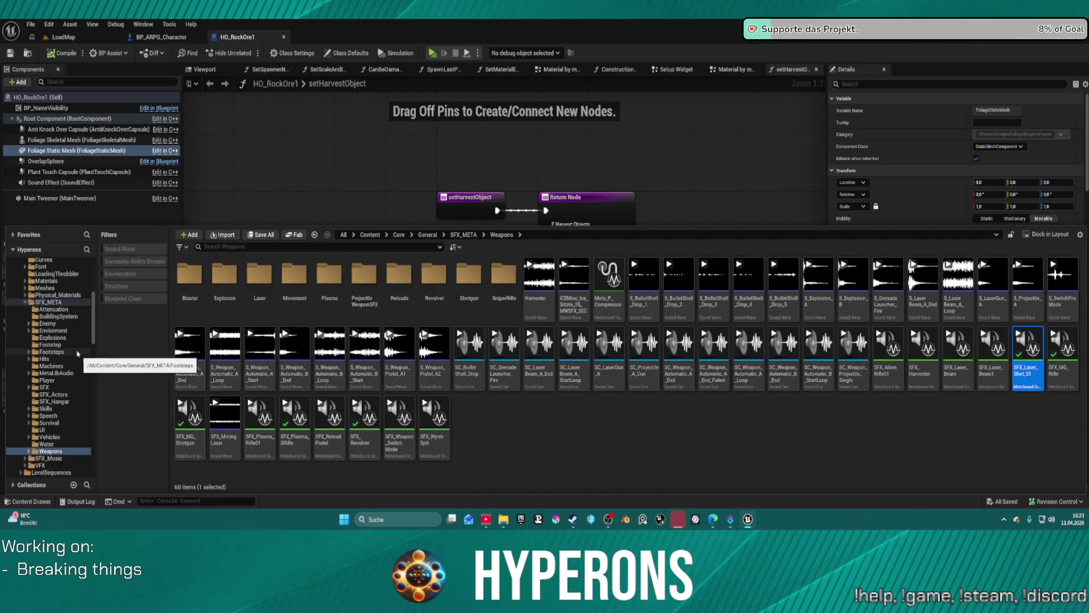
{"action": "scroll", "coordinate": [67, 311], "scroll_direction": "down", "scroll_amount": 6}
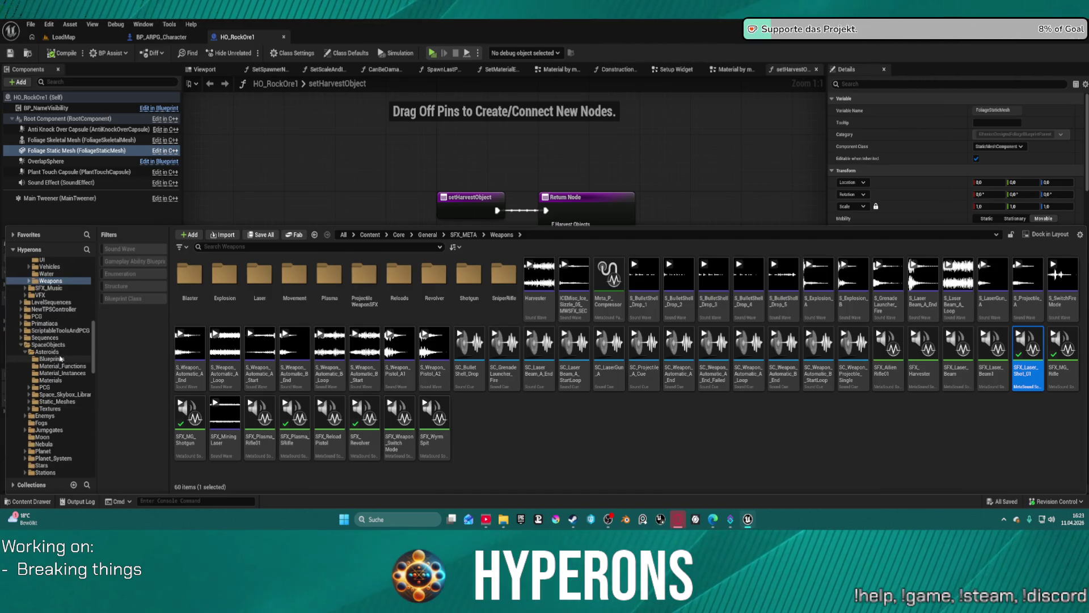
{"action": "scroll", "coordinate": [69, 346], "scroll_direction": "up", "scroll_amount": 10}
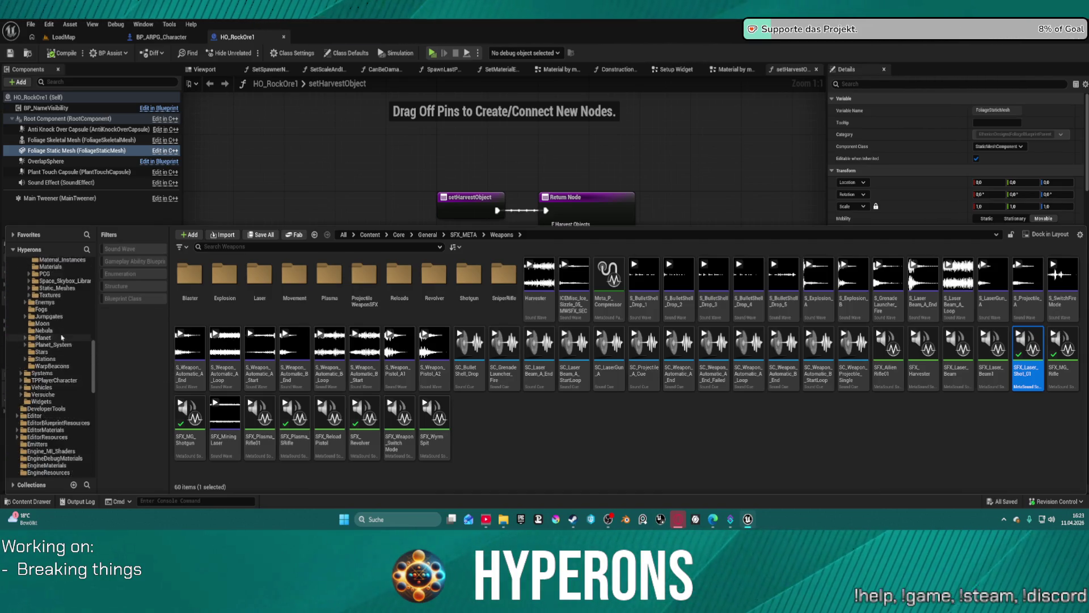
{"action": "scroll", "coordinate": [81, 332], "scroll_direction": "up", "scroll_amount": 7}
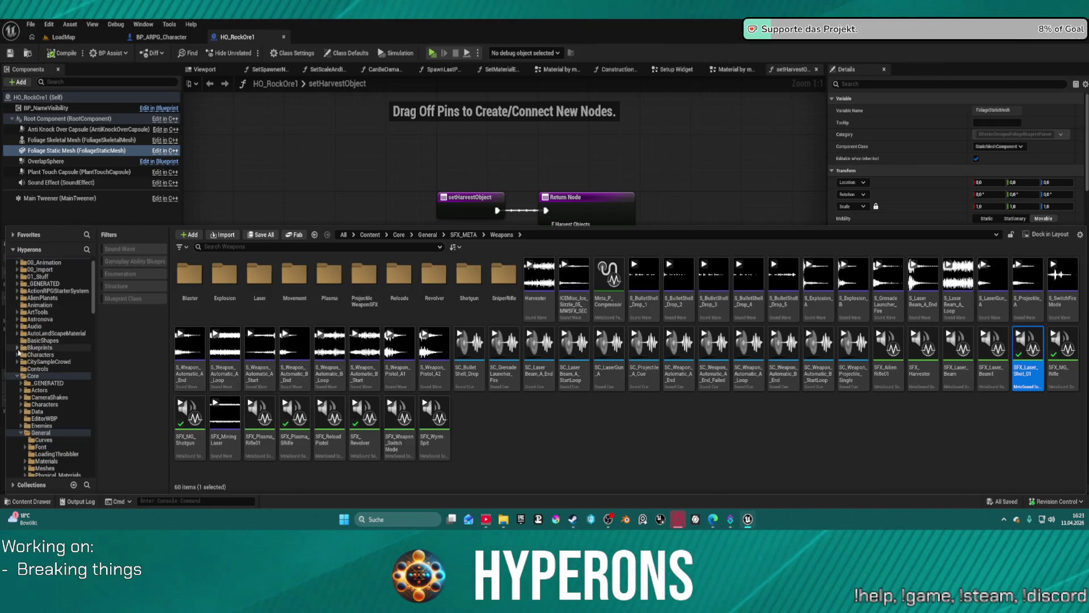
{"action": "left_click", "coordinate": [17, 291]}
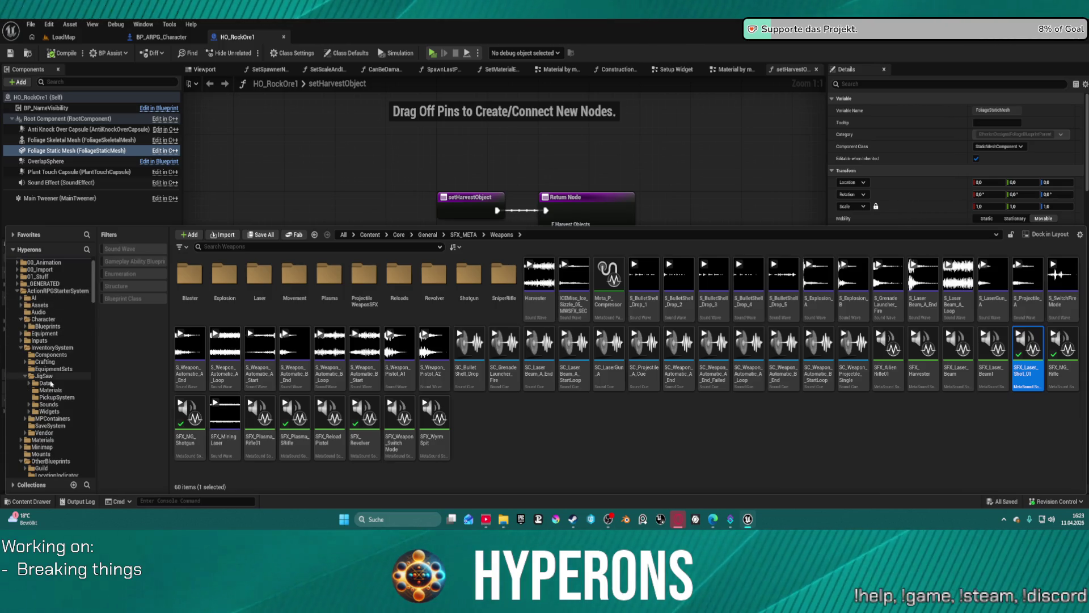
{"action": "left_click", "coordinate": [51, 347]}
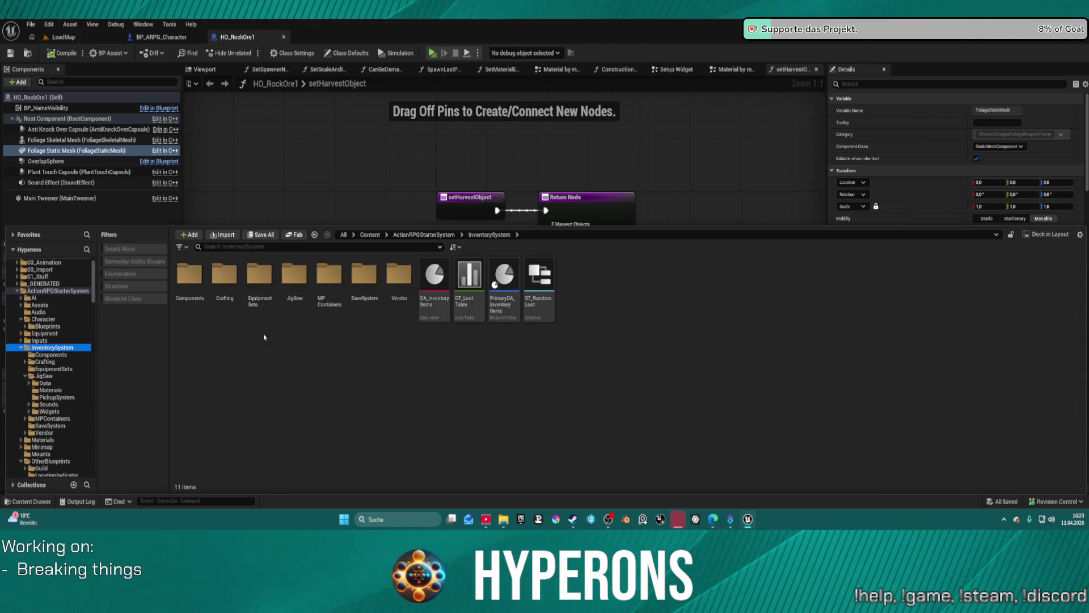
Step: Search 'pick', select BP_MainPickupClass and BP_MainPickupClass_SM, and bring up their context menu
{"action": "left_click", "coordinate": [246, 247]}
{"action": "type", "text": "pick"}
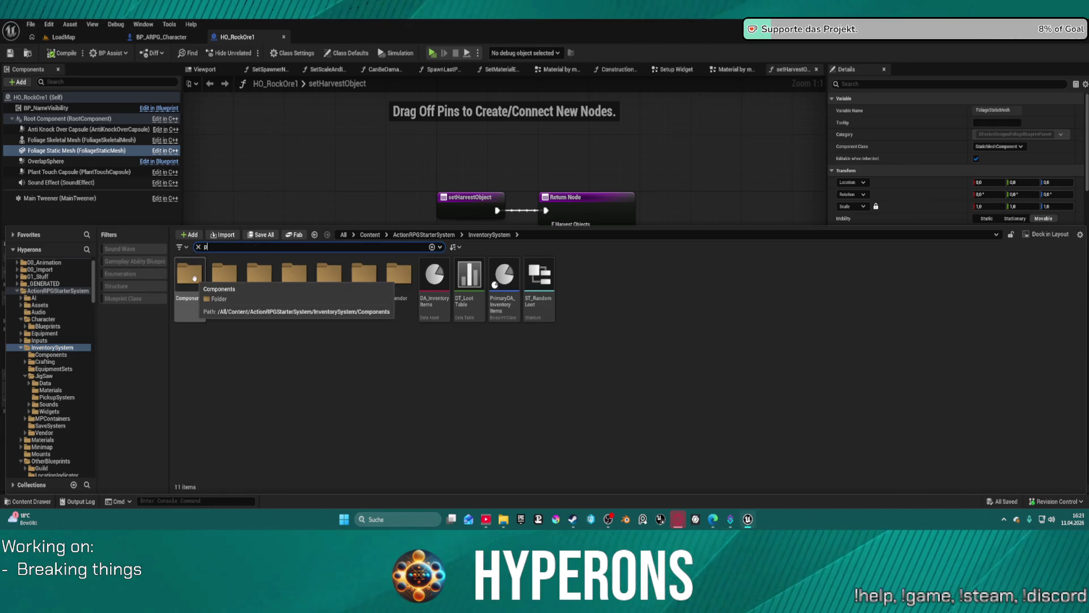
{"action": "left_click", "coordinate": [377, 336]}
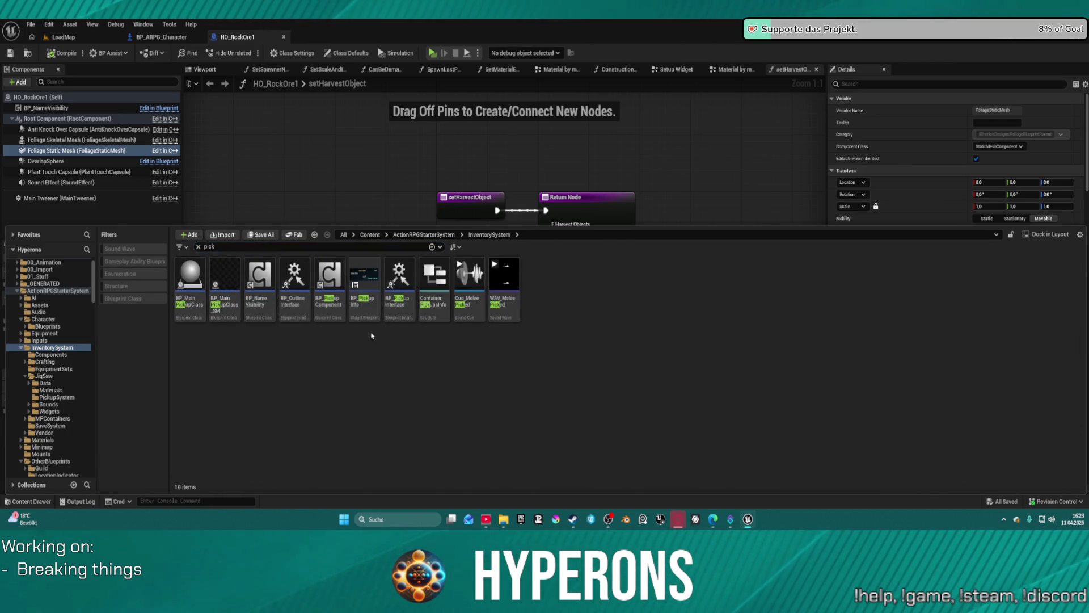
{"action": "left_click", "coordinate": [196, 306]}
{"action": "left_click", "coordinate": [224, 286], "text": "ctrl"}
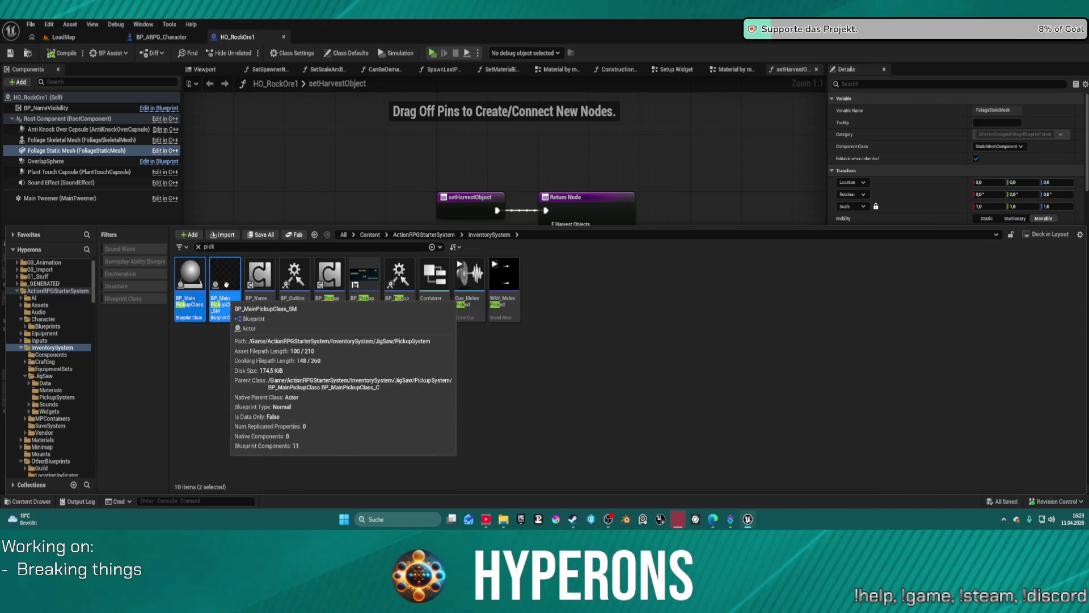
{"action": "right_click", "coordinate": [224, 286]}
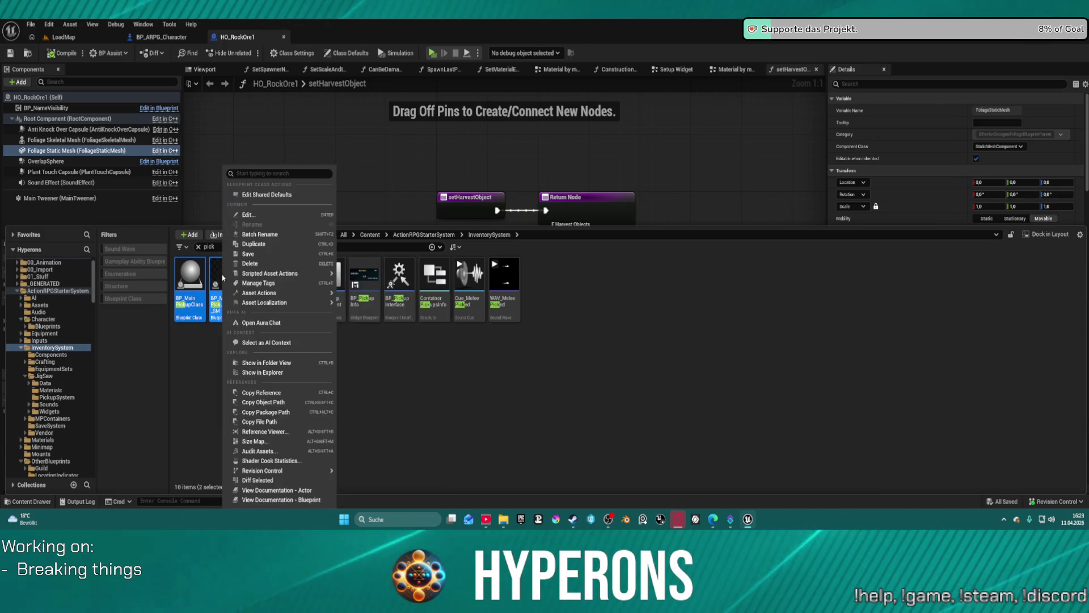
Step: Edit both pickup Blueprints and delete every node in BP_MainPickupClass_SM's event graph
{"action": "left_click", "coordinate": [267, 213]}
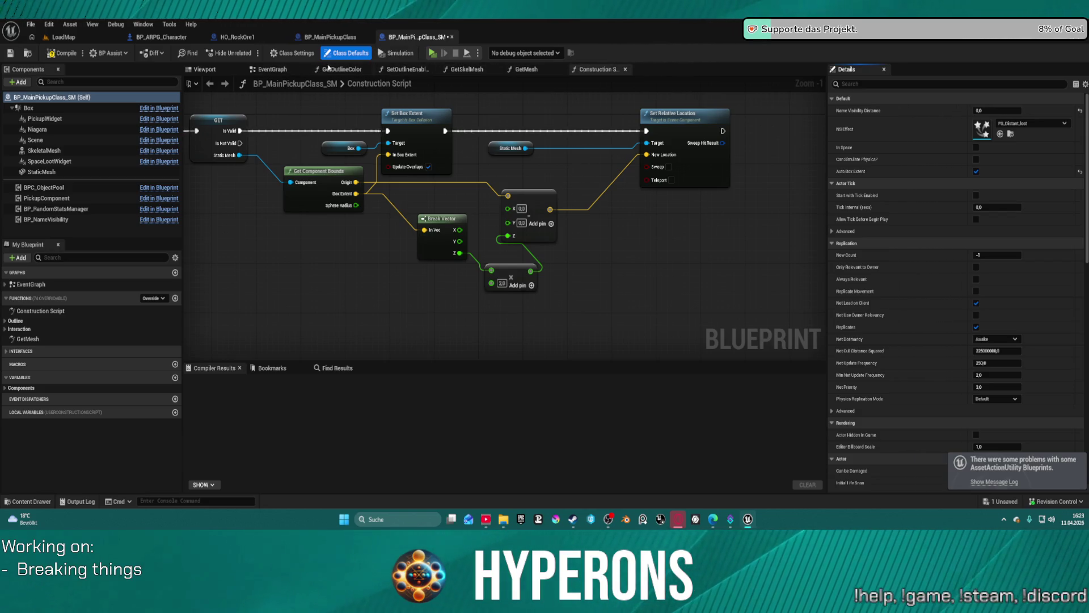
{"action": "left_click", "coordinate": [272, 68]}
{"action": "left_click_drag", "start_coordinate": [274, 116], "coordinate": [761, 311]}
{"action": "key", "text": "Delete"}
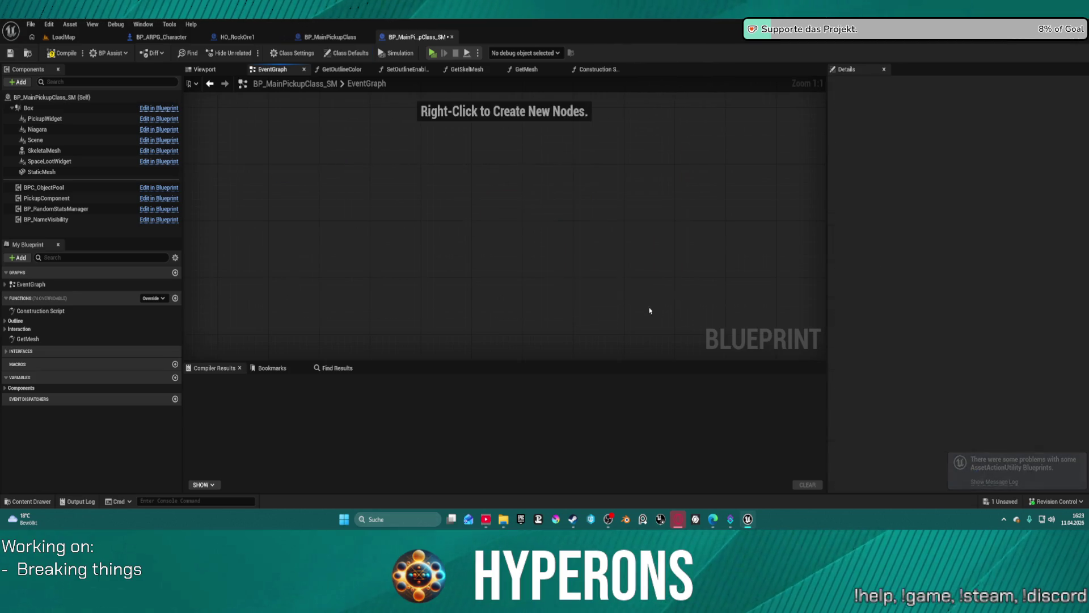
Step: Check BP_MainPickupClass's event graph, save, and close both pickup Blueprint tabs
{"action": "left_click", "coordinate": [330, 37]}
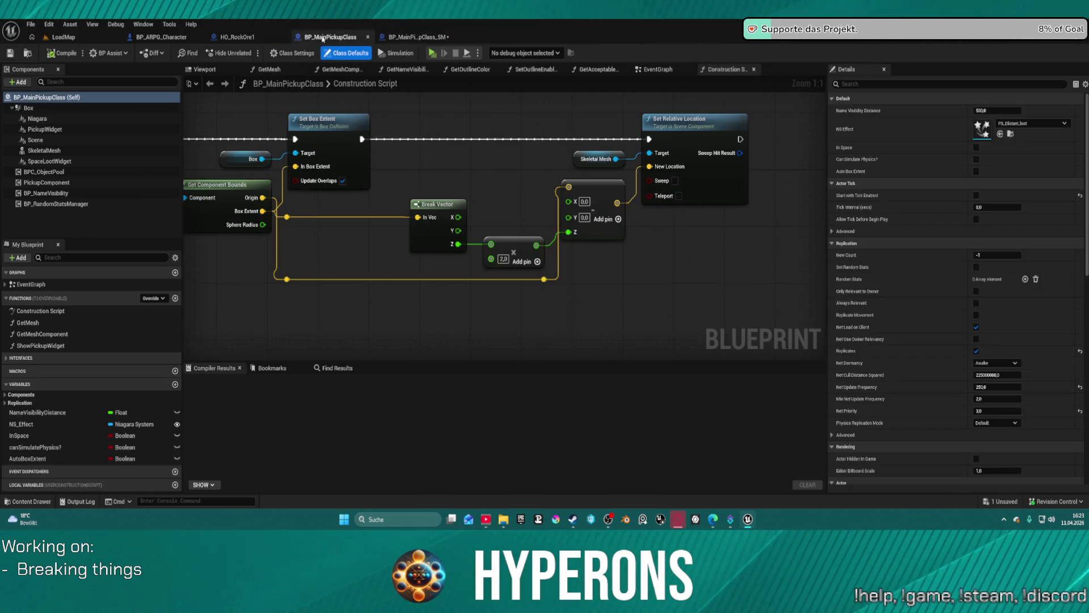
{"action": "left_click", "coordinate": [659, 69]}
{"action": "scroll", "coordinate": [487, 157], "scroll_direction": "down", "scroll_amount": 6}
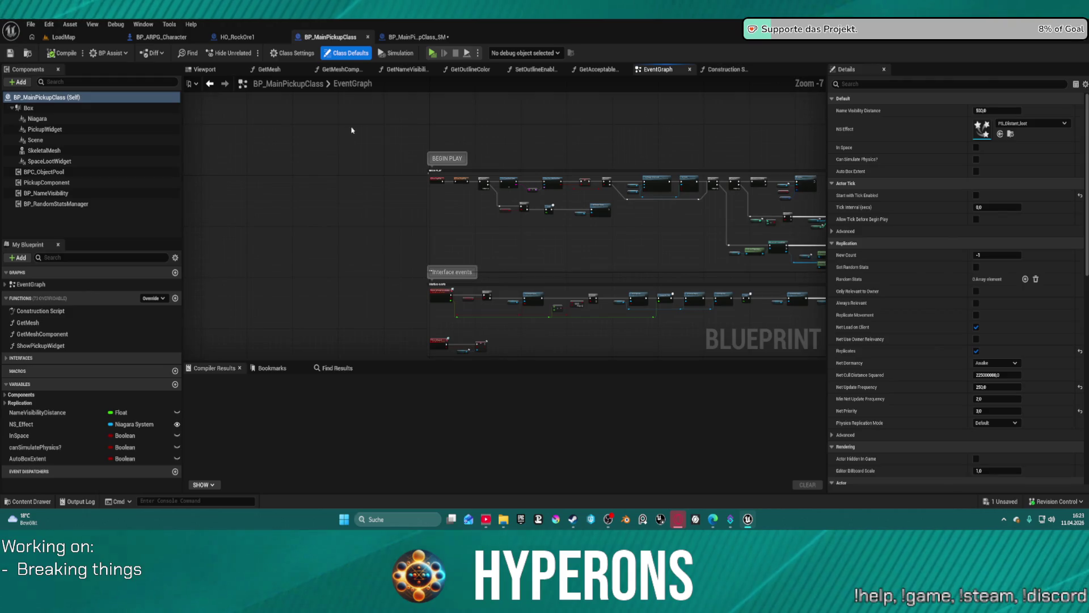
{"action": "key", "text": "ctrl+s"}
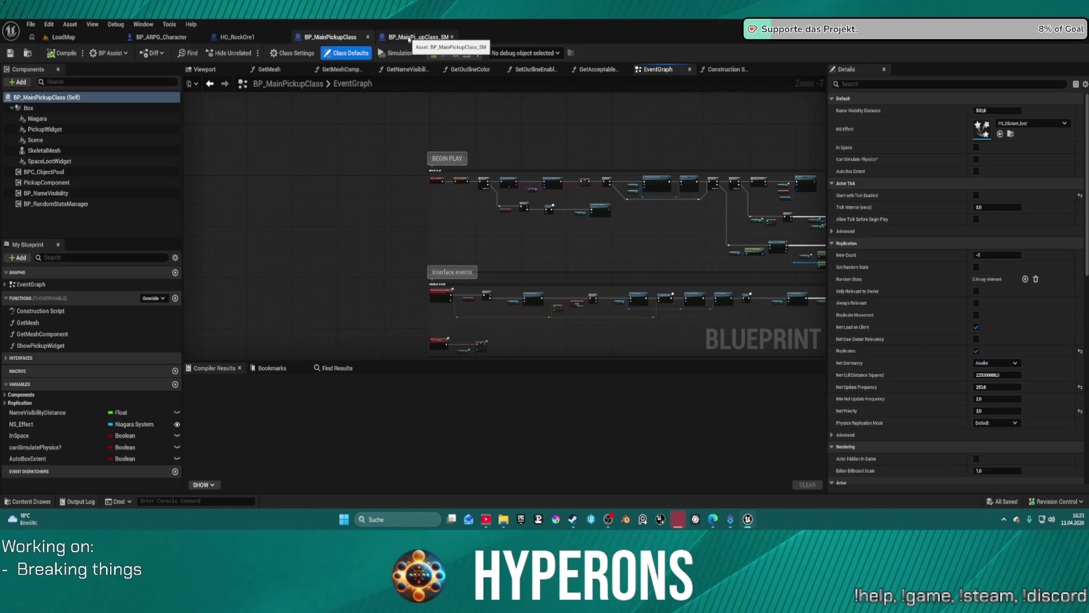
{"action": "left_click", "coordinate": [452, 37]}
{"action": "left_click", "coordinate": [367, 36]}
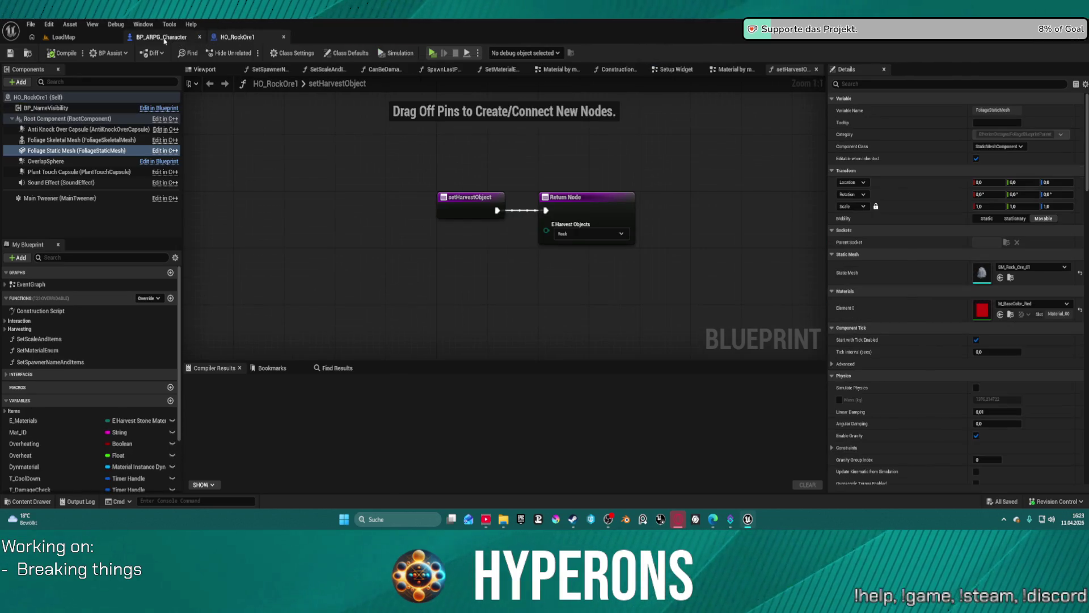
Step: In BP_ARPG_Character's Trace function, select the Print String debug node
{"action": "left_click", "coordinate": [164, 37]}
{"action": "scroll", "coordinate": [454, 115], "scroll_direction": "down", "scroll_amount": 2}
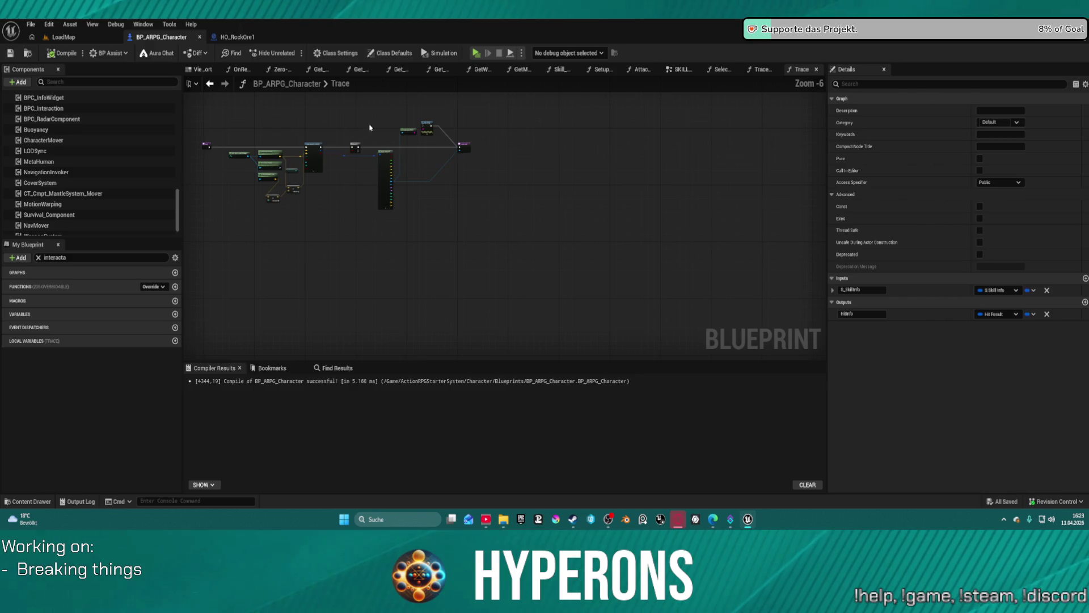
{"action": "scroll", "coordinate": [454, 115], "scroll_direction": "up", "scroll_amount": 4}
{"action": "left_click", "coordinate": [442, 160]}
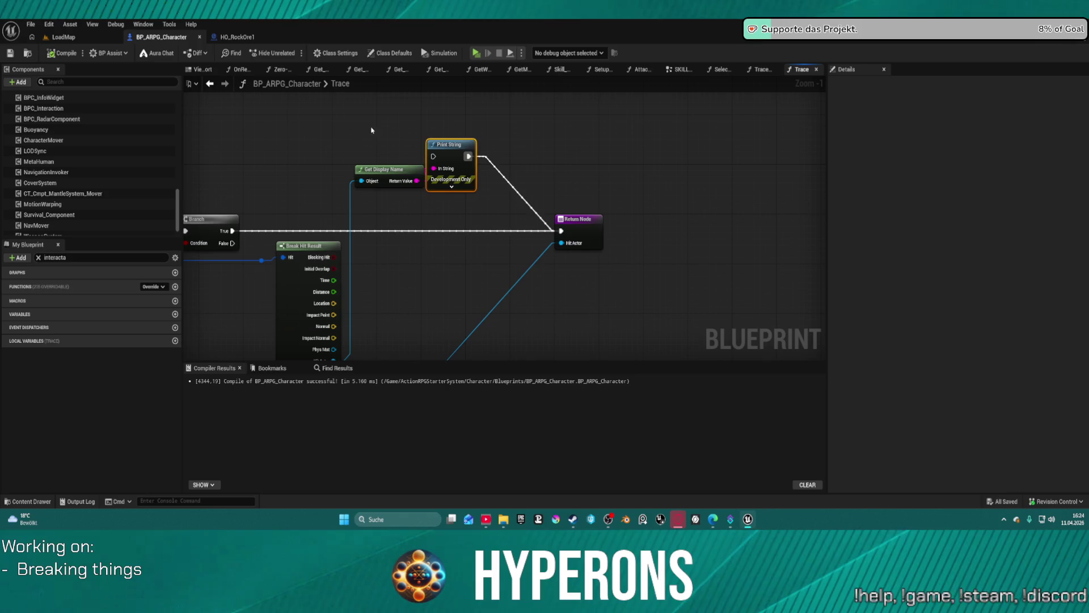
Step: Remove the Get Display Name and Print String debug nodes, then show the SKILL + DAMAGE section
{"action": "left_click_drag", "start_coordinate": [372, 131], "coordinate": [427, 187]}
{"action": "key", "text": "Delete"}
{"action": "left_click", "coordinate": [453, 173]}
{"action": "key", "text": "Delete"}
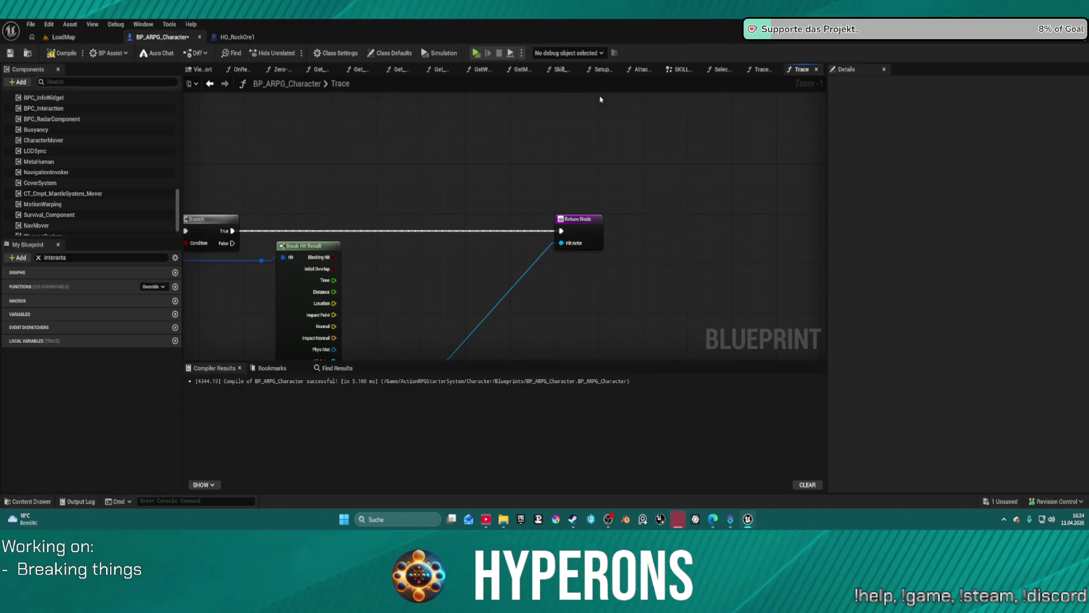
{"action": "left_click", "coordinate": [680, 69]}
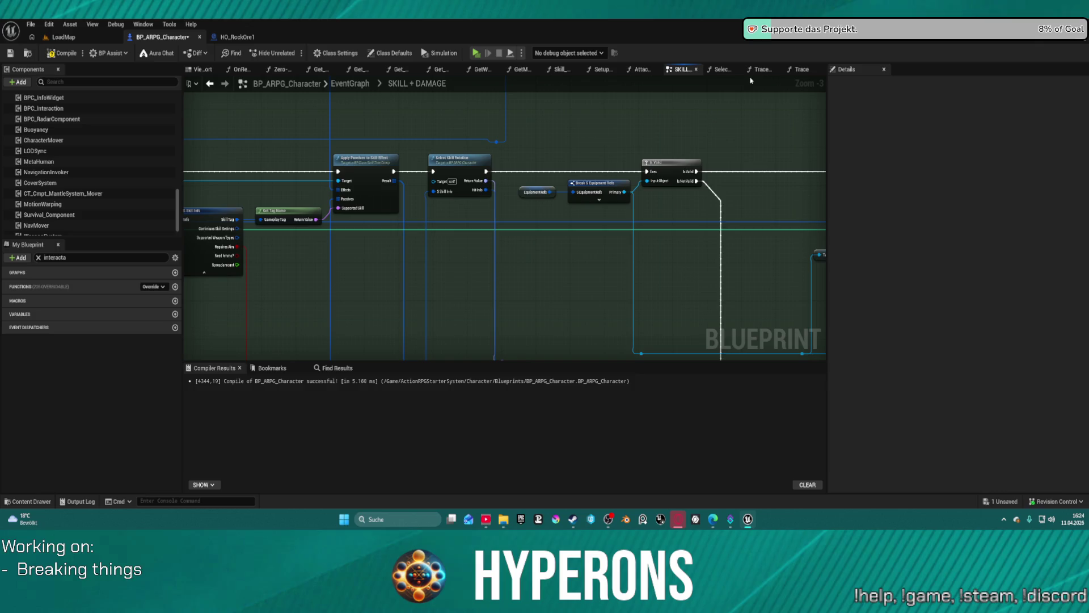
Step: Open the SelectSkillRotation function from the Select Skill Rotation node
{"action": "scroll", "coordinate": [645, 182], "scroll_direction": "up", "scroll_amount": 3}
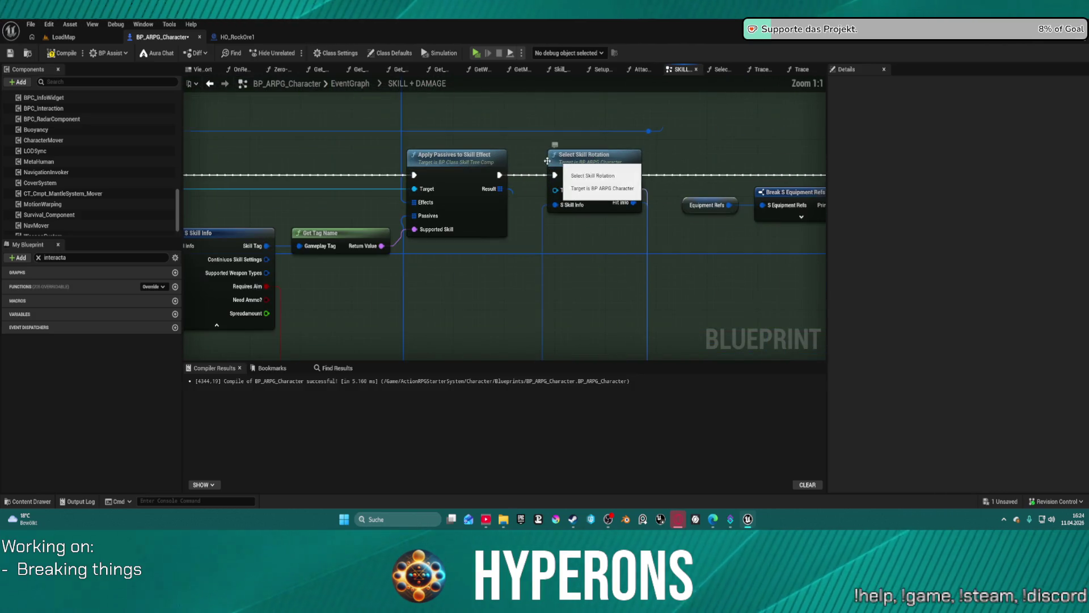
{"action": "double_click", "coordinate": [532, 155]}
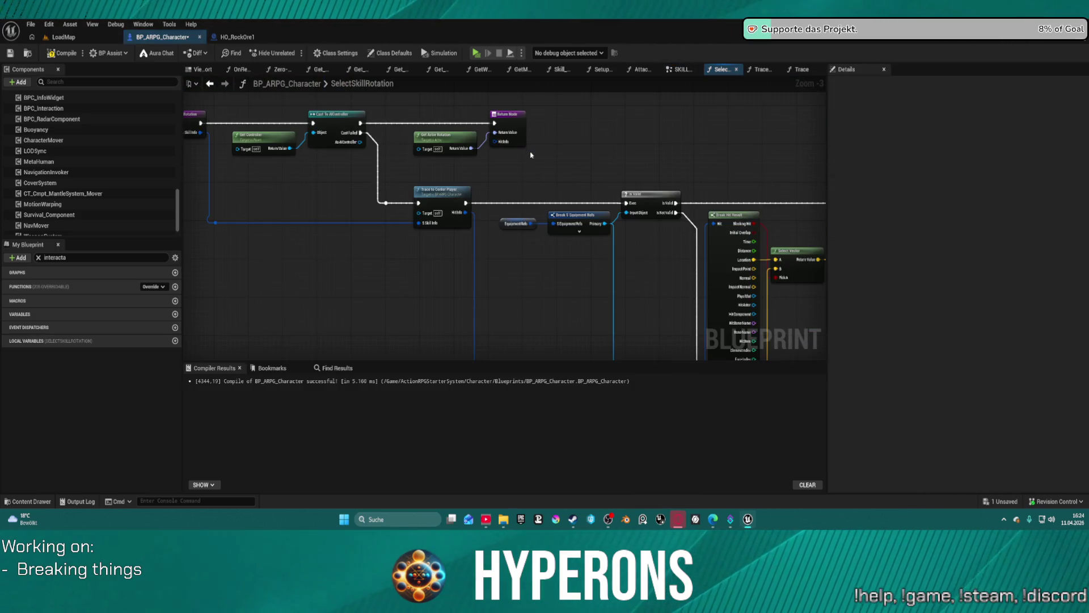
{"action": "scroll", "coordinate": [510, 162], "scroll_direction": "down", "scroll_amount": 3}
{"action": "scroll", "coordinate": [479, 191], "scroll_direction": "up", "scroll_amount": 5}
Step: Pan through the Draw Debug Sphere, Get Socket Location and Break Hit Result nodes, then return to LoadMap
{"action": "mouse_move", "coordinate": [479, 191]}
{"action": "left_mouse_down"}
{"action": "mouse_move", "coordinate": [356, 103]}
{"action": "mouse_move", "coordinate": [356, 67]}
{"action": "mouse_move", "coordinate": [488, 30]}
{"action": "left_mouse_up"}
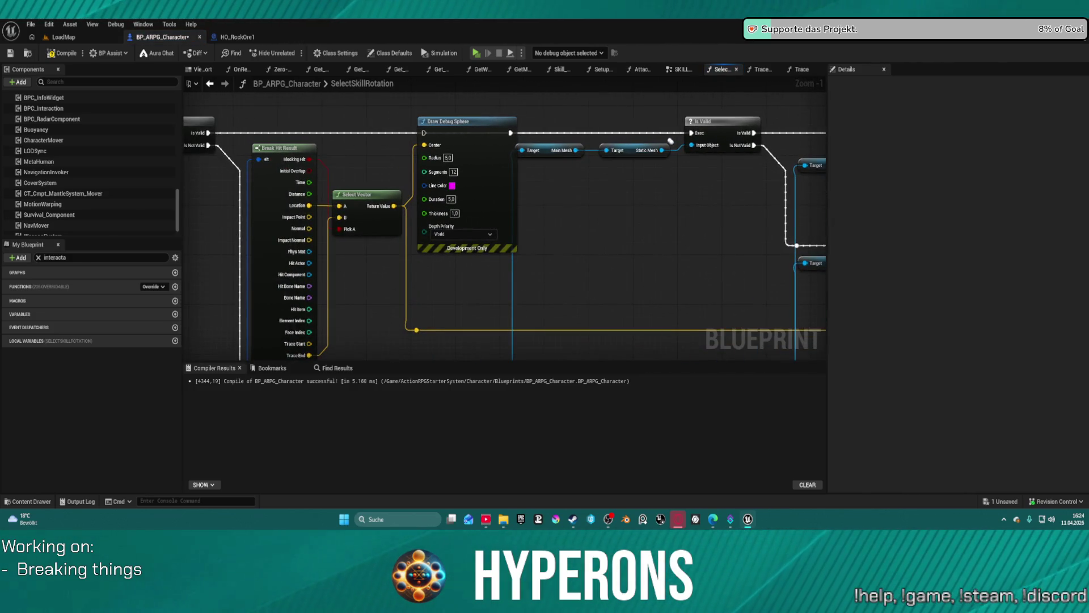
{"action": "mouse_move", "coordinate": [671, 140]}
{"action": "left_mouse_down"}
{"action": "mouse_move", "coordinate": [402, 133]}
{"action": "mouse_move", "coordinate": [203, 95]}
{"action": "left_mouse_up"}
{"action": "mouse_move", "coordinate": [625, 256]}
{"action": "left_mouse_down"}
{"action": "mouse_move", "coordinate": [430, 183]}
{"action": "mouse_move", "coordinate": [395, 140]}
{"action": "left_mouse_up"}
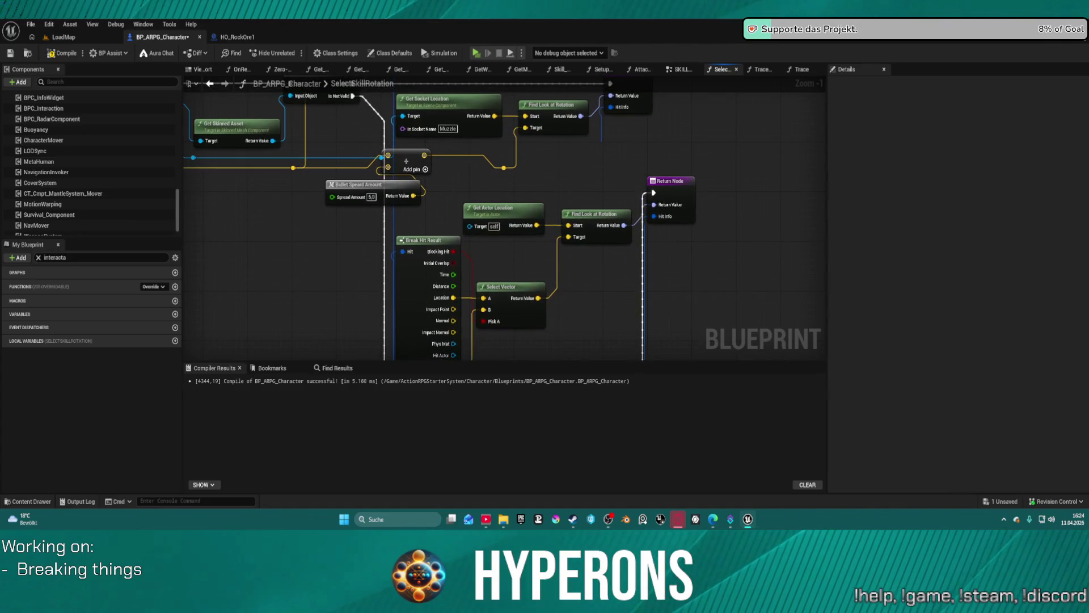
{"action": "mouse_move", "coordinate": [511, 255]}
{"action": "left_mouse_down"}
{"action": "mouse_move", "coordinate": [636, 255]}
{"action": "mouse_move", "coordinate": [587, 102]}
{"action": "mouse_move", "coordinate": [612, 125]}
{"action": "mouse_move", "coordinate": [544, 111]}
{"action": "mouse_move", "coordinate": [567, 363]}
{"action": "mouse_move", "coordinate": [539, 355]}
{"action": "mouse_move", "coordinate": [549, 359]}
{"action": "left_mouse_up"}
{"action": "mouse_move", "coordinate": [386, 245]}
{"action": "left_mouse_down"}
{"action": "mouse_move", "coordinate": [445, 205]}
{"action": "mouse_move", "coordinate": [402, 219]}
{"action": "left_mouse_up"}
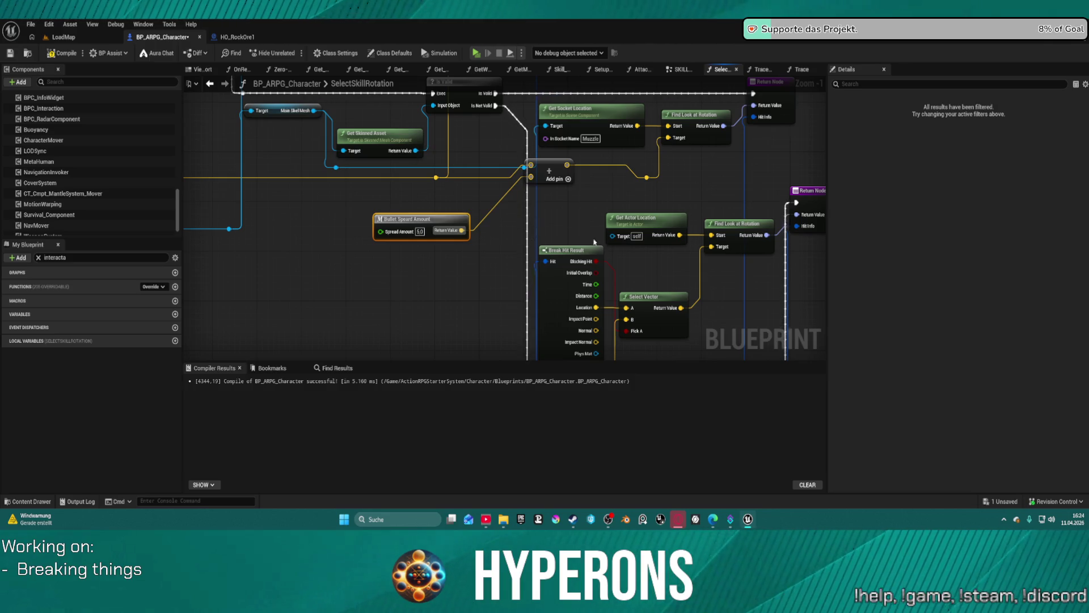
{"action": "scroll", "coordinate": [595, 239], "scroll_direction": "down", "scroll_amount": 3}
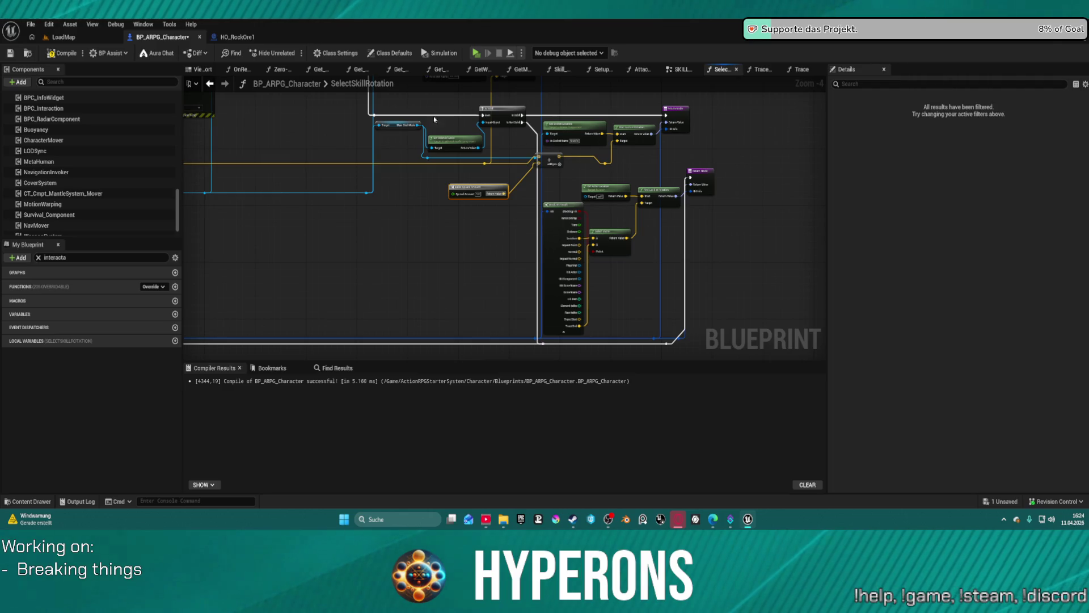
{"action": "left_click", "coordinate": [63, 36]}
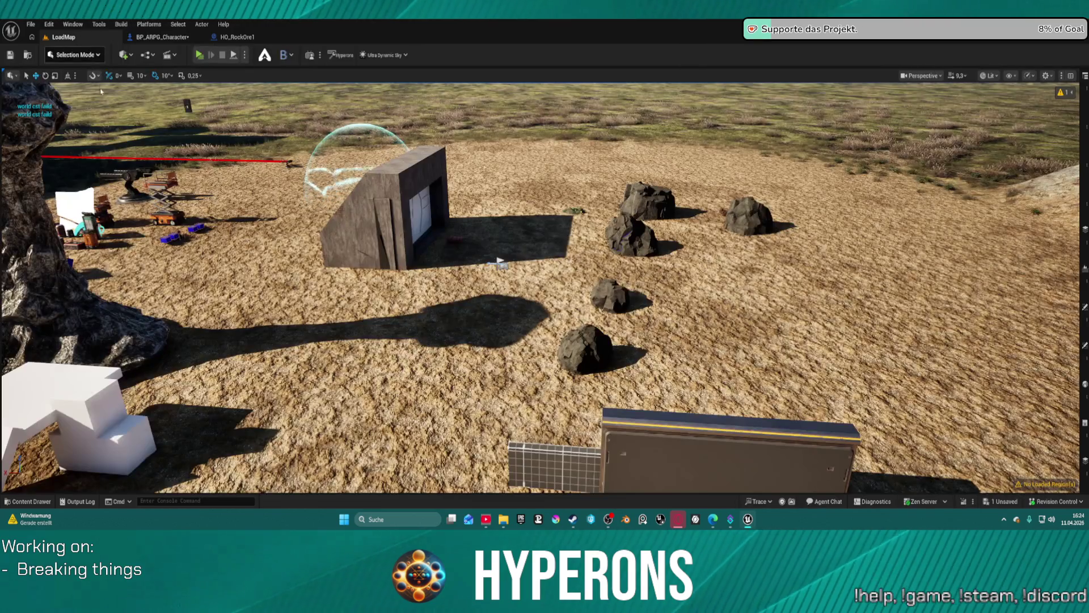
Step: Go back to BP_ARPG_Character and open the Content Drawer
{"action": "left_click", "coordinate": [139, 38]}
{"action": "key", "text": "ctrl+space"}
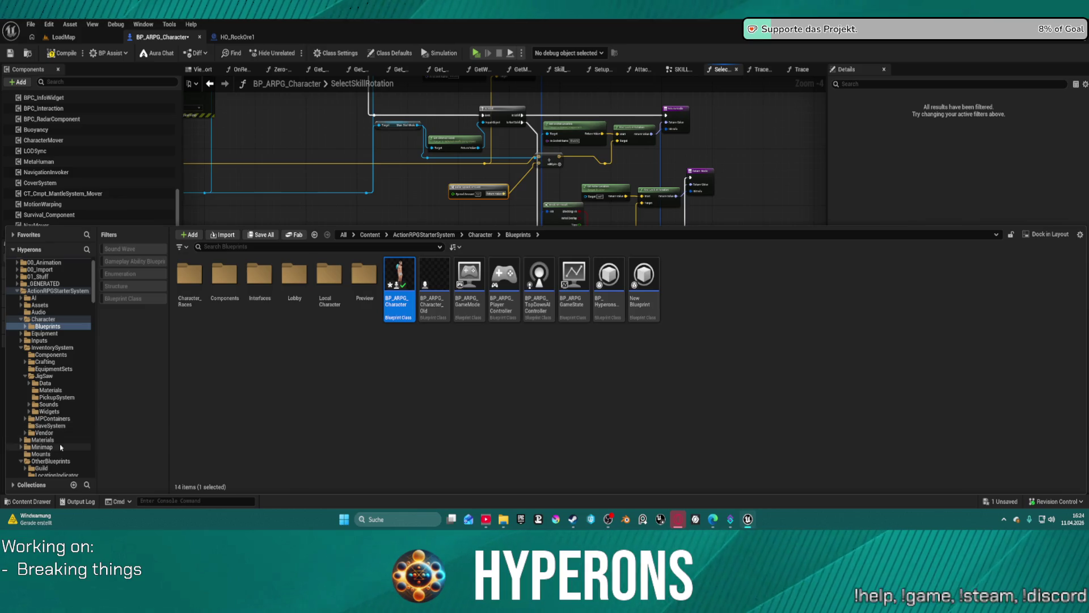
{"action": "scroll", "coordinate": [66, 437], "scroll_direction": "down", "scroll_amount": 10}
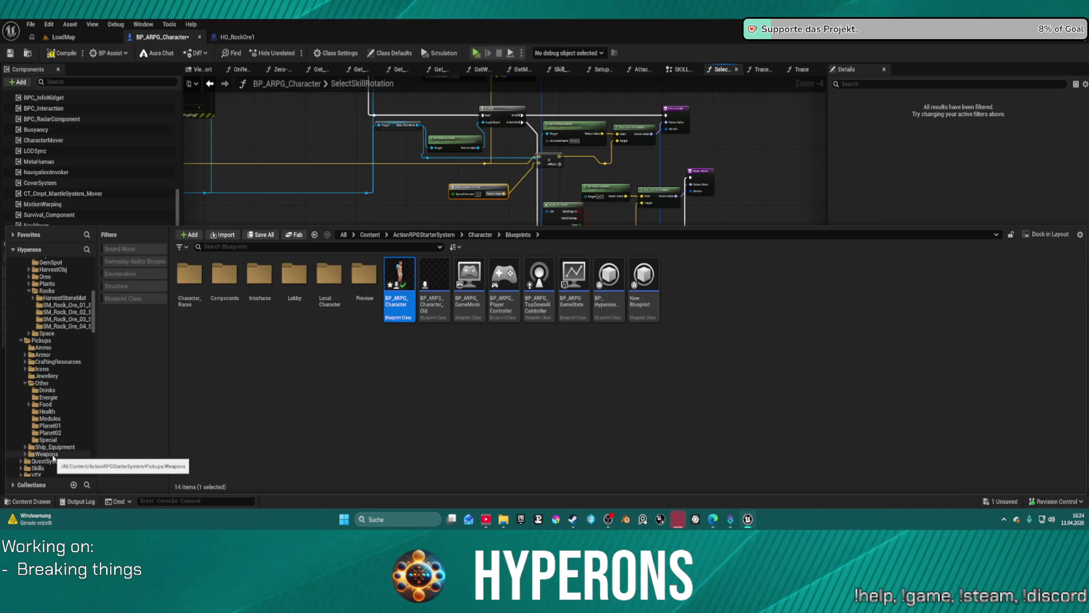
{"action": "scroll", "coordinate": [53, 455], "scroll_direction": "down", "scroll_amount": 8}
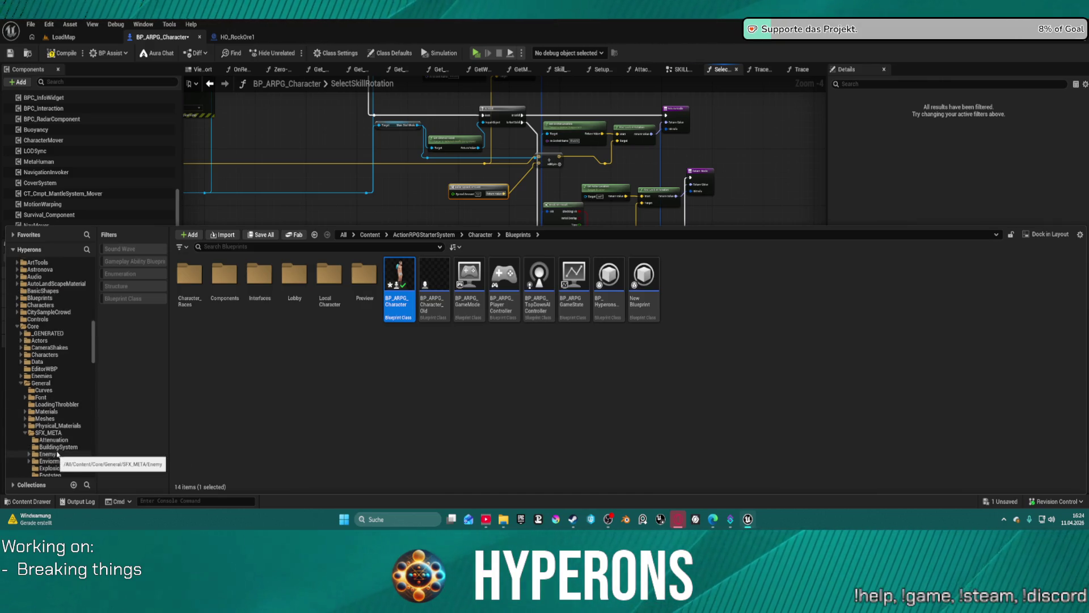
{"action": "scroll", "coordinate": [57, 454], "scroll_direction": "up", "scroll_amount": 5}
{"action": "scroll", "coordinate": [71, 436], "scroll_direction": "down", "scroll_amount": 5}
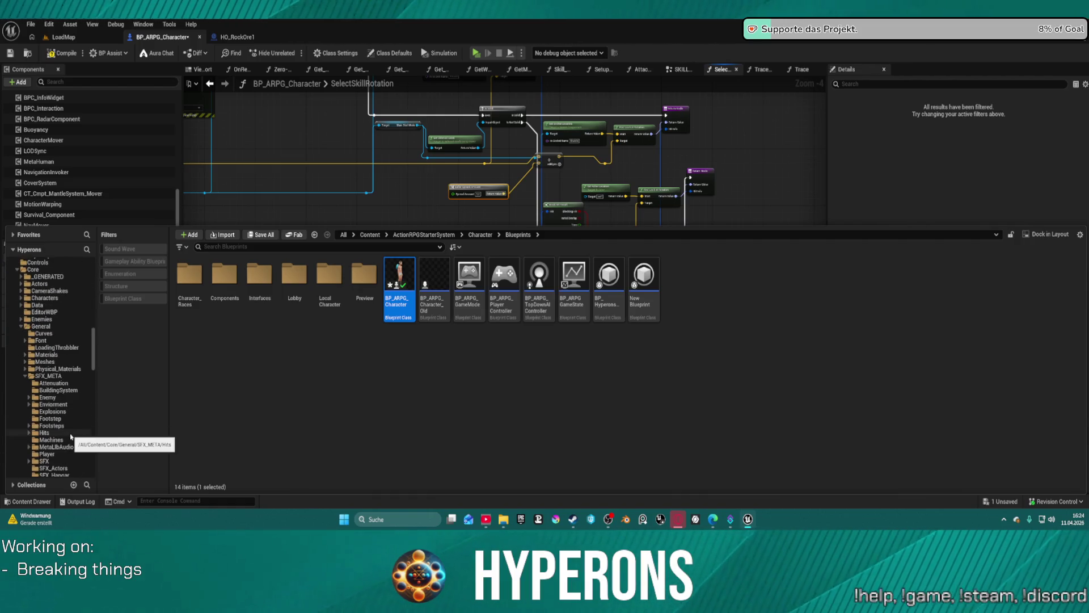
Step: Collapse SFX_META and browse to the Core/Systems/WeaponSystem folder
{"action": "left_click", "coordinate": [26, 376]}
{"action": "scroll", "coordinate": [68, 415], "scroll_direction": "down", "scroll_amount": 5}
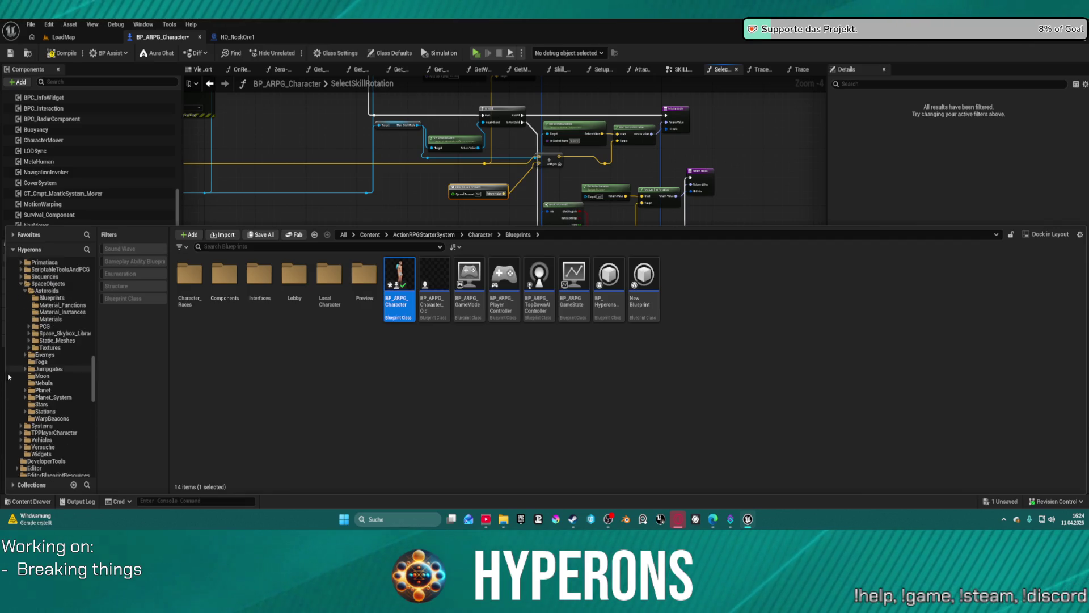
{"action": "scroll", "coordinate": [55, 462], "scroll_direction": "down", "scroll_amount": 3}
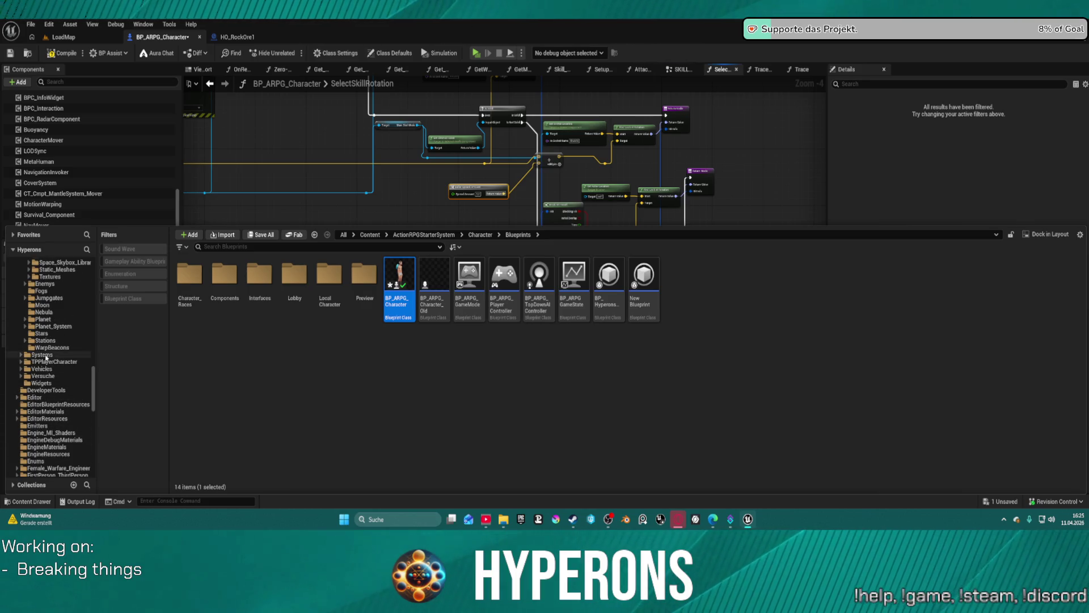
{"action": "left_click", "coordinate": [42, 355]}
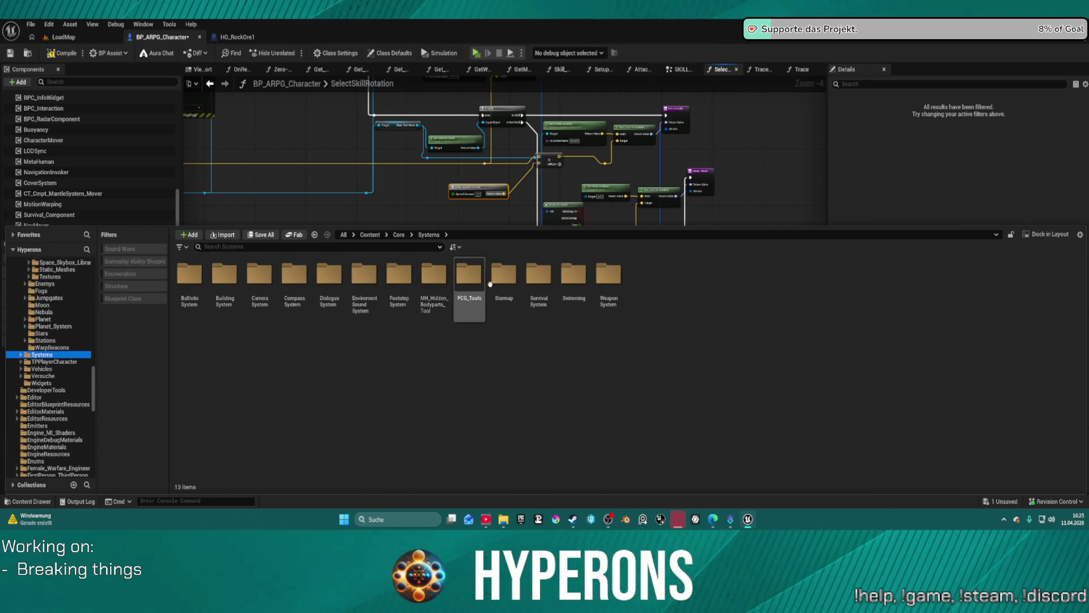
{"action": "double_click", "coordinate": [608, 278]}
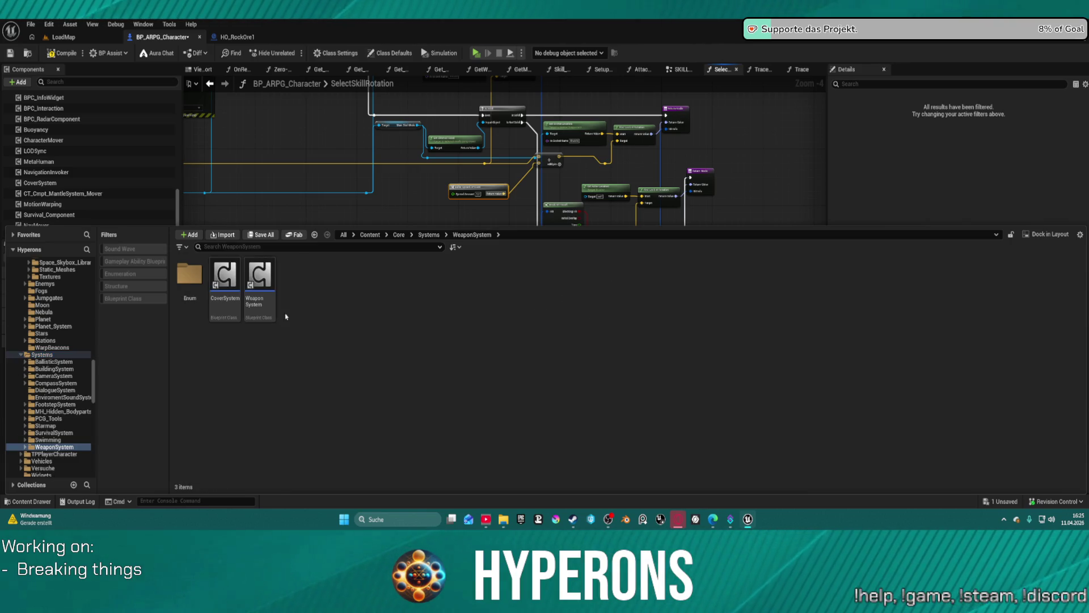
Step: Open the WeaponSystem Blueprint and pan along its weapon node chain
{"action": "double_click", "coordinate": [260, 278]}
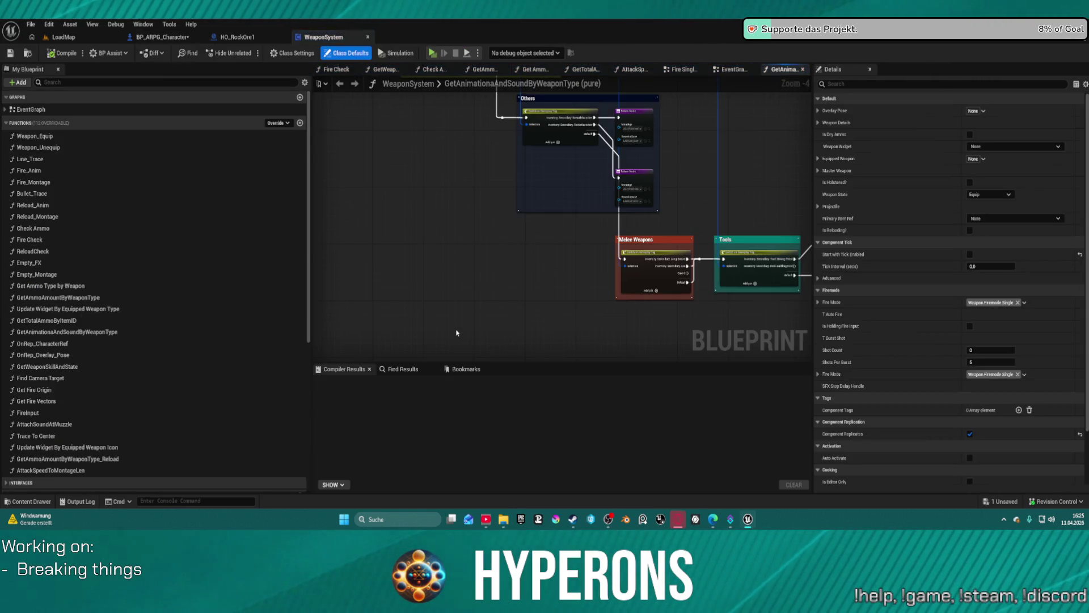
{"action": "scroll", "coordinate": [513, 282], "scroll_direction": "down", "scroll_amount": 3}
{"action": "mouse_move", "coordinate": [512, 282]}
{"action": "left_mouse_down"}
{"action": "mouse_move", "coordinate": [475, 313]}
{"action": "mouse_move", "coordinate": [491, 359]}
{"action": "mouse_move", "coordinate": [720, 564]}
{"action": "mouse_move", "coordinate": [630, 466]}
{"action": "left_mouse_up"}
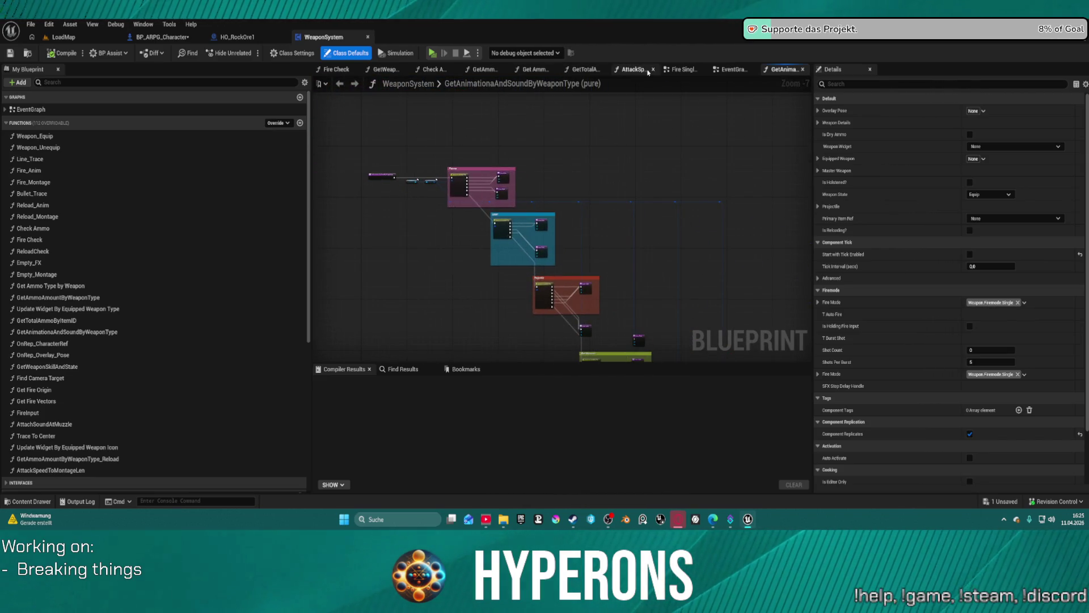
Step: Inspect Fire Single Projectile's Is Valid, AND and Spawn Actor nodes, then open the Content Drawer
{"action": "left_click", "coordinate": [688, 70]}
{"action": "scroll", "coordinate": [704, 173], "scroll_direction": "down", "scroll_amount": 2}
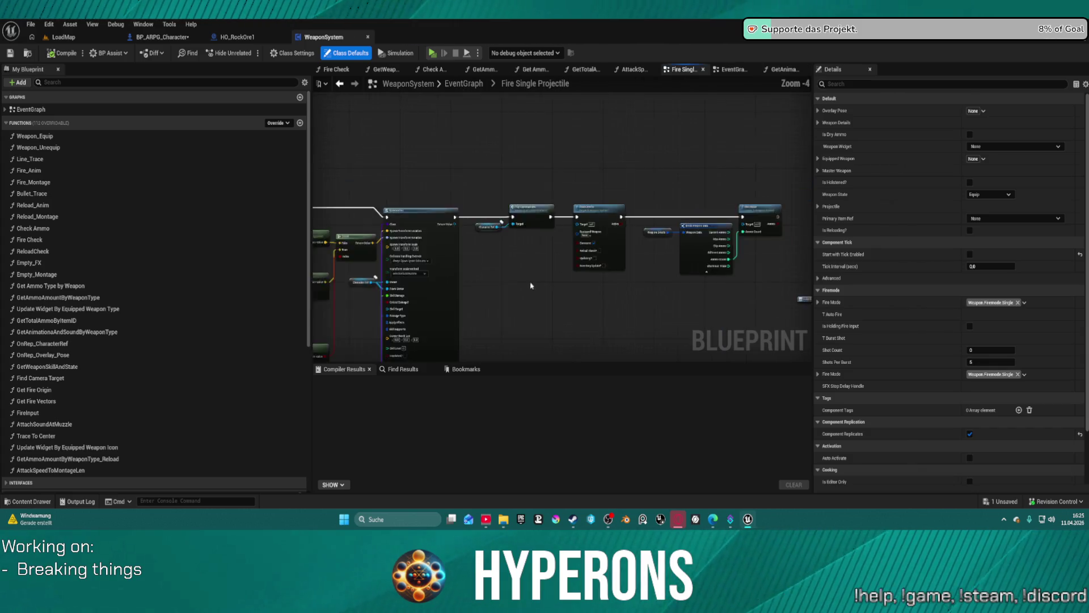
{"action": "scroll", "coordinate": [749, 172], "scroll_direction": "up", "scroll_amount": 5}
{"action": "mouse_move", "coordinate": [609, 268]}
{"action": "left_mouse_down"}
{"action": "mouse_move", "coordinate": [605, 174]}
{"action": "mouse_move", "coordinate": [572, 226]}
{"action": "mouse_move", "coordinate": [499, 250]}
{"action": "mouse_move", "coordinate": [536, 190]}
{"action": "left_mouse_up"}
{"action": "scroll", "coordinate": [496, 253], "scroll_direction": "down", "scroll_amount": 3}
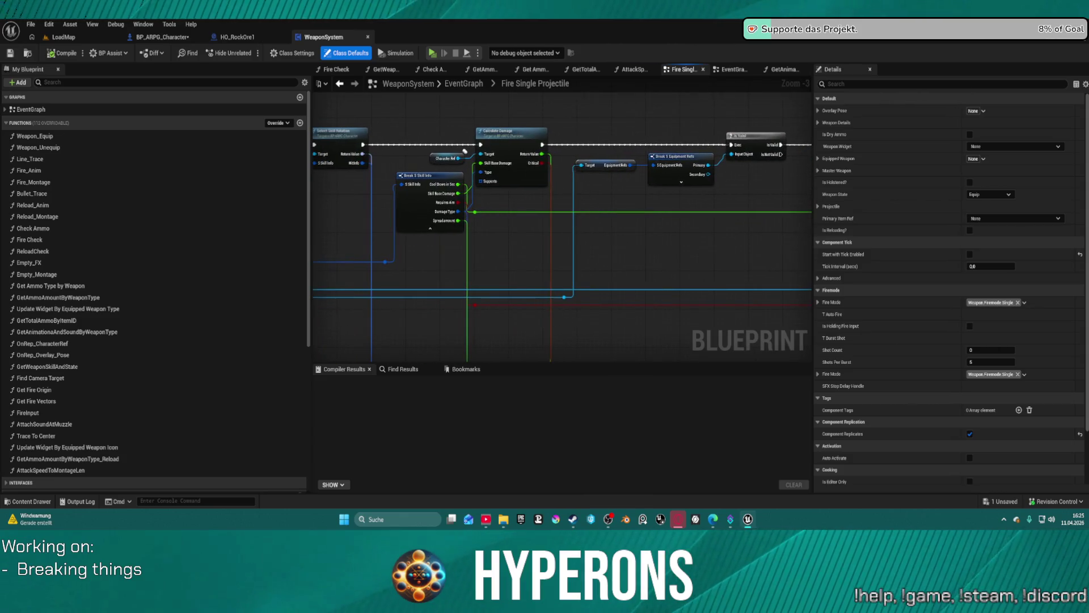
{"action": "mouse_move", "coordinate": [465, 151]}
{"action": "left_mouse_down"}
{"action": "mouse_move", "coordinate": [803, 134]}
{"action": "mouse_move", "coordinate": [453, 144]}
{"action": "left_mouse_up"}
{"action": "mouse_move", "coordinate": [675, 159]}
{"action": "left_mouse_down"}
{"action": "mouse_move", "coordinate": [674, 256]}
{"action": "mouse_move", "coordinate": [656, 265]}
{"action": "left_mouse_up"}
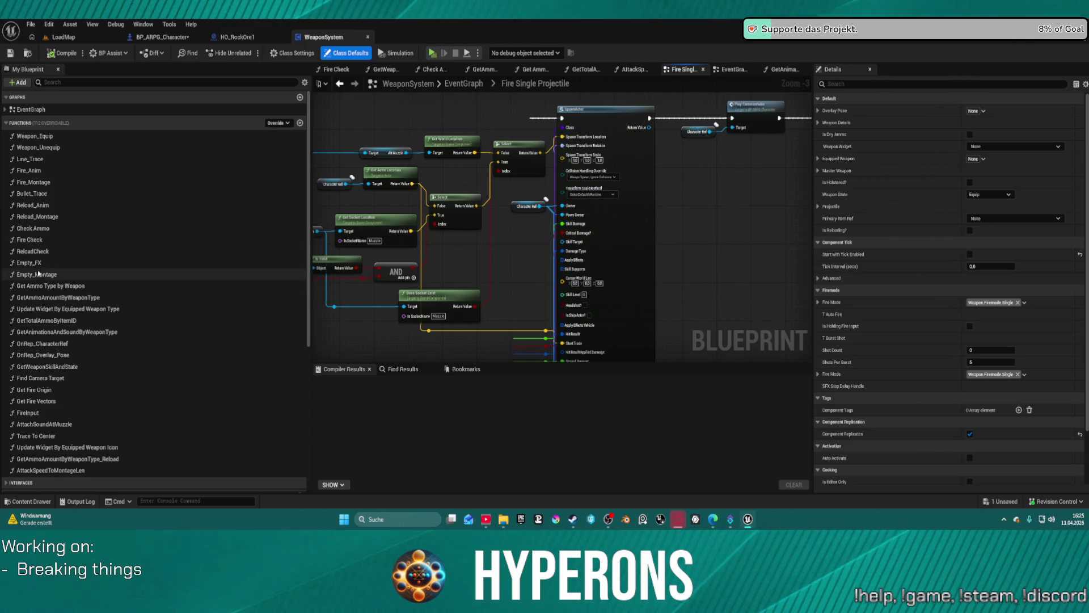
{"action": "key", "text": "ctrl+space"}
{"action": "scroll", "coordinate": [63, 302], "scroll_direction": "up", "scroll_amount": 5}
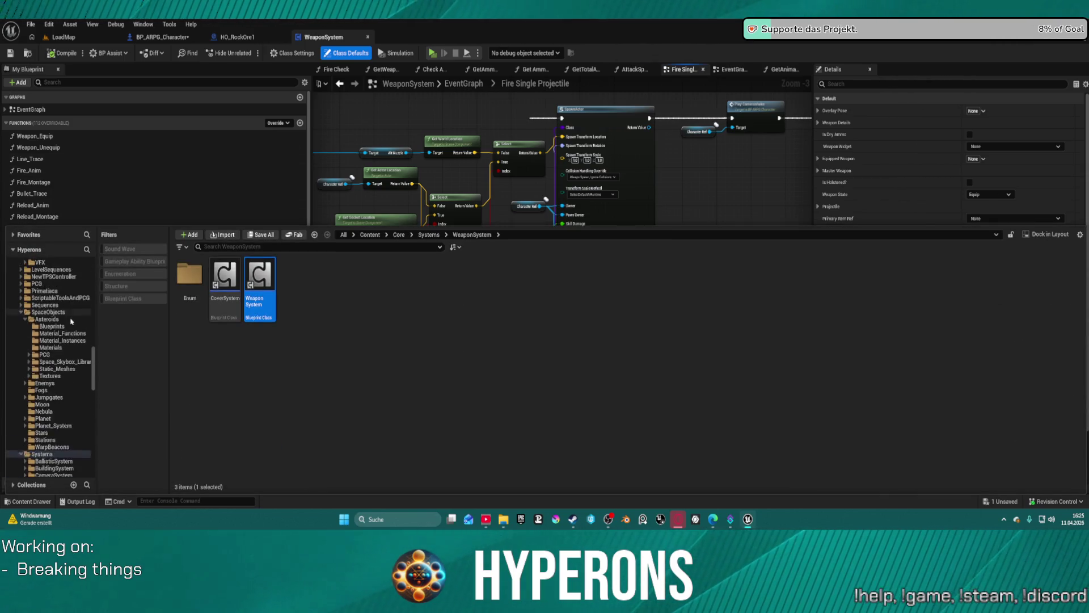
Step: Browse to Skills > Blueprint > Projectiles and open BP_Proj_Ships_Master for editing
{"action": "scroll", "coordinate": [63, 303], "scroll_direction": "up", "scroll_amount": 1}
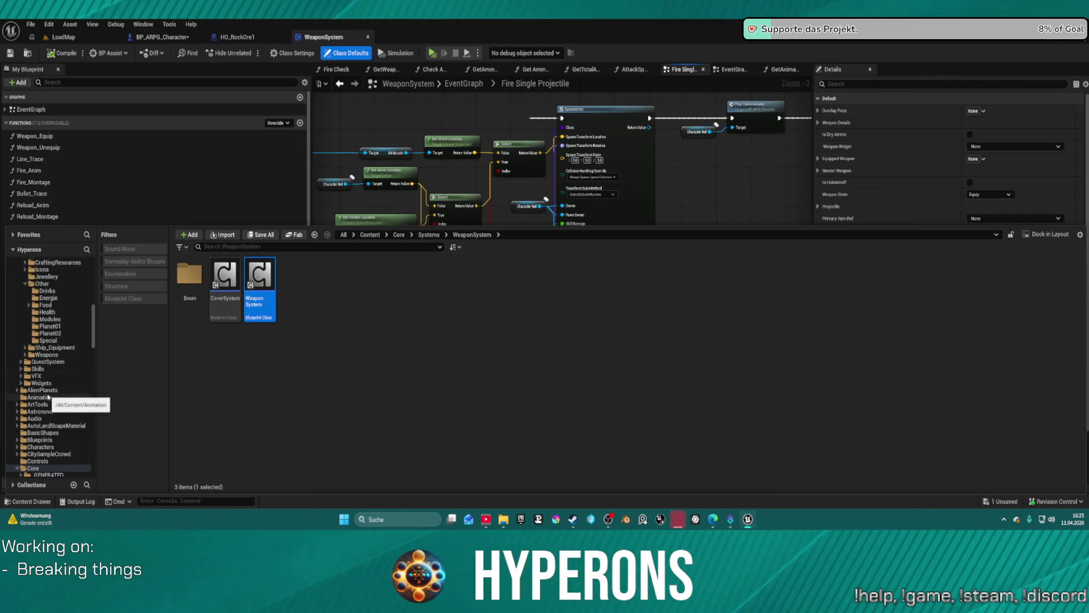
{"action": "scroll", "coordinate": [55, 368], "scroll_direction": "up", "scroll_amount": 4}
{"action": "scroll", "coordinate": [55, 370], "scroll_direction": "up", "scroll_amount": 1}
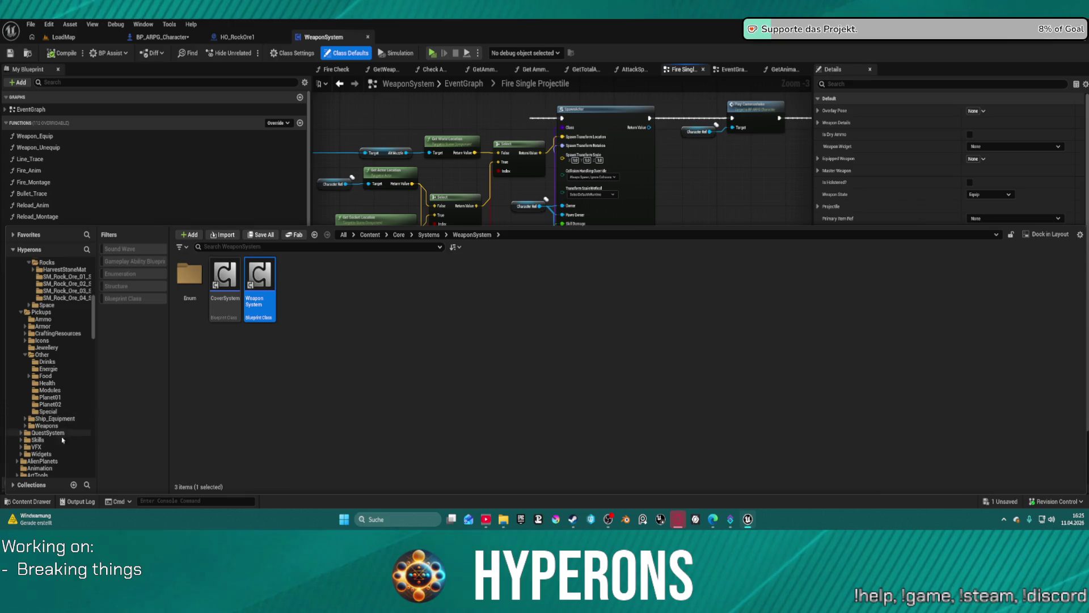
{"action": "left_click", "coordinate": [37, 439]}
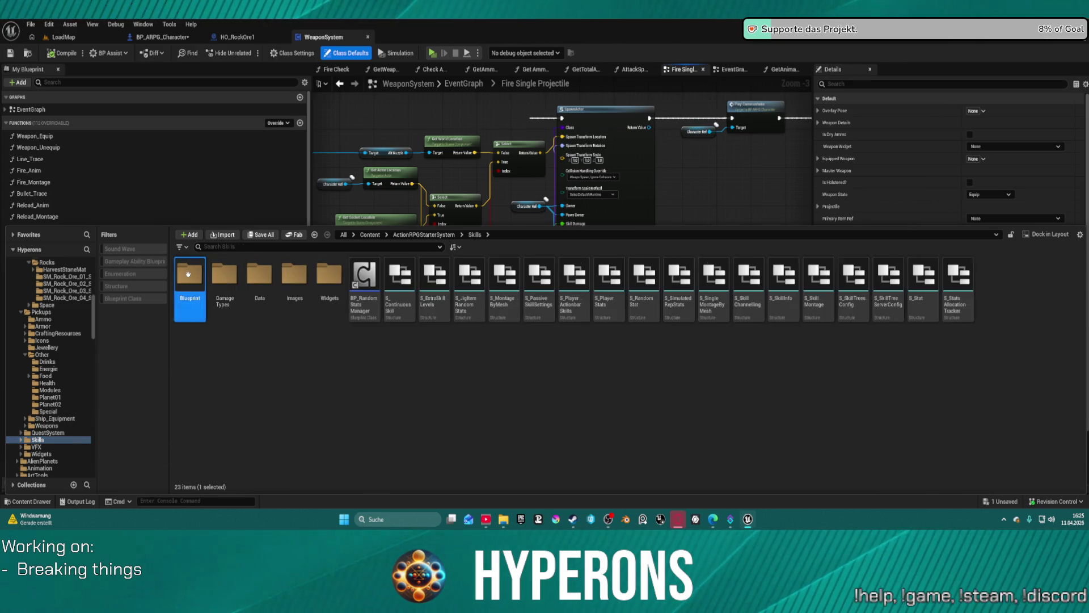
{"action": "double_click", "coordinate": [189, 274]}
{"action": "double_click", "coordinate": [259, 274]}
{"action": "left_click", "coordinate": [366, 310]}
{"action": "double_click", "coordinate": [367, 314]}
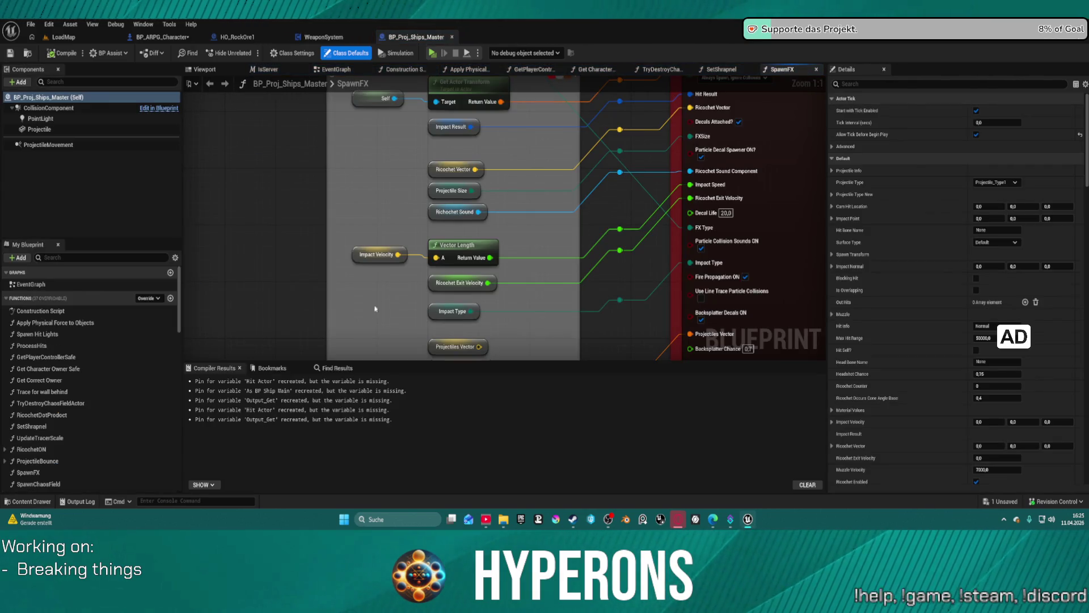
{"action": "scroll", "coordinate": [615, 282], "scroll_direction": "down", "scroll_amount": 3}
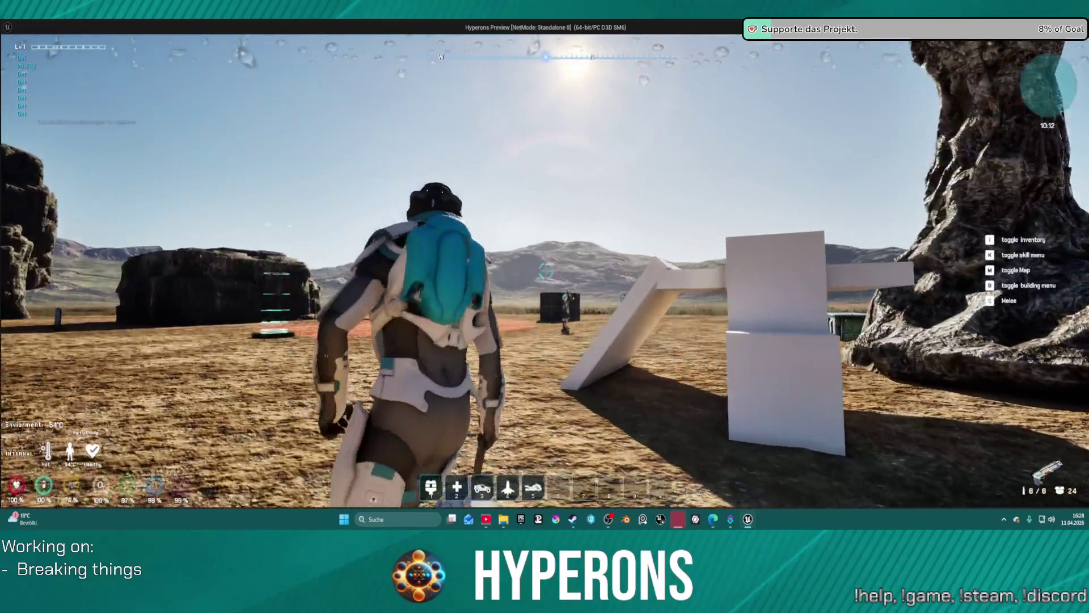
Step: Shoot at the distant NPCs, then run to the dark storage containers under the red cliff and fire at them
{"action": "key", "text": "w"}
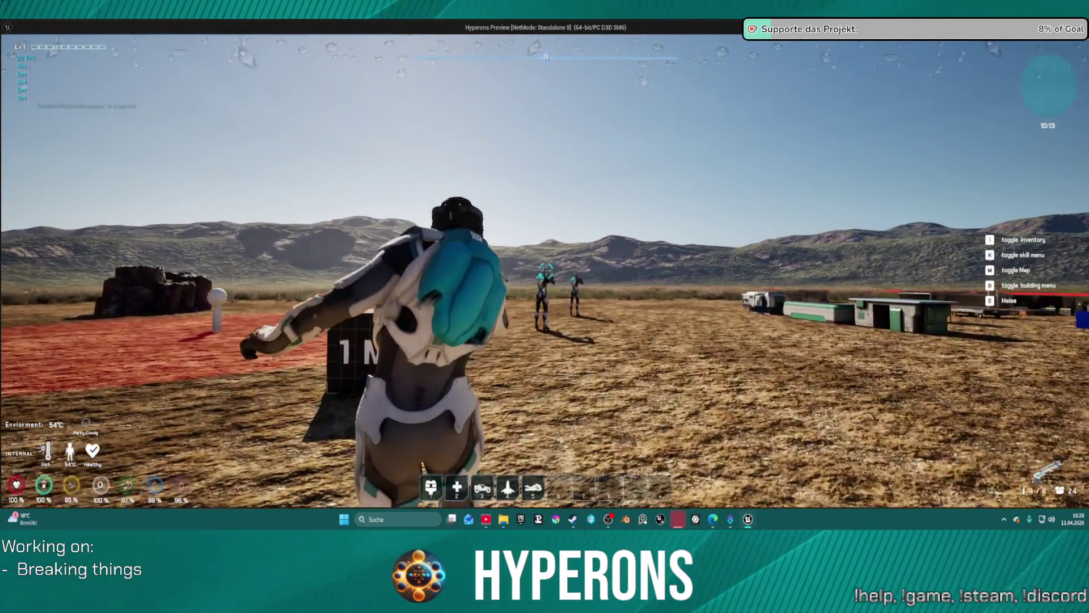
{"action": "left_click", "coordinate": [546, 271]}
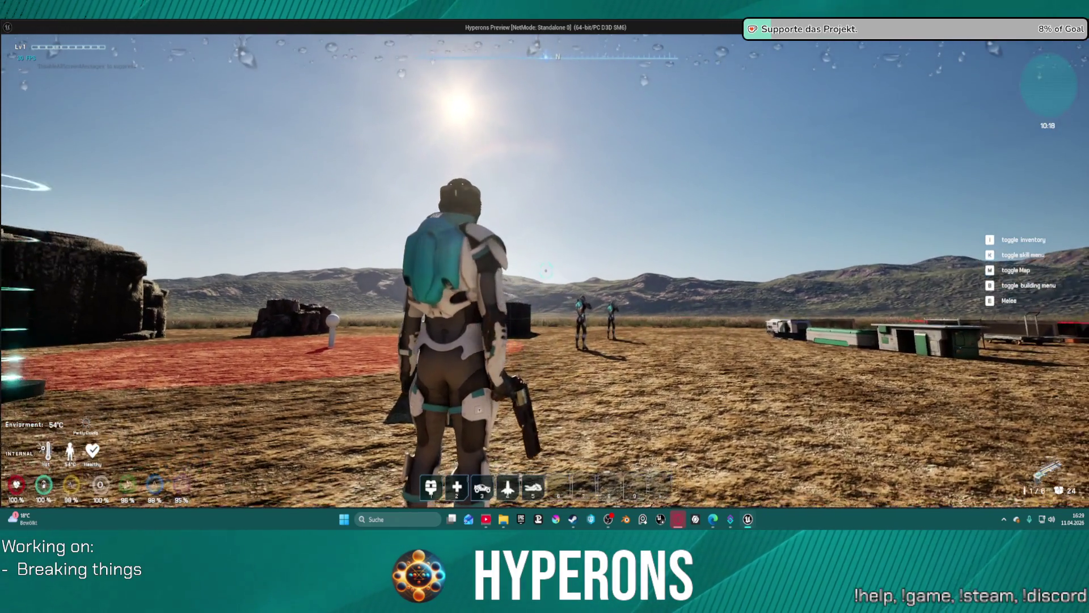
{"action": "key", "text": "w"}
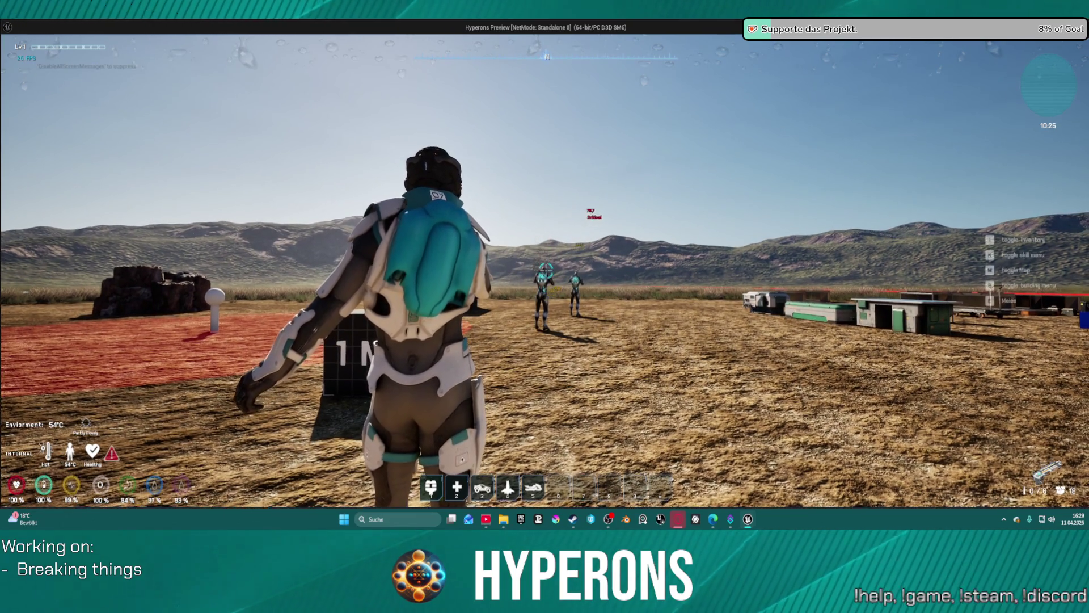
{"action": "key", "text": "w"}
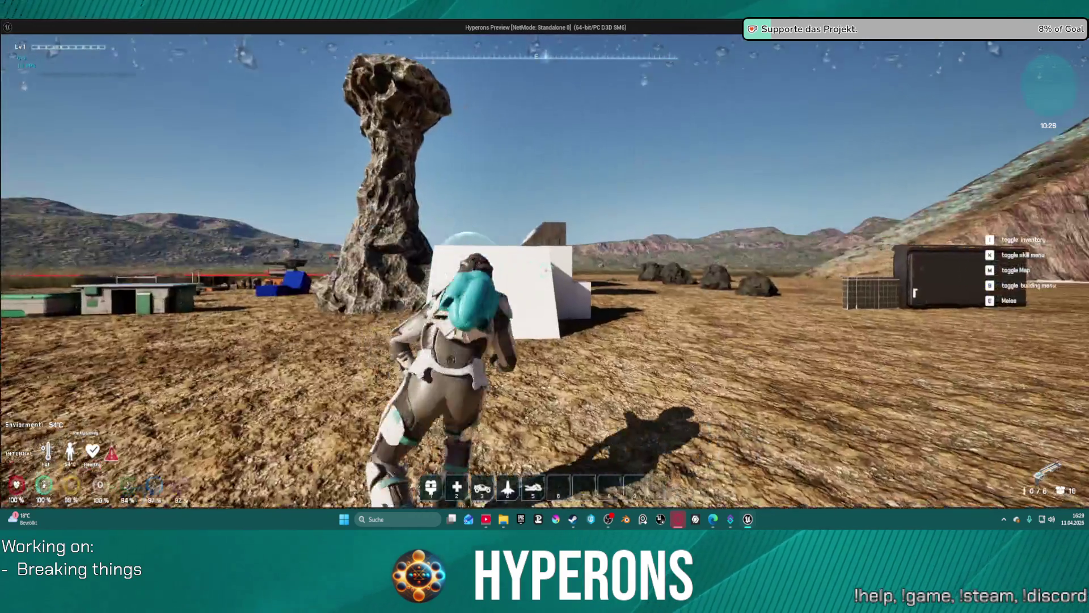
{"action": "key", "text": "w"}
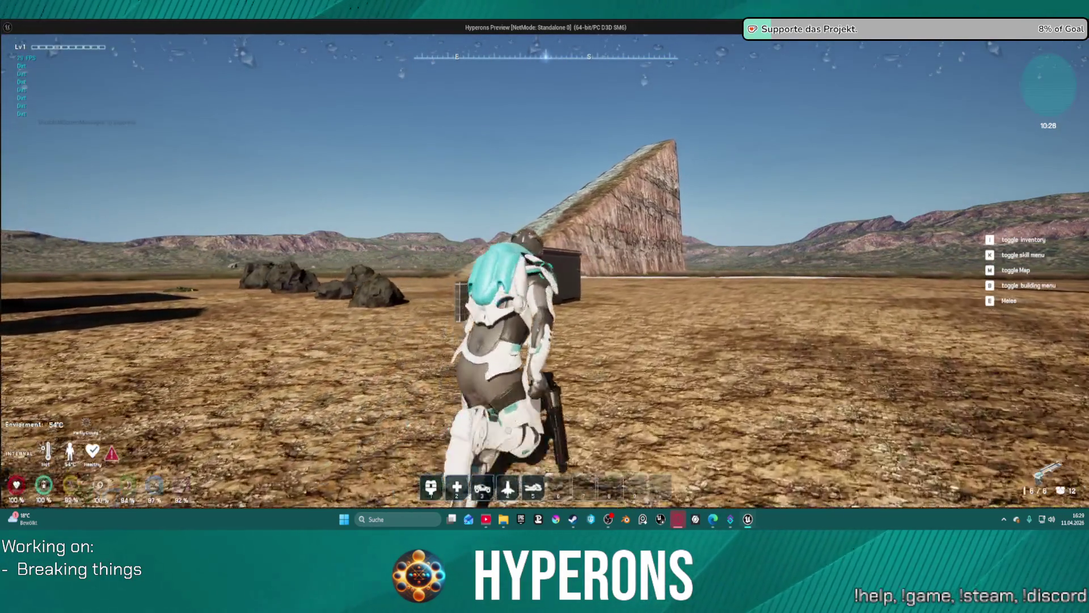
{"action": "key", "text": "w"}
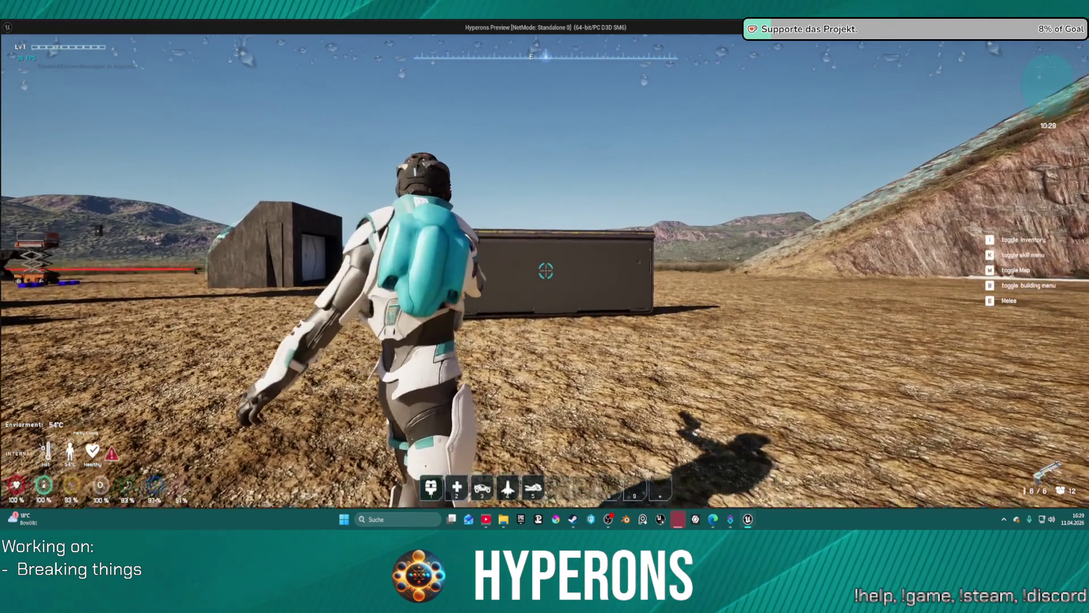
{"action": "left_click", "coordinate": [546, 271]}
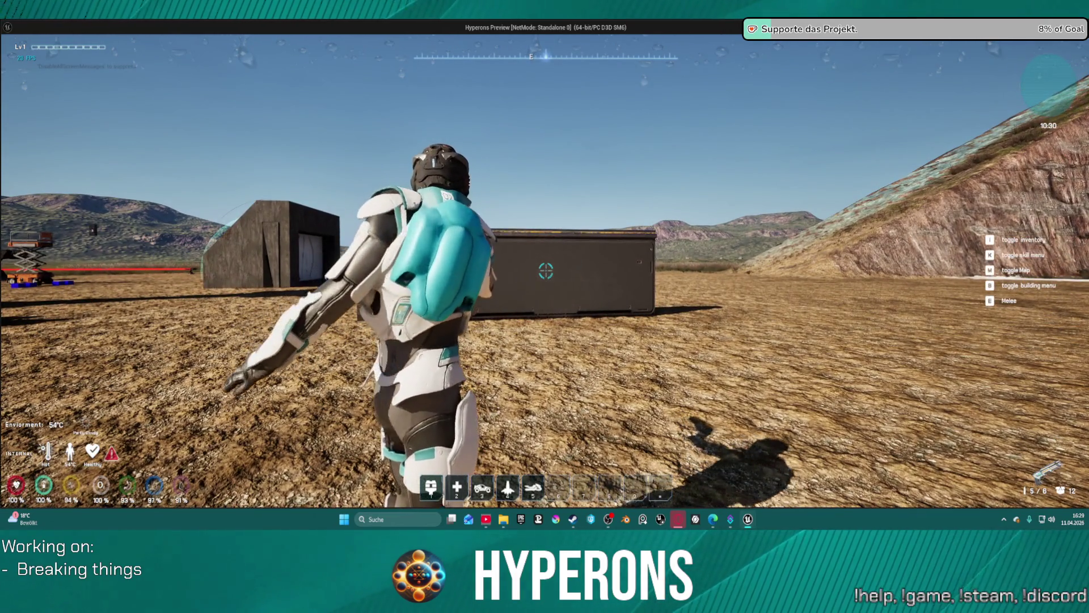
Step: Back away and empty the pistol into the dark crate from range, then walk up to inspect the hits
{"action": "key", "text": "w"}
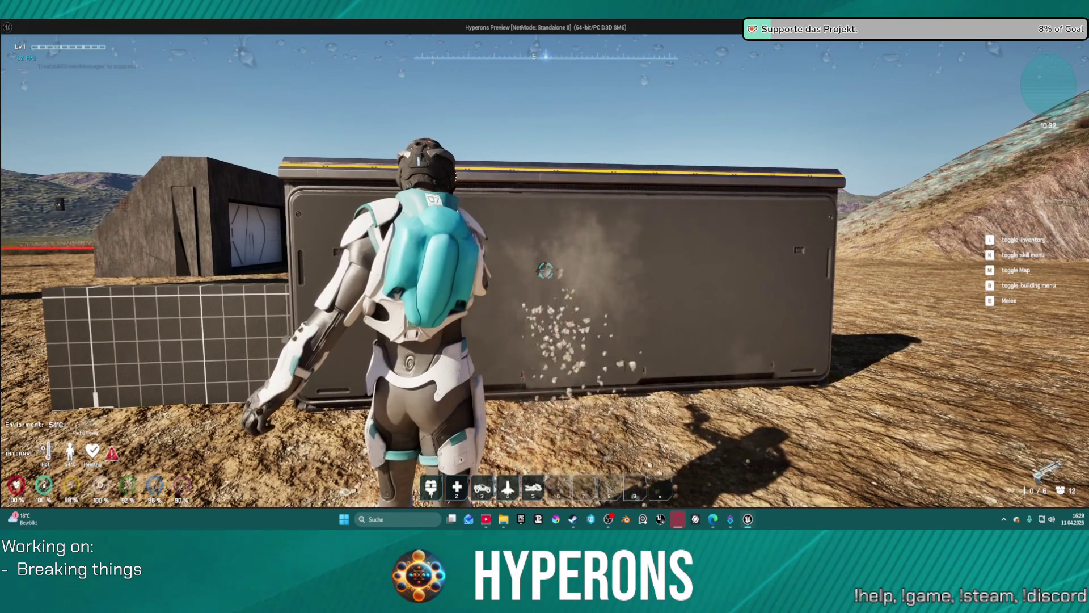
{"action": "key", "text": "s"}
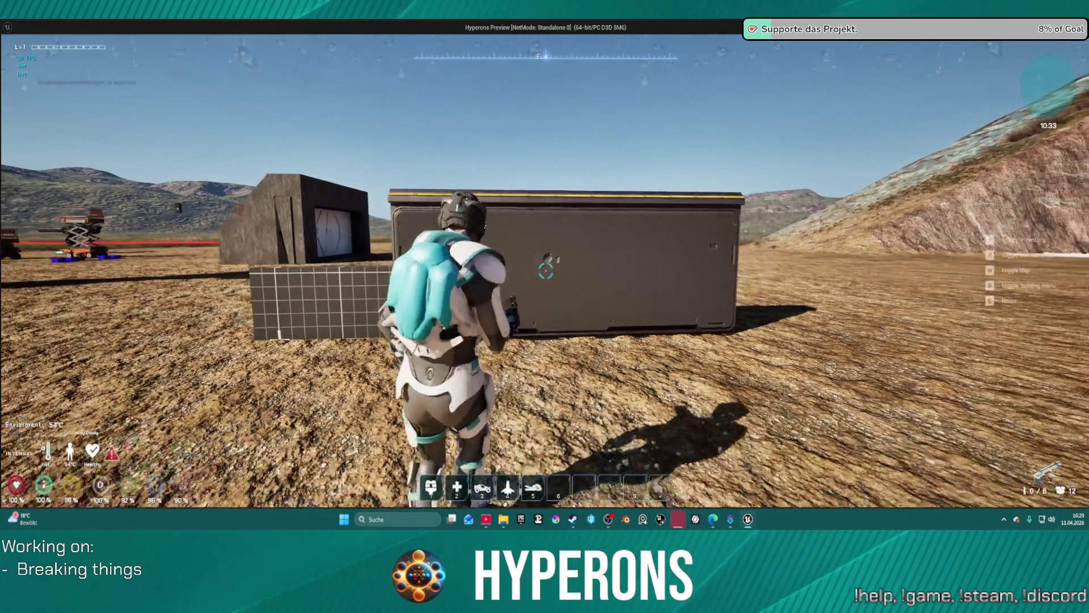
{"action": "key", "text": "s"}
{"action": "key", "text": "s"}
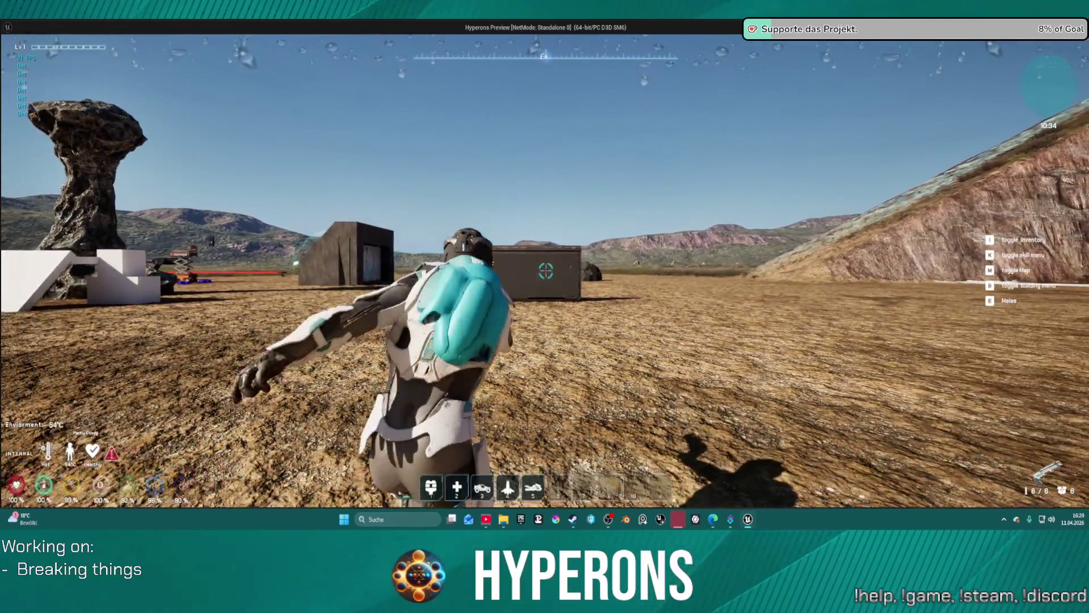
{"action": "left_click", "coordinate": [546, 270]}
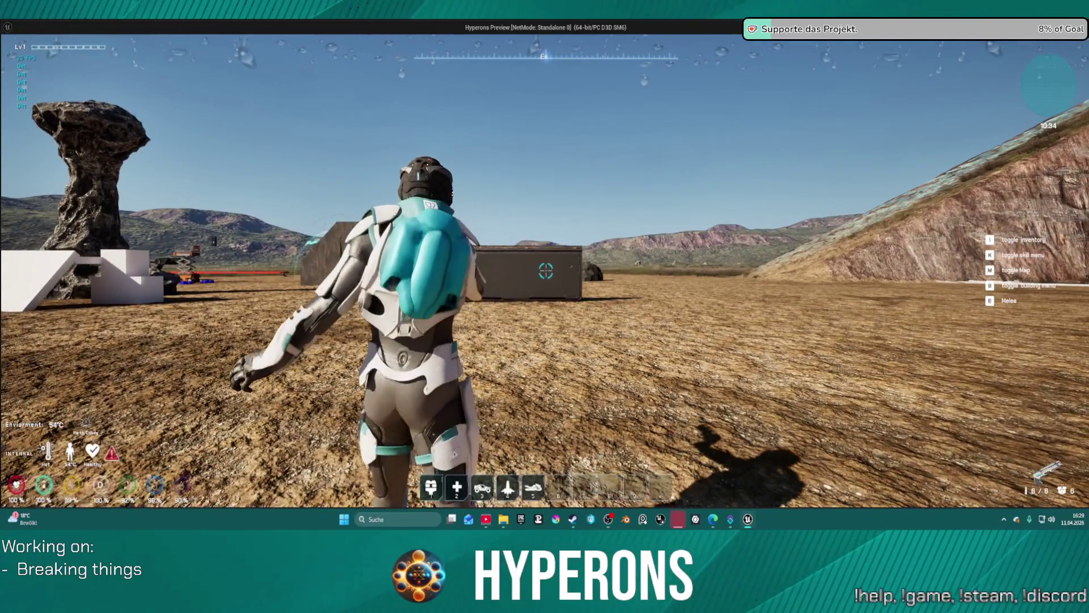
{"action": "left_click", "coordinate": [545, 270]}
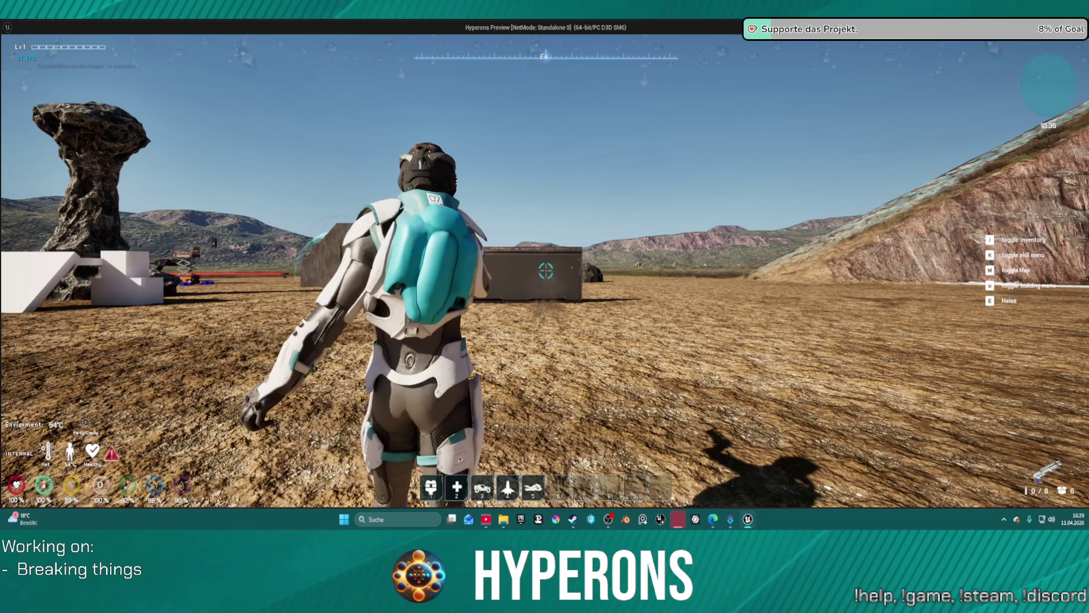
{"action": "key", "text": "w"}
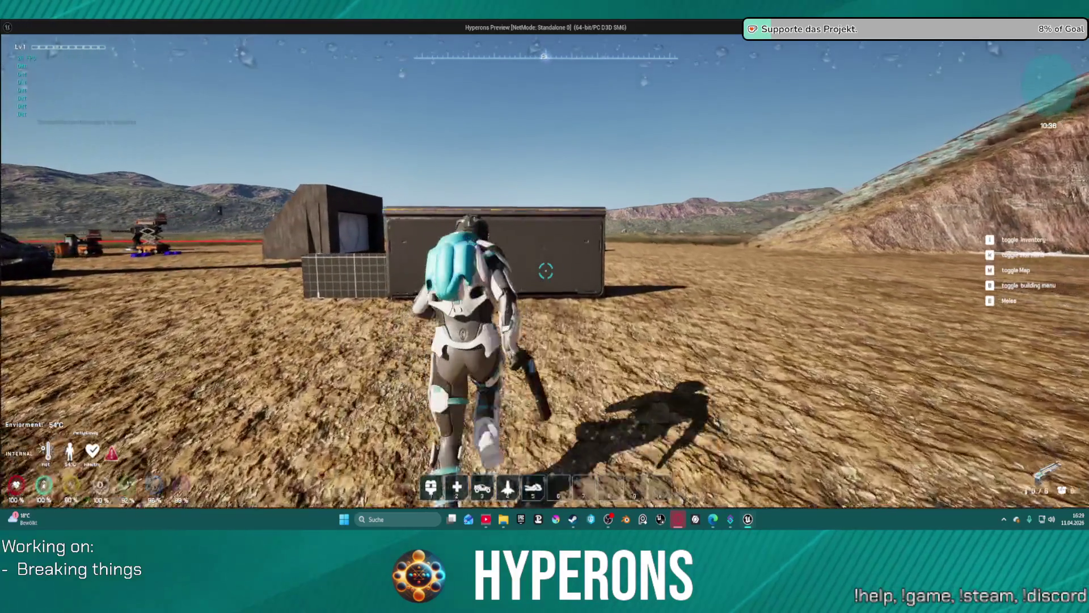
{"action": "key", "text": "w"}
Step: Switch to the plasma rifle via the inventory, fire a long burst at the crate, and check the impacts
{"action": "key", "text": "i"}
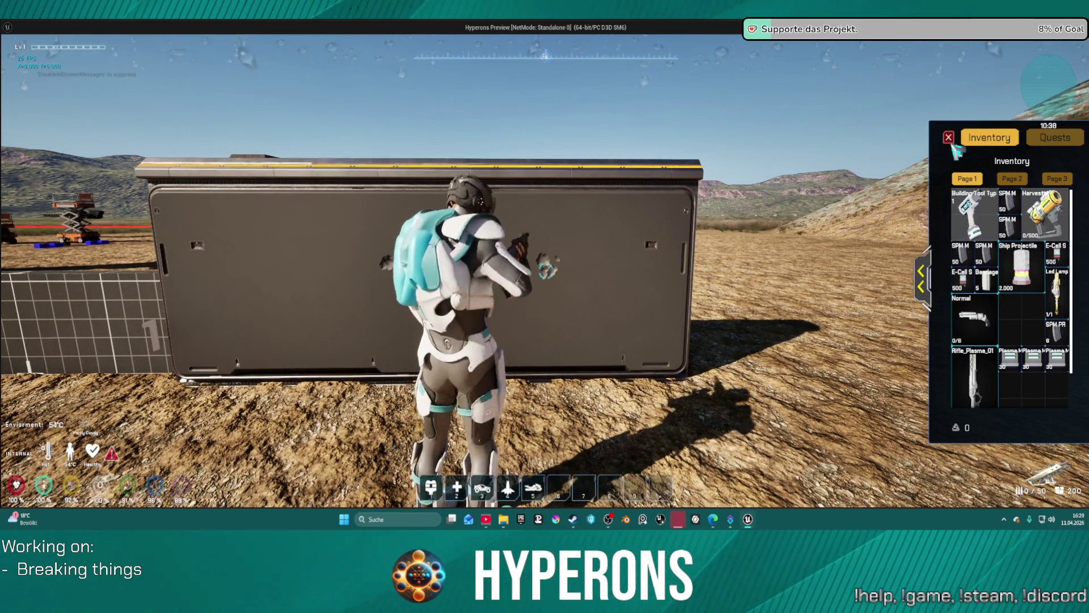
{"action": "key", "text": "s"}
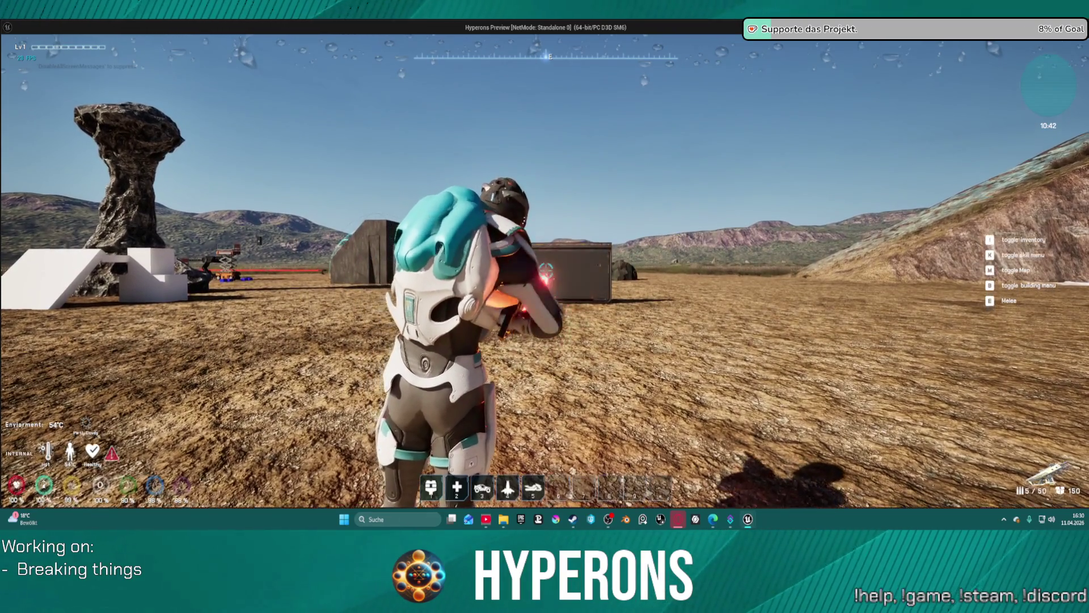
{"action": "key", "text": "w"}
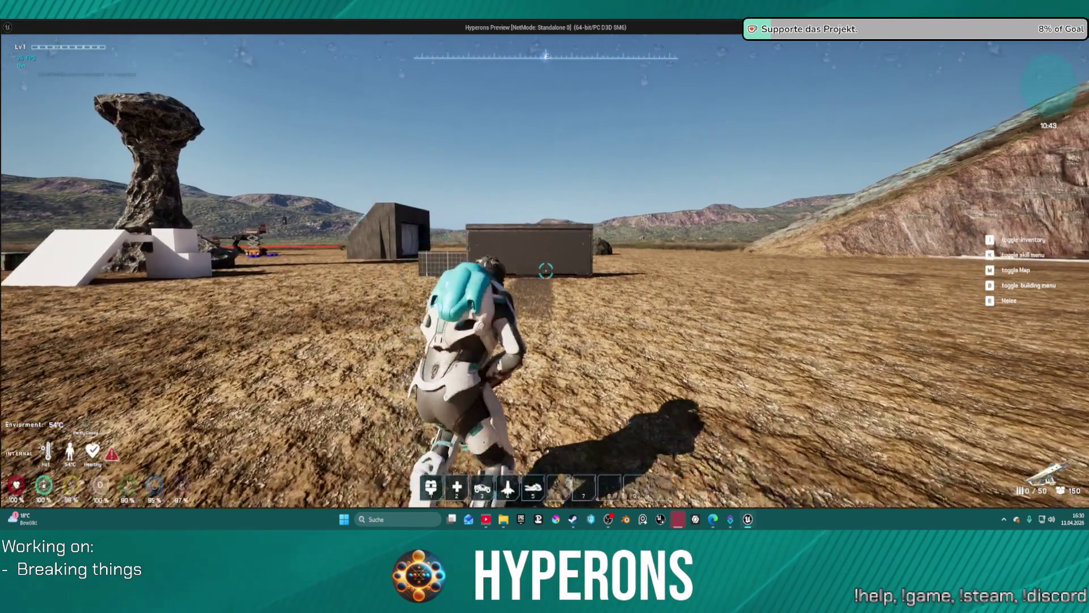
{"action": "key", "text": "w"}
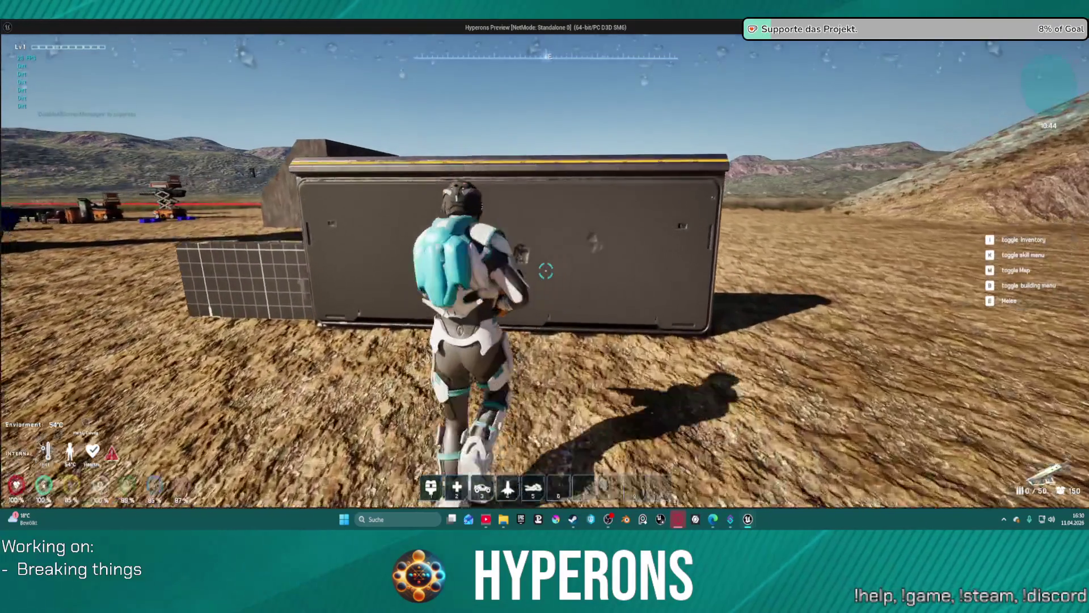
{"action": "key", "text": "s"}
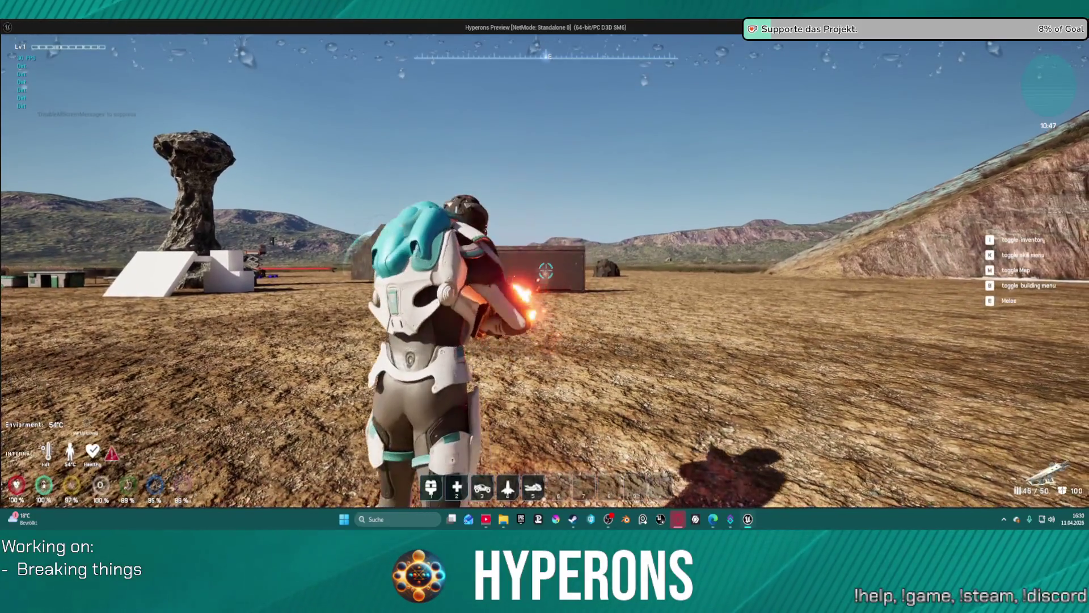
{"action": "left_click", "coordinate": [546, 271]}
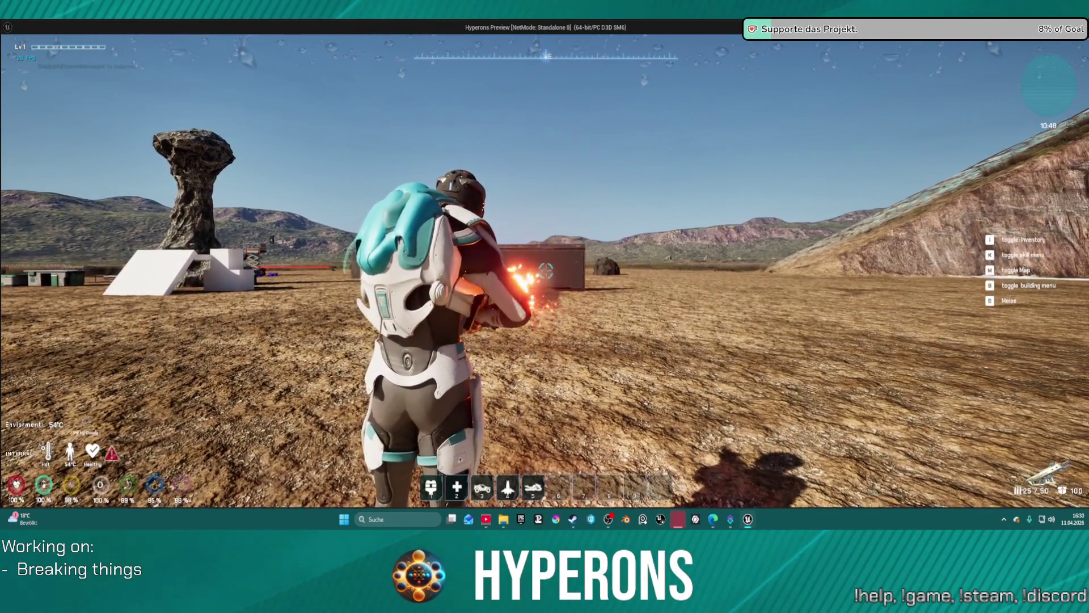
{"action": "key", "text": "w"}
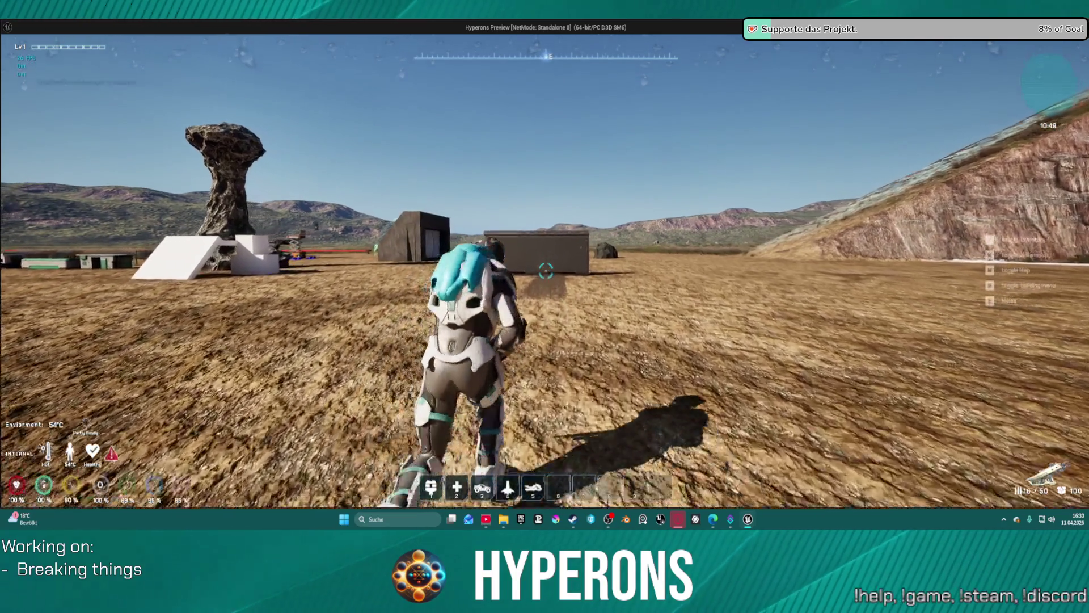
{"action": "key", "text": "w"}
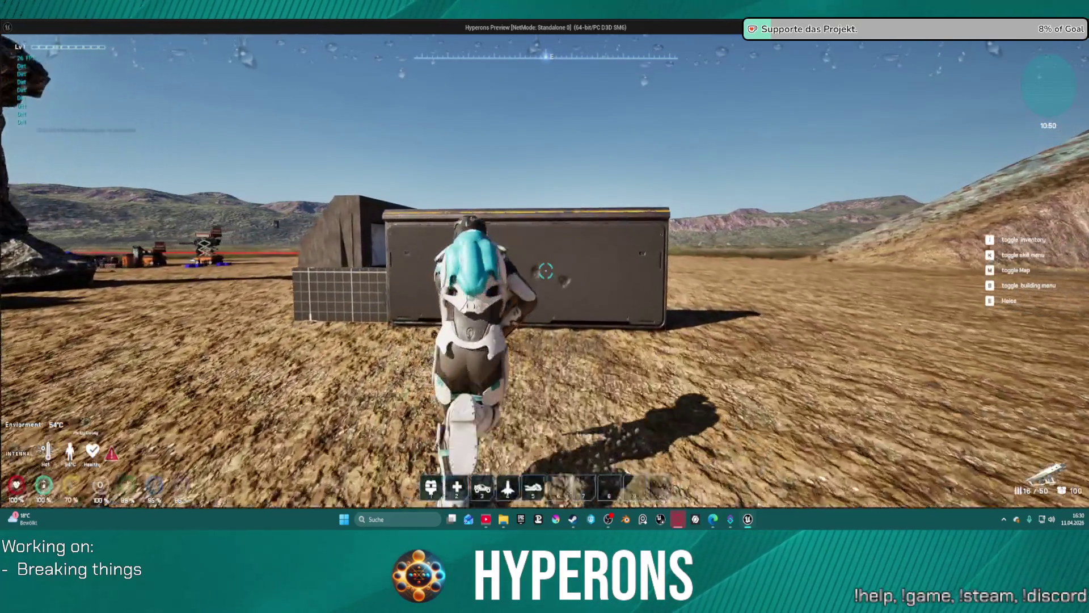
Step: Stand up, open and close the inventory, and stop the game preview with Esc
{"action": "key", "text": "c"}
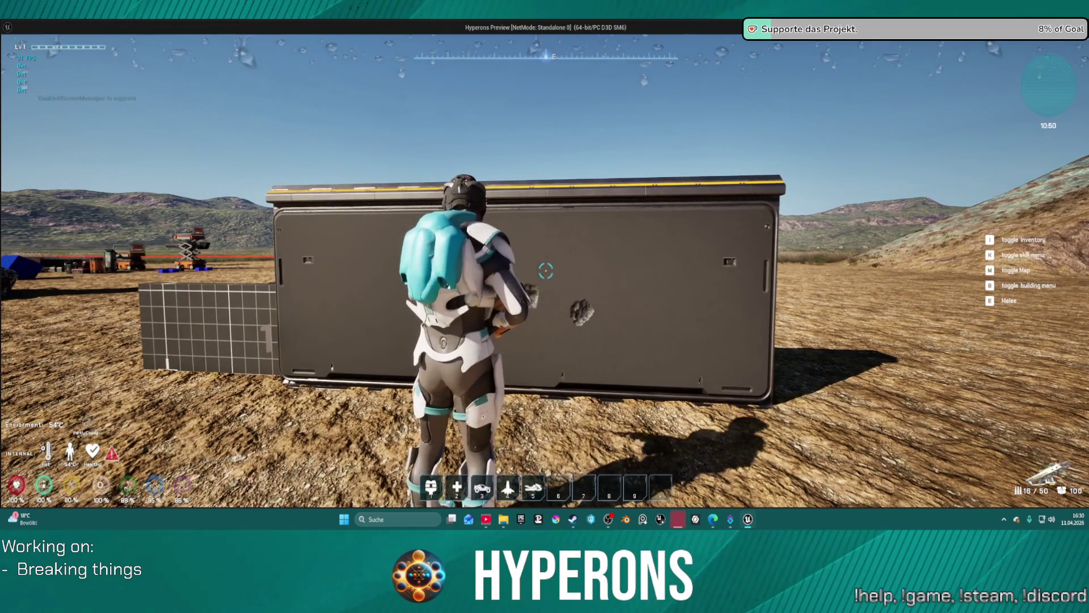
{"action": "key", "text": "i"}
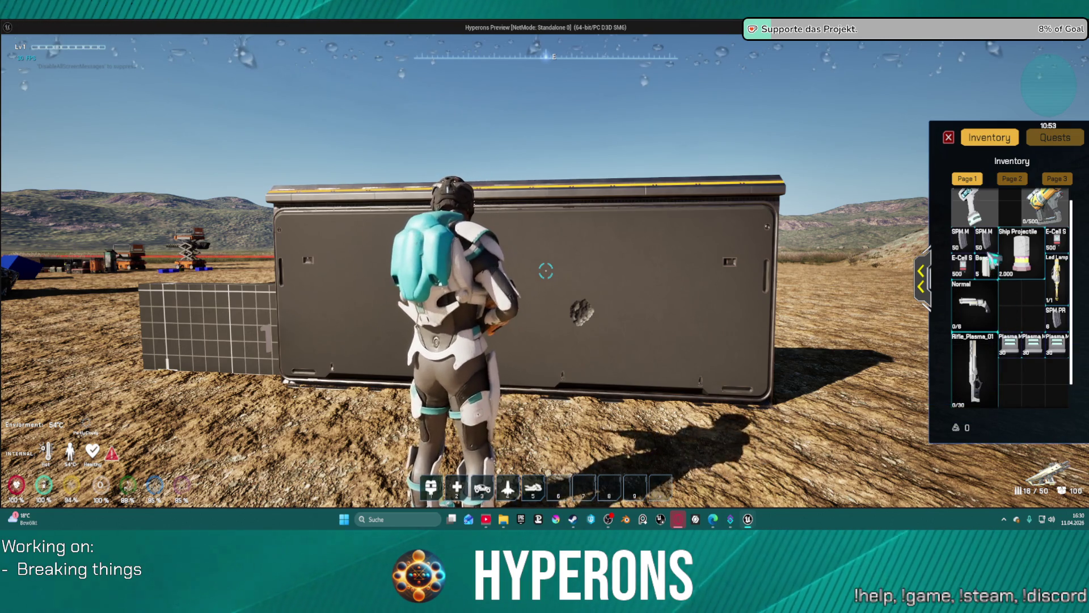
{"action": "left_click", "coordinate": [949, 136]}
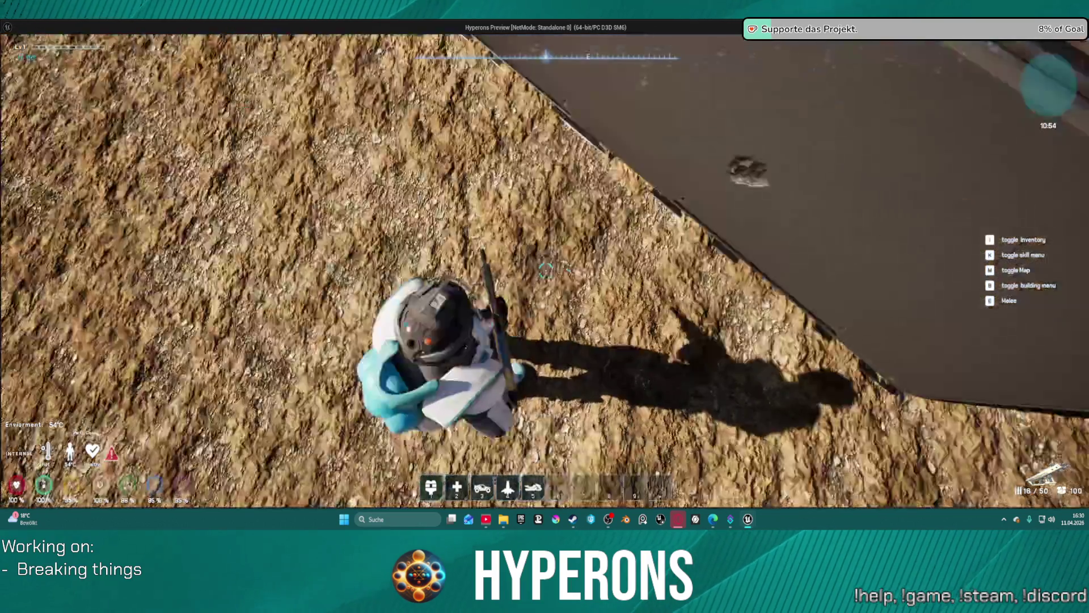
{"action": "key", "text": "Escape"}
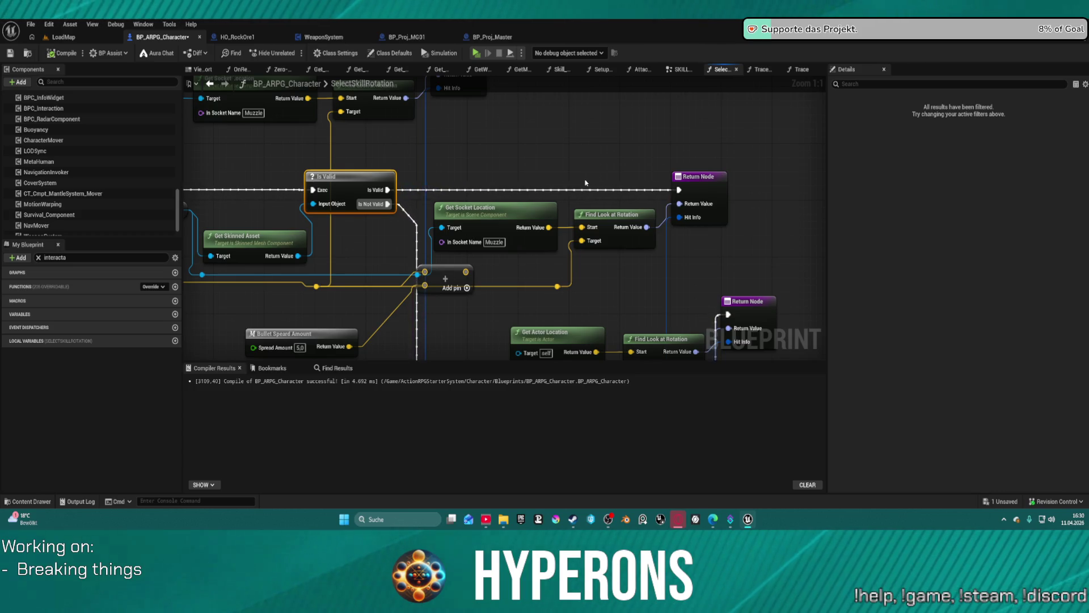
{"action": "scroll", "coordinate": [441, 132], "scroll_direction": "down", "scroll_amount": 2}
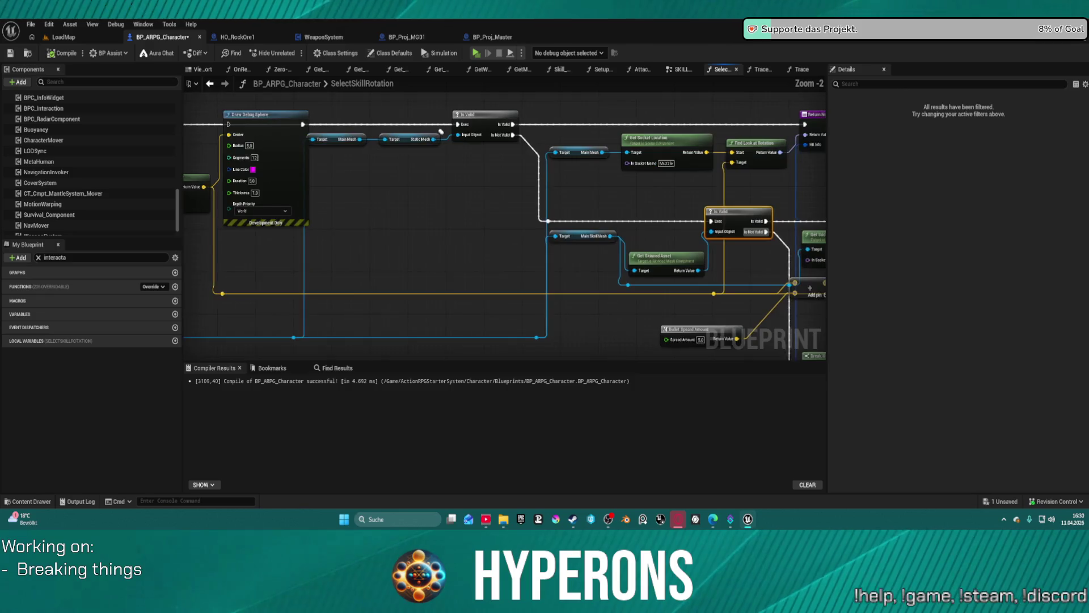
{"action": "left_click_drag", "start_coordinate": [440, 132], "coordinate": [641, 129]}
{"action": "mouse_move", "coordinate": [630, 220]}
{"action": "left_mouse_down"}
{"action": "mouse_move", "coordinate": [564, 243]}
{"action": "mouse_move", "coordinate": [597, 249]}
{"action": "mouse_move", "coordinate": [619, 235]}
{"action": "mouse_move", "coordinate": [348, 236]}
{"action": "mouse_move", "coordinate": [295, 278]}
{"action": "mouse_move", "coordinate": [354, 210]}
{"action": "left_mouse_up"}
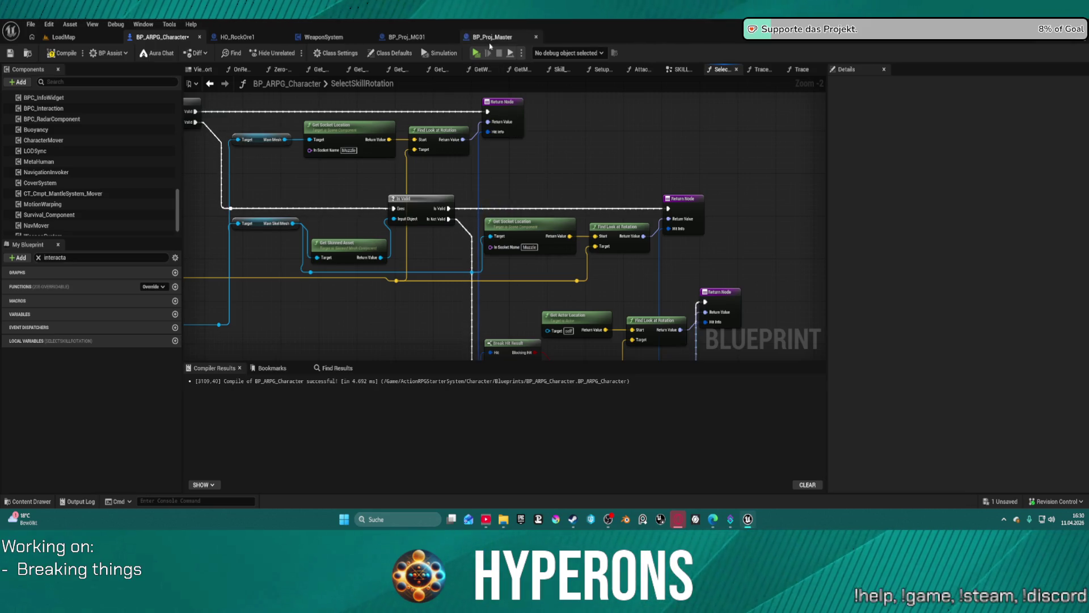
Step: Review the Trace to Center node in BP_Proj_Master and the Select Skill Rotation nodes in WeaponSystem's Fire Single Projectile
{"action": "left_click", "coordinate": [491, 37]}
{"action": "right_click", "coordinate": [435, 202]}
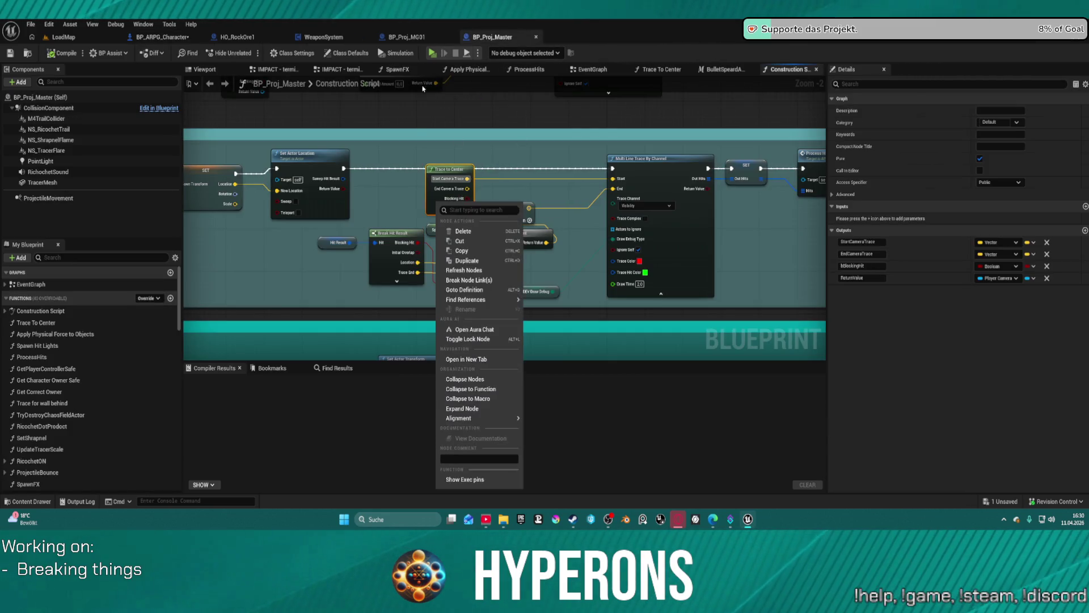
{"action": "left_click", "coordinate": [341, 38]}
{"action": "left_click_drag", "start_coordinate": [477, 134], "coordinate": [738, 165]}
{"action": "left_click_drag", "start_coordinate": [936, 238], "coordinate": [775, 244]}
{"action": "scroll", "coordinate": [658, 224], "scroll_direction": "up", "scroll_amount": 3}
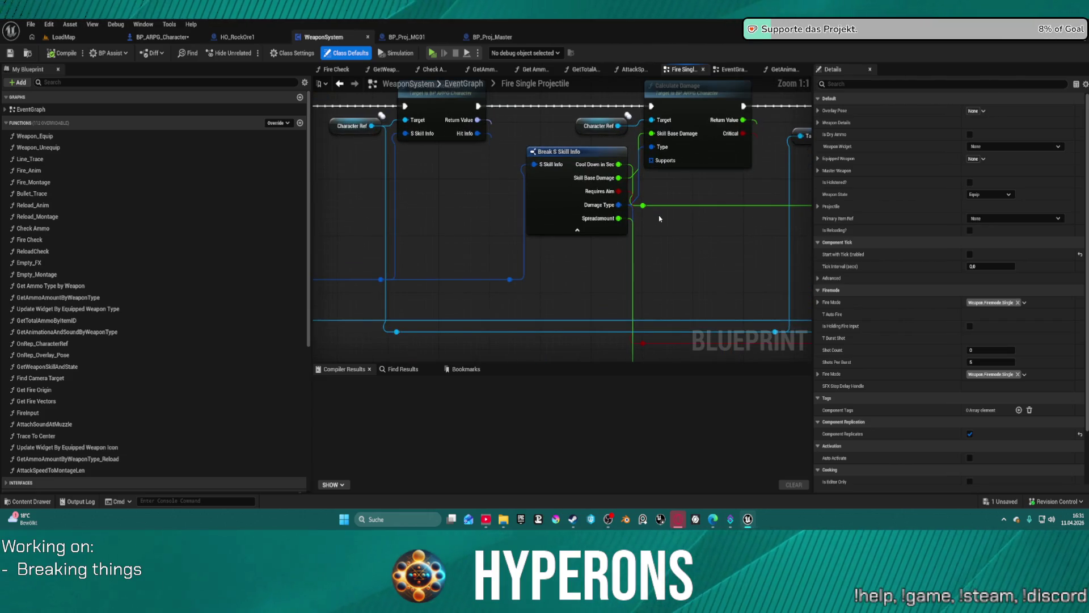
Step: Open DA_Skills from the Skills > Data folder in the Content Drawer
{"action": "key", "text": "ctrl+space"}
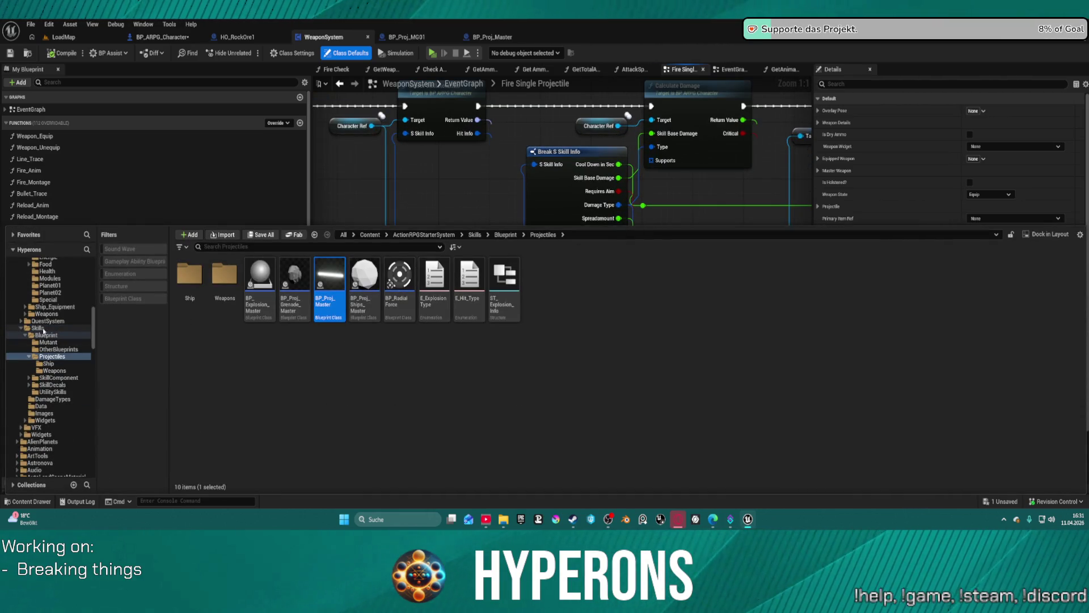
{"action": "left_click", "coordinate": [41, 406]}
{"action": "double_click", "coordinate": [188, 311]}
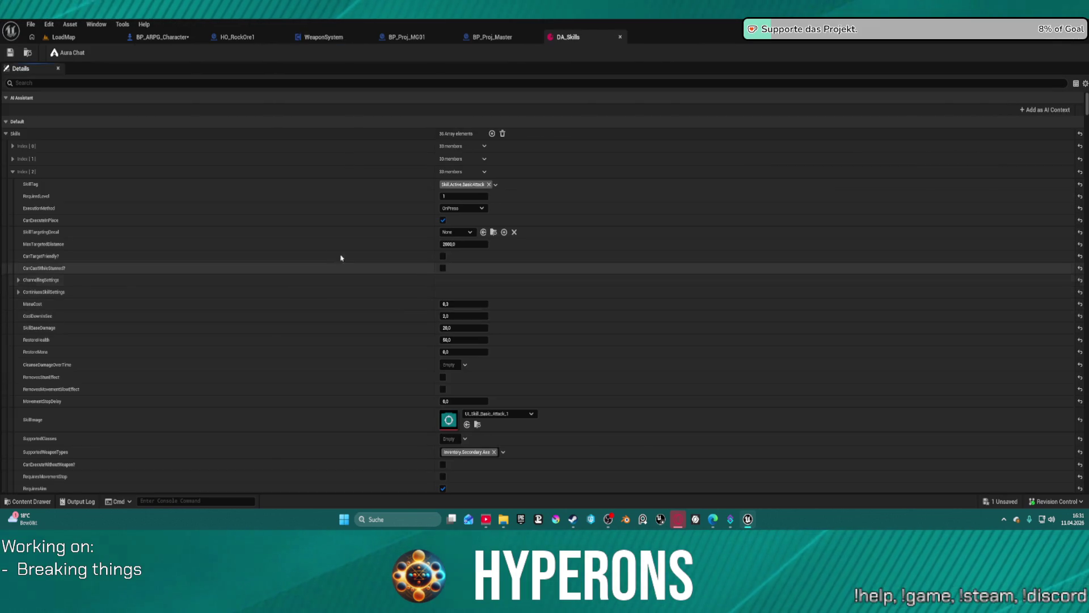
{"action": "left_click", "coordinate": [14, 172]}
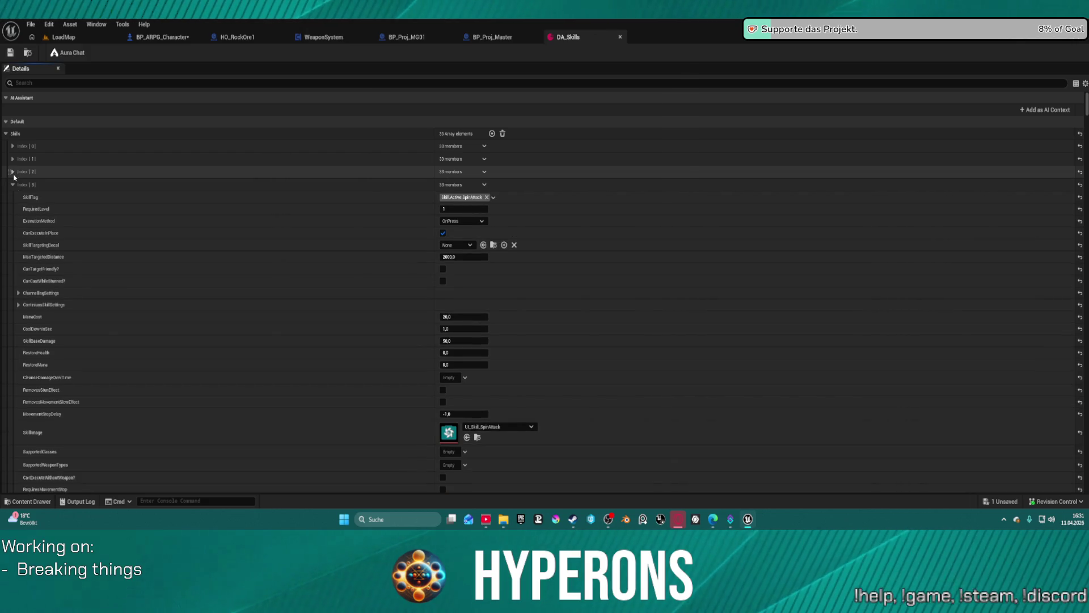
{"action": "left_click", "coordinate": [13, 185]}
{"action": "left_click", "coordinate": [13, 197]}
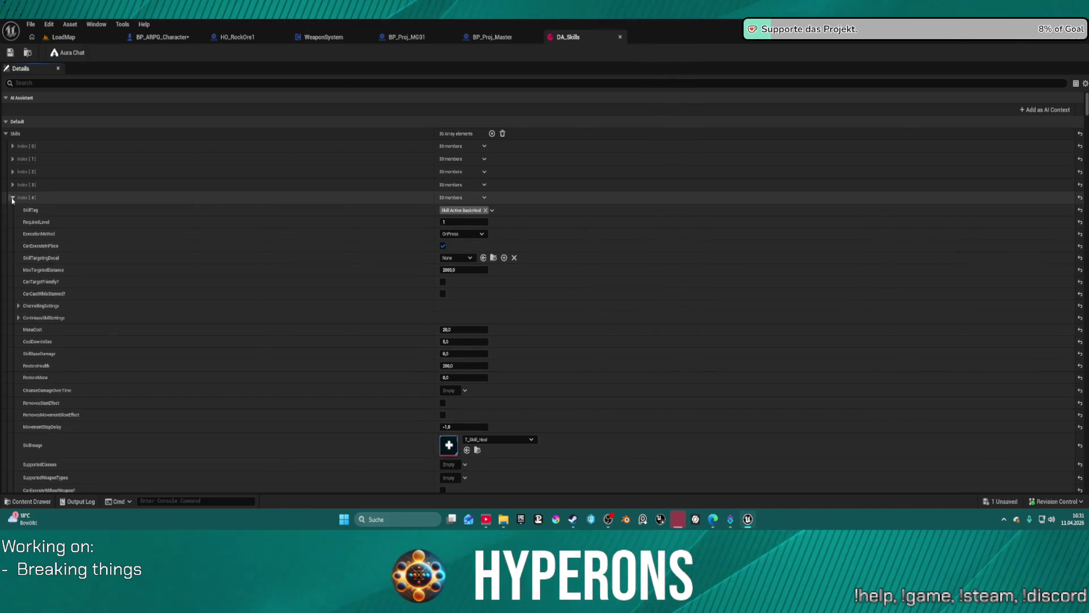
{"action": "left_click", "coordinate": [12, 197]}
{"action": "left_click", "coordinate": [12, 210]}
{"action": "left_click", "coordinate": [12, 210]}
{"action": "left_click", "coordinate": [12, 223]}
{"action": "left_click", "coordinate": [12, 223]}
{"action": "left_click", "coordinate": [11, 235]}
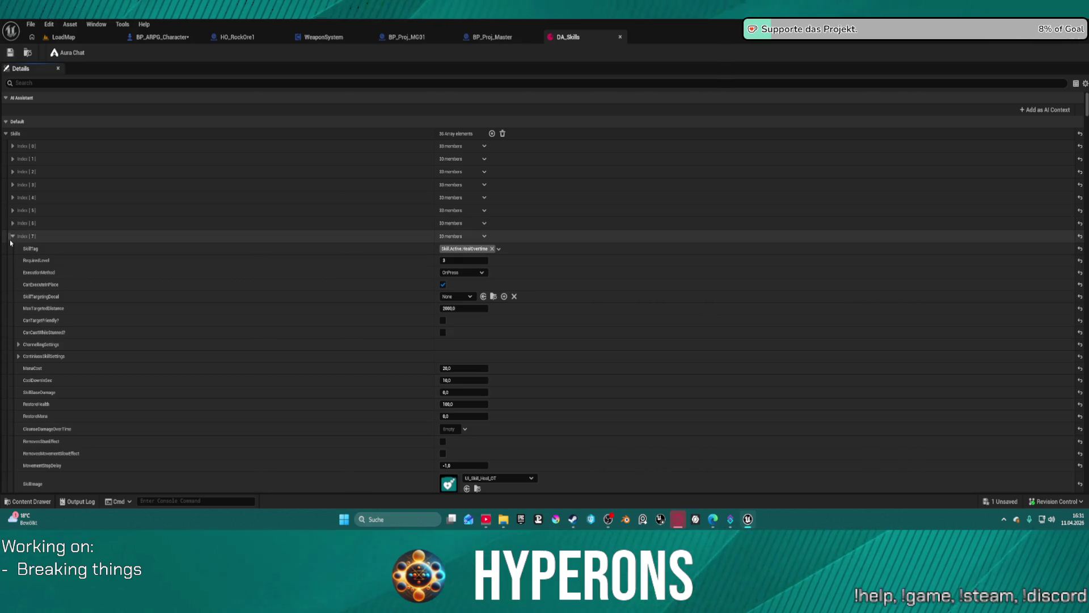
{"action": "left_click", "coordinate": [11, 236]}
{"action": "left_click", "coordinate": [12, 249]}
{"action": "left_click", "coordinate": [13, 248]}
{"action": "left_click", "coordinate": [13, 262]}
{"action": "left_click", "coordinate": [12, 262]}
{"action": "left_click", "coordinate": [13, 274]}
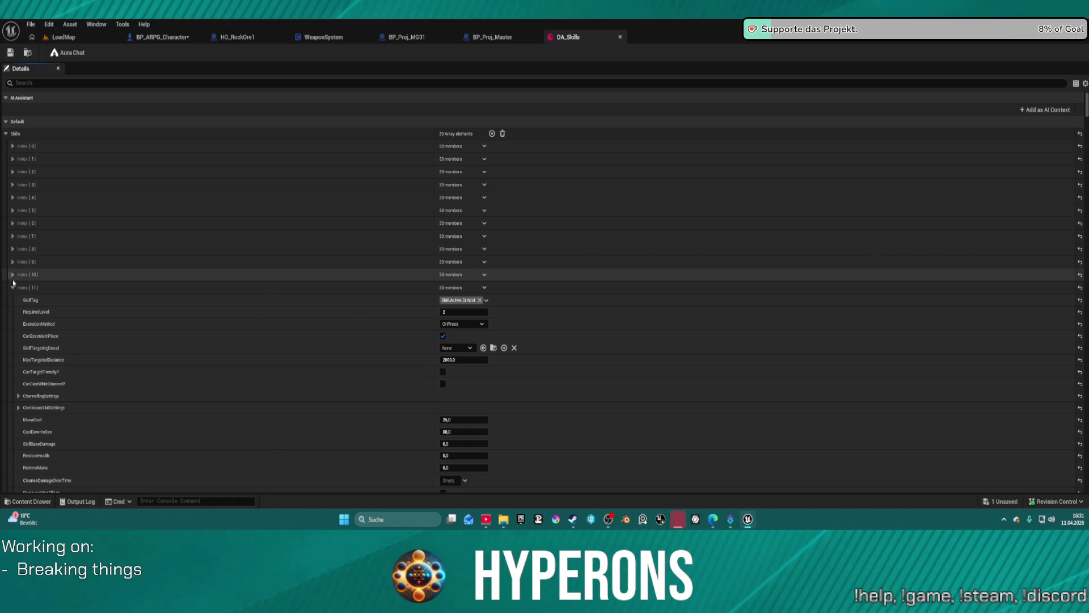
{"action": "left_click", "coordinate": [12, 287]}
{"action": "left_click", "coordinate": [12, 300]}
{"action": "left_click", "coordinate": [12, 300]}
{"action": "left_click", "coordinate": [13, 313]}
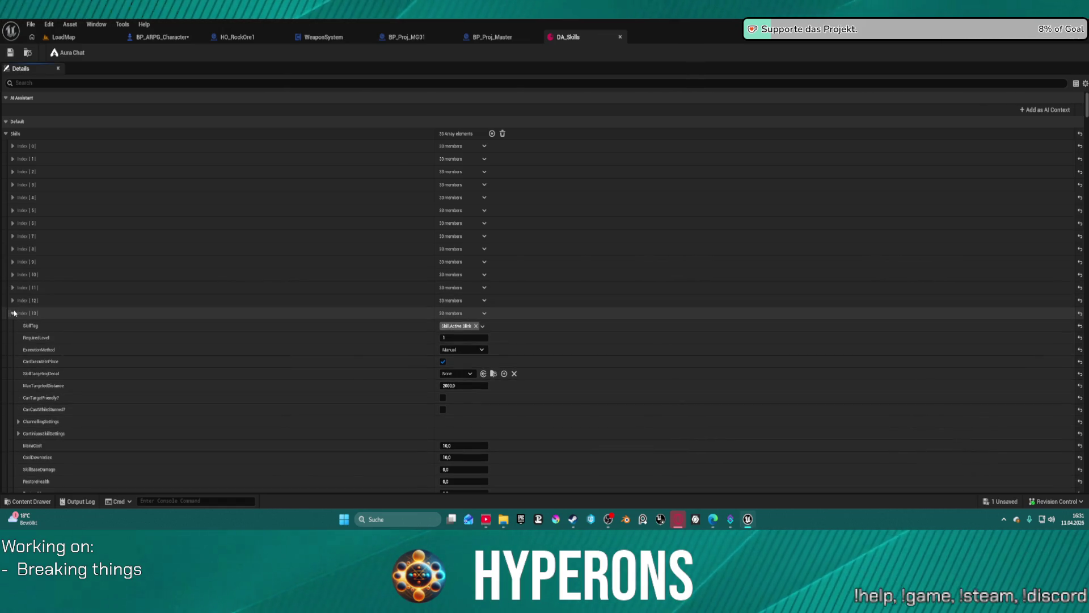
{"action": "scroll", "coordinate": [124, 332], "scroll_direction": "down", "scroll_amount": 10}
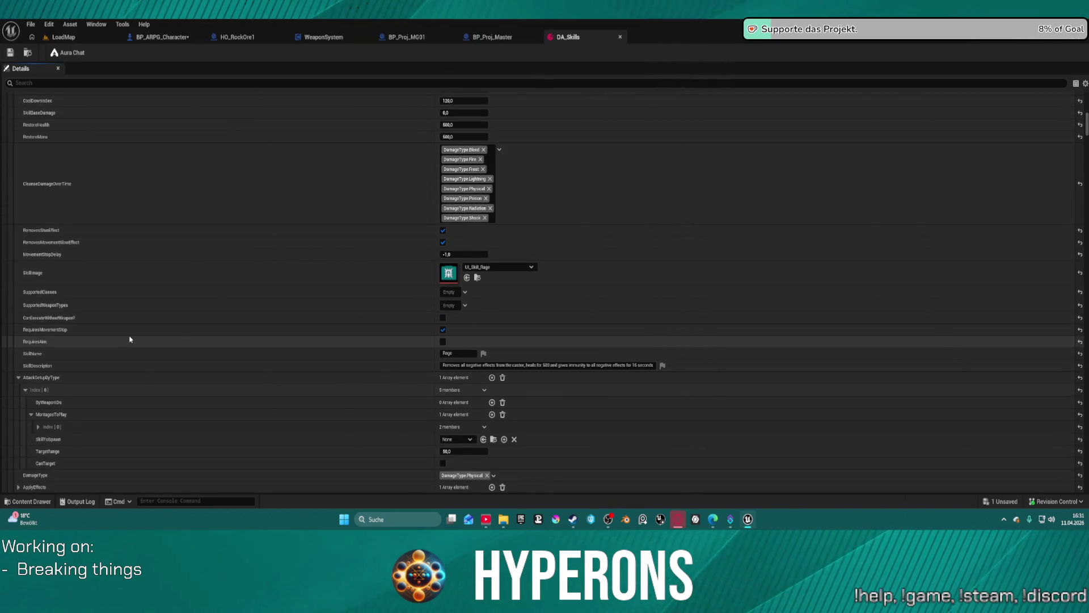
{"action": "scroll", "coordinate": [130, 339], "scroll_direction": "down", "scroll_amount": 7}
{"action": "scroll", "coordinate": [134, 335], "scroll_direction": "up", "scroll_amount": 10}
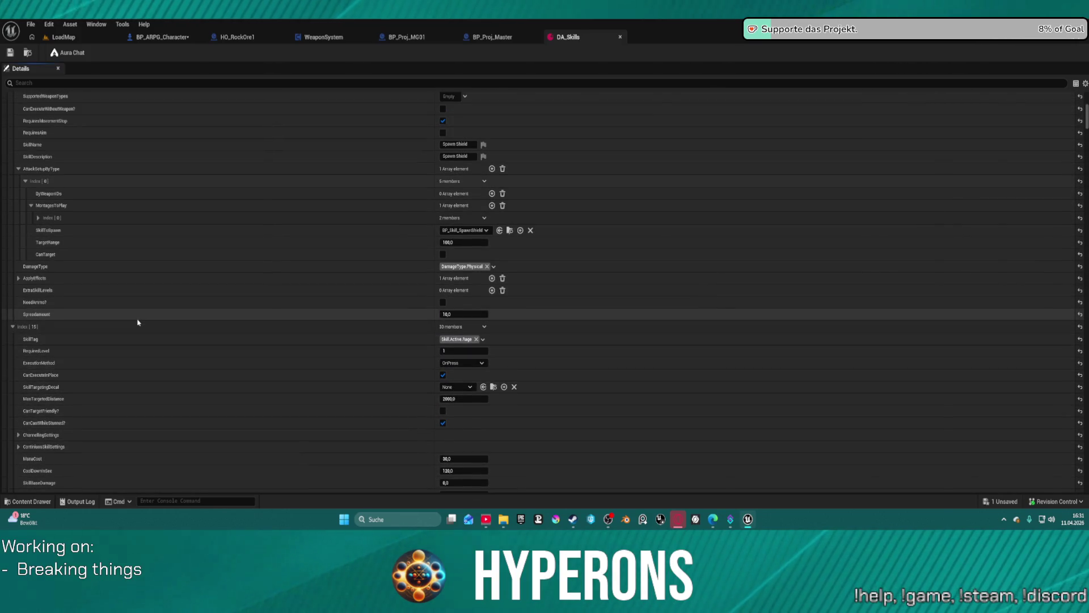
{"action": "scroll", "coordinate": [139, 323], "scroll_direction": "up", "scroll_amount": 10}
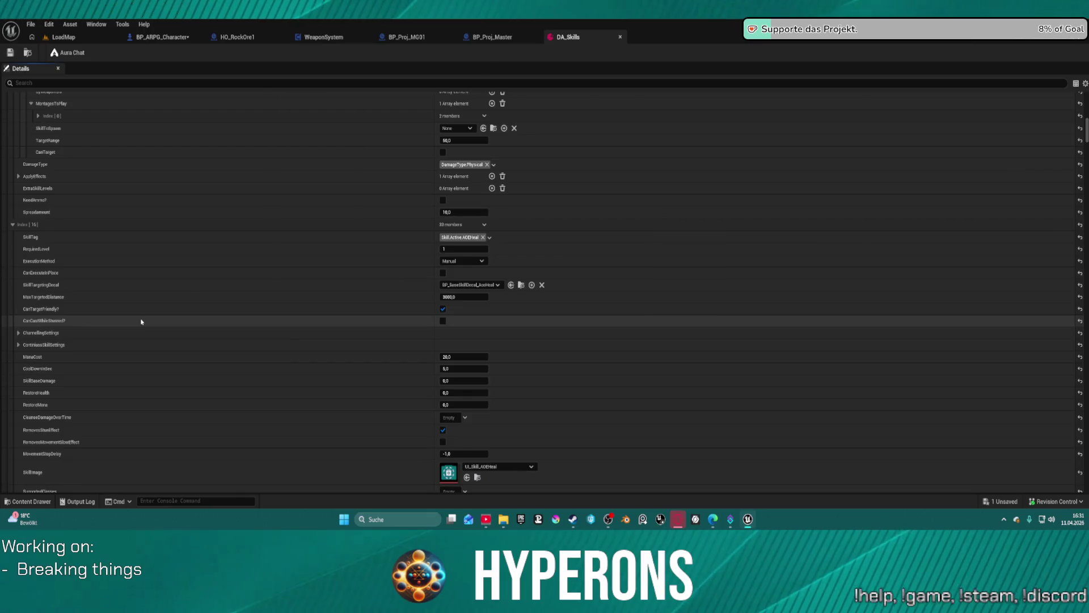
{"action": "scroll", "coordinate": [141, 321], "scroll_direction": "up", "scroll_amount": 10}
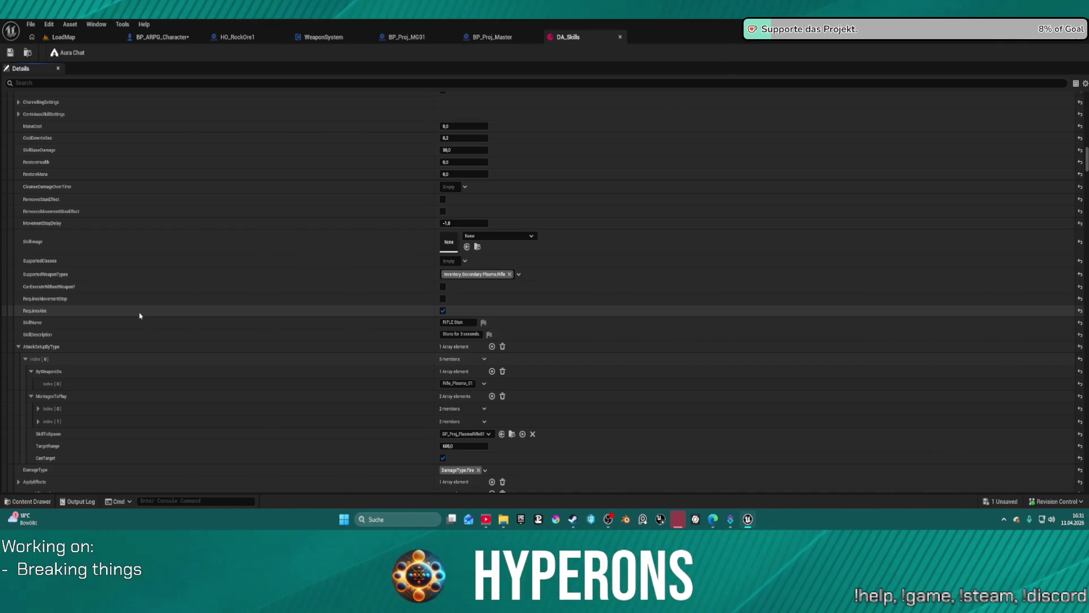
{"action": "scroll", "coordinate": [139, 316], "scroll_direction": "up", "scroll_amount": 10}
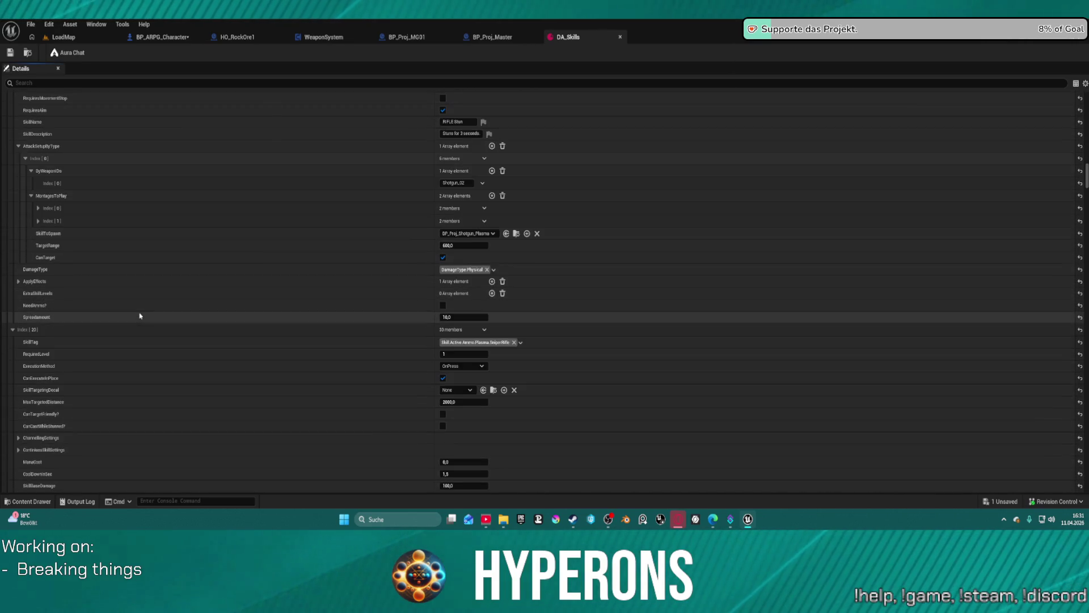
{"action": "scroll", "coordinate": [139, 315], "scroll_direction": "down", "scroll_amount": 1}
{"action": "scroll", "coordinate": [140, 316], "scroll_direction": "down", "scroll_amount": 1}
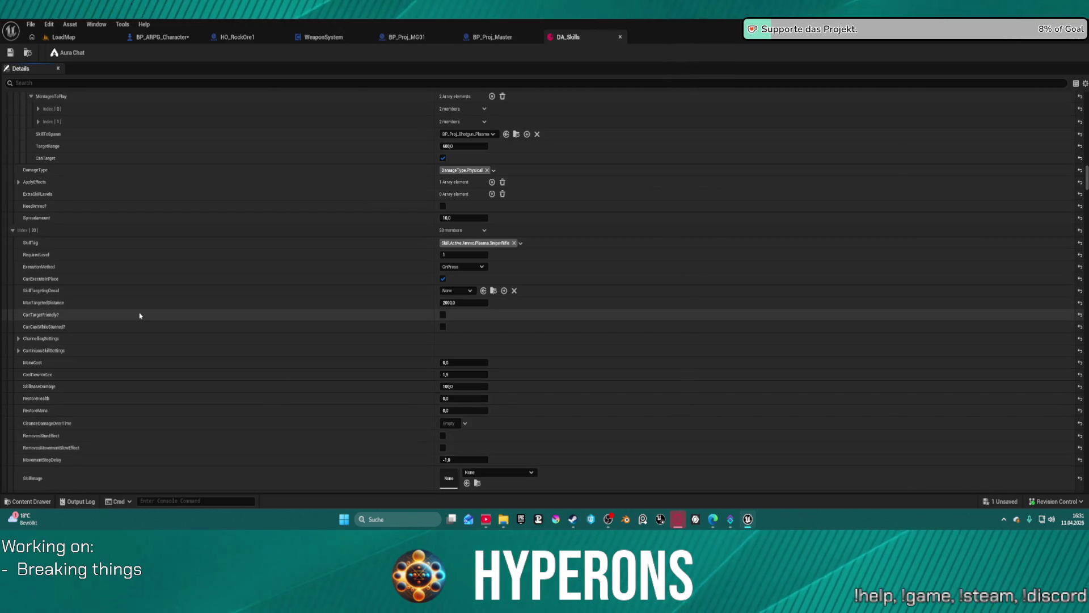
{"action": "scroll", "coordinate": [139, 315], "scroll_direction": "down", "scroll_amount": 15}
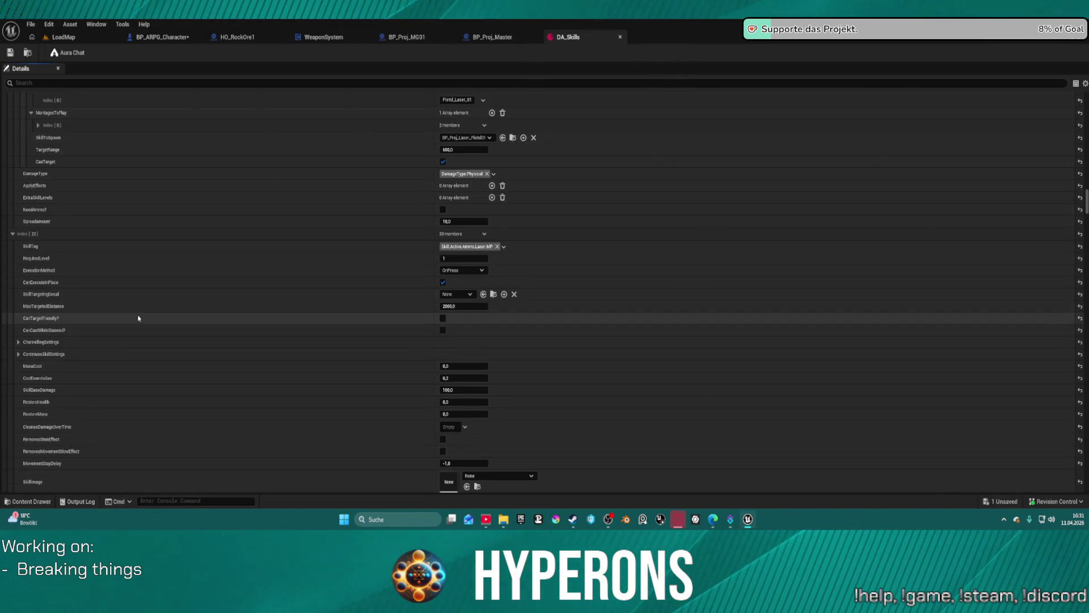
{"action": "scroll", "coordinate": [138, 319], "scroll_direction": "up", "scroll_amount": 11}
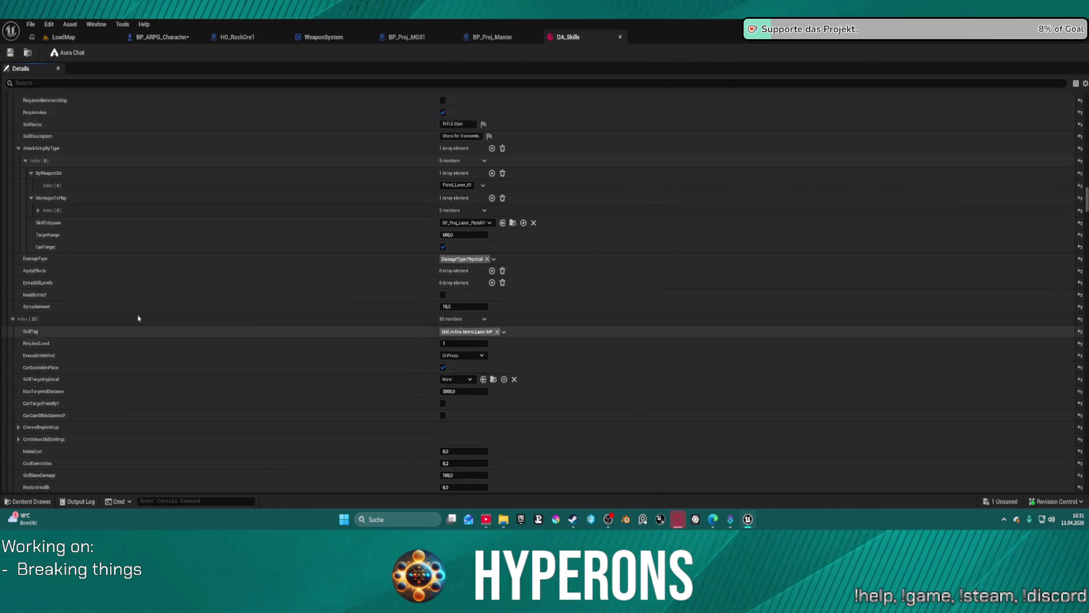
{"action": "scroll", "coordinate": [138, 318], "scroll_direction": "down", "scroll_amount": 20}
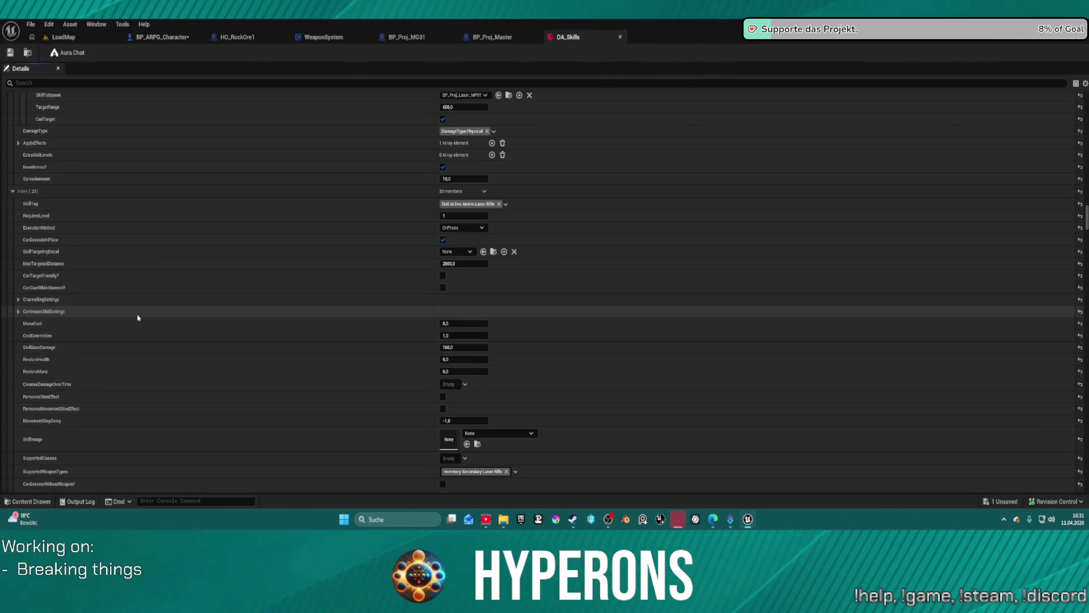
{"action": "scroll", "coordinate": [138, 319], "scroll_direction": "down", "scroll_amount": 16}
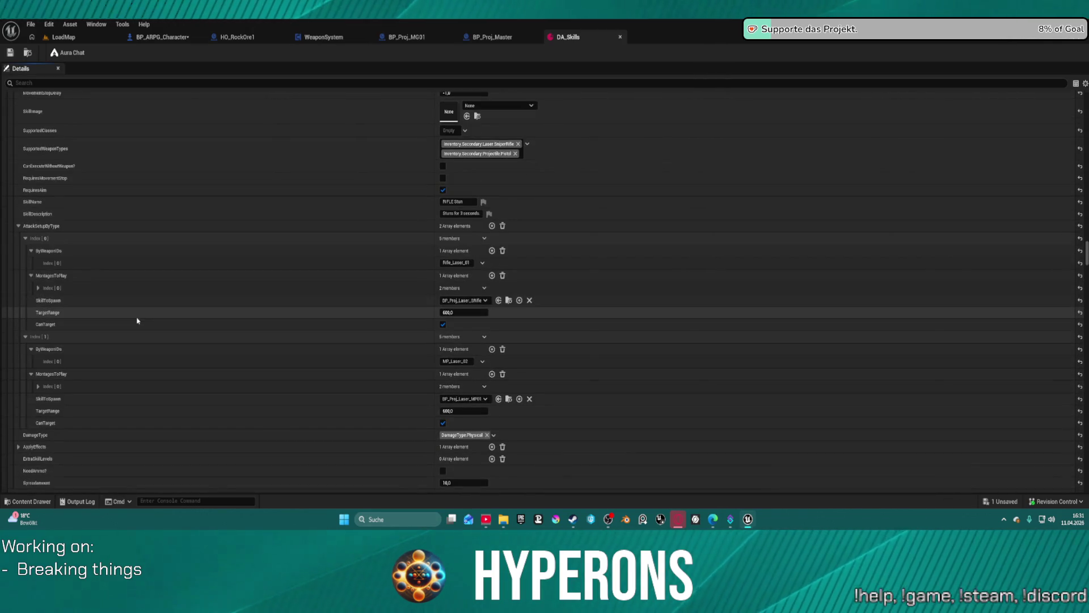
{"action": "scroll", "coordinate": [137, 320], "scroll_direction": "down", "scroll_amount": 2}
{"action": "scroll", "coordinate": [137, 319], "scroll_direction": "down", "scroll_amount": 20}
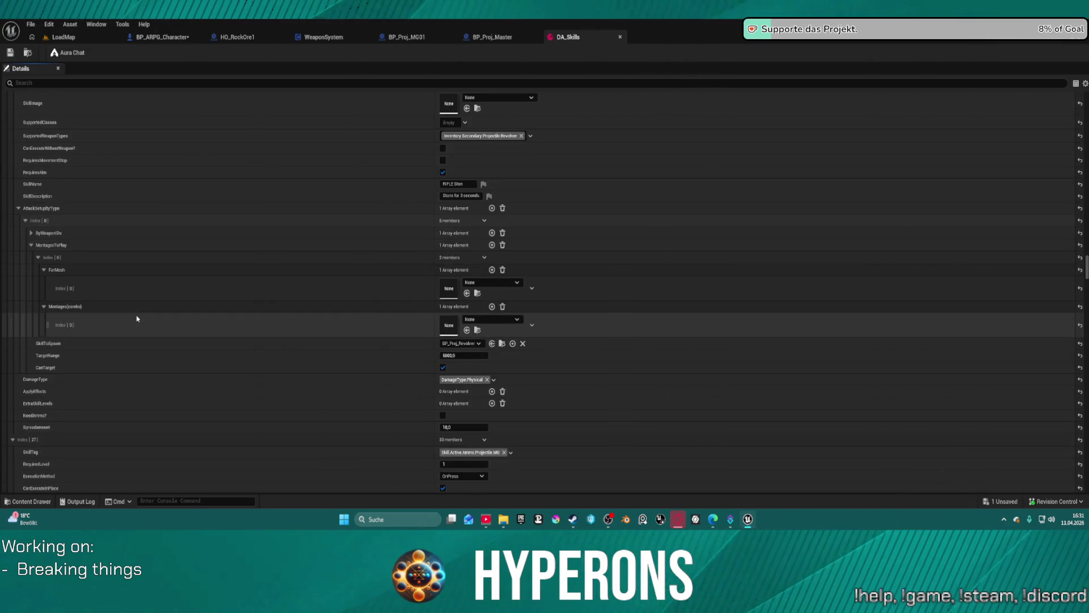
{"action": "scroll", "coordinate": [137, 319], "scroll_direction": "down", "scroll_amount": 20}
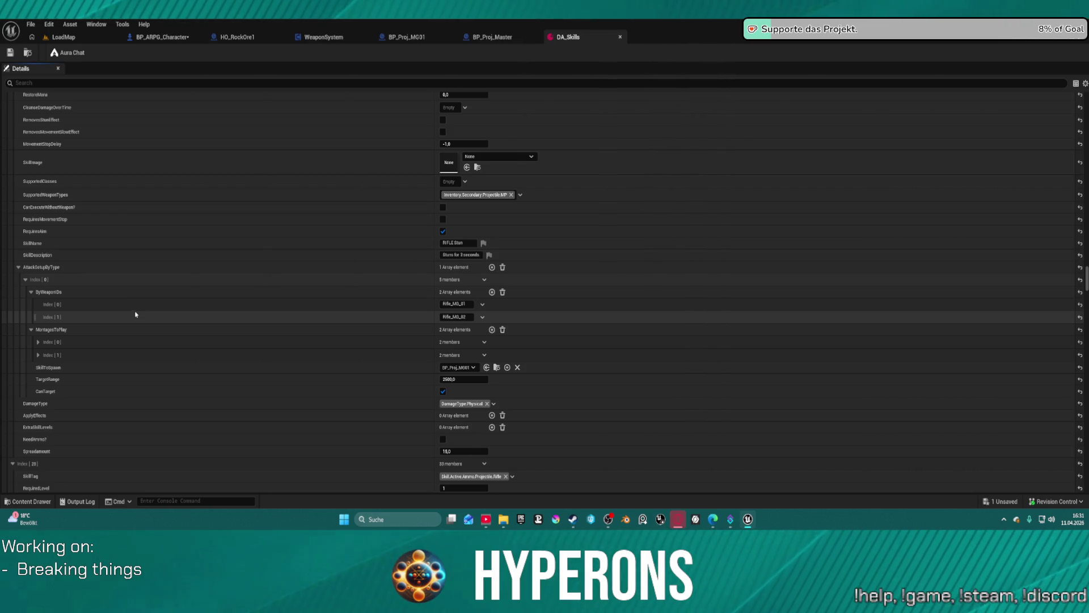
{"action": "scroll", "coordinate": [129, 284], "scroll_direction": "down", "scroll_amount": 20}
{"action": "scroll", "coordinate": [208, 277], "scroll_direction": "up", "scroll_amount": 8}
{"action": "scroll", "coordinate": [209, 277], "scroll_direction": "down", "scroll_amount": 1}
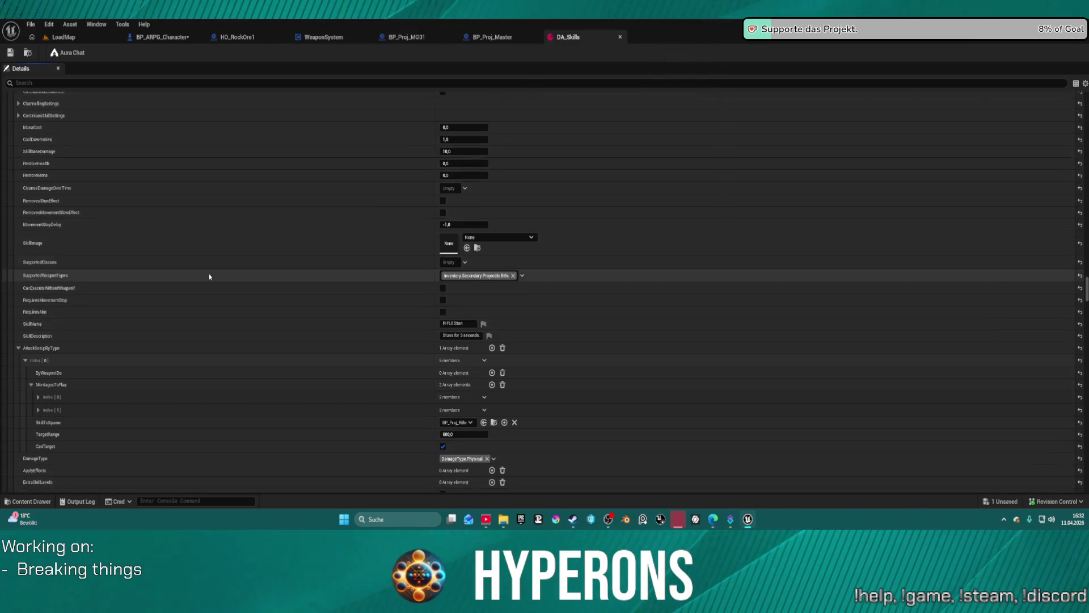
{"action": "scroll", "coordinate": [209, 277], "scroll_direction": "down", "scroll_amount": 1}
{"action": "scroll", "coordinate": [209, 277], "scroll_direction": "up", "scroll_amount": 10}
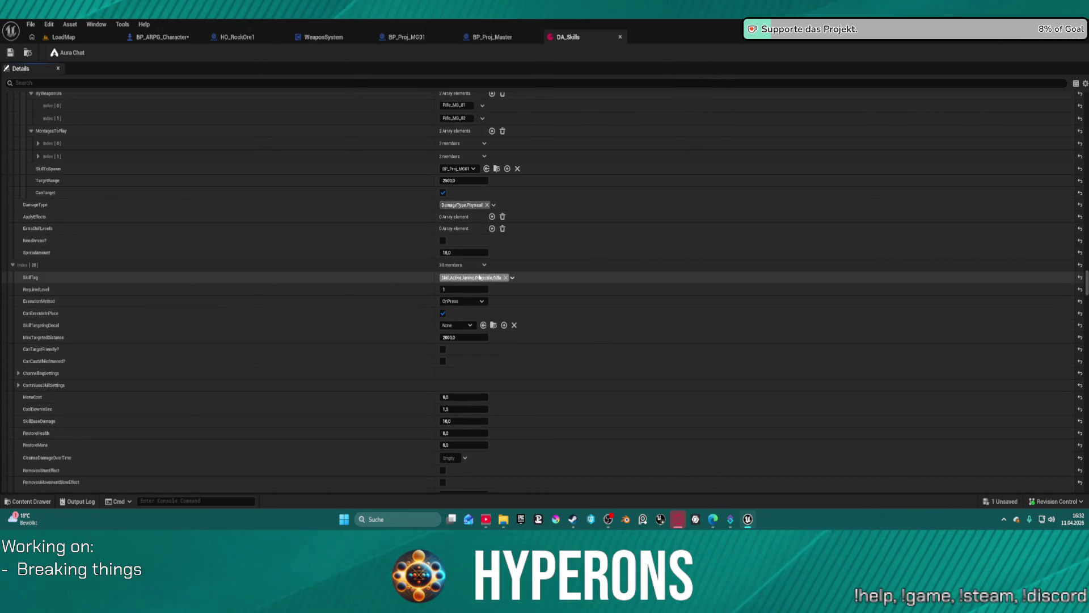
{"action": "scroll", "coordinate": [479, 277], "scroll_direction": "down", "scroll_amount": 10}
{"action": "scroll", "coordinate": [480, 282], "scroll_direction": "down", "scroll_amount": 10}
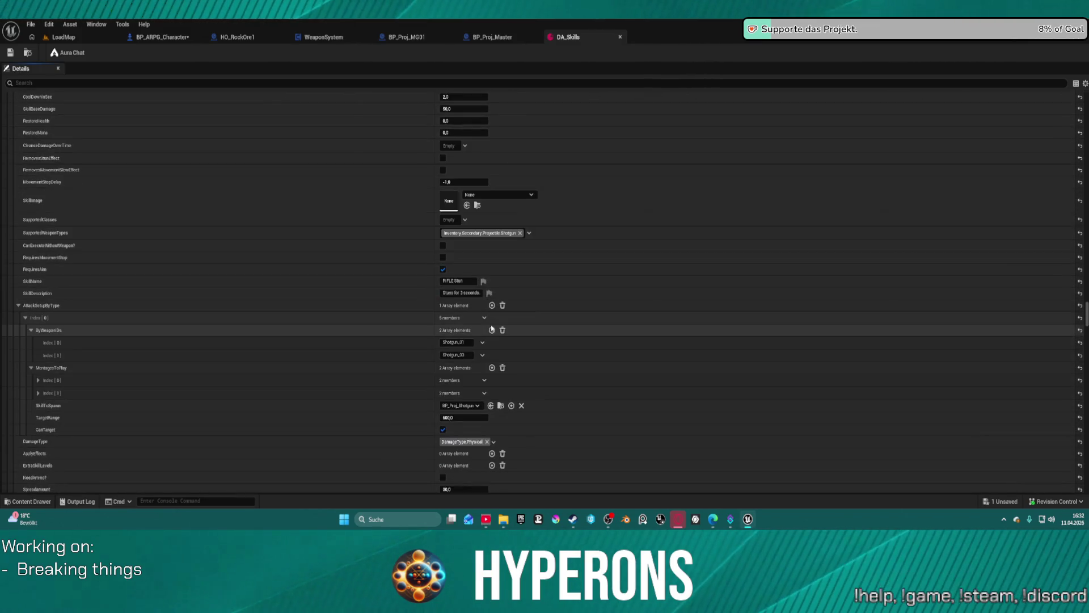
{"action": "scroll", "coordinate": [492, 328], "scroll_direction": "down", "scroll_amount": 6}
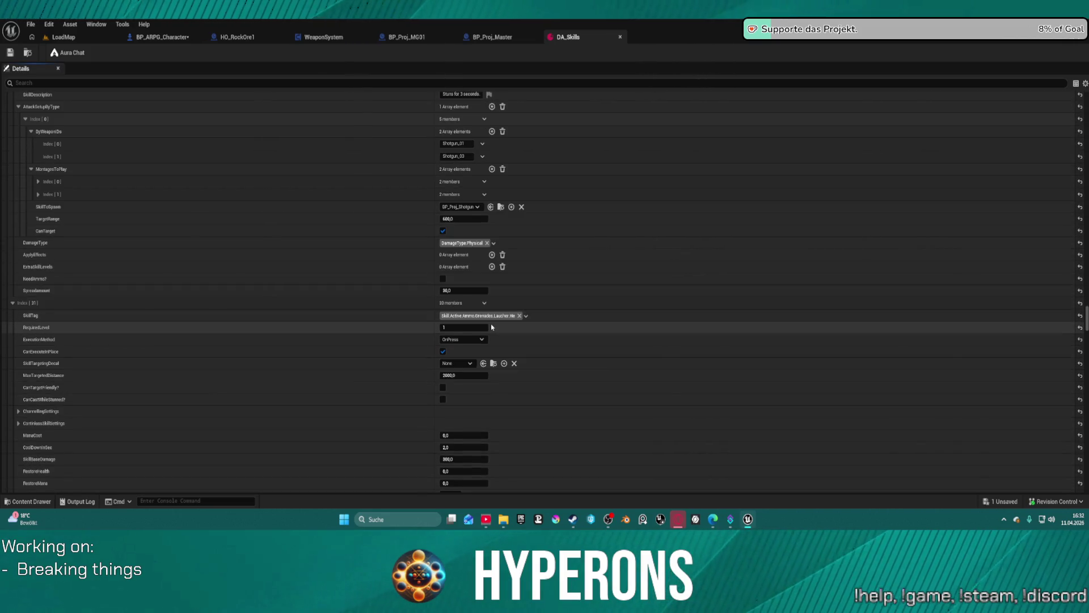
{"action": "scroll", "coordinate": [492, 328], "scroll_direction": "down", "scroll_amount": 1}
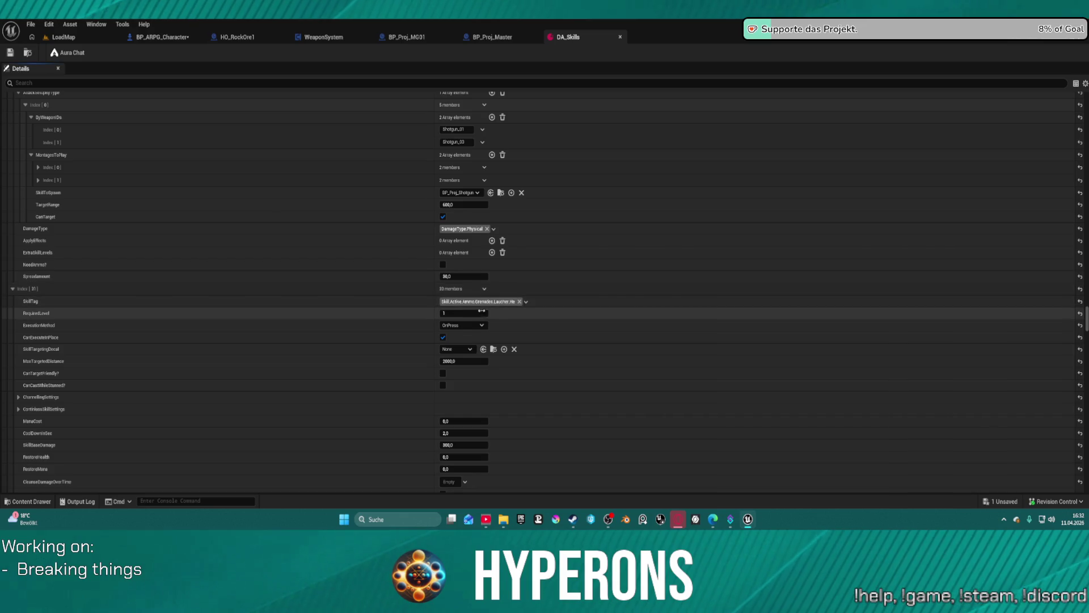
{"action": "scroll", "coordinate": [396, 317], "scroll_direction": "down", "scroll_amount": 5}
{"action": "scroll", "coordinate": [396, 346], "scroll_direction": "down", "scroll_amount": 7}
{"action": "scroll", "coordinate": [394, 349], "scroll_direction": "down", "scroll_amount": 14}
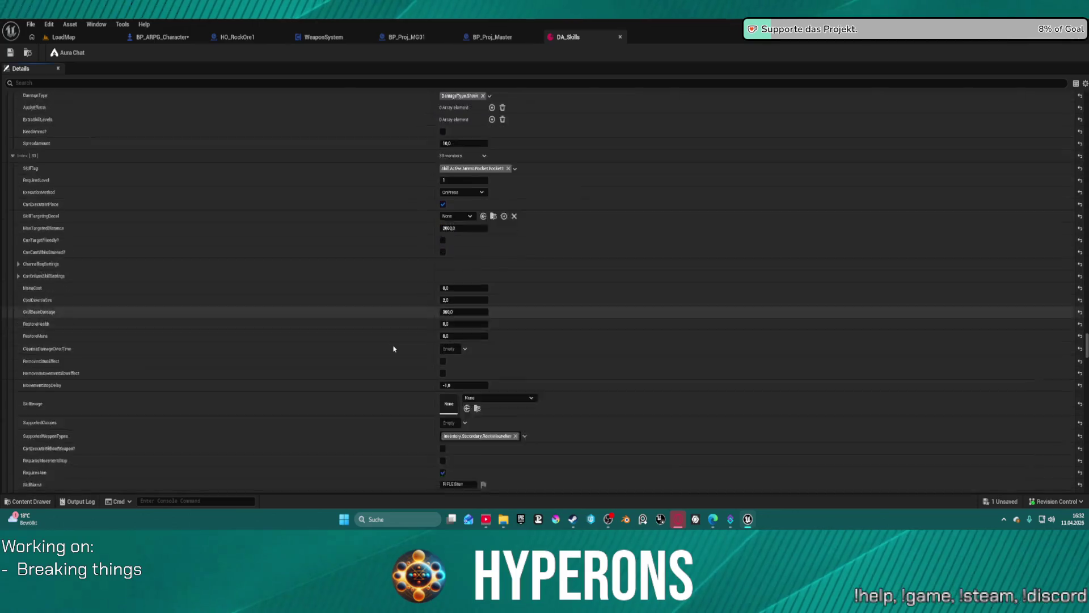
{"action": "scroll", "coordinate": [394, 348], "scroll_direction": "down", "scroll_amount": 20}
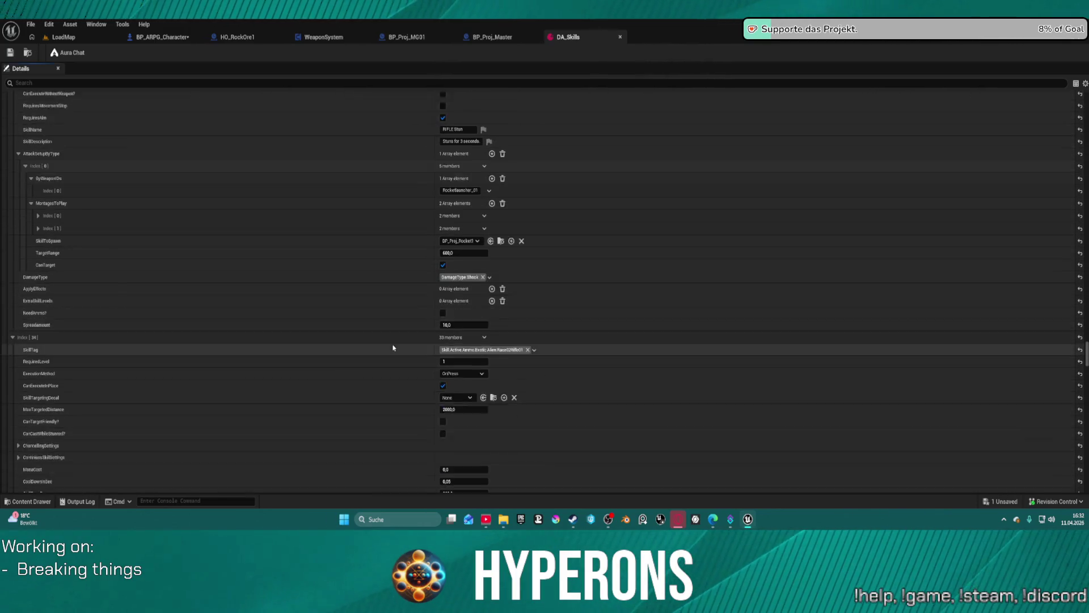
{"action": "scroll", "coordinate": [393, 347], "scroll_direction": "down", "scroll_amount": 1}
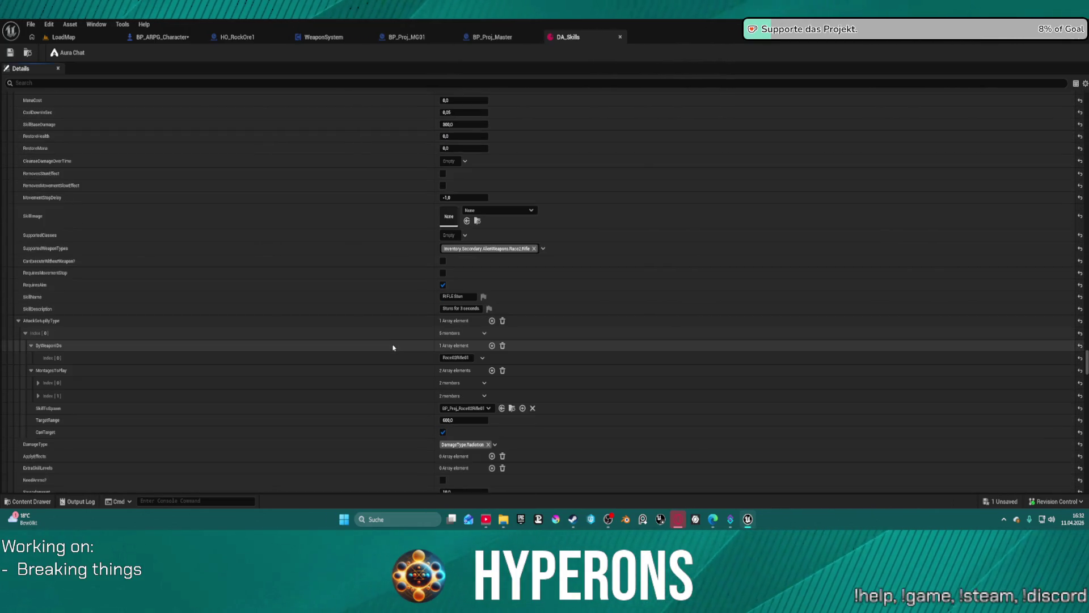
{"action": "scroll", "coordinate": [393, 348], "scroll_direction": "down", "scroll_amount": 20}
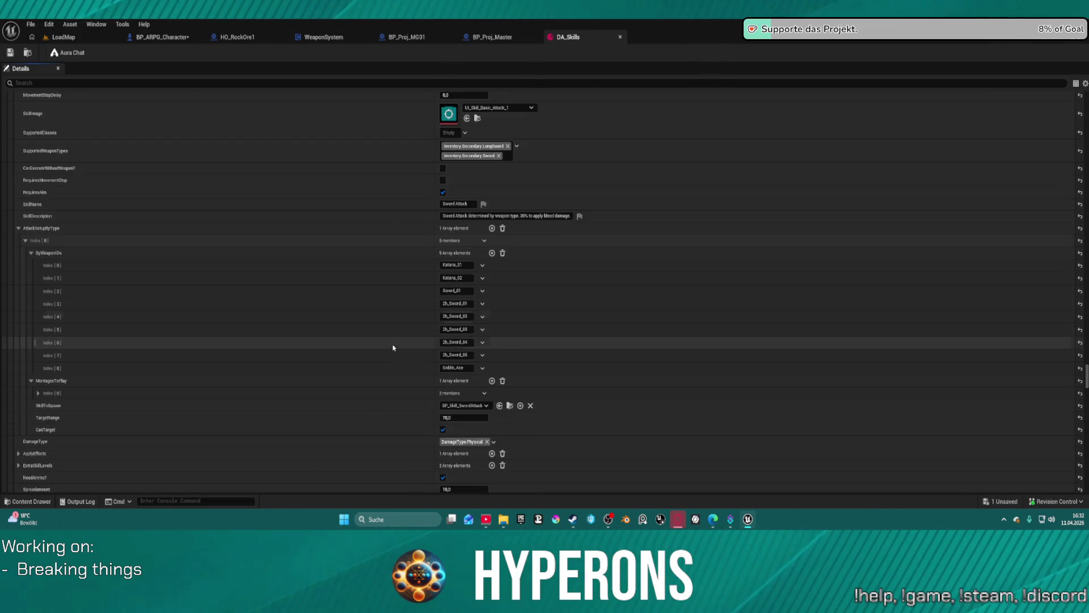
{"action": "scroll", "coordinate": [394, 347], "scroll_direction": "down", "scroll_amount": 15}
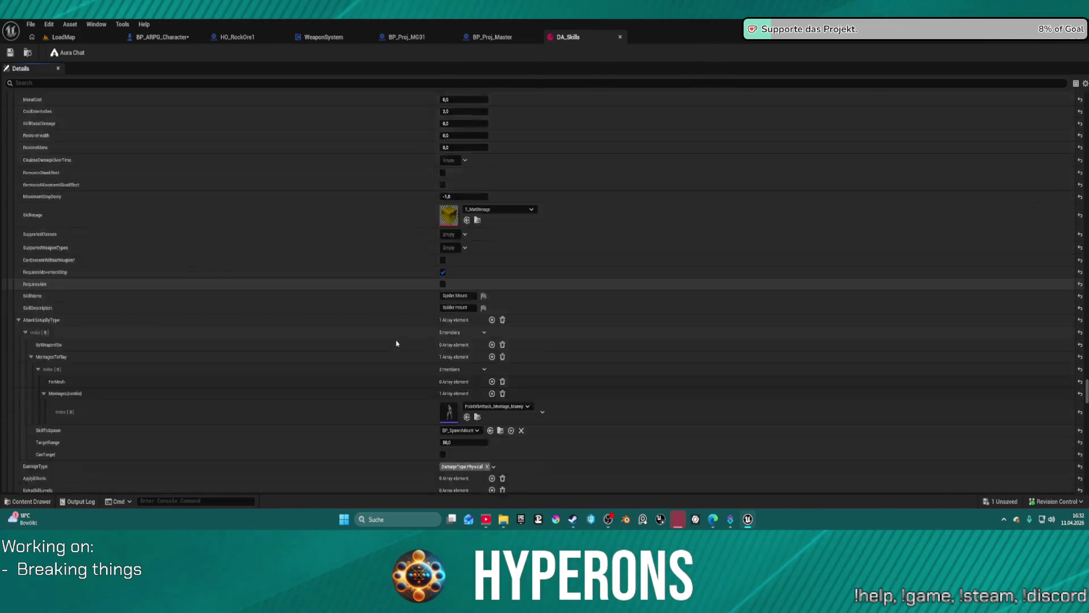
{"action": "scroll", "coordinate": [396, 342], "scroll_direction": "down", "scroll_amount": 15}
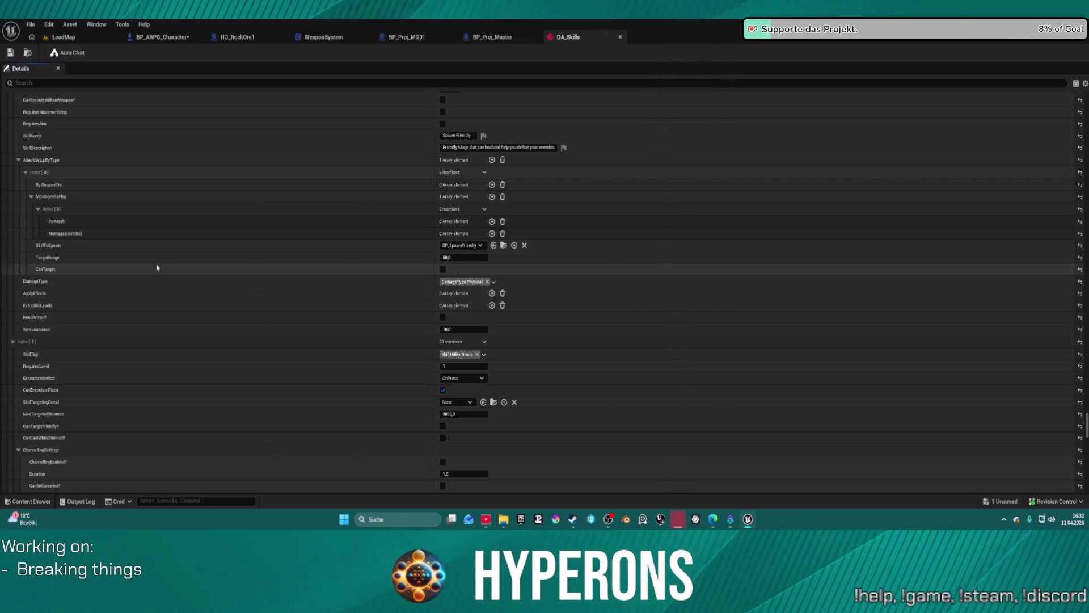
{"action": "scroll", "coordinate": [157, 267], "scroll_direction": "up", "scroll_amount": 15}
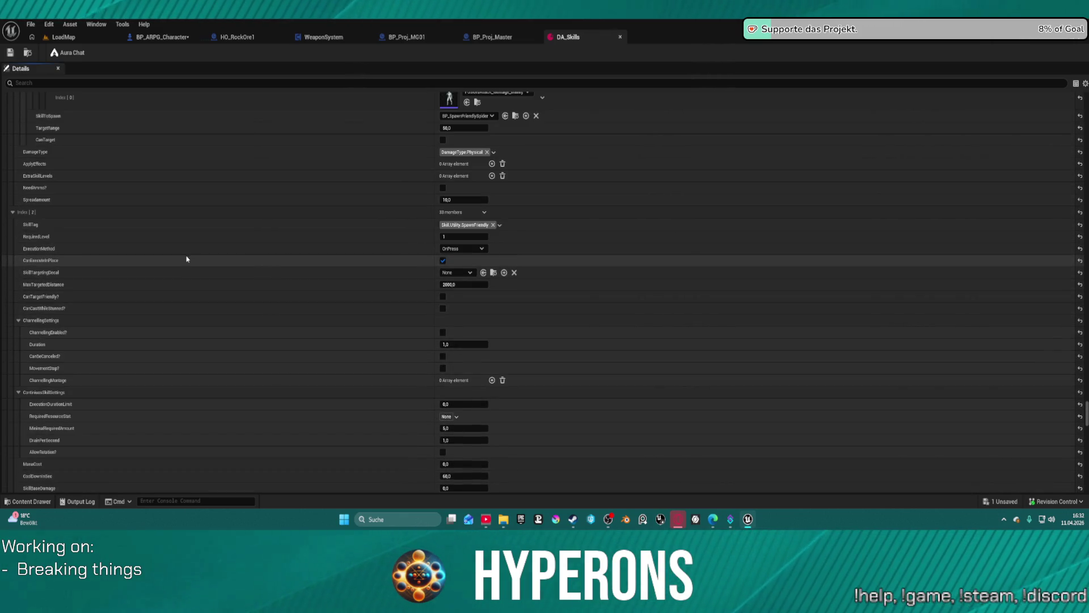
{"action": "scroll", "coordinate": [219, 280], "scroll_direction": "up", "scroll_amount": 5}
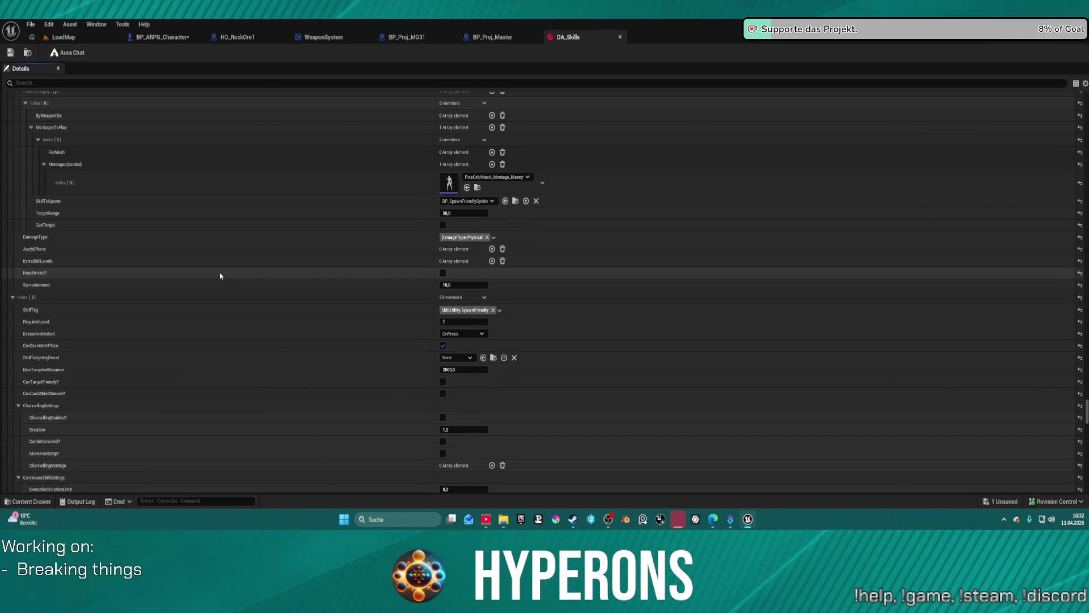
{"action": "scroll", "coordinate": [222, 275], "scroll_direction": "down", "scroll_amount": 15}
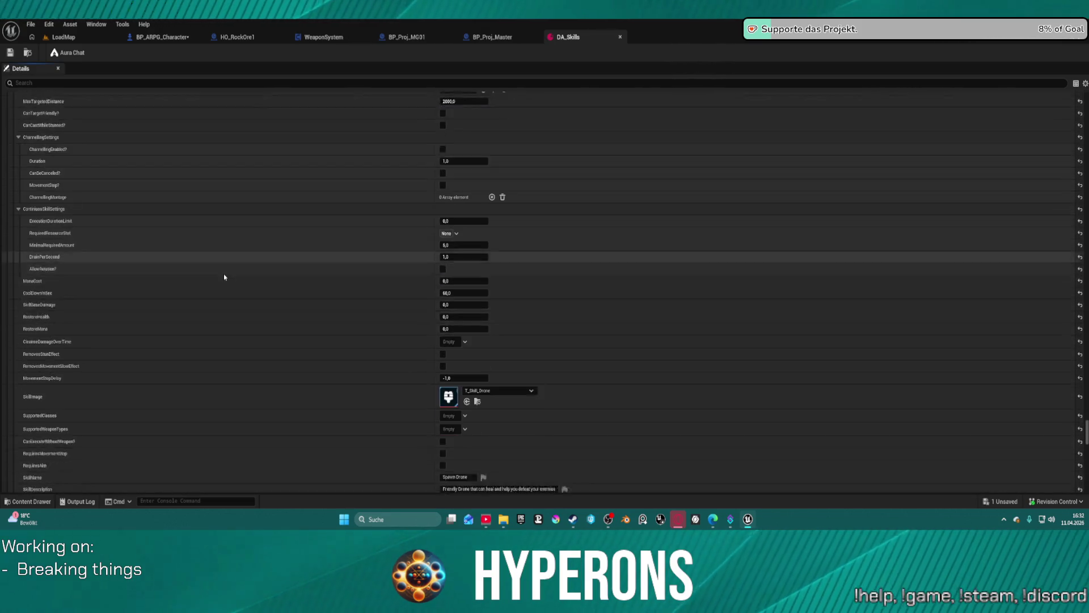
{"action": "scroll", "coordinate": [232, 300], "scroll_direction": "down", "scroll_amount": 10}
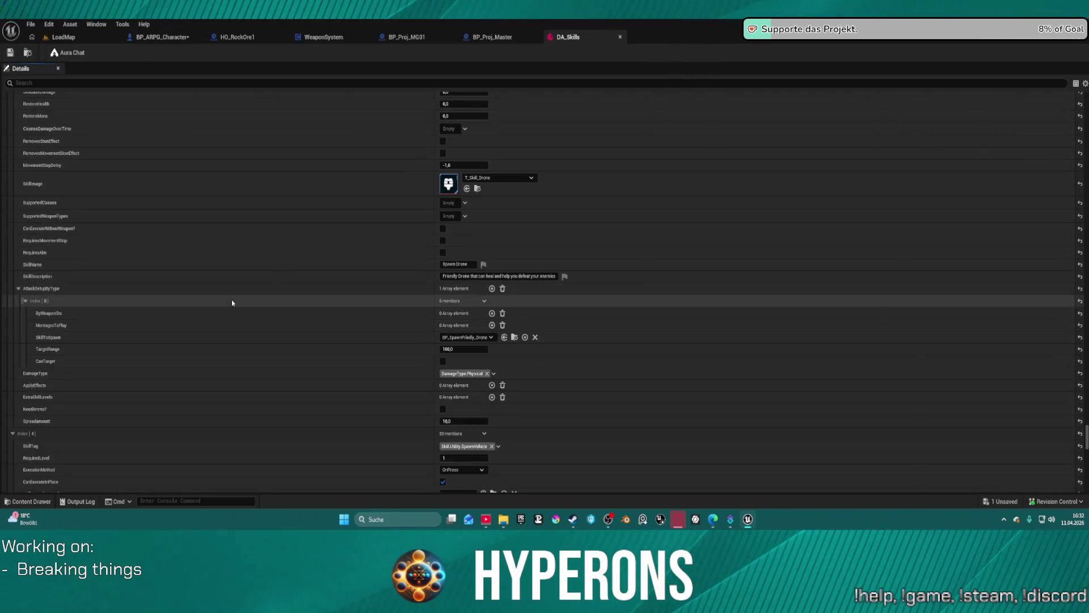
{"action": "scroll", "coordinate": [231, 308], "scroll_direction": "up", "scroll_amount": 20}
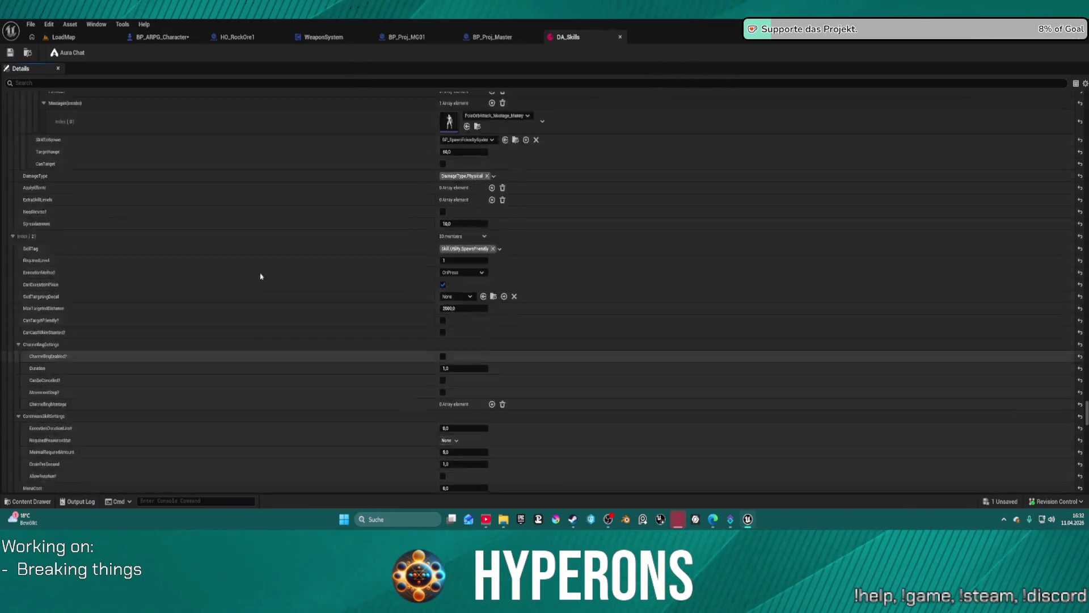
{"action": "scroll", "coordinate": [244, 266], "scroll_direction": "up", "scroll_amount": 15}
{"action": "left_click", "coordinate": [118, 83]}
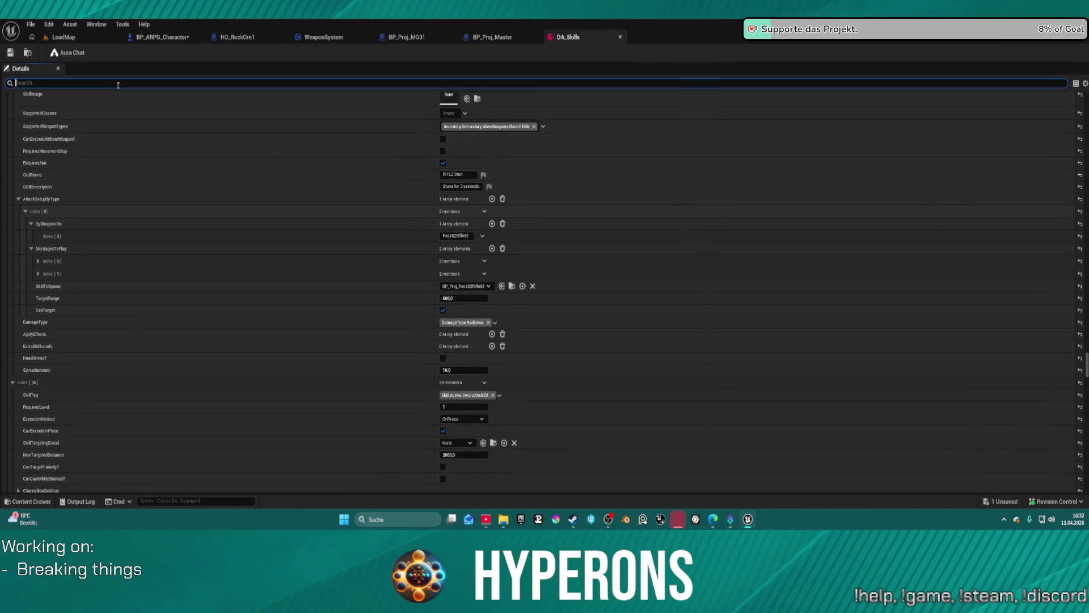
{"action": "type", "text": "mag"}
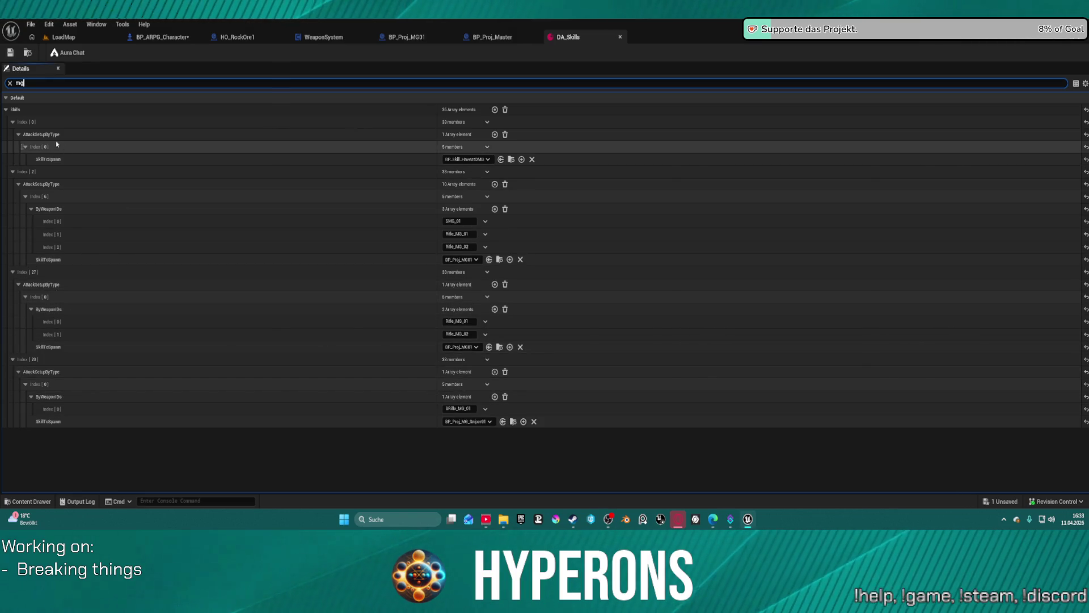
{"action": "left_click", "coordinate": [10, 83]}
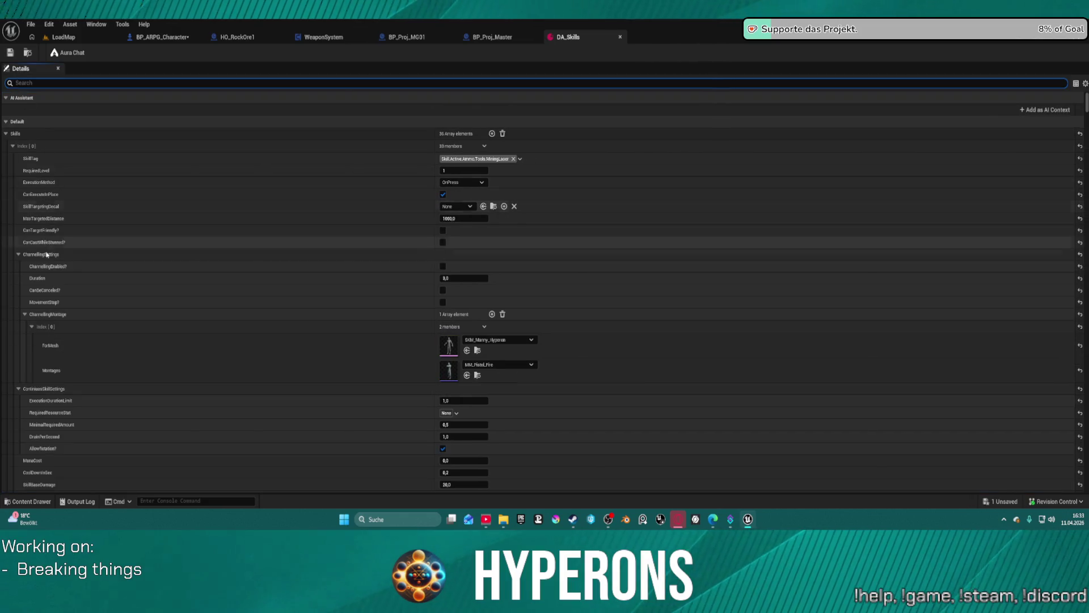
Step: Collapse all Skills entries, re-expand the array, and set the RIFLE Stun entry's SpreadAmount to 3
{"action": "right_click", "coordinate": [15, 147]}
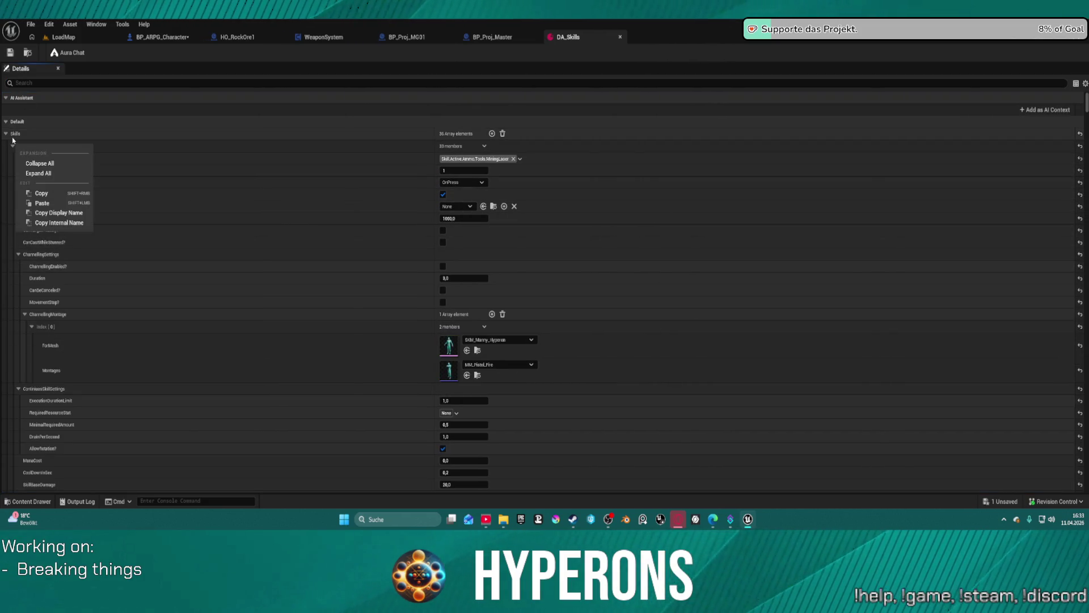
{"action": "right_click", "coordinate": [12, 140]}
{"action": "left_click", "coordinate": [34, 156]}
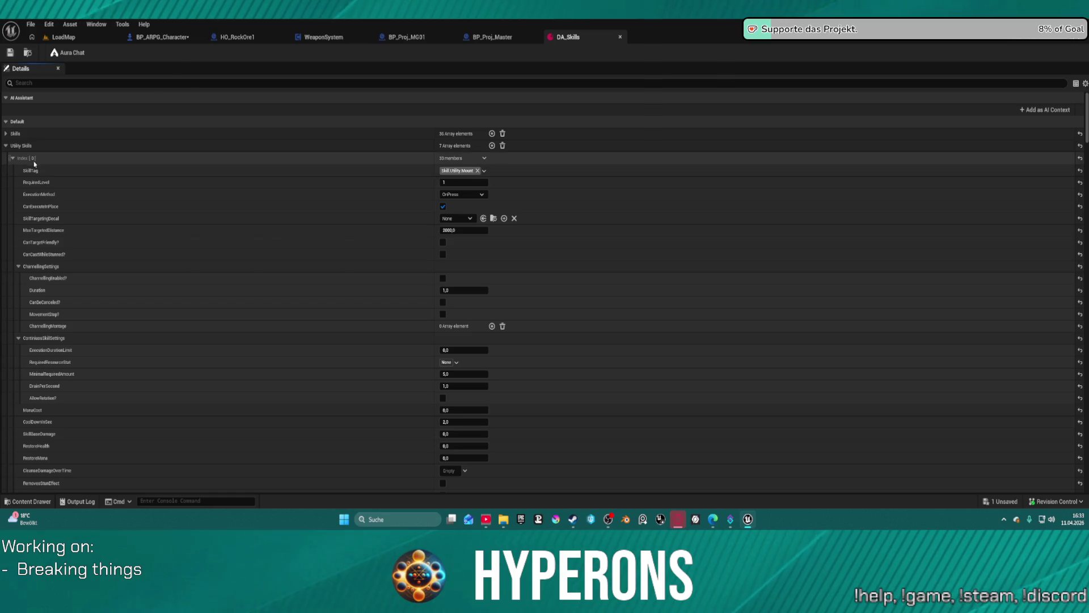
{"action": "left_click", "coordinate": [6, 133]}
{"action": "scroll", "coordinate": [22, 272], "scroll_direction": "down", "scroll_amount": 5}
{"action": "scroll", "coordinate": [22, 272], "scroll_direction": "up", "scroll_amount": 5}
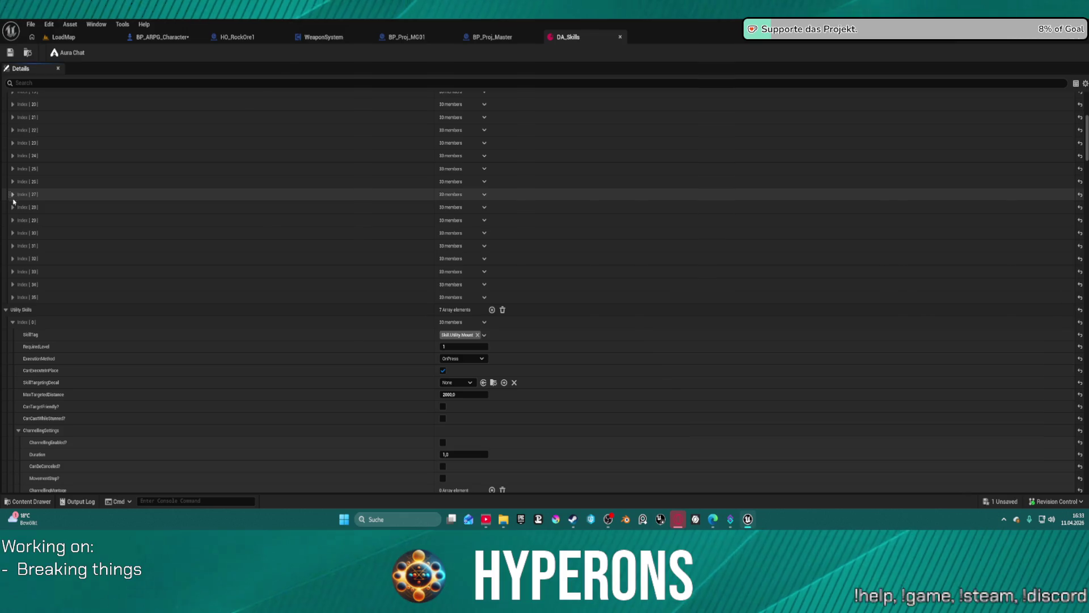
{"action": "scroll", "coordinate": [295, 244], "scroll_direction": "down", "scroll_amount": 8}
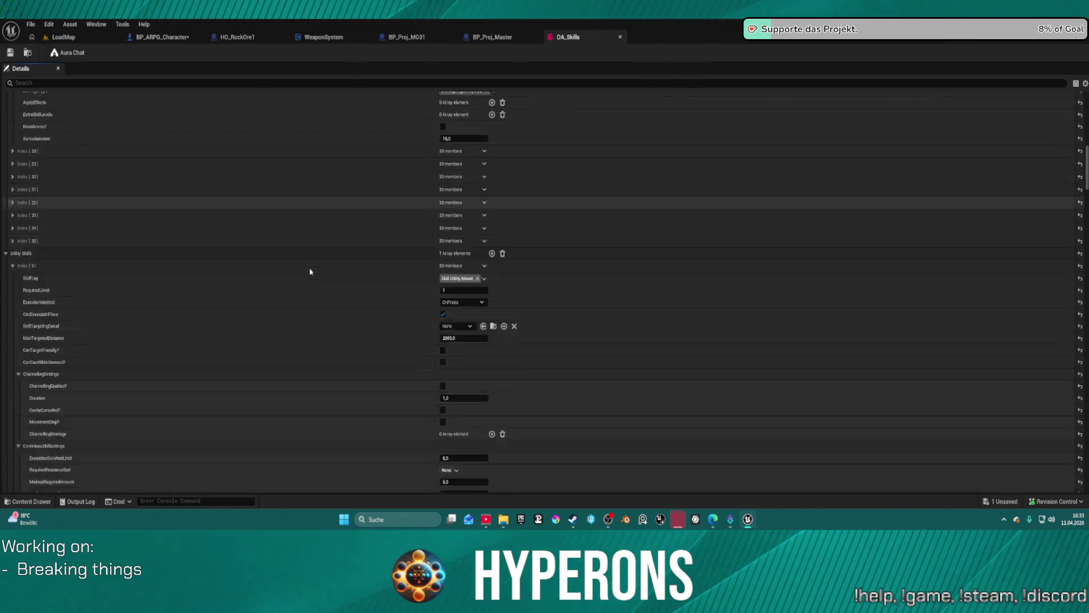
{"action": "scroll", "coordinate": [317, 256], "scroll_direction": "up", "scroll_amount": 12}
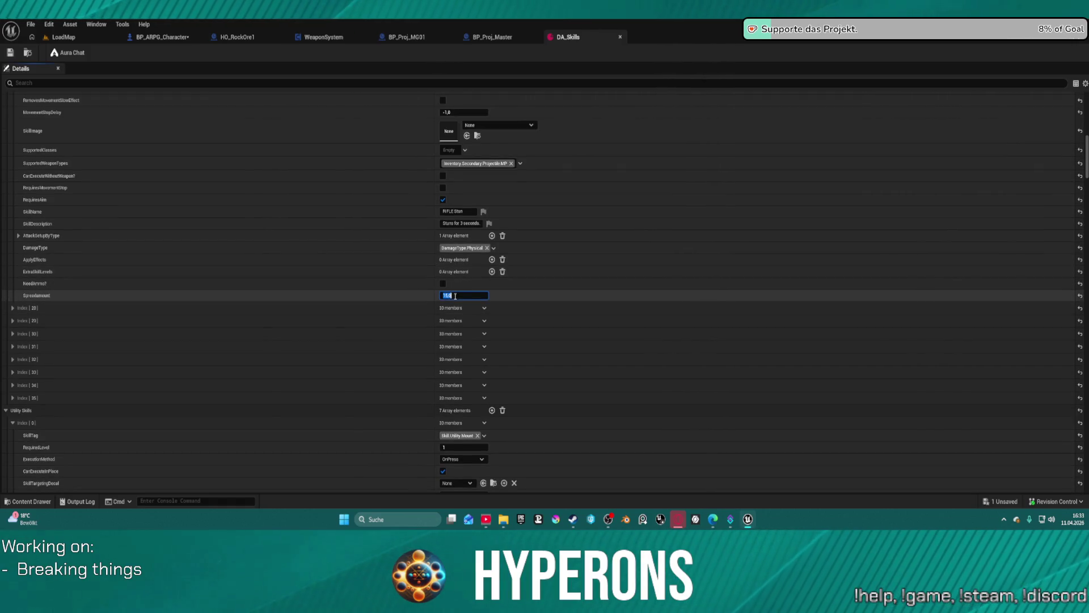
{"action": "type", "text": "3"}
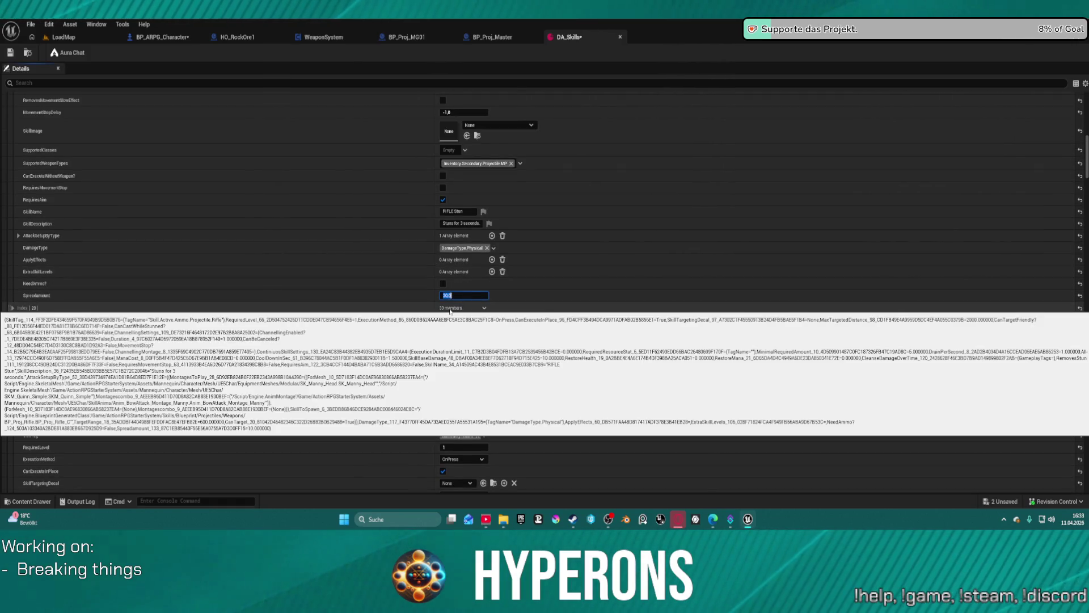
{"action": "scroll", "coordinate": [360, 219], "scroll_direction": "up", "scroll_amount": 10}
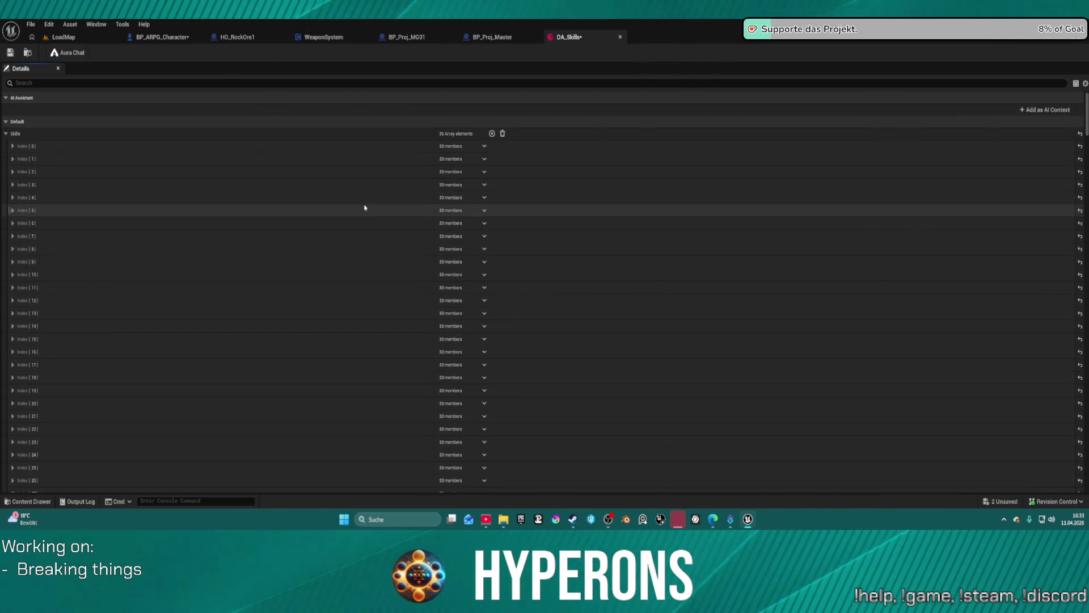
Step: Expand Skills Index [18] and change its SpreadAmount to 30
{"action": "scroll", "coordinate": [279, 183], "scroll_direction": "down", "scroll_amount": 3}
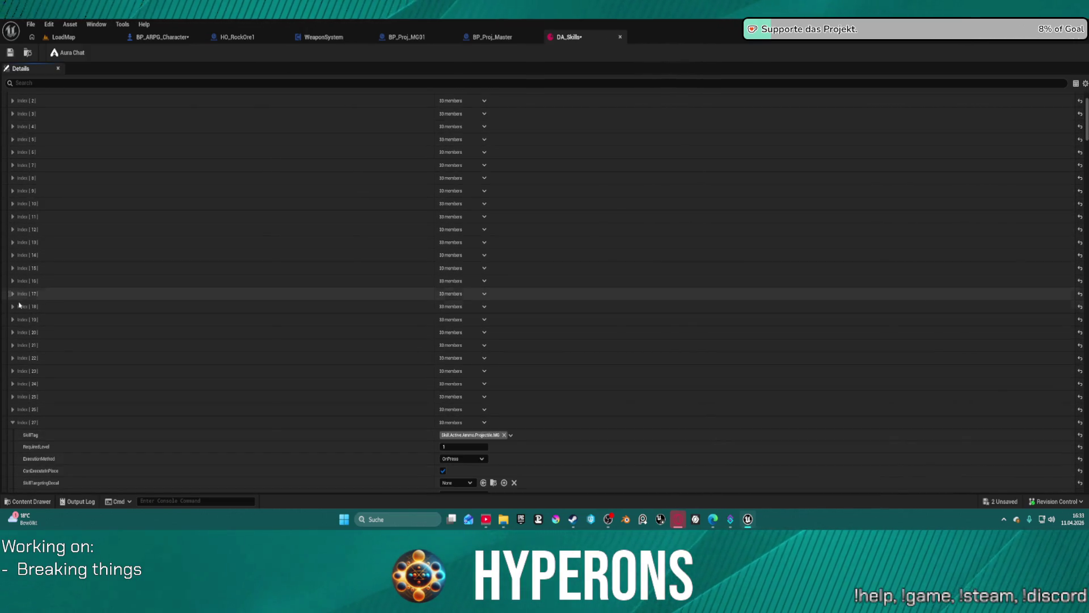
{"action": "left_click", "coordinate": [13, 306]}
{"action": "left_click", "coordinate": [13, 306]}
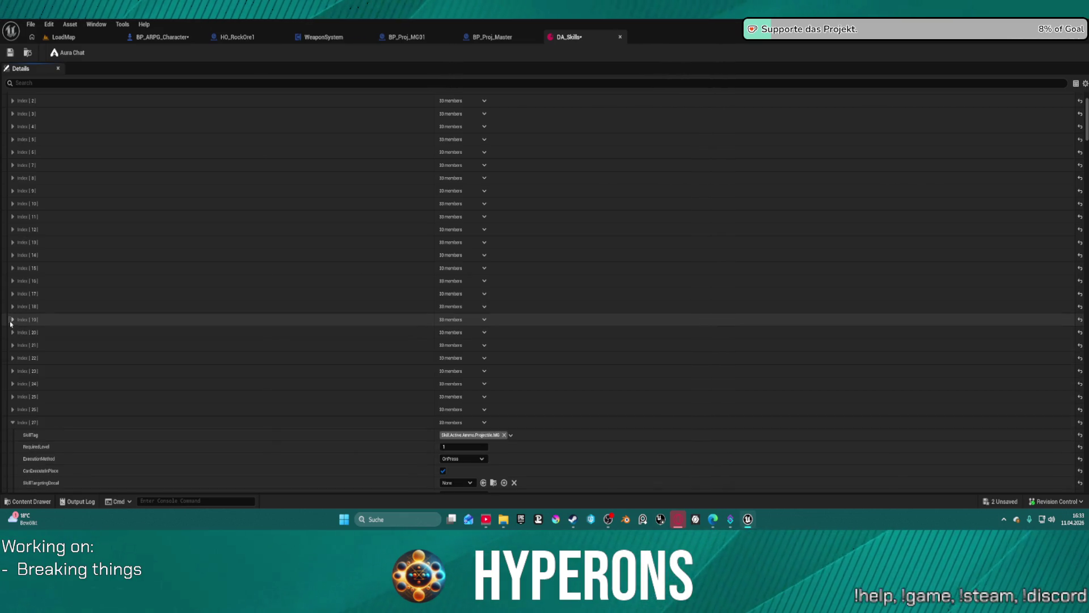
{"action": "left_click", "coordinate": [12, 307]}
{"action": "scroll", "coordinate": [260, 340], "scroll_direction": "down", "scroll_amount": 15}
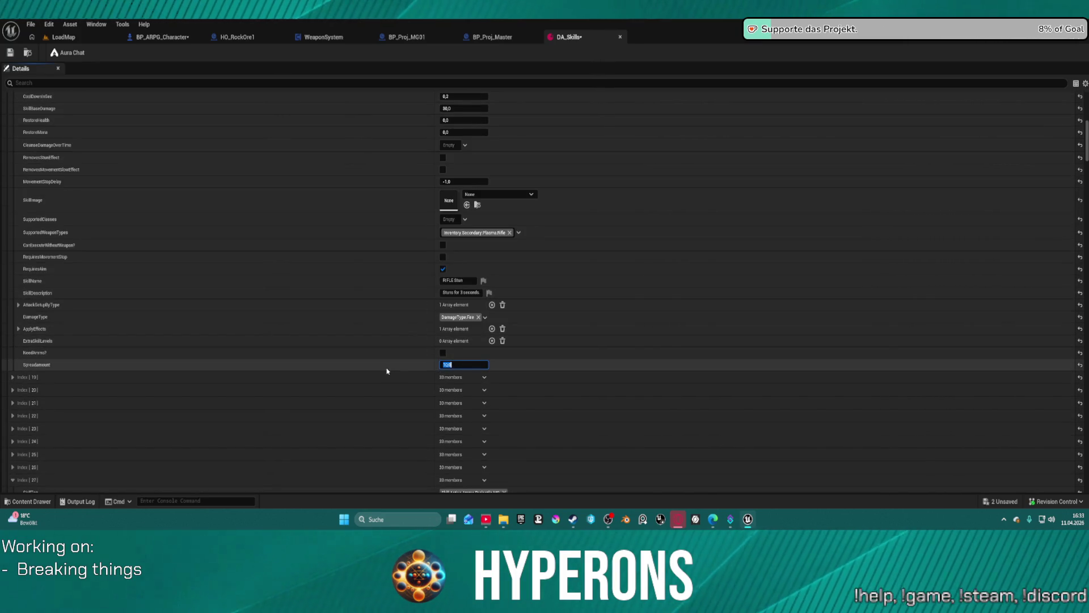
{"action": "type", "text": "30"}
{"action": "key", "text": "Return"}
Step: Browse the other skill entries, peeking into Index [25] and stopping at the MG skill Index [27]
{"action": "scroll", "coordinate": [263, 380], "scroll_direction": "down", "scroll_amount": 4}
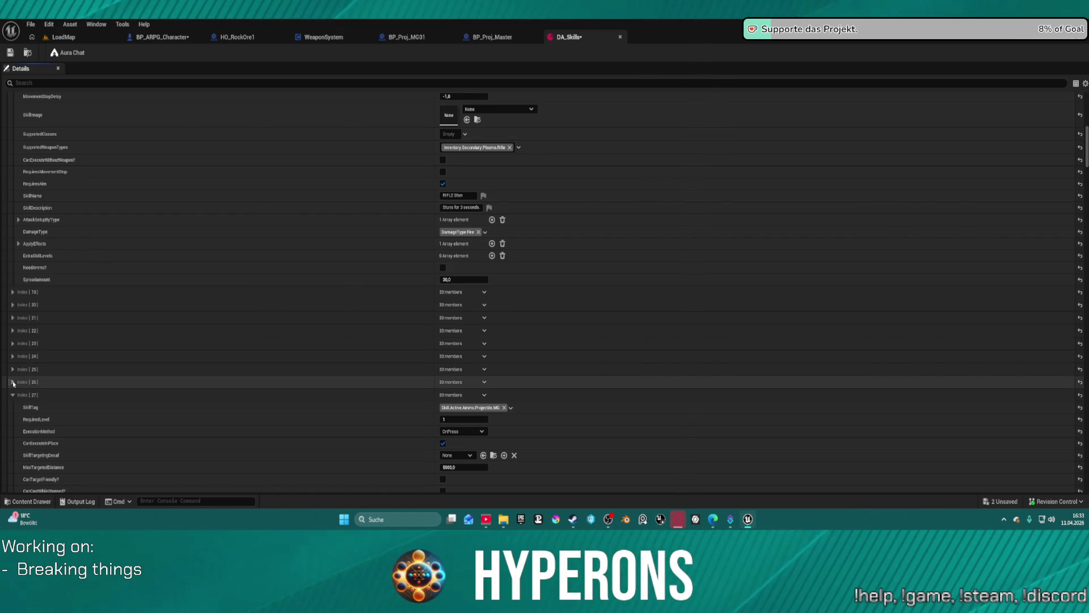
{"action": "left_click", "coordinate": [12, 370]}
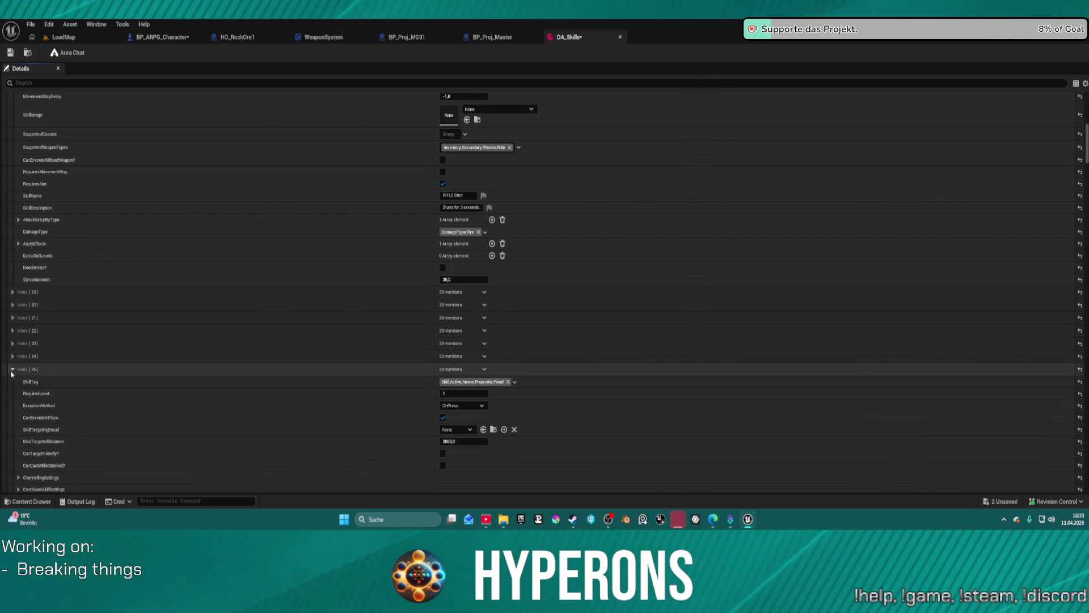
{"action": "left_click", "coordinate": [12, 370]}
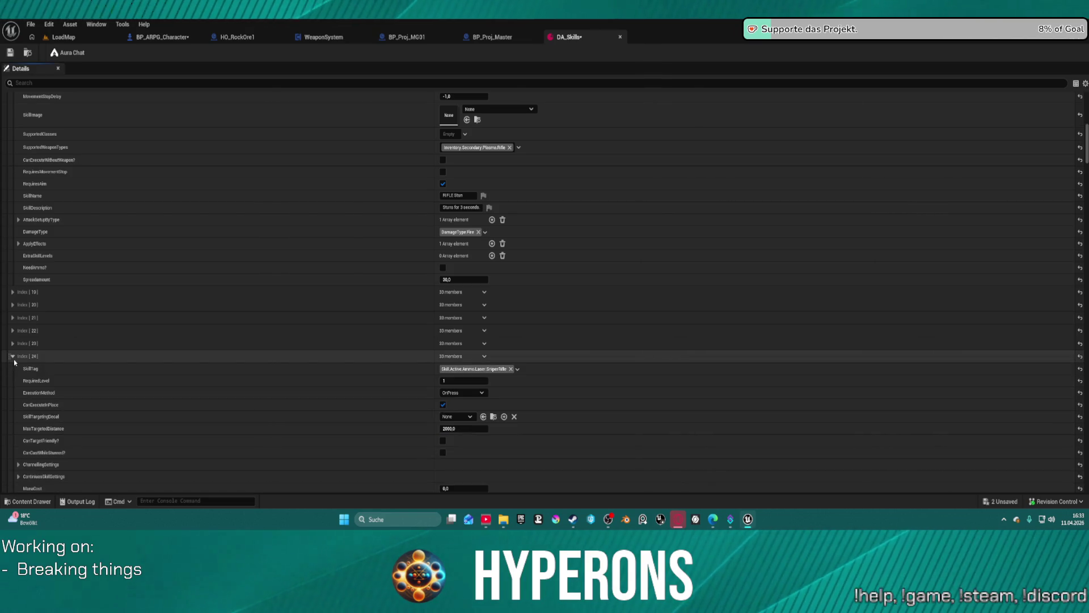
{"action": "scroll", "coordinate": [17, 369], "scroll_direction": "down", "scroll_amount": 10}
{"action": "scroll", "coordinate": [23, 379], "scroll_direction": "down", "scroll_amount": 10}
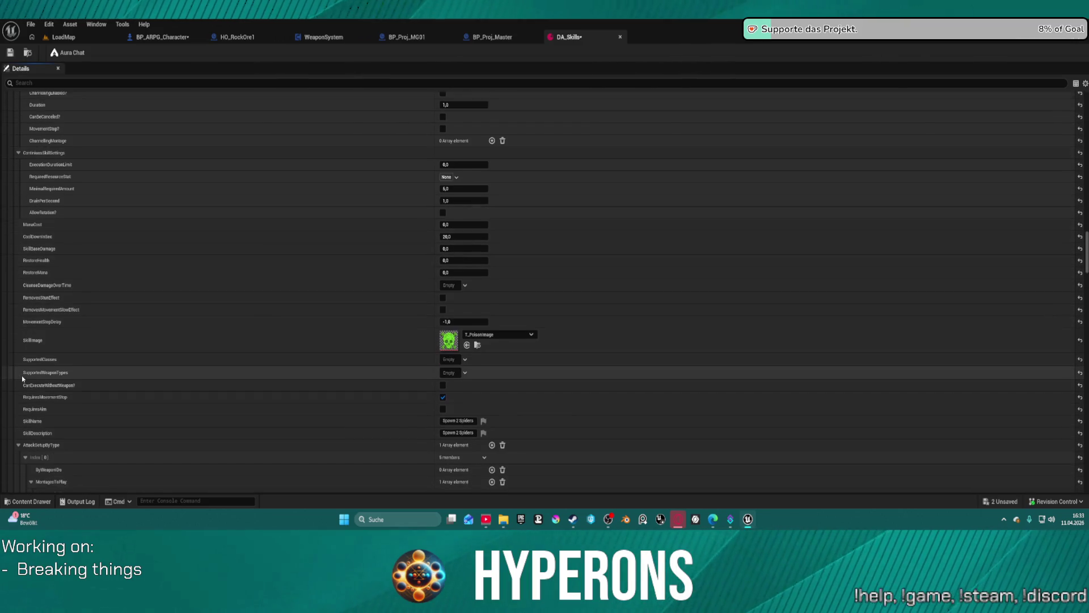
{"action": "scroll", "coordinate": [21, 376], "scroll_direction": "down", "scroll_amount": 5}
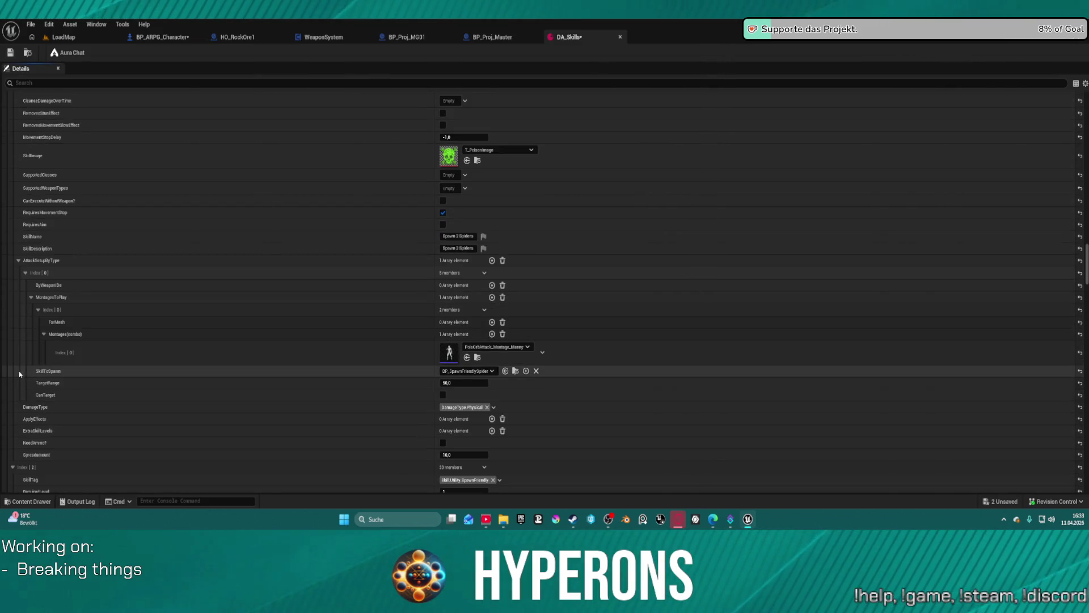
{"action": "scroll", "coordinate": [18, 372], "scroll_direction": "up", "scroll_amount": 15}
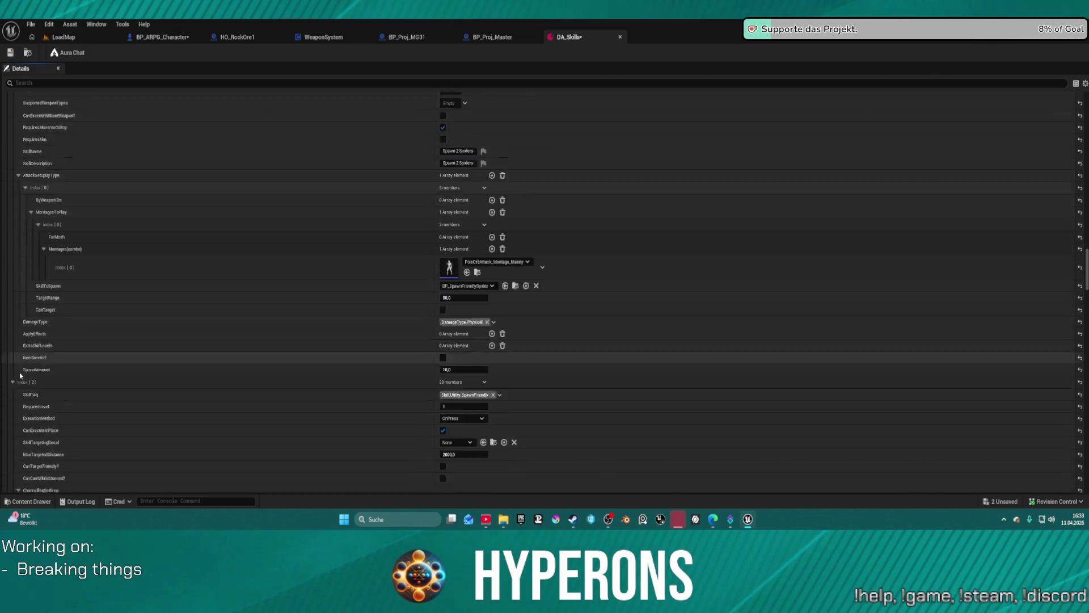
{"action": "scroll", "coordinate": [36, 353], "scroll_direction": "up", "scroll_amount": 15}
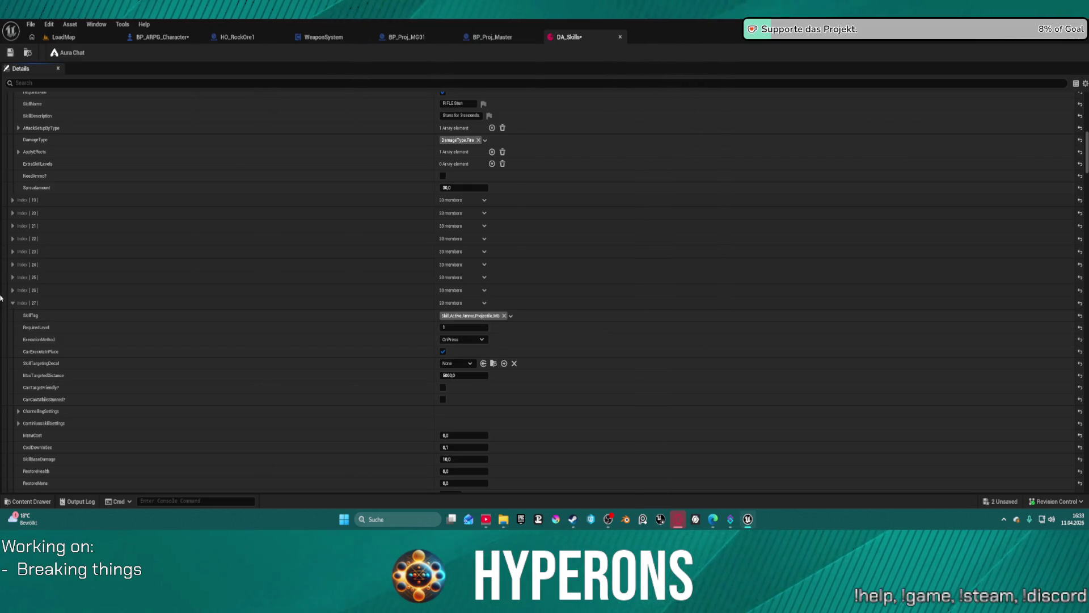
{"action": "scroll", "coordinate": [31, 273], "scroll_direction": "up", "scroll_amount": 8}
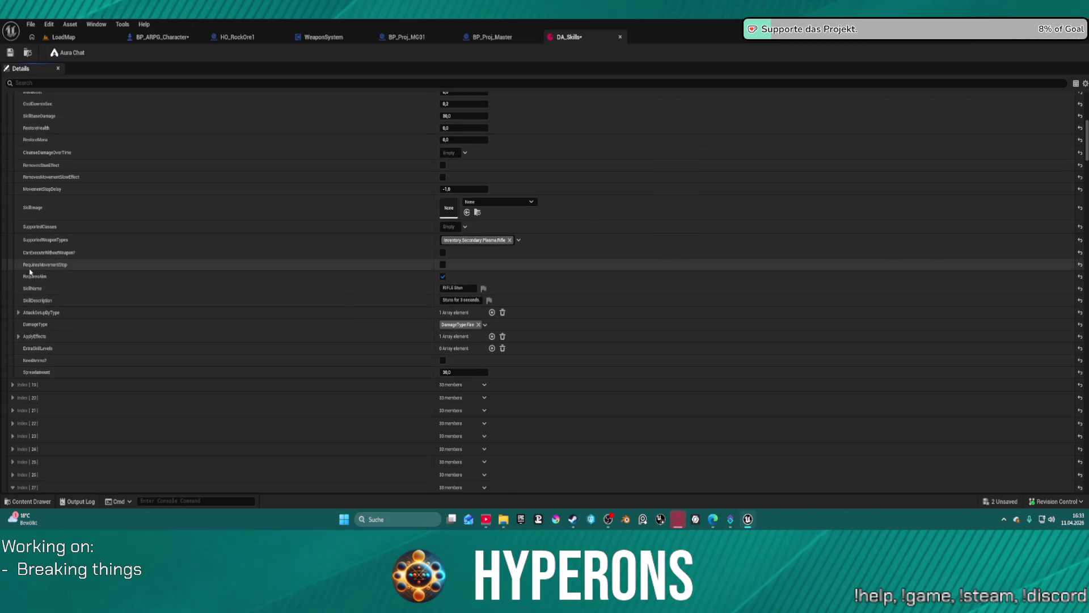
{"action": "scroll", "coordinate": [30, 273], "scroll_direction": "down", "scroll_amount": 9}
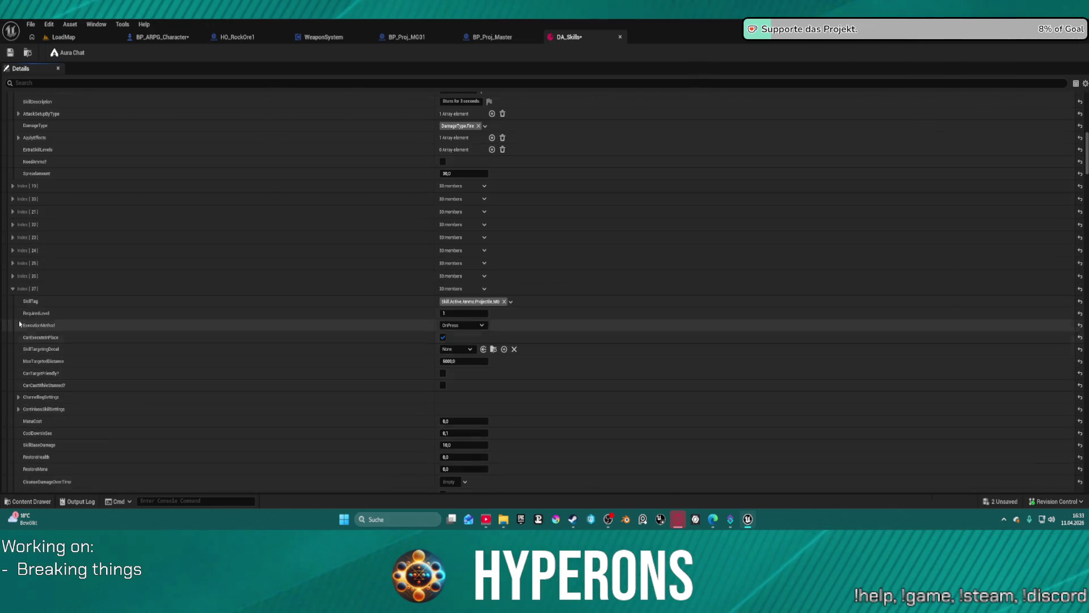
Step: Collapse the MG entry Index [27] and expand the pistol entry Index [25] and Index [28]
{"action": "left_click", "coordinate": [12, 276]}
{"action": "left_click", "coordinate": [12, 263]}
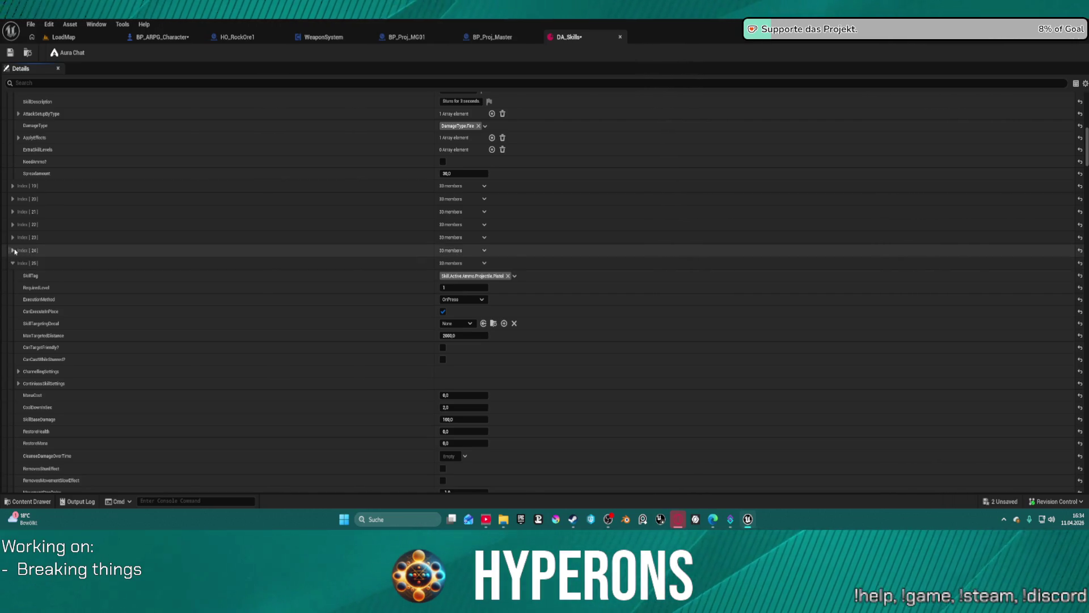
{"action": "scroll", "coordinate": [14, 247], "scroll_direction": "down", "scroll_amount": 15}
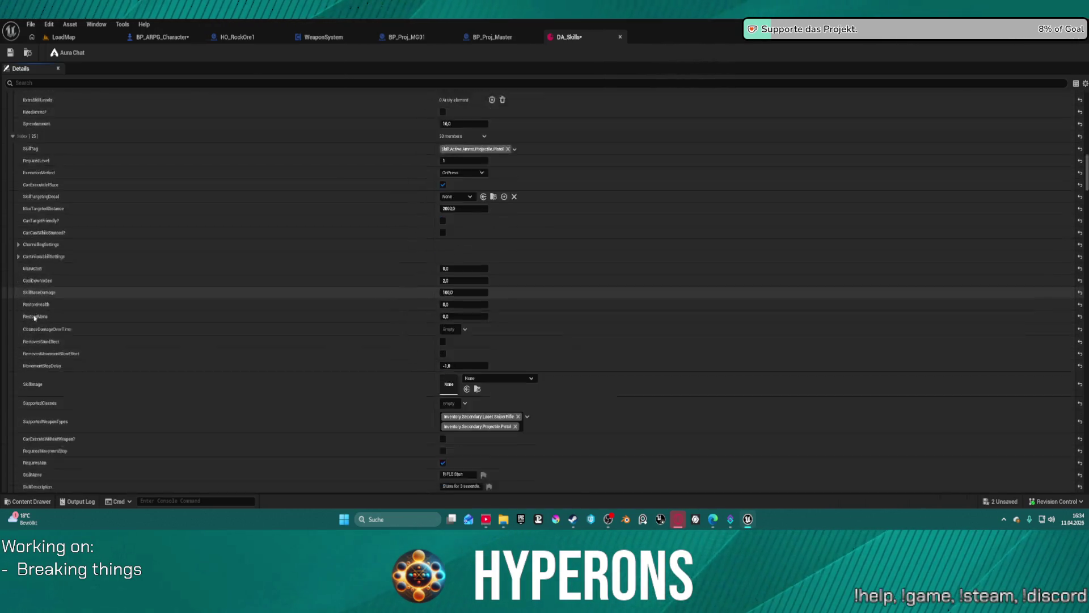
{"action": "scroll", "coordinate": [34, 316], "scroll_direction": "down", "scroll_amount": 15}
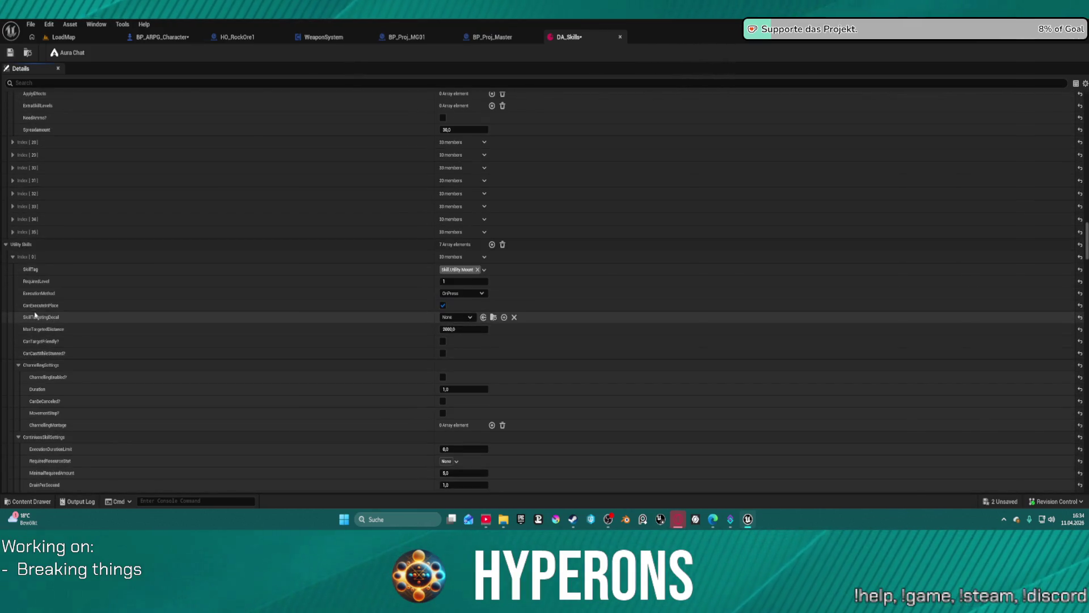
{"action": "left_click", "coordinate": [13, 143]}
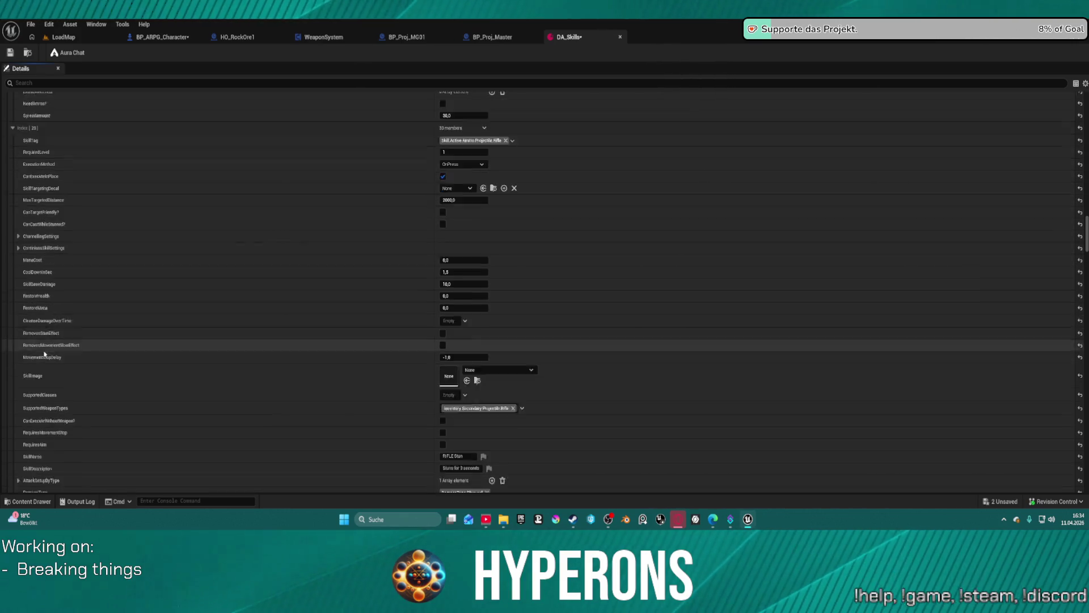
{"action": "scroll", "coordinate": [57, 352], "scroll_direction": "down", "scroll_amount": 5}
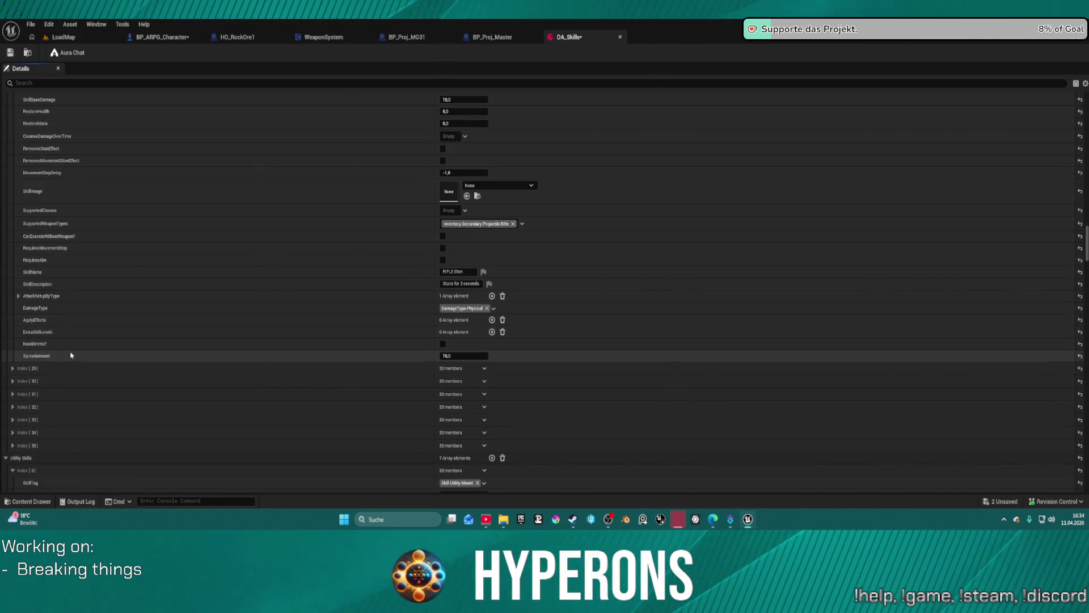
Step: Expand Index [29] and the Index [30] shotgun entry, set its Spread Amount to 60, and save DA_Skills
{"action": "left_click", "coordinate": [13, 369]}
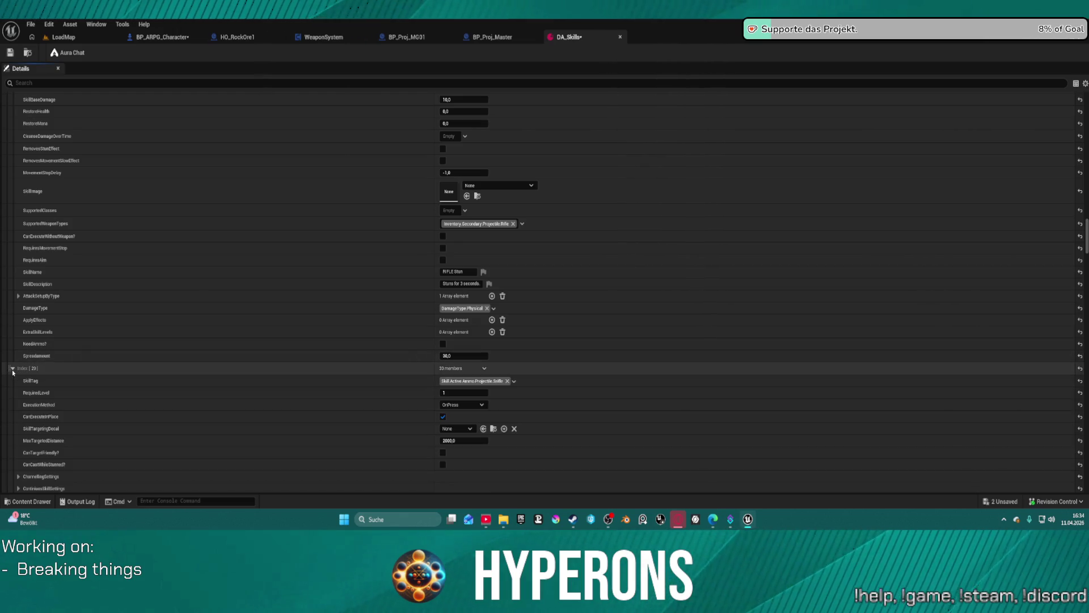
{"action": "scroll", "coordinate": [15, 379], "scroll_direction": "down", "scroll_amount": 4}
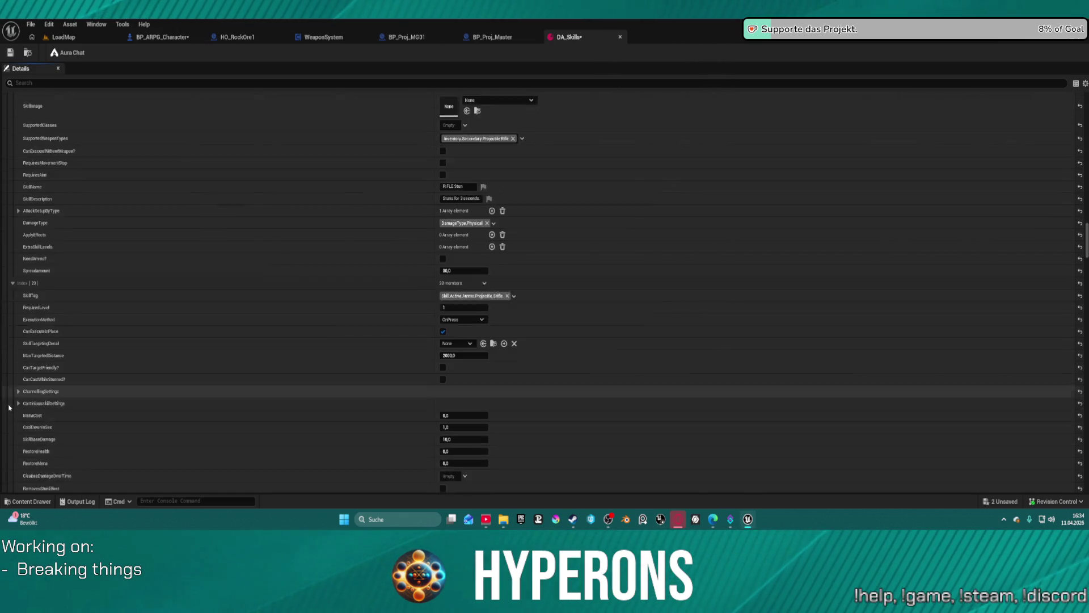
{"action": "scroll", "coordinate": [19, 384], "scroll_direction": "down", "scroll_amount": 10}
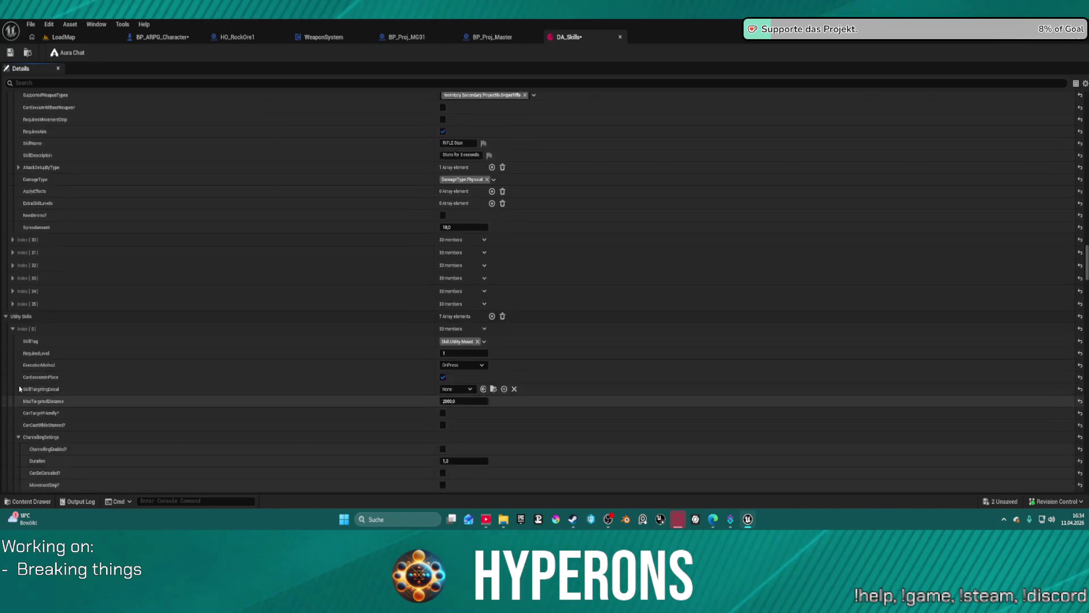
{"action": "left_click", "coordinate": [13, 282]}
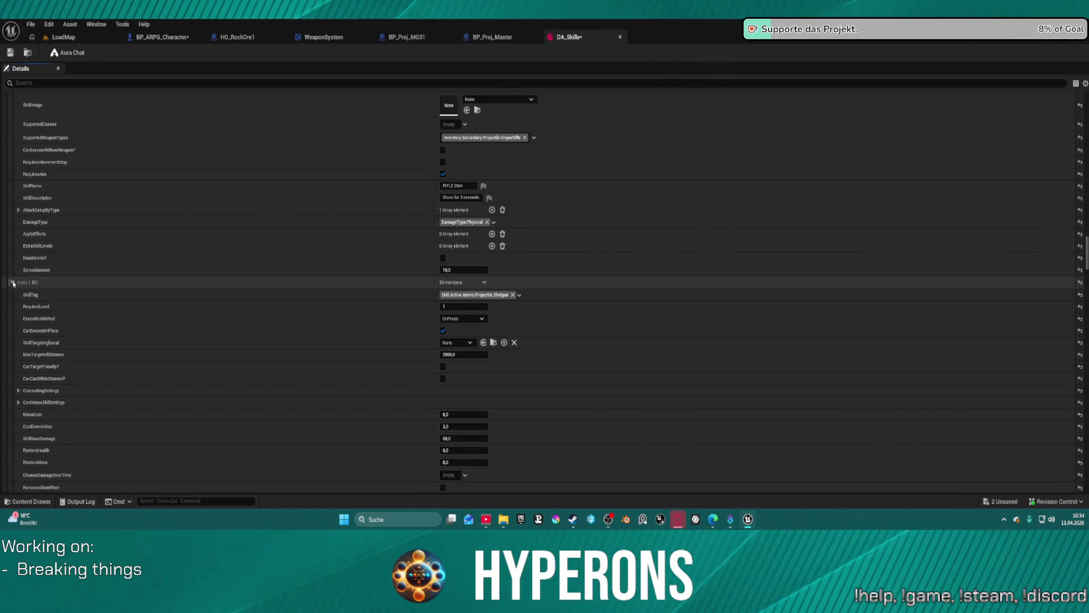
{"action": "scroll", "coordinate": [126, 358], "scroll_direction": "down", "scroll_amount": 8}
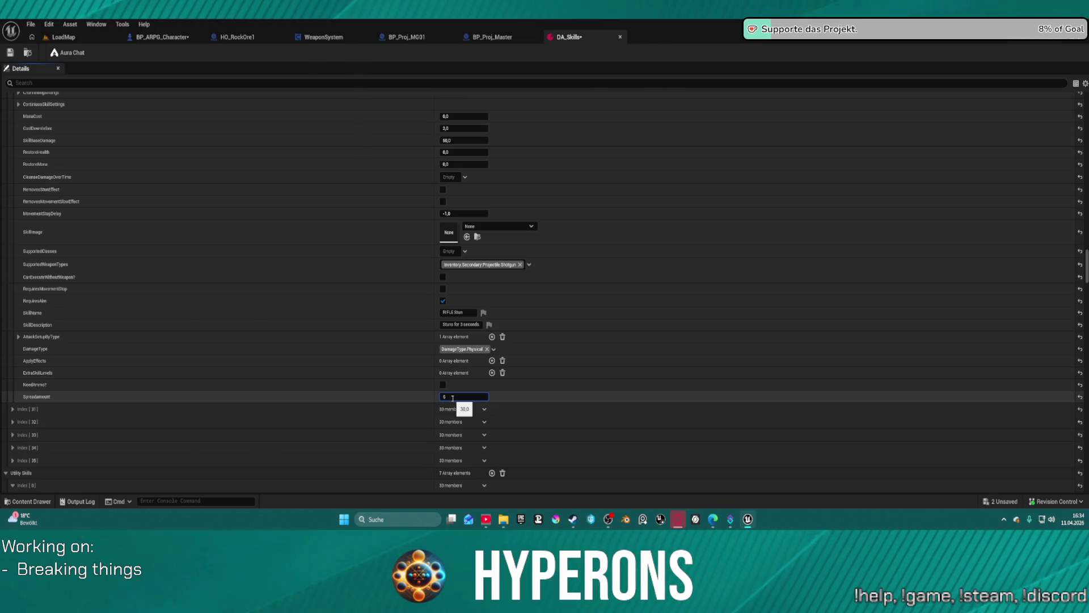
{"action": "scroll", "coordinate": [113, 148], "scroll_direction": "up", "scroll_amount": 1}
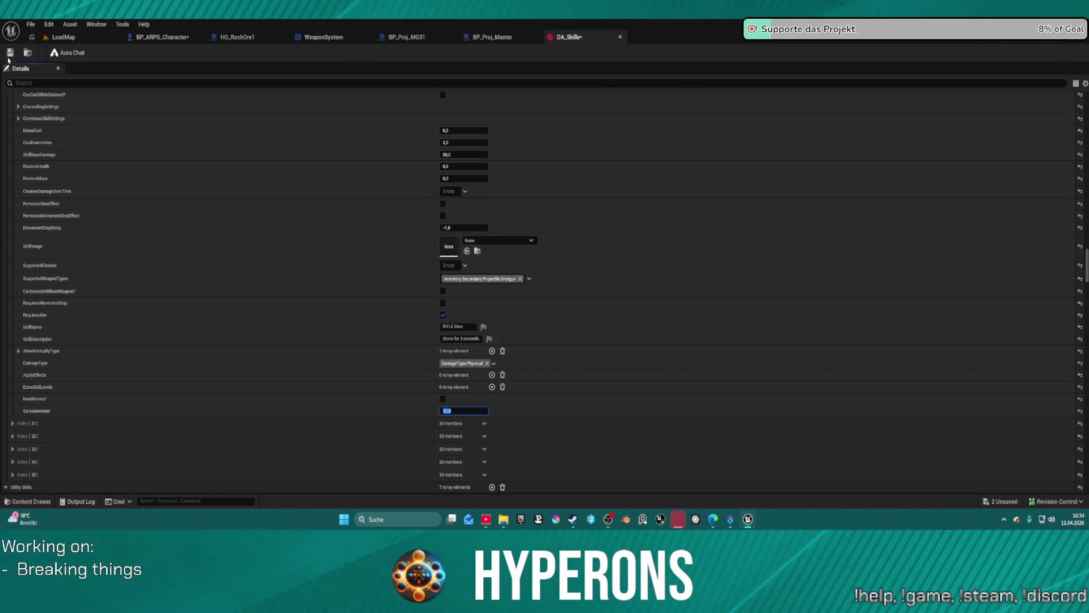
{"action": "left_click", "coordinate": [10, 53]}
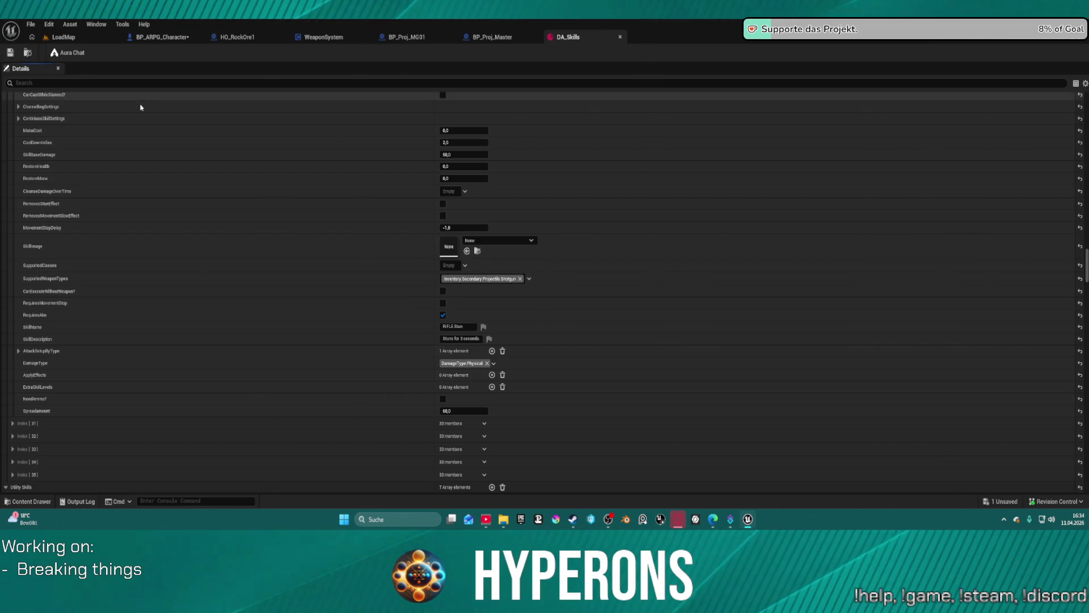
{"action": "key", "text": "ctrl+s"}
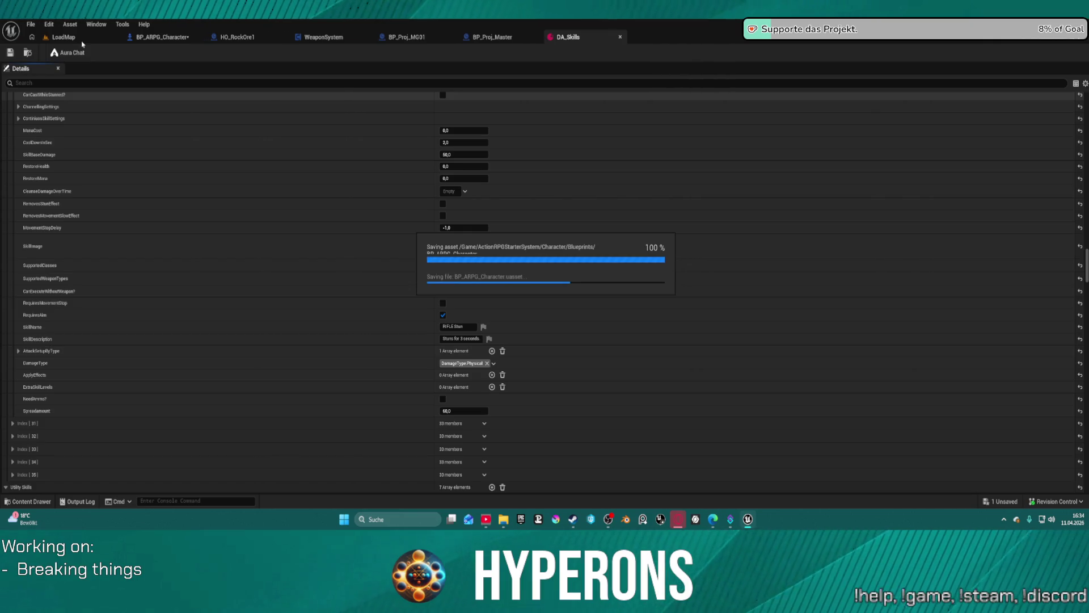
Step: Return to the LoadMap level and launch Play in Editor with Alt+P
{"action": "left_click", "coordinate": [65, 38]}
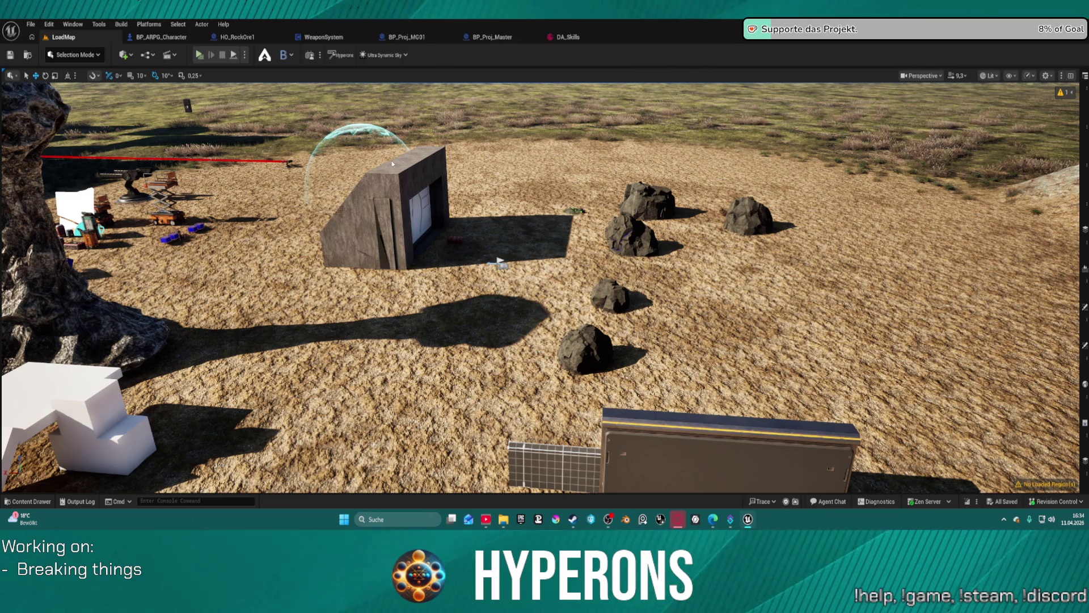
{"action": "key", "text": "alt+p"}
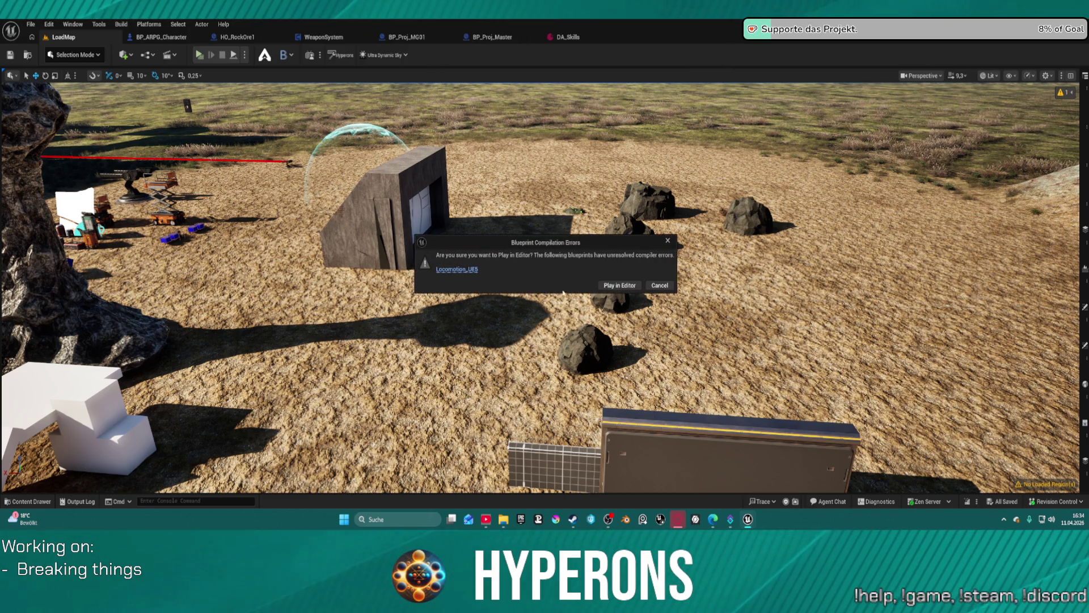
Step: Play despite the compile errors and walk the character toward the red DEV_ResContainer
{"action": "left_click", "coordinate": [621, 286]}
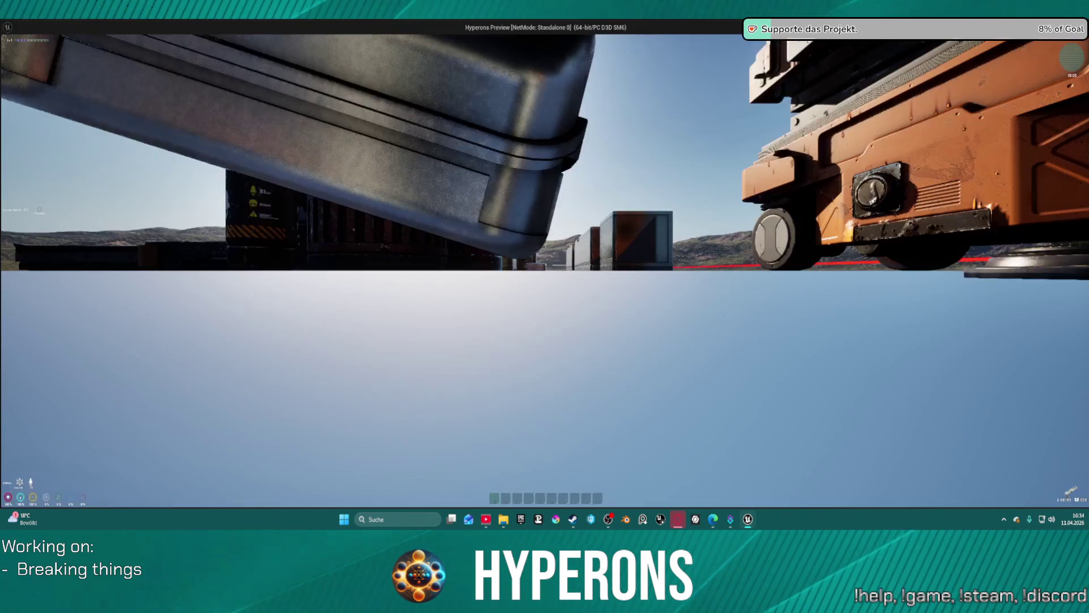
{"action": "key", "text": "w"}
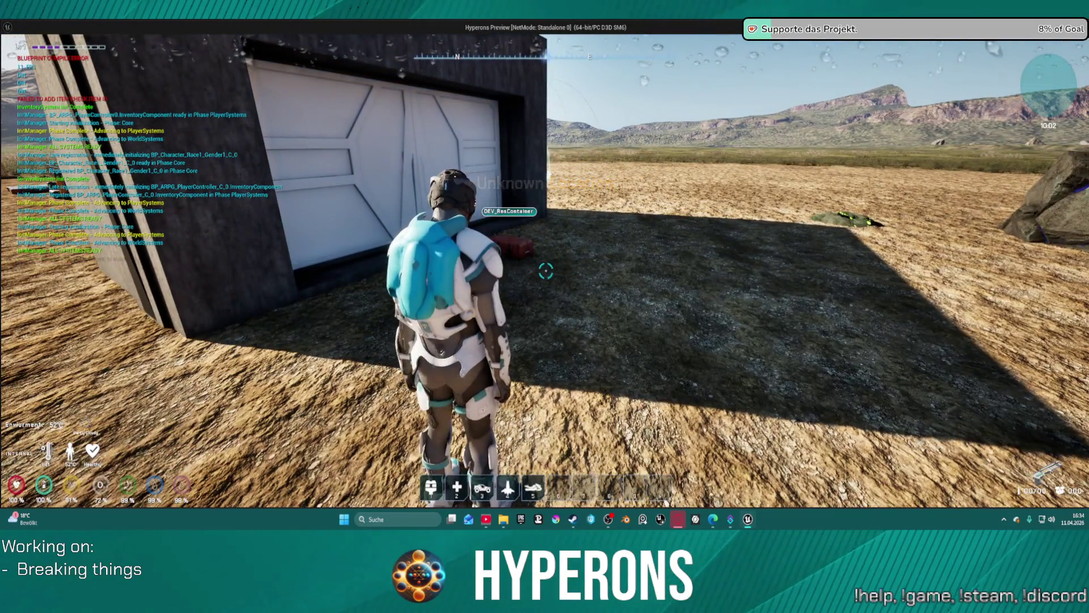
Step: Walk up to the DEV_ResContainer, open it with F and equip Shotgun 01
{"action": "key", "text": "w"}
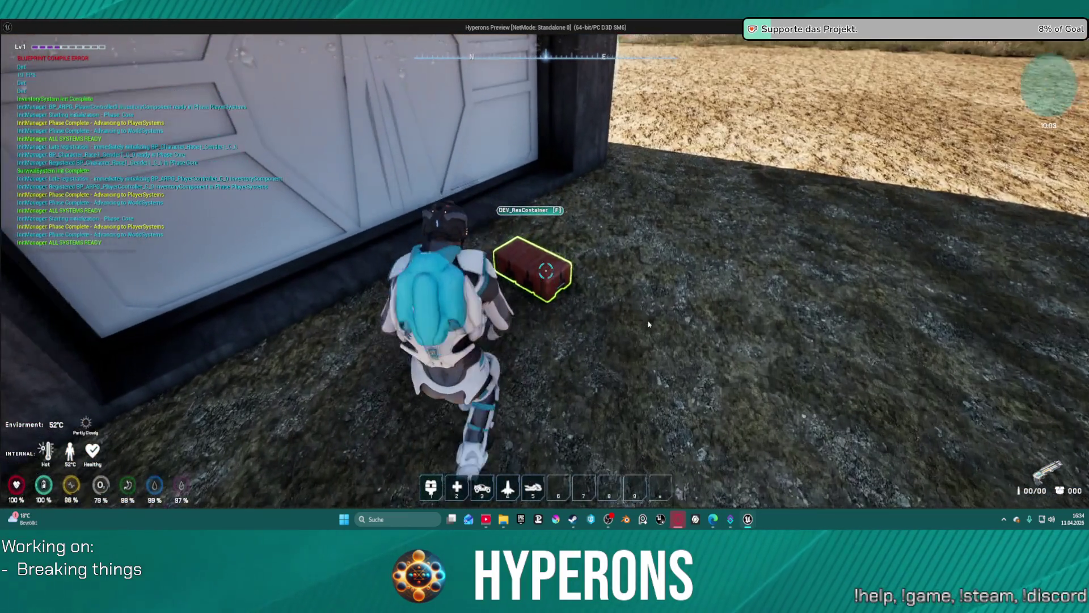
{"action": "key", "text": "f"}
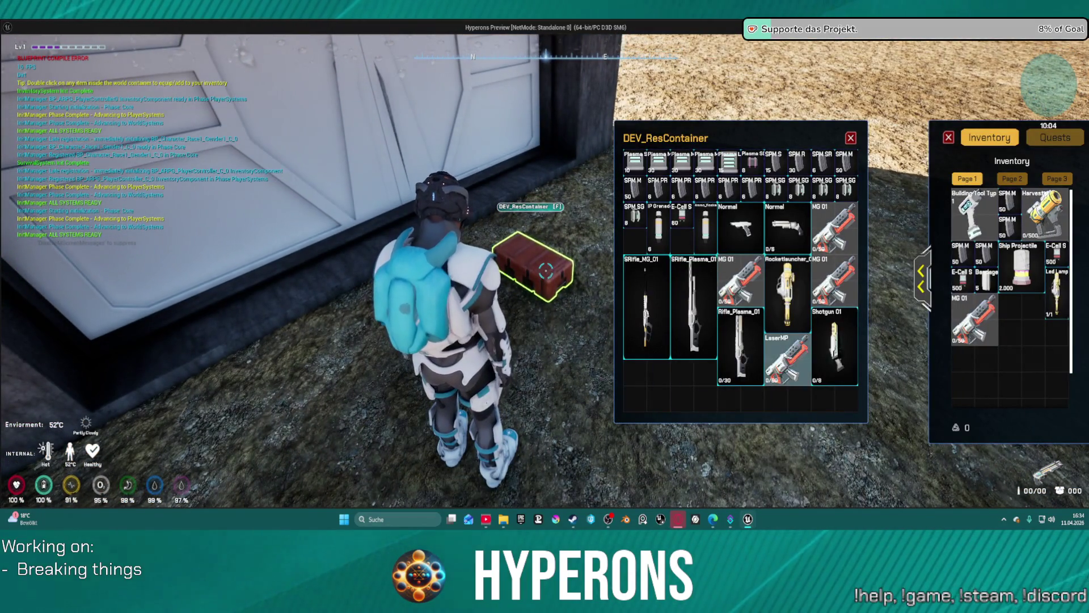
{"action": "double_click", "coordinate": [831, 346]}
Step: Move LaserMP, Rifle_Plasma_01 and the plasma ammo into the inventory, then close both windows
{"action": "left_click_drag", "start_coordinate": [828, 346], "coordinate": [1021, 320]}
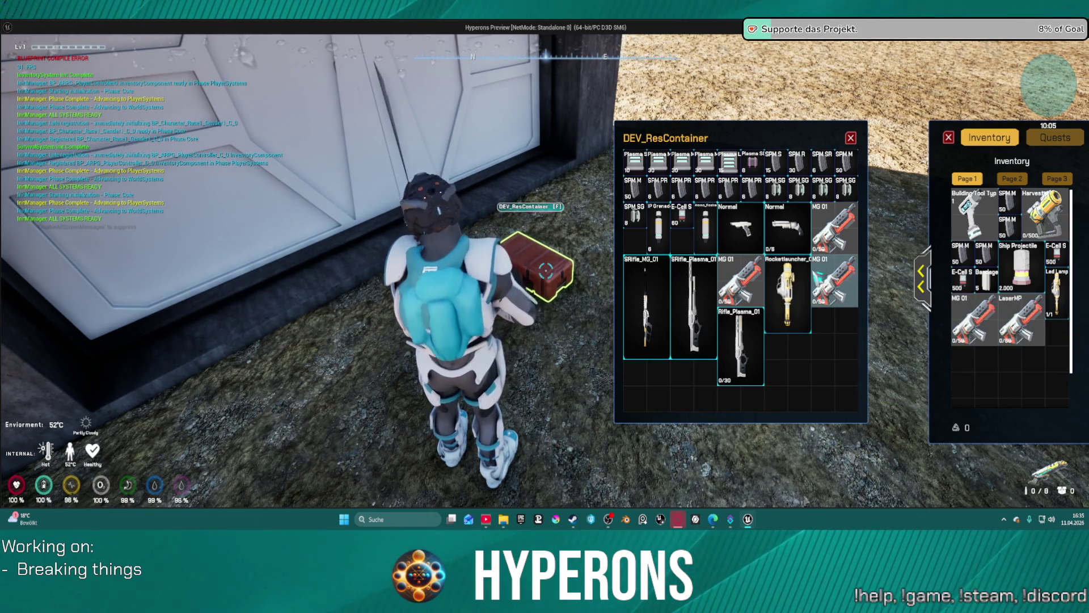
{"action": "mouse_move", "coordinate": [755, 328]}
{"action": "left_mouse_down"}
{"action": "mouse_move", "coordinate": [971, 366]}
{"action": "mouse_move", "coordinate": [959, 367]}
{"action": "left_mouse_up"}
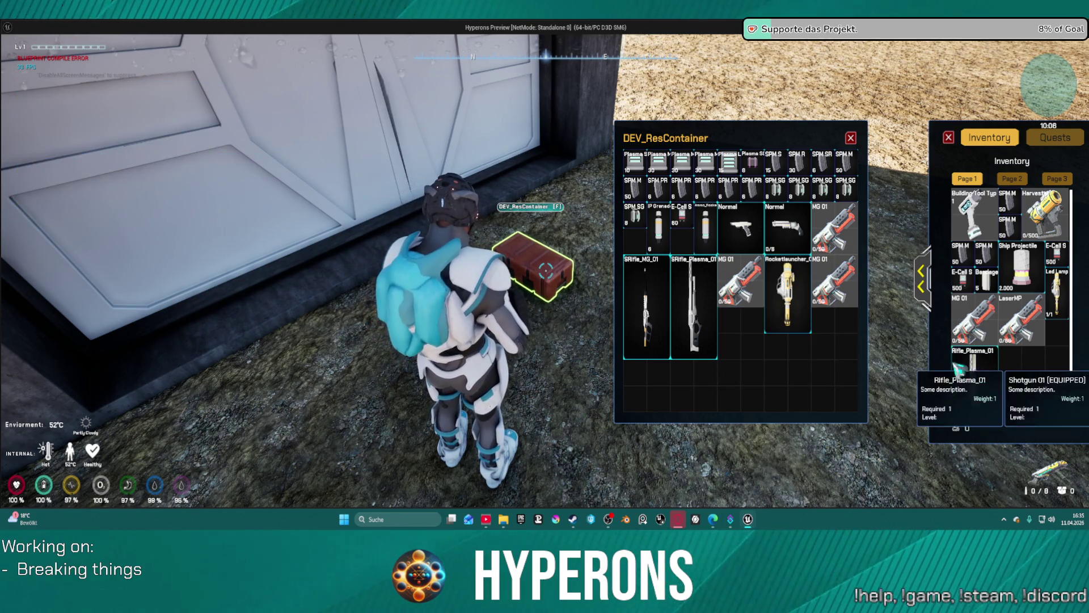
{"action": "right_click", "coordinate": [693, 164]}
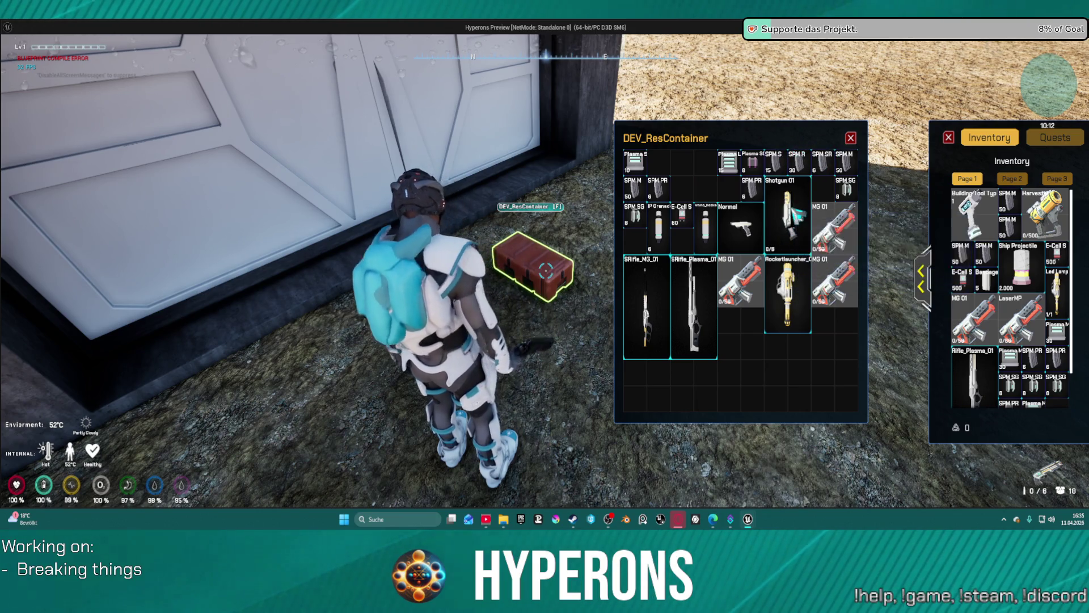
{"action": "left_click", "coordinate": [797, 215]}
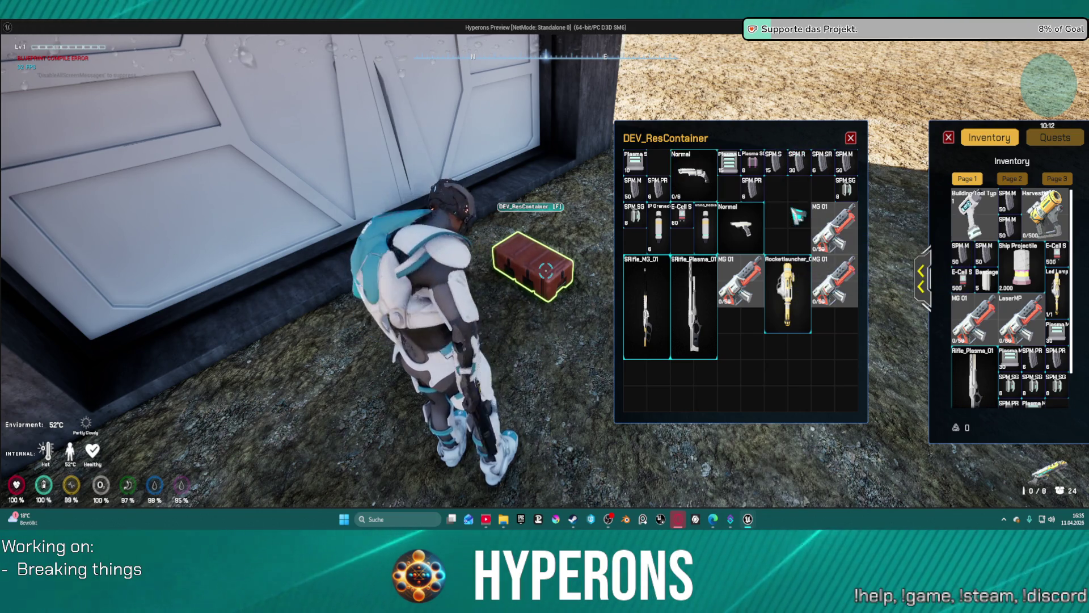
{"action": "left_click", "coordinate": [851, 139]}
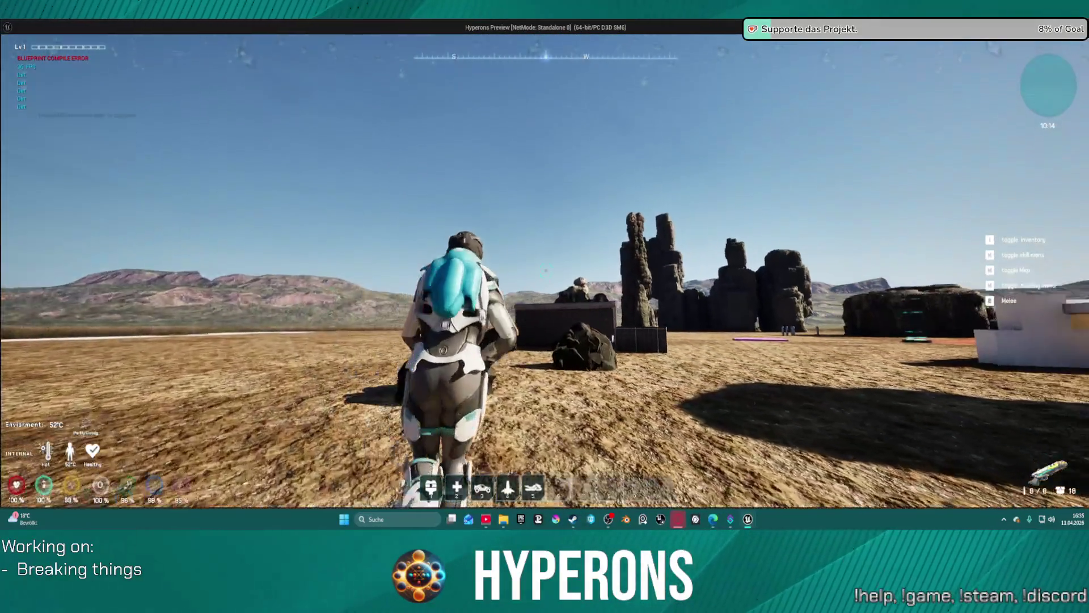
Step: Fire the shotgun at the rock, then at the dark wall while closing in on it
{"action": "key", "text": "r"}
{"action": "left_click", "coordinate": [545, 271]}
{"action": "key", "text": "w"}
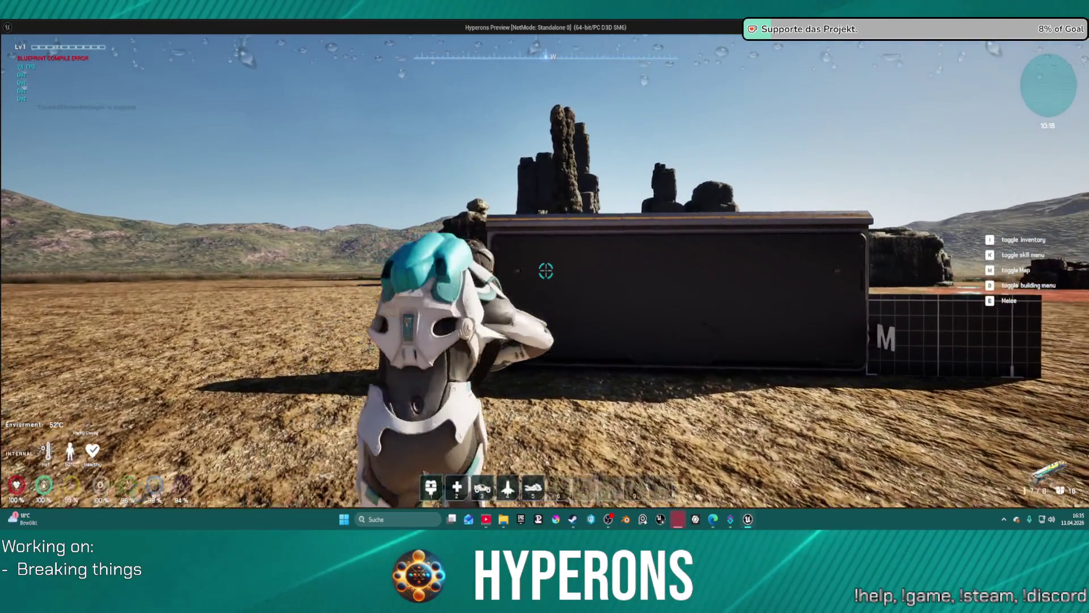
{"action": "left_click", "coordinate": [545, 271]}
{"action": "key", "text": "w"}
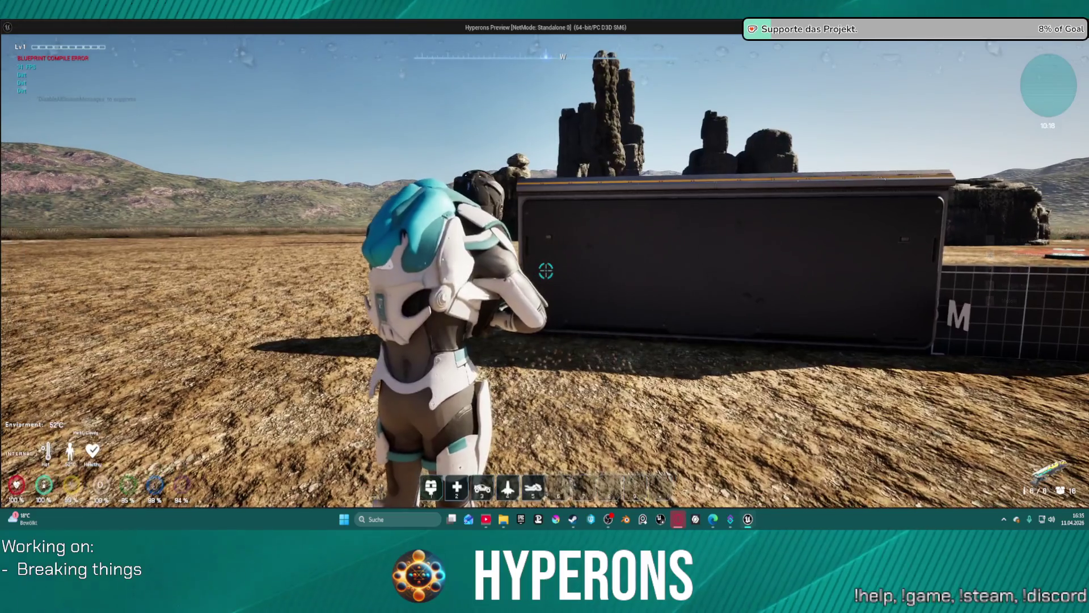
{"action": "key", "text": "w"}
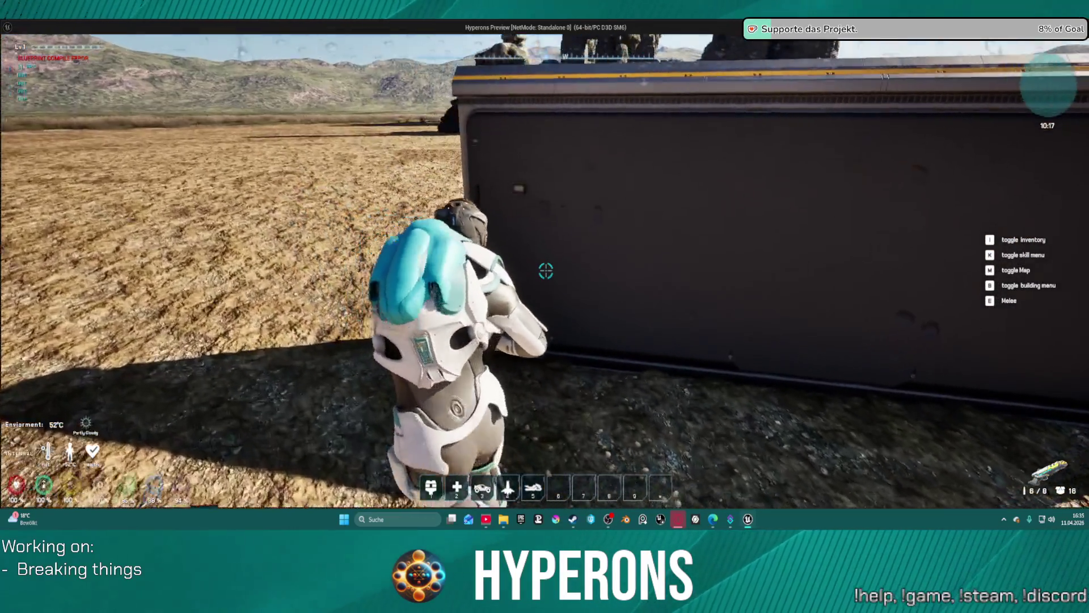
Step: Back off and fire two more shotgun shots at the dark wall from range, then open the inventory
{"action": "key", "text": "s"}
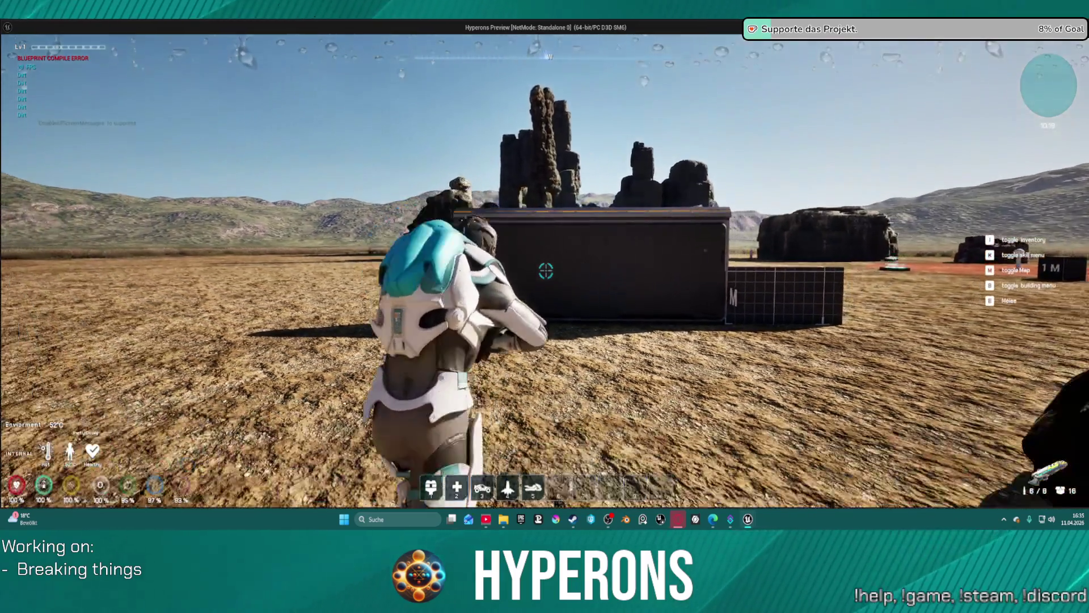
{"action": "left_click", "coordinate": [546, 270]}
{"action": "key", "text": "w"}
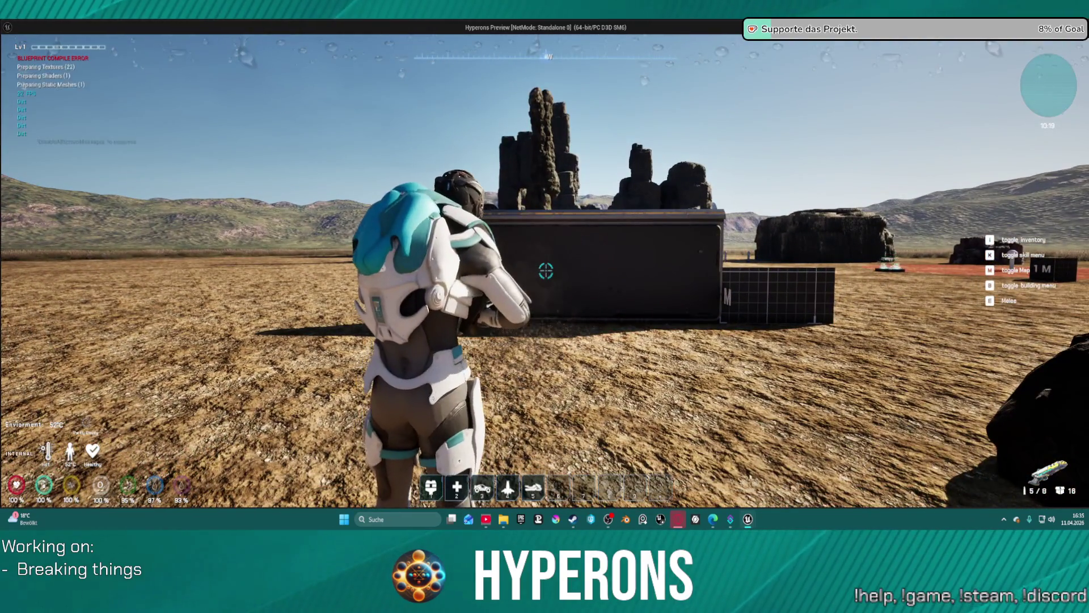
{"action": "key", "text": "w"}
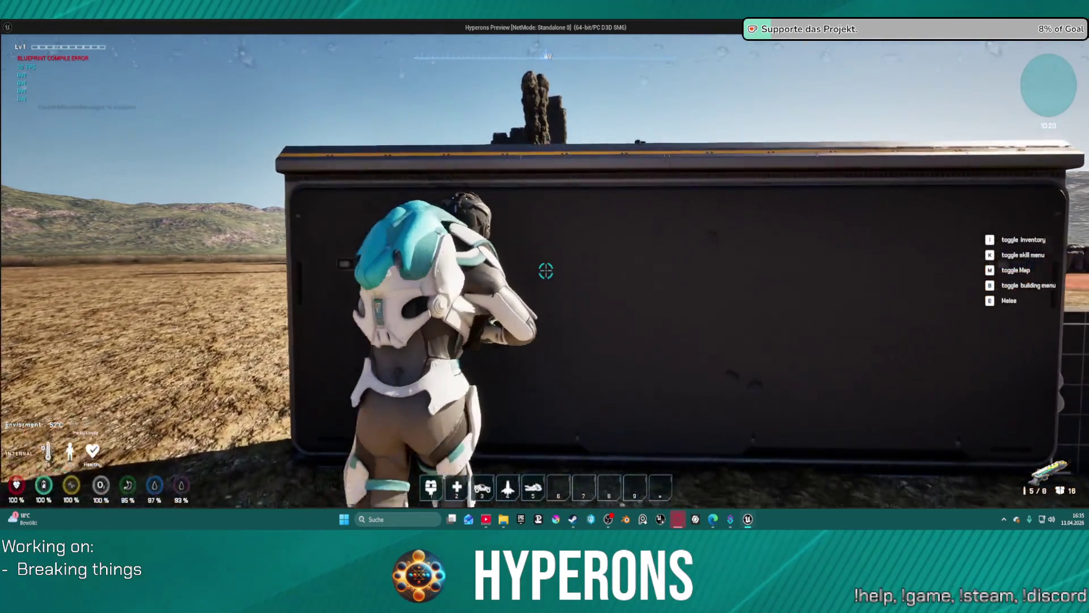
{"action": "key", "text": "s"}
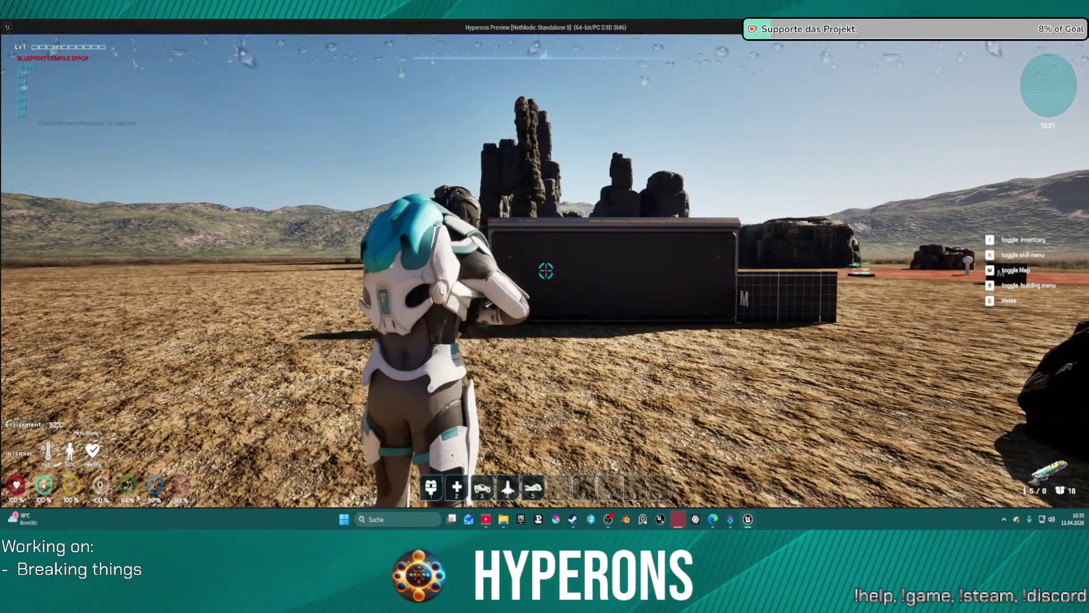
{"action": "left_click", "coordinate": [546, 271]}
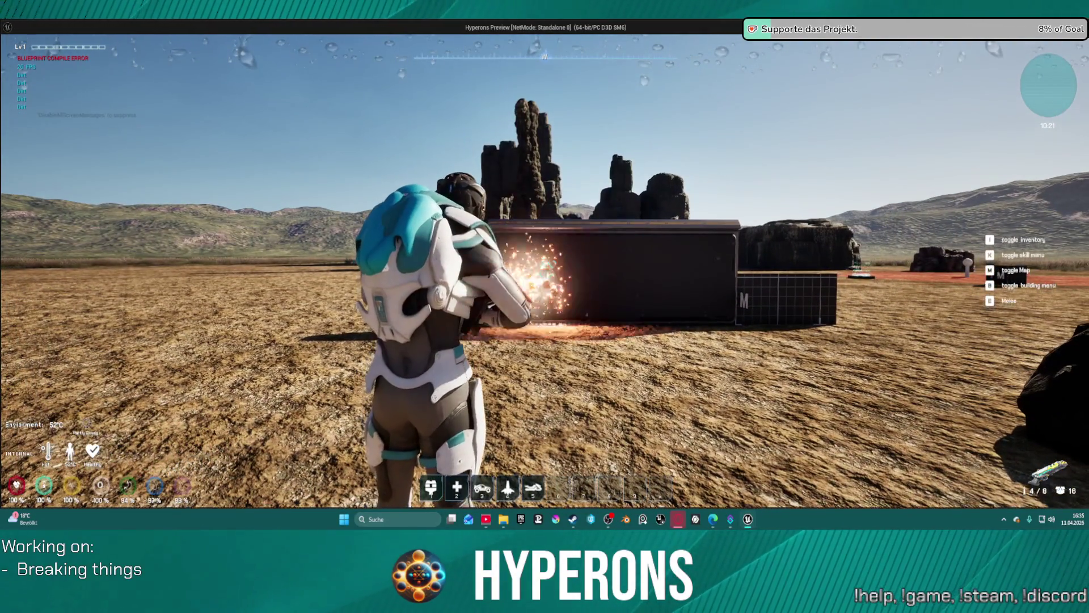
{"action": "key", "text": "w"}
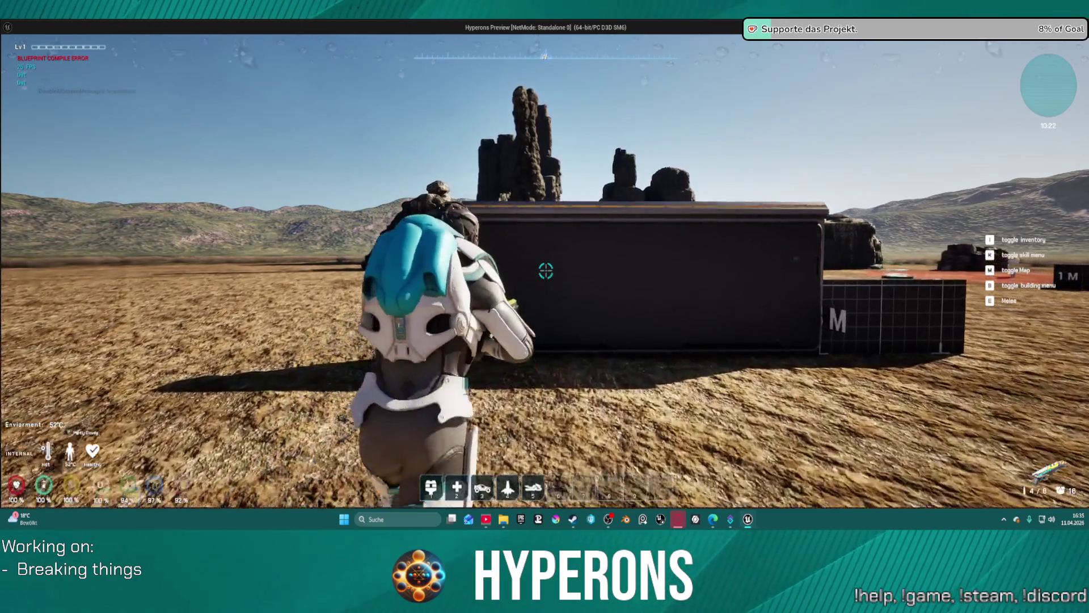
{"action": "key", "text": "i"}
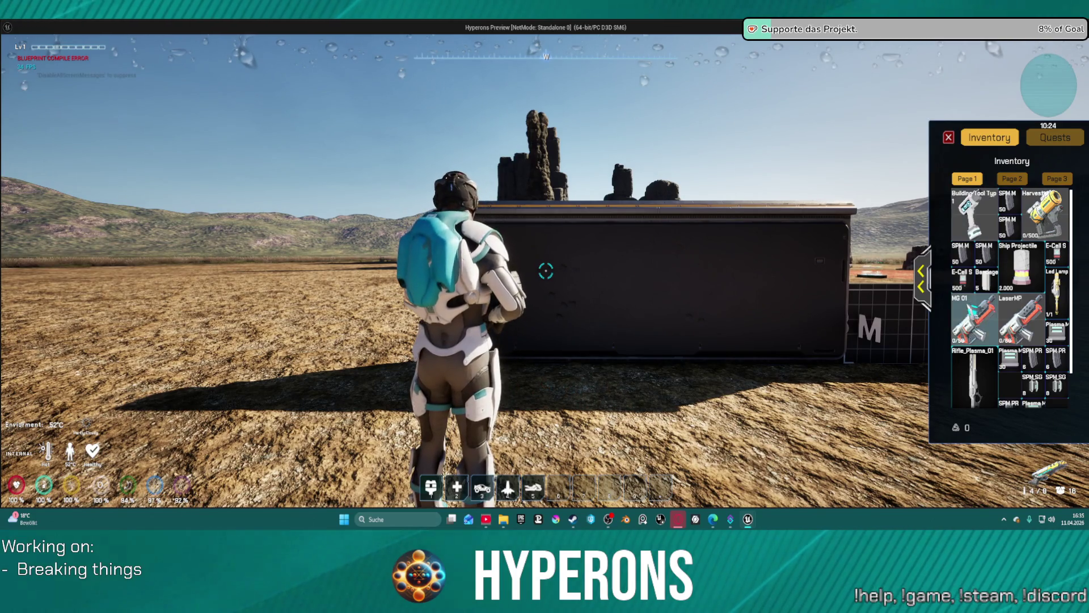
Step: Close the inventory, reload, and fire at the dark container wall to check spread
{"action": "key", "text": "i"}
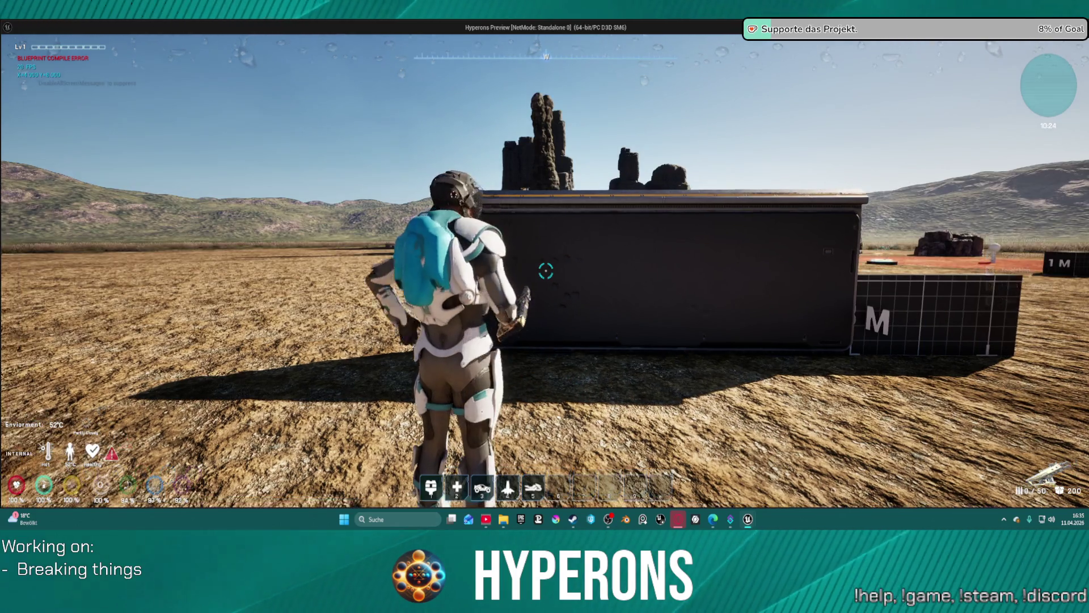
{"action": "key", "text": "s"}
{"action": "key", "text": "r"}
{"action": "key", "text": "s"}
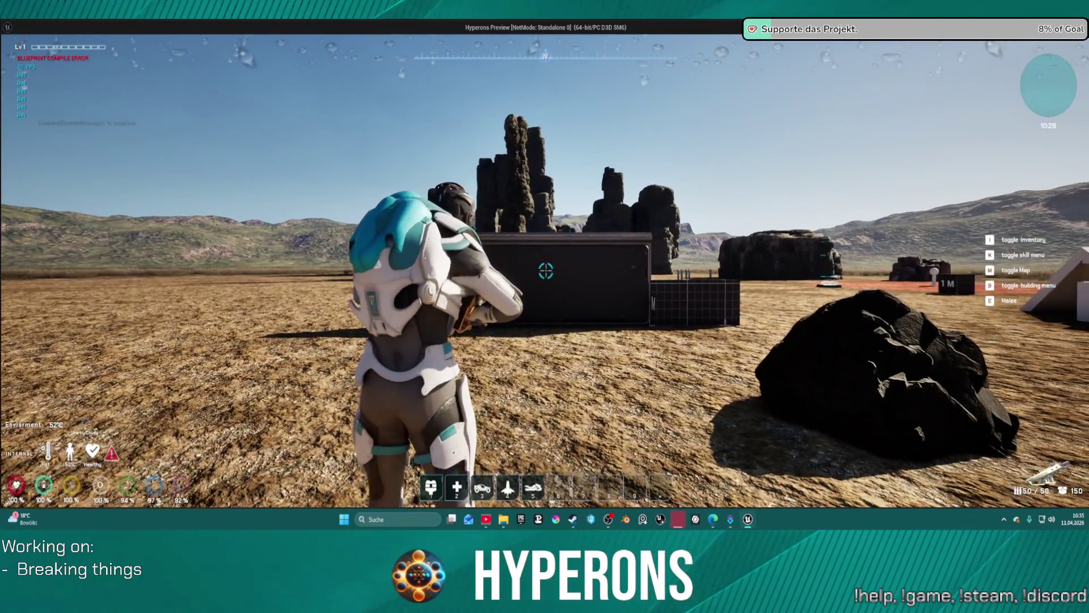
{"action": "left_click", "coordinate": [546, 270]}
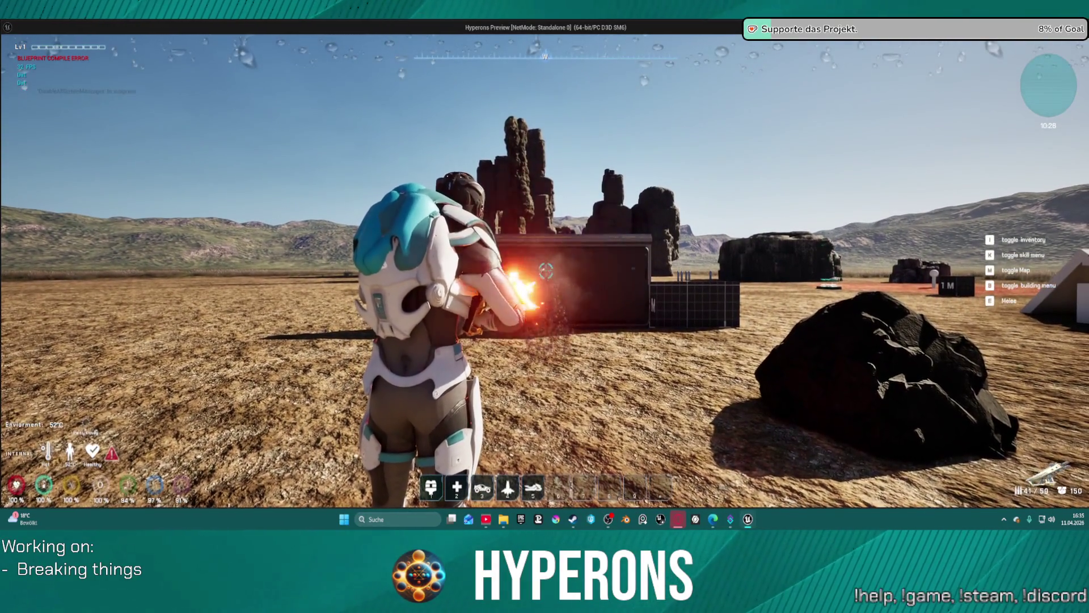
Step: Run toward and away from the container wall to inspect the shot impacts
{"action": "key", "text": "w"}
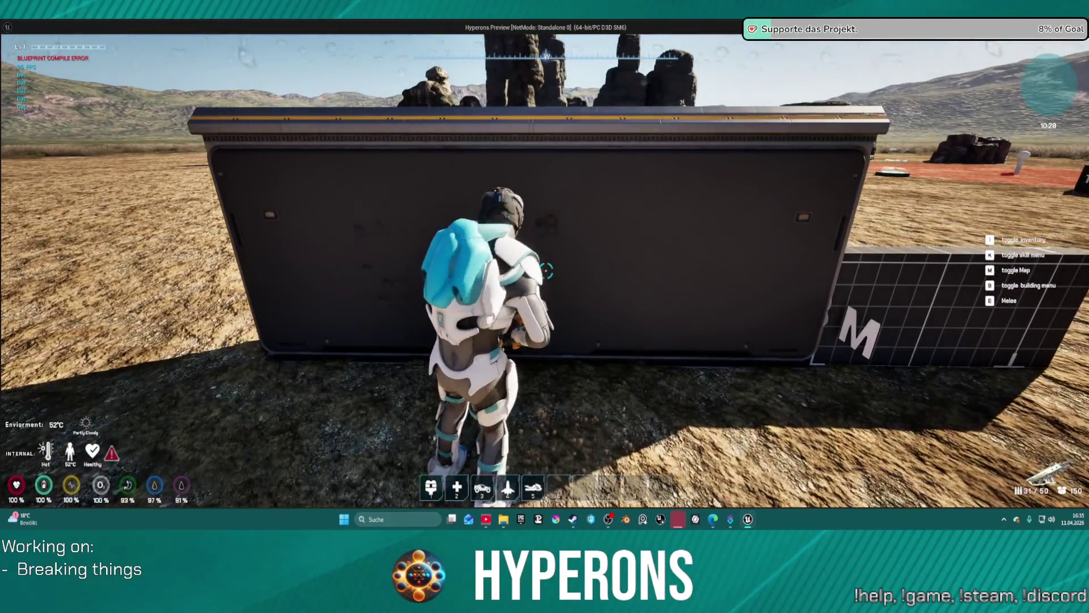
{"action": "key", "text": "a"}
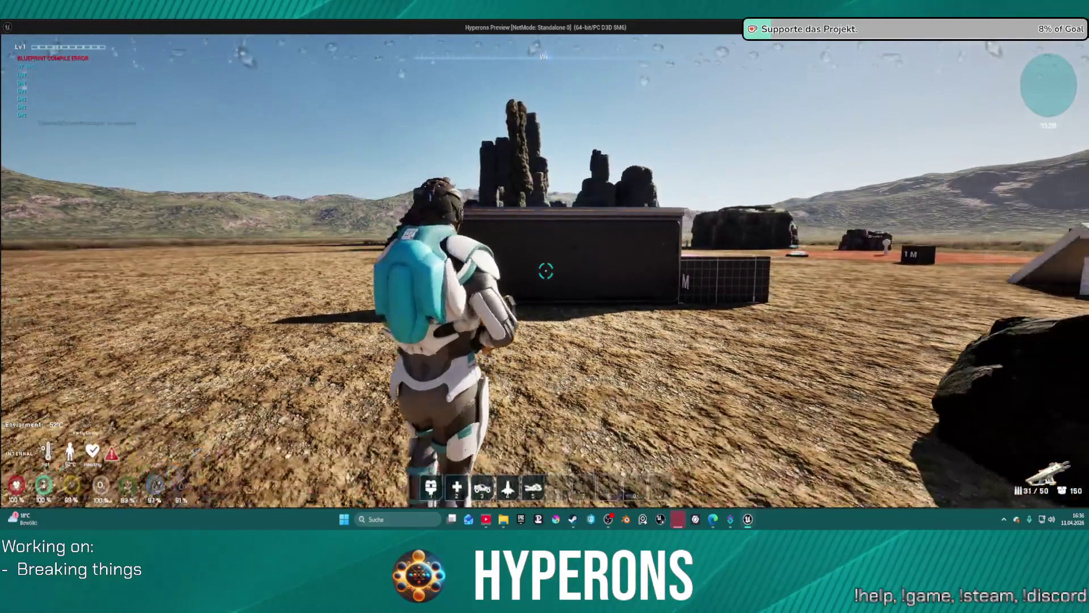
{"action": "key", "text": "w"}
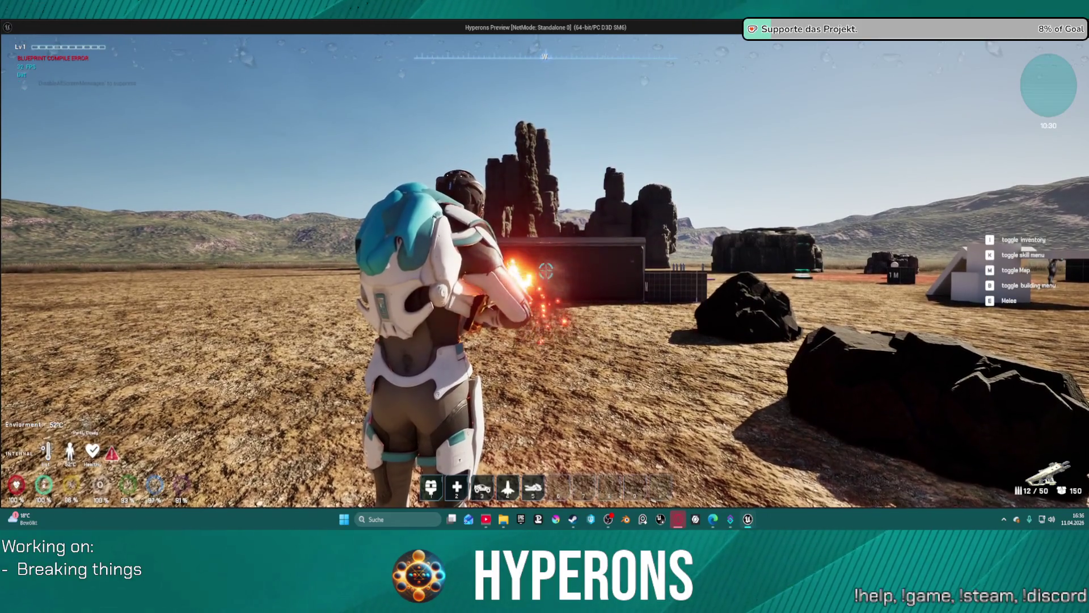
{"action": "key", "text": "s"}
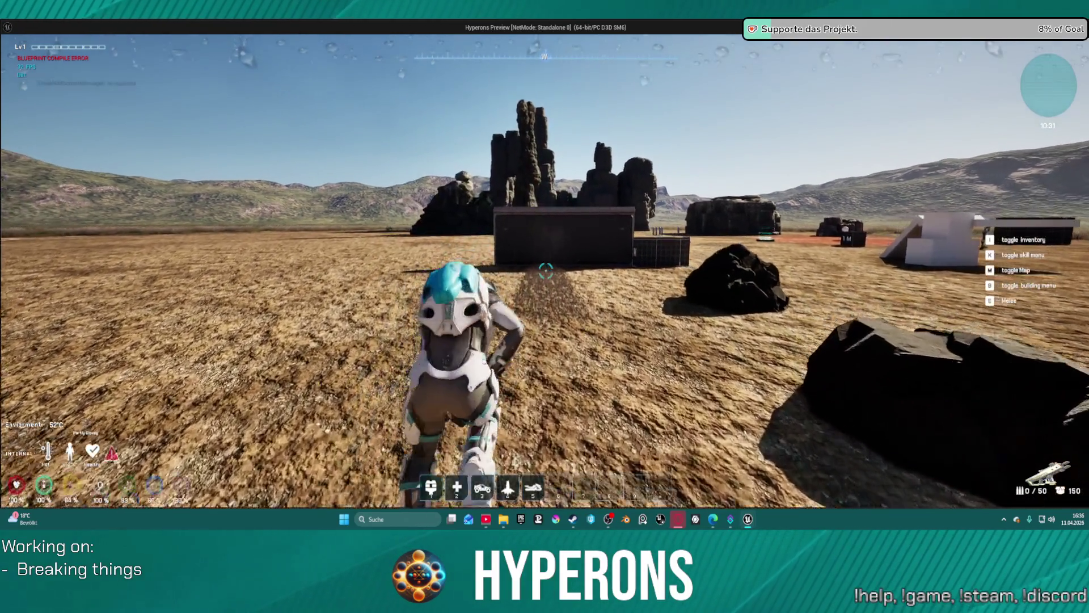
{"action": "key", "text": "w"}
{"action": "key", "text": "w"}
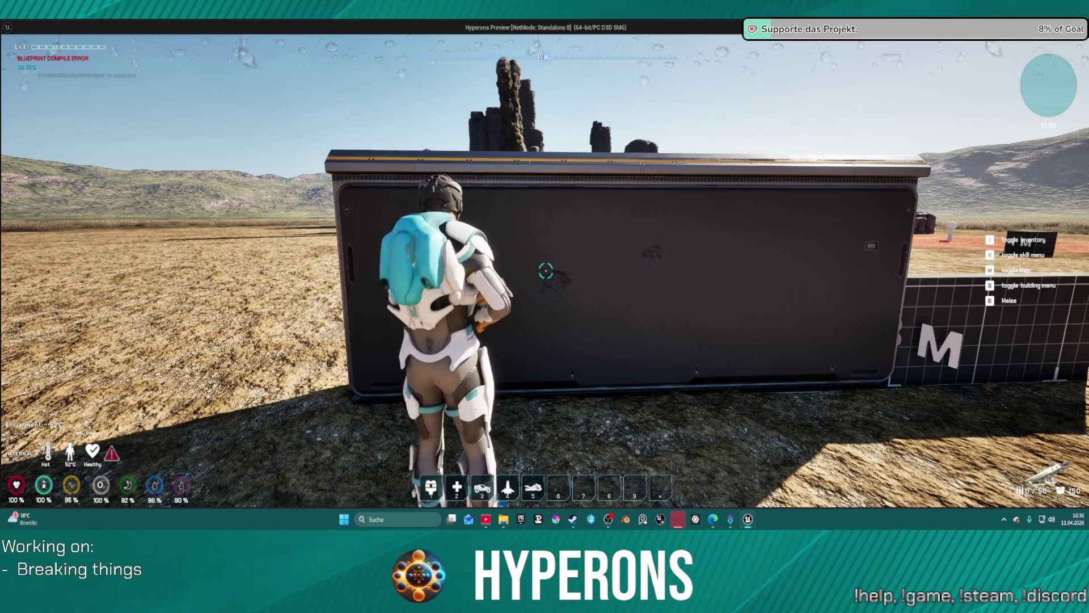
{"action": "key", "text": "s"}
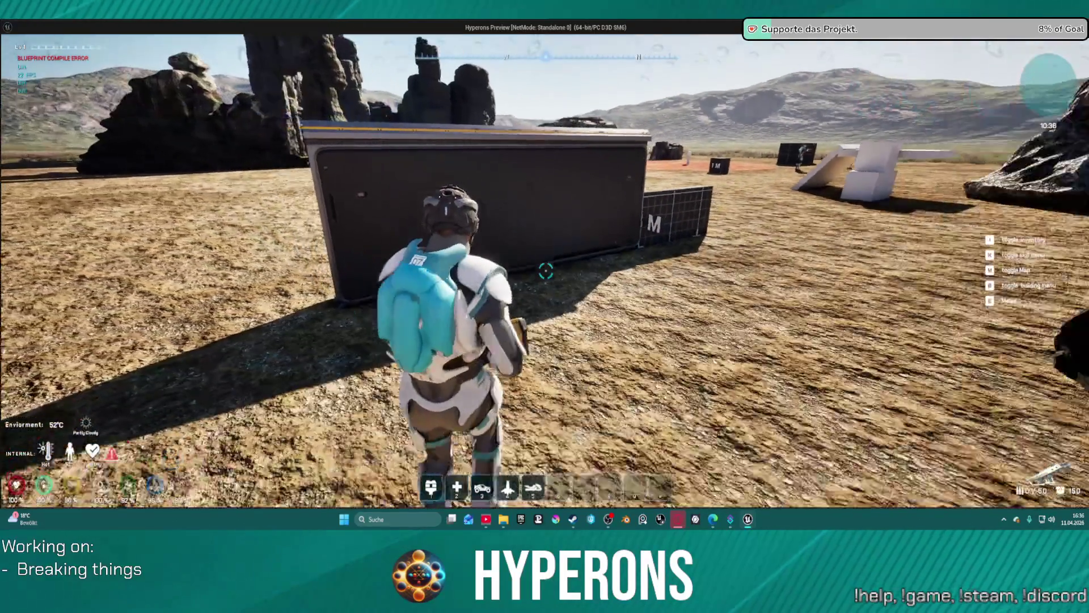
{"action": "key", "text": "s"}
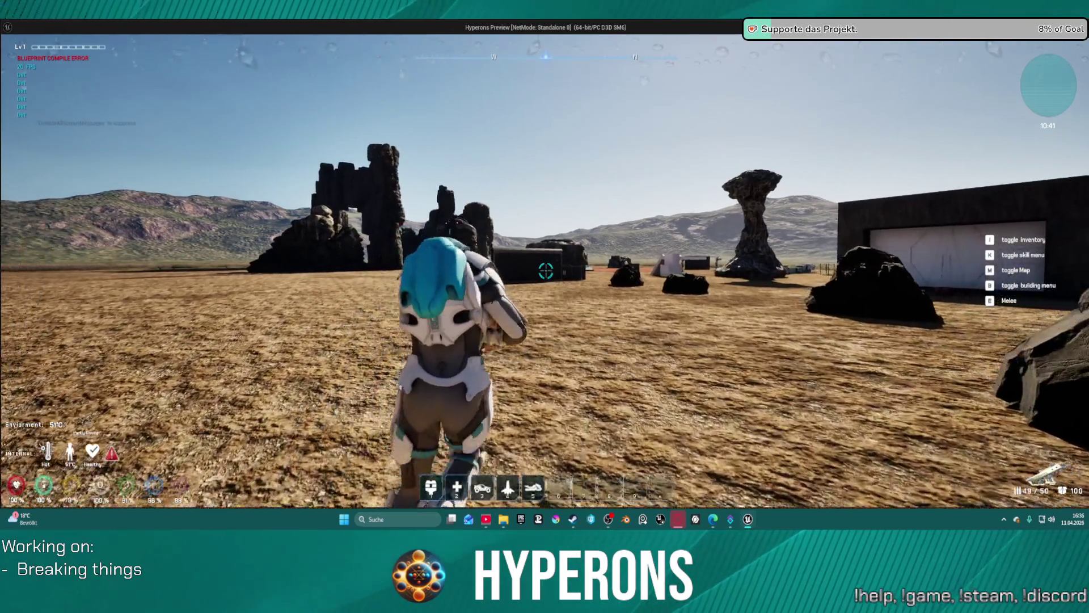
Step: Circle the dark container, running along its side and backing away from it
{"action": "key", "text": "s"}
{"action": "key", "text": "w"}
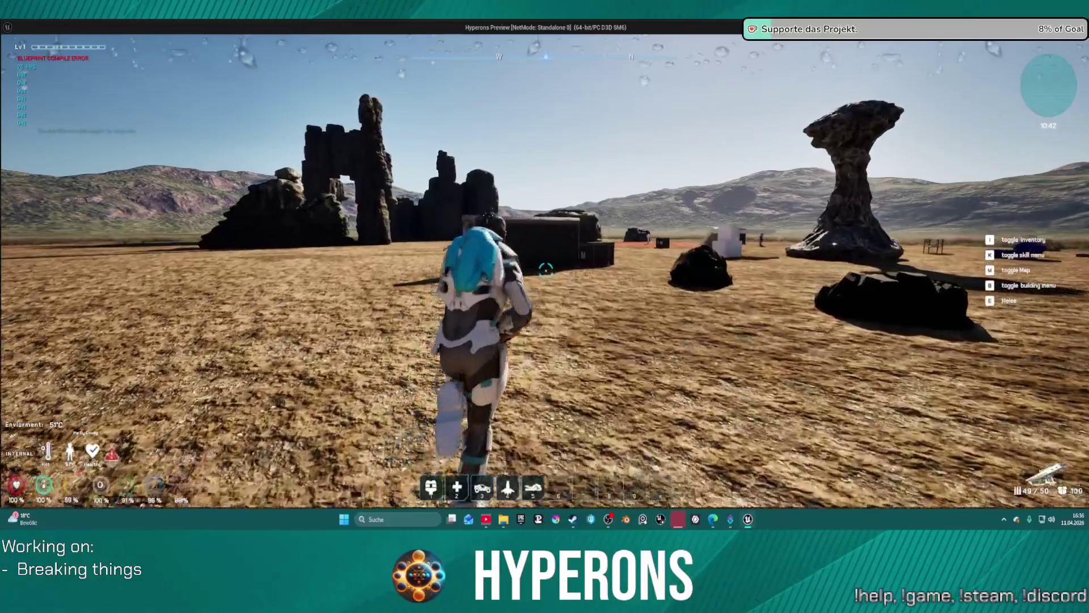
{"action": "key", "text": "w"}
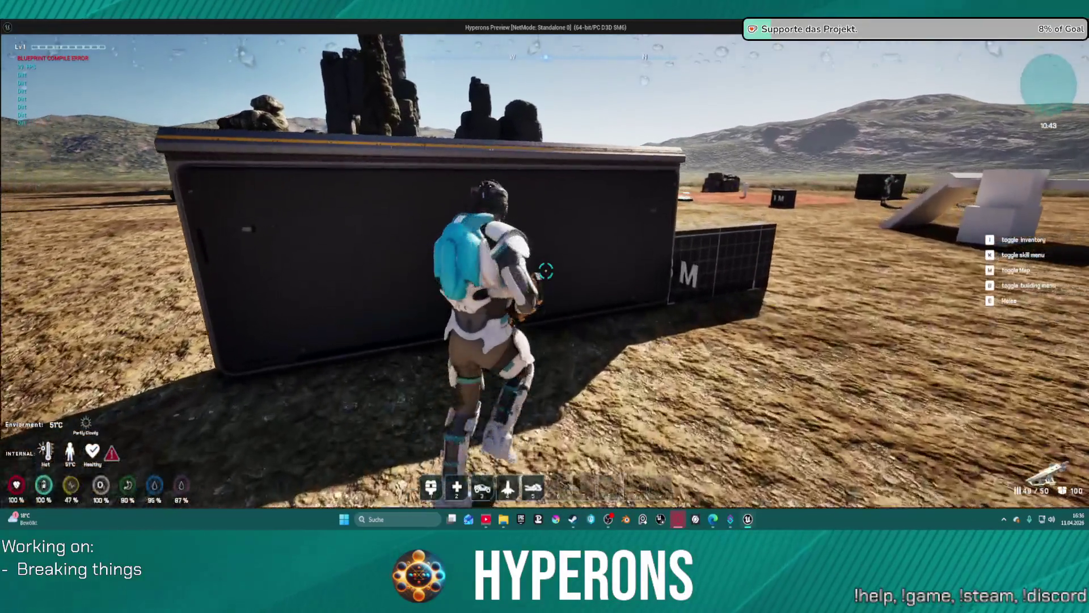
{"action": "key", "text": "s"}
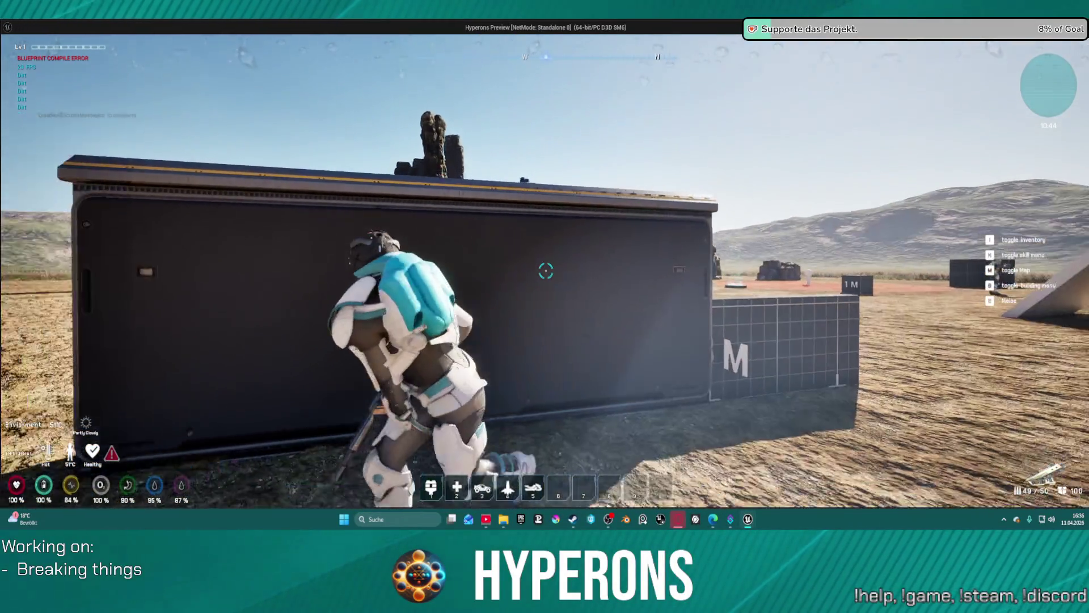
{"action": "key", "text": "s"}
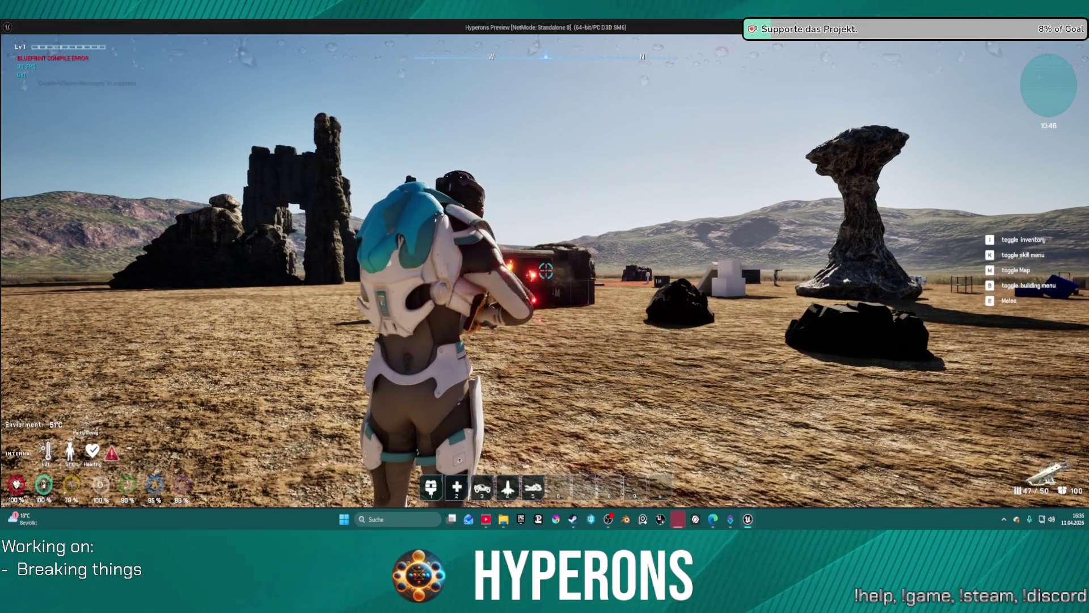
{"action": "key", "text": "w"}
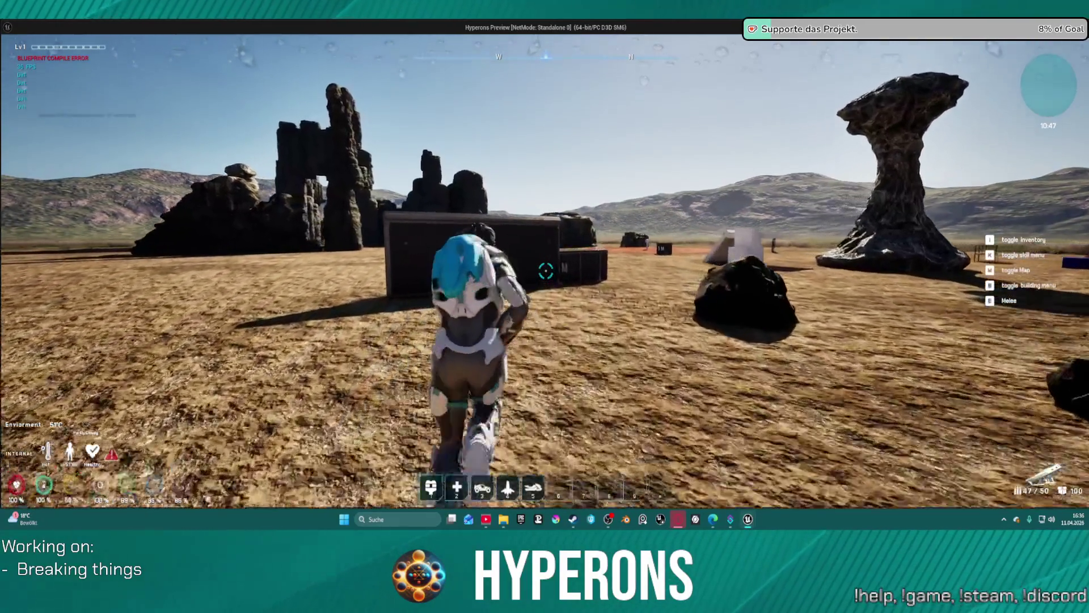
{"action": "key", "text": "w"}
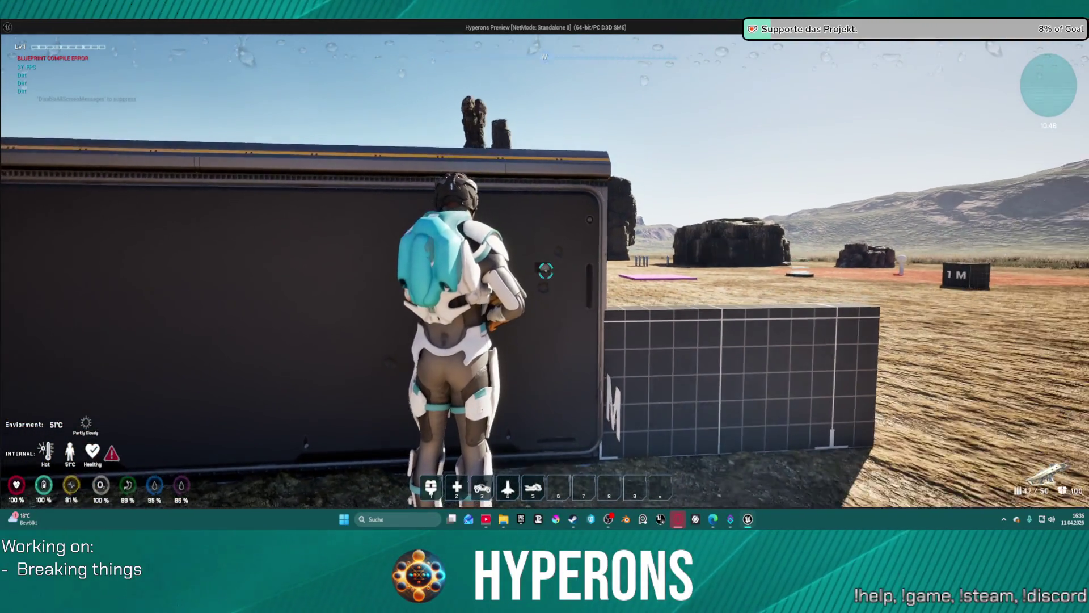
{"action": "key", "text": "s"}
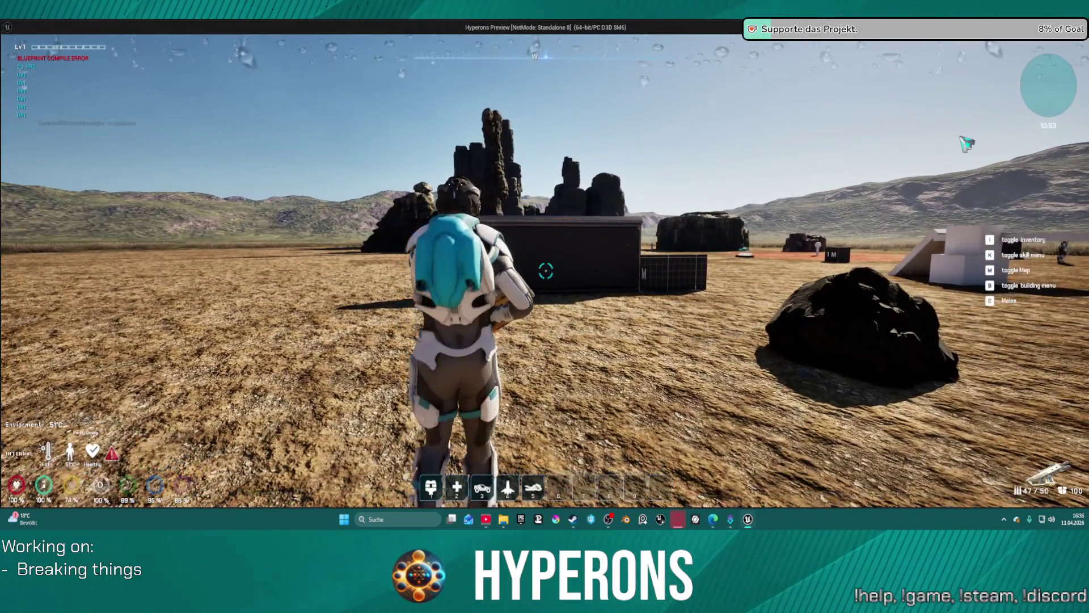
Step: Equip MG 01 from the inventory and walk up to the dark container
{"action": "key", "text": "i"}
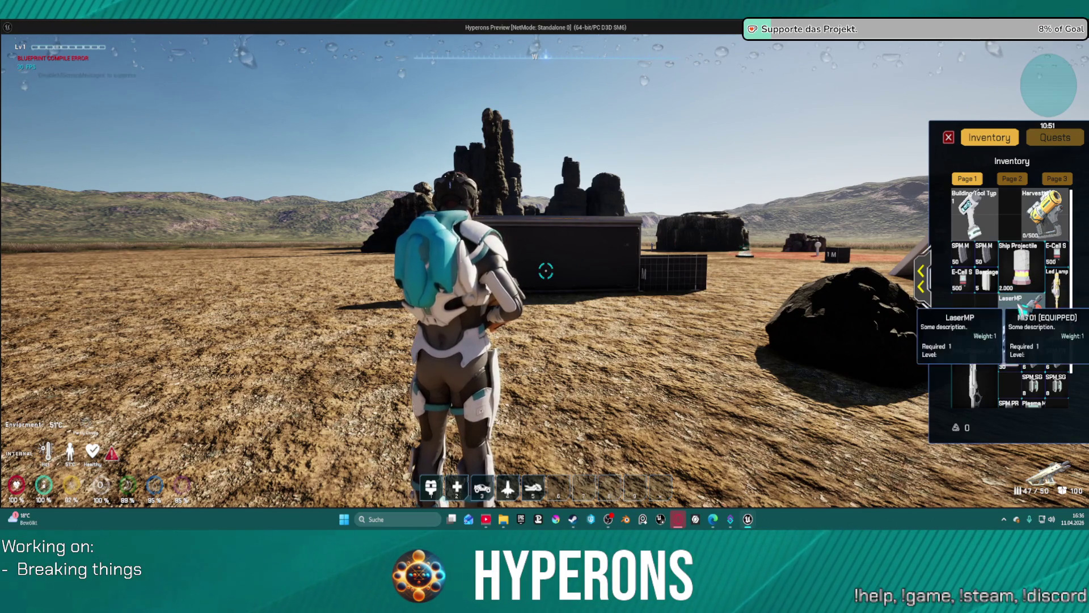
{"action": "left_click", "coordinate": [1021, 318]}
{"action": "key", "text": "w"}
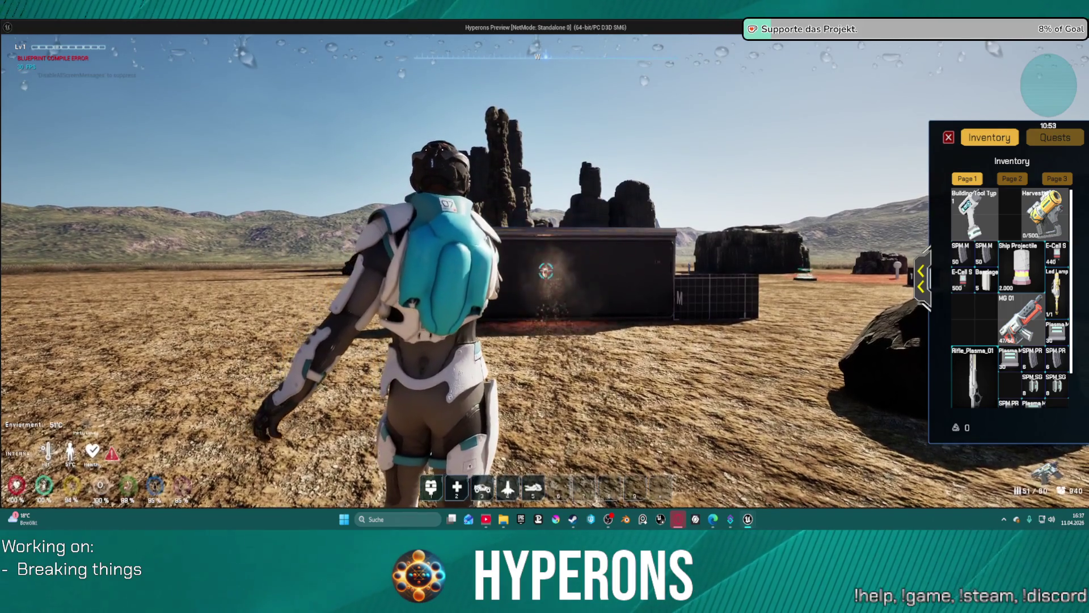
{"action": "key", "text": "w"}
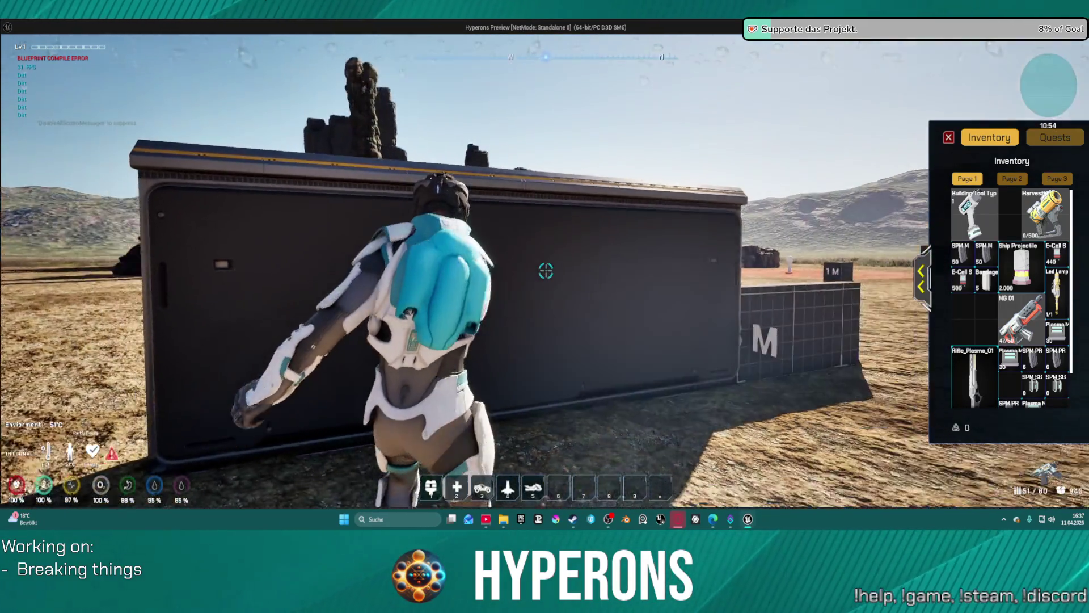
Step: Fire three MG 01 shots at the container while backing away to test spread
{"action": "key", "text": "s"}
{"action": "left_click", "coordinate": [546, 271]}
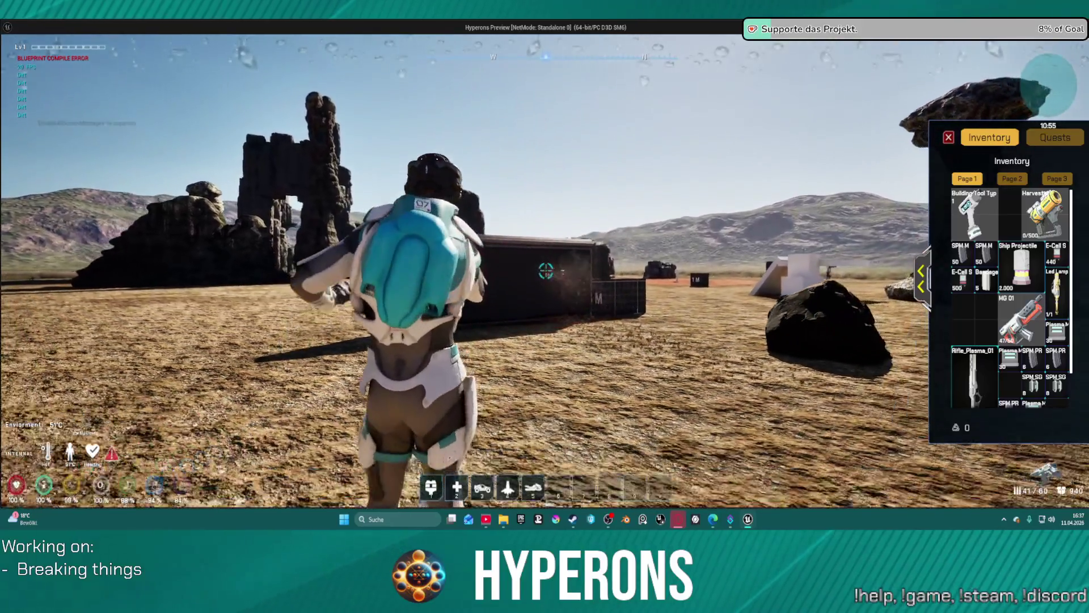
{"action": "key", "text": "s"}
{"action": "left_click", "coordinate": [546, 271]}
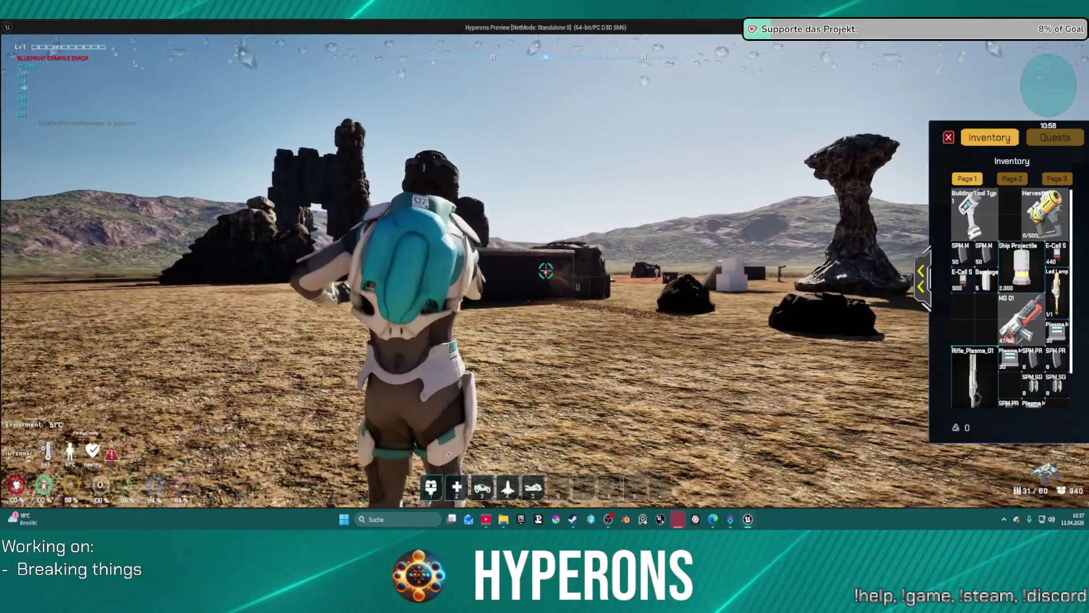
{"action": "key", "text": "s"}
{"action": "left_click", "coordinate": [546, 271]}
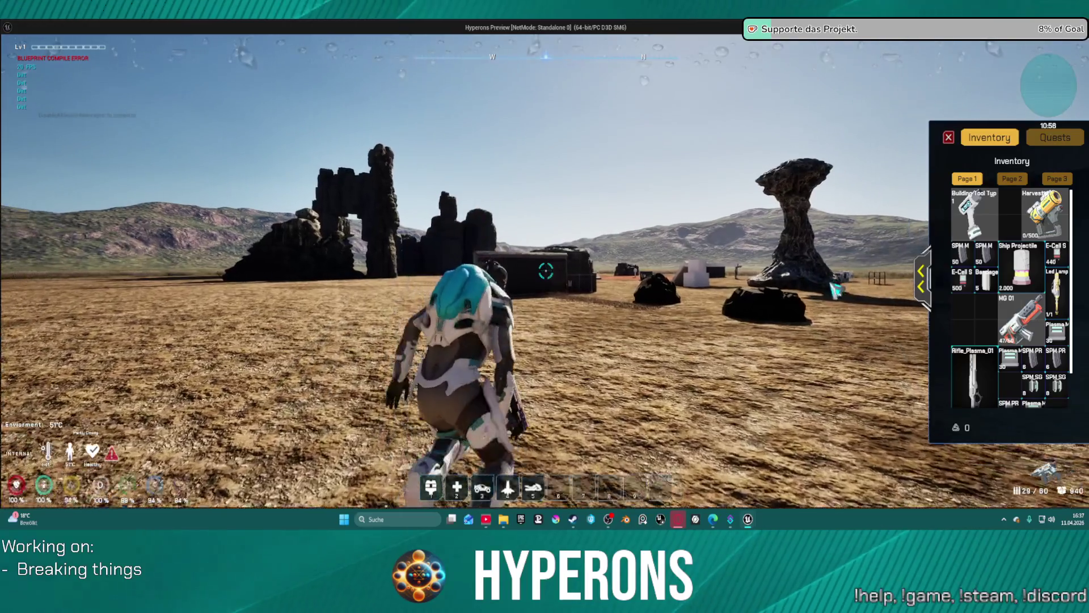
Step: Face the container again, then swap LaserMP for Rifle_Plasma_01 in the inventory grid
{"action": "key", "text": "w"}
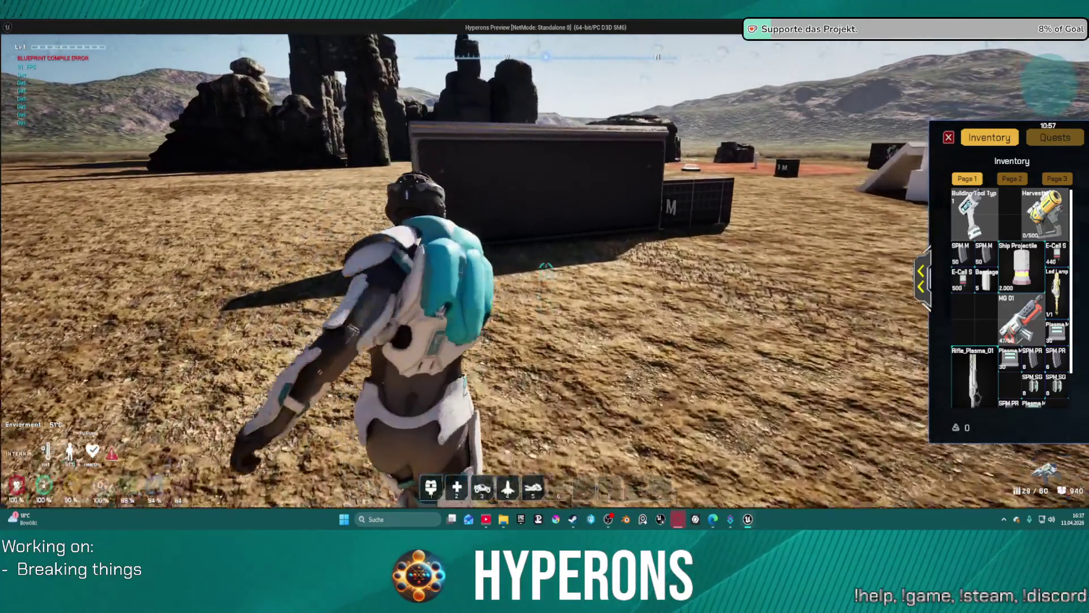
{"action": "key", "text": "w"}
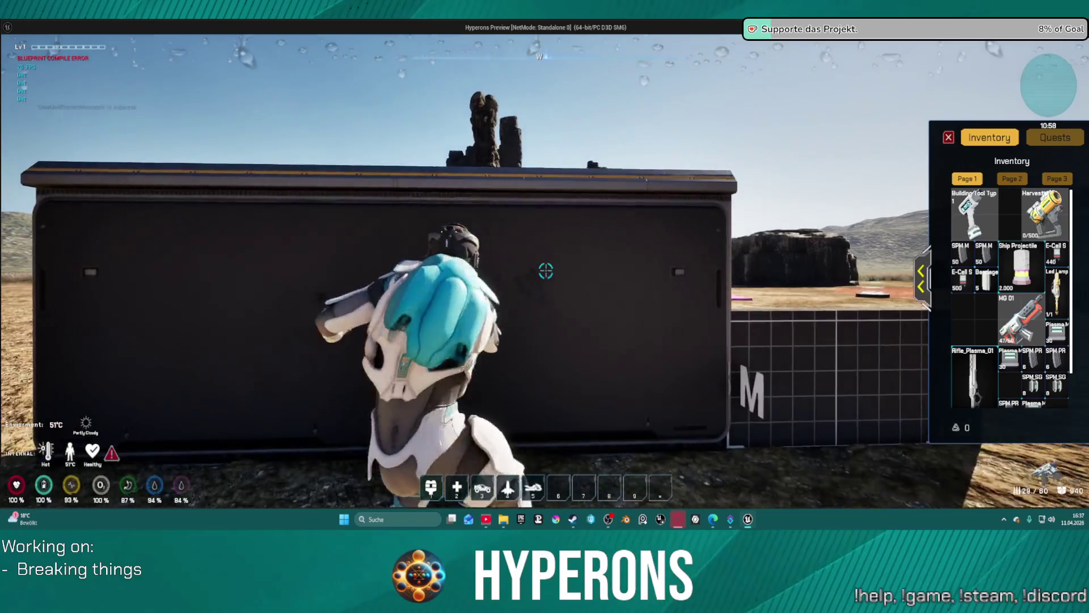
{"action": "key", "text": "s"}
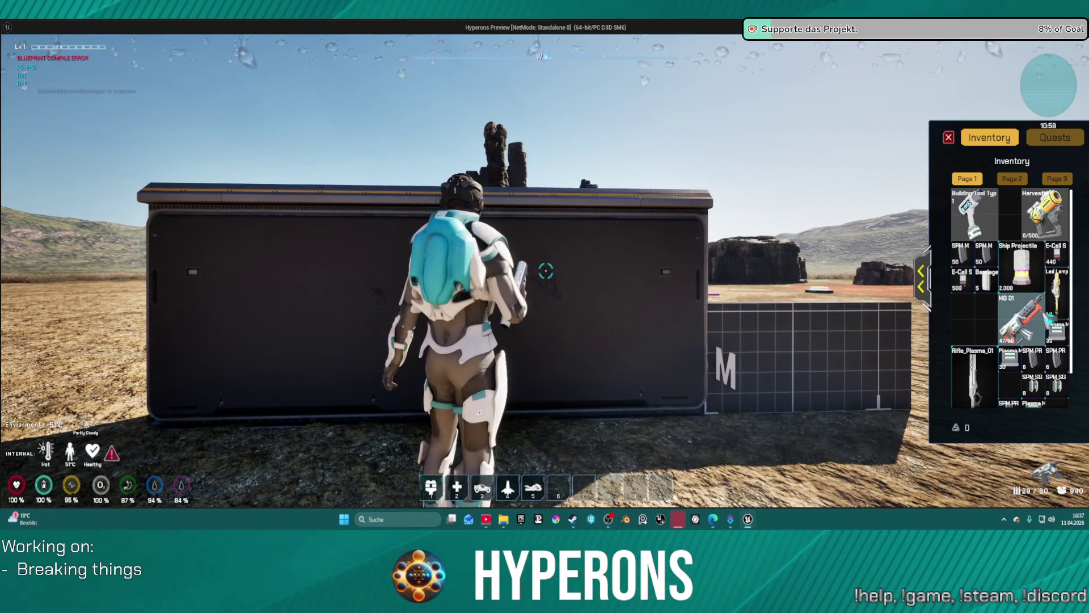
{"action": "scroll", "coordinate": [986, 347], "scroll_direction": "down", "scroll_amount": 2}
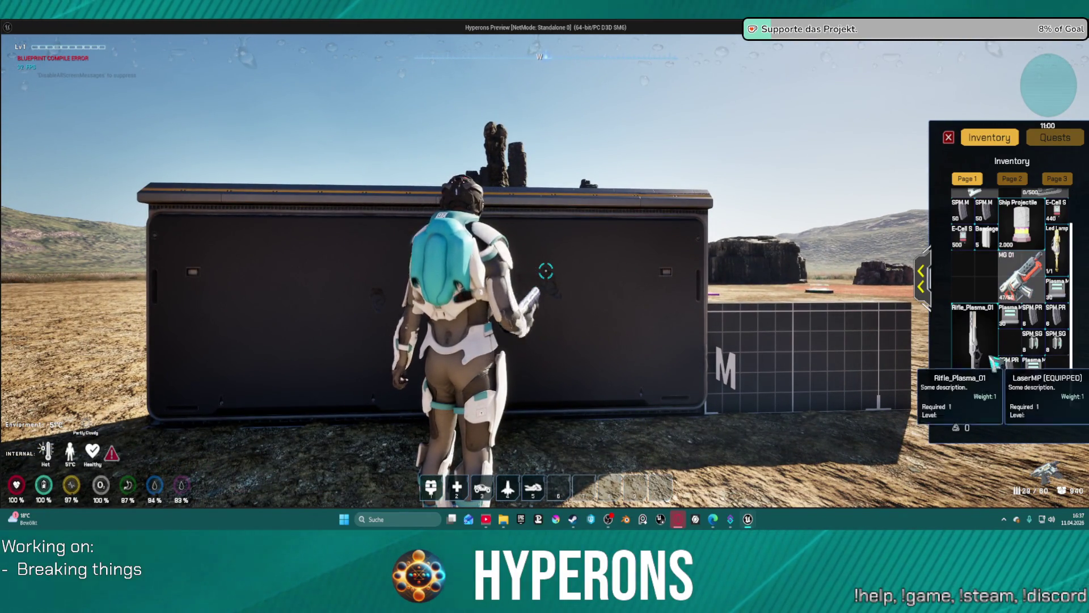
{"action": "scroll", "coordinate": [986, 347], "scroll_direction": "up", "scroll_amount": 2}
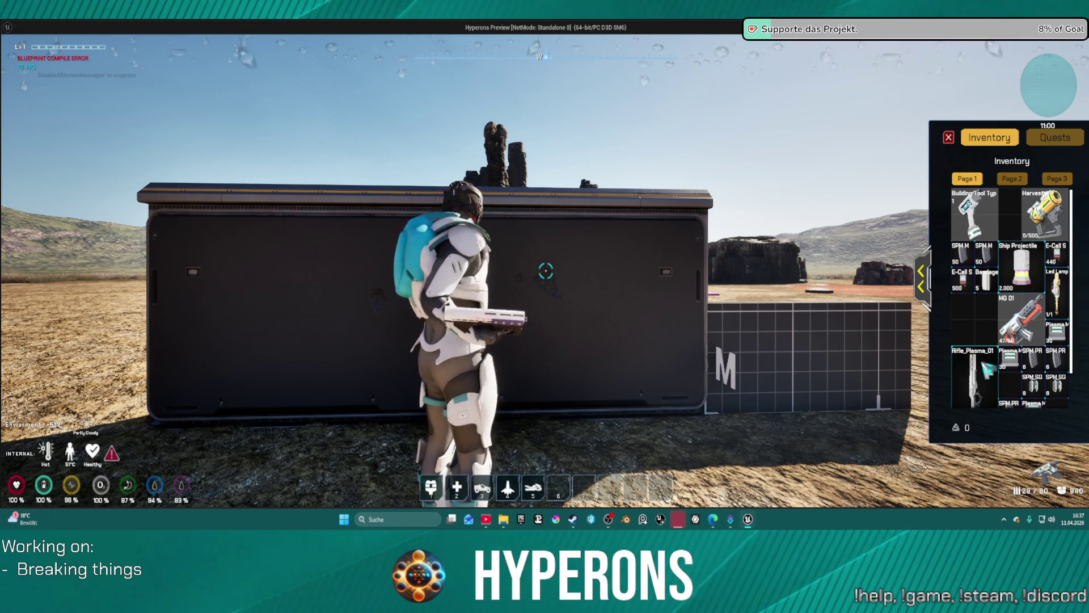
{"action": "double_click", "coordinate": [978, 368]}
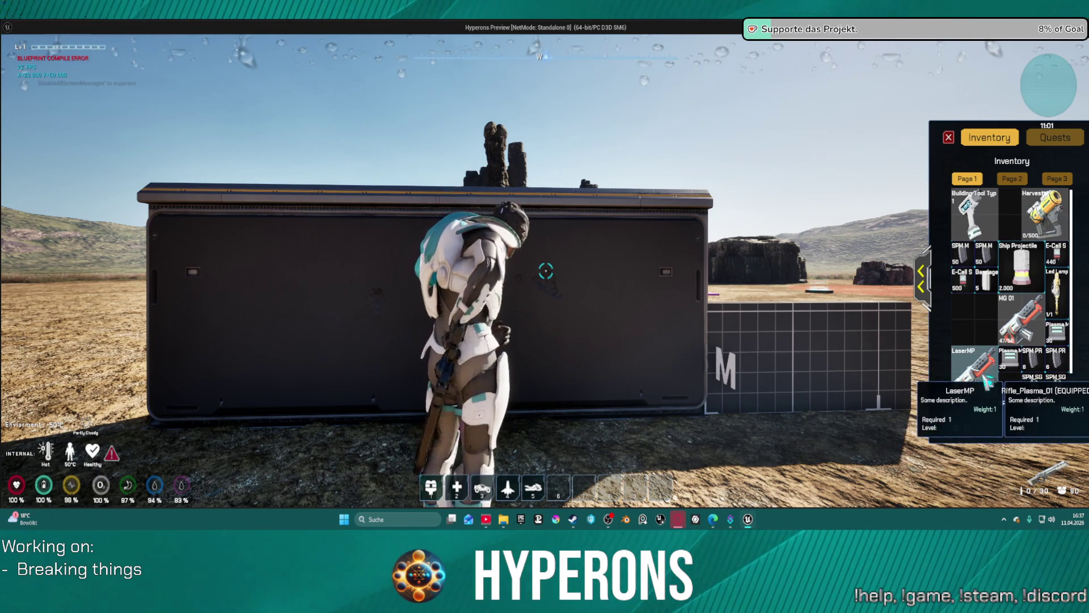
Step: Turn toward the desert, reload Rifle_Plasma_01, and empty the magazine at the distant targets
{"action": "key", "text": "d"}
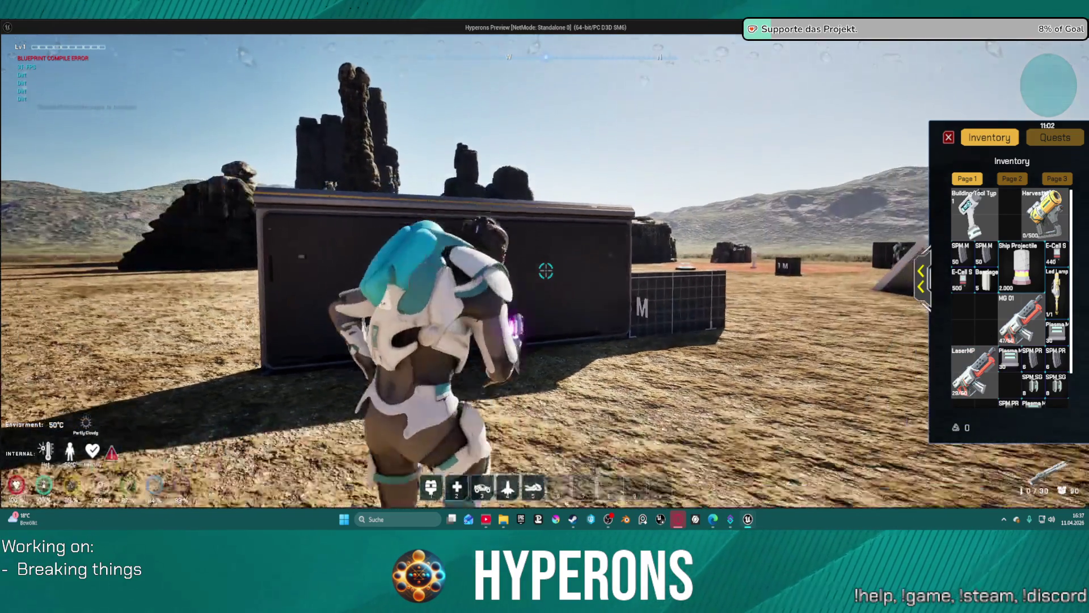
{"action": "key", "text": "r"}
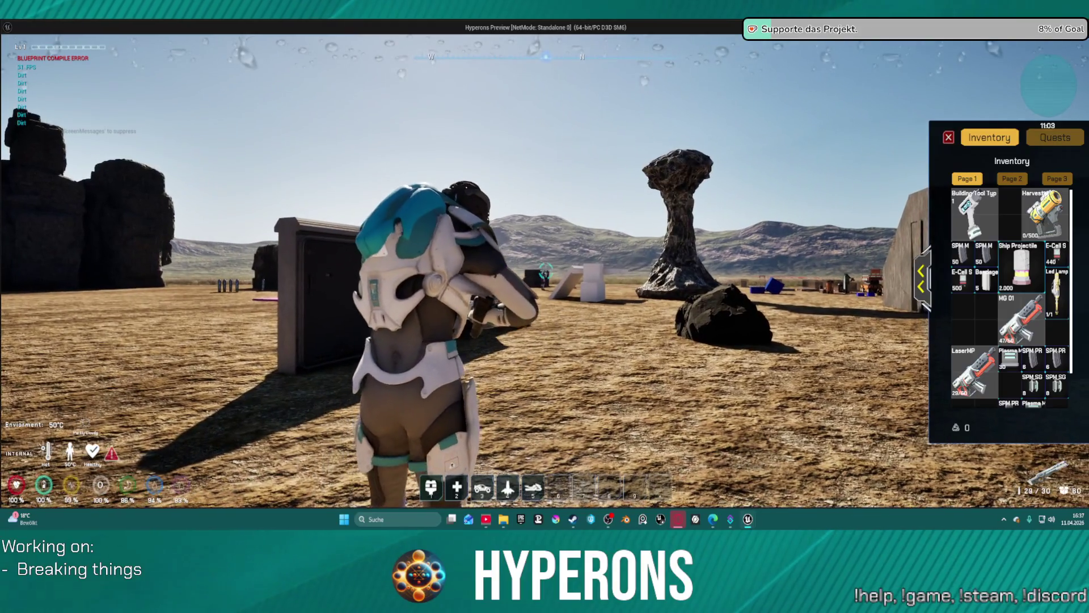
{"action": "left_click", "coordinate": [545, 271]}
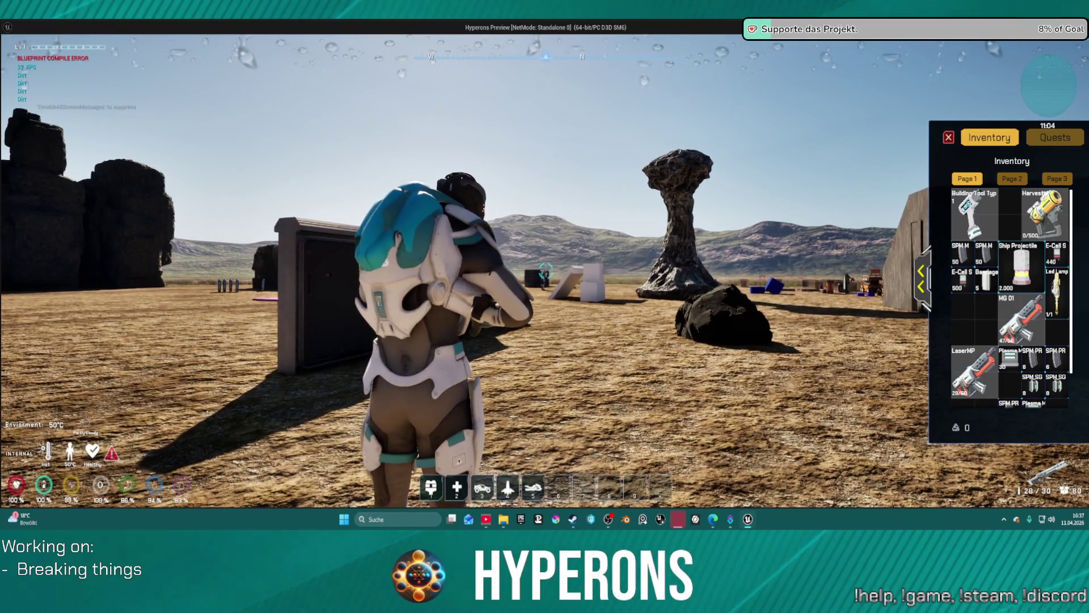
{"action": "left_click", "coordinate": [546, 271]}
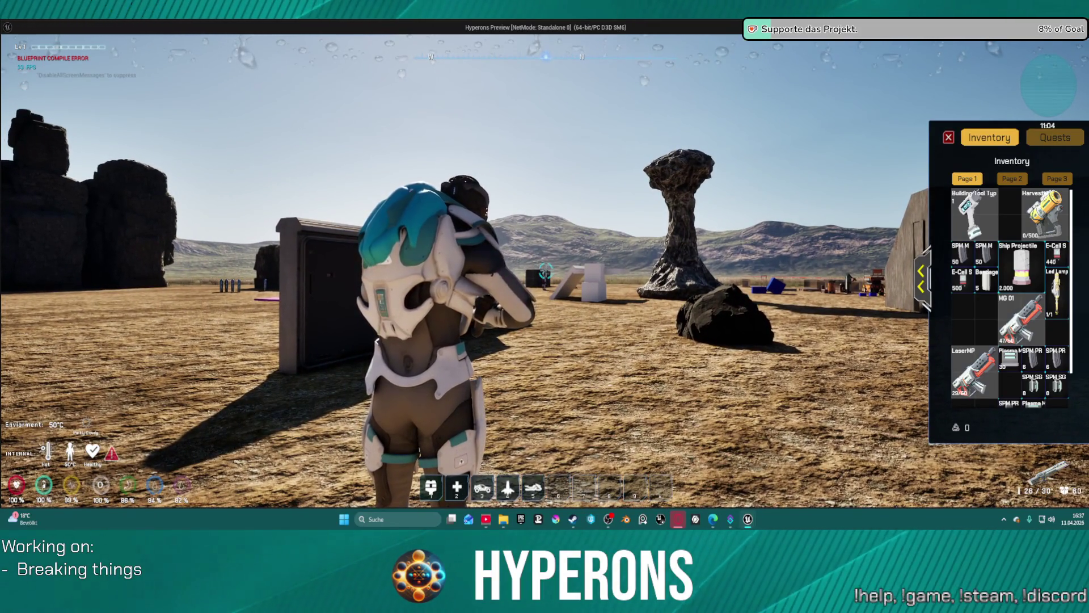
{"action": "left_click", "coordinate": [545, 271]}
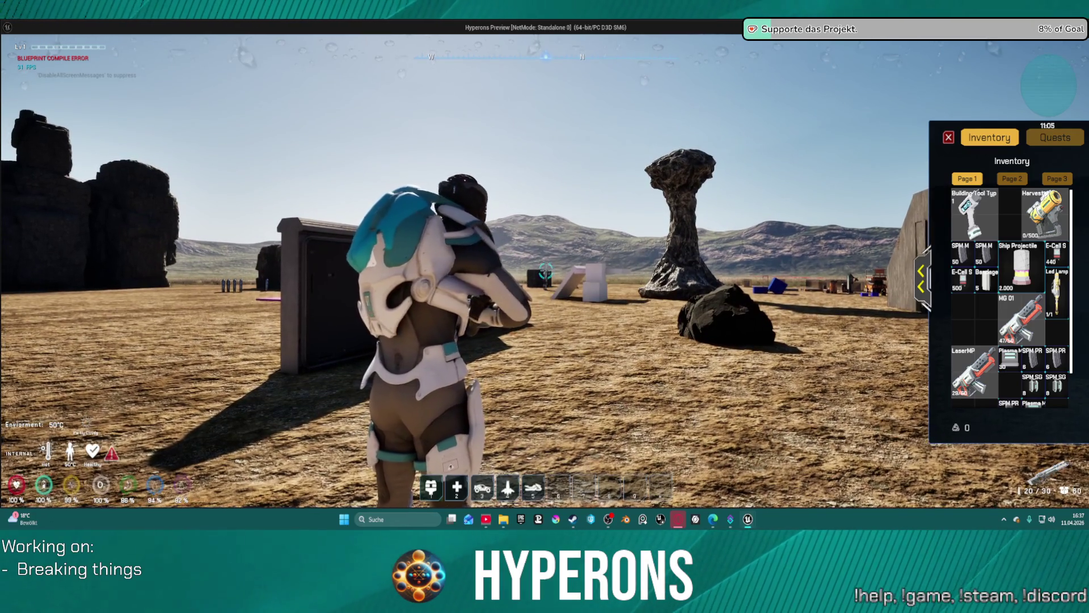
{"action": "left_click", "coordinate": [545, 271]}
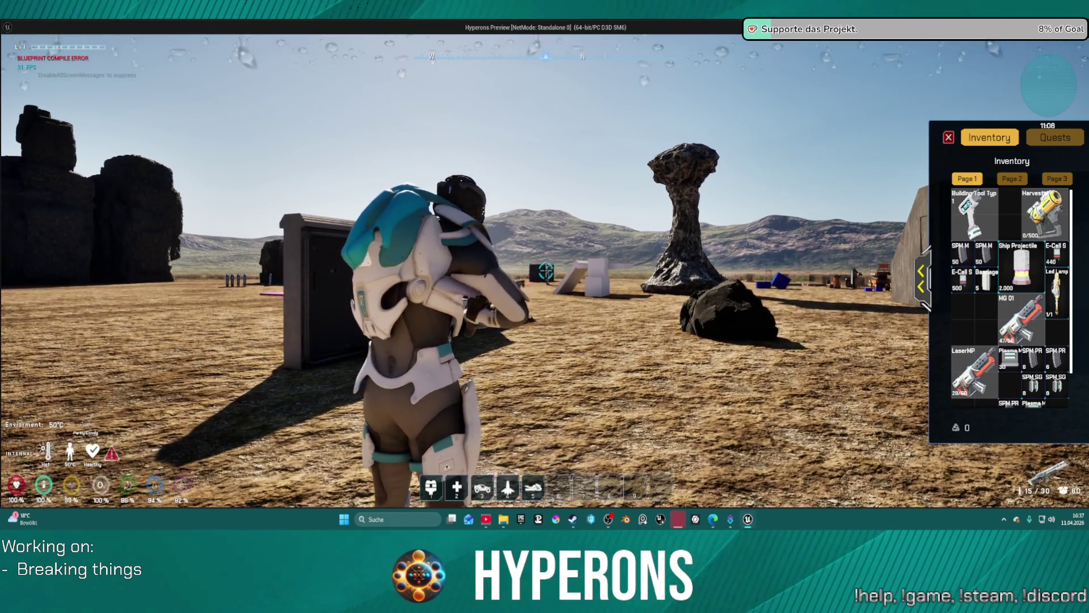
{"action": "left_click", "coordinate": [545, 272]}
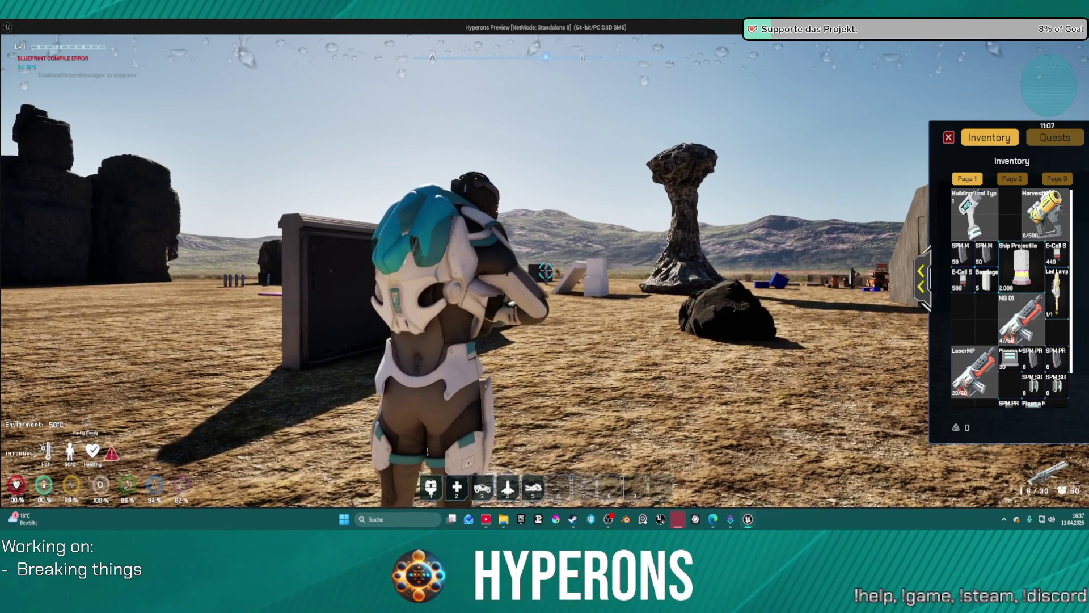
{"action": "left_click", "coordinate": [546, 271]}
{"action": "left_click", "coordinate": [545, 271]}
Step: Reload, advance firing on the targets until one gives experience, then reload again
{"action": "key", "text": "s"}
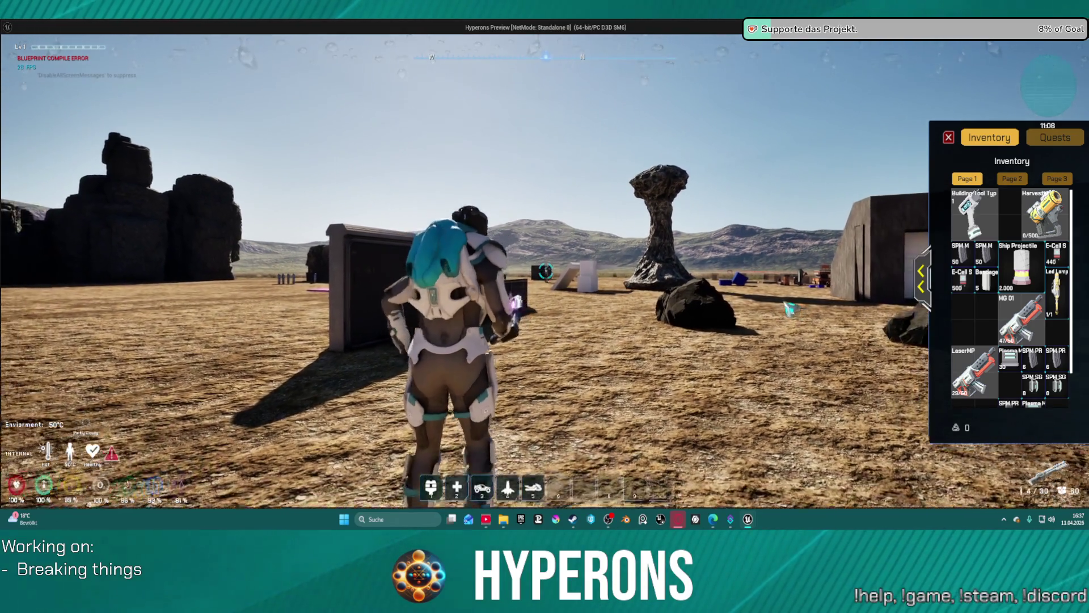
{"action": "key", "text": "r"}
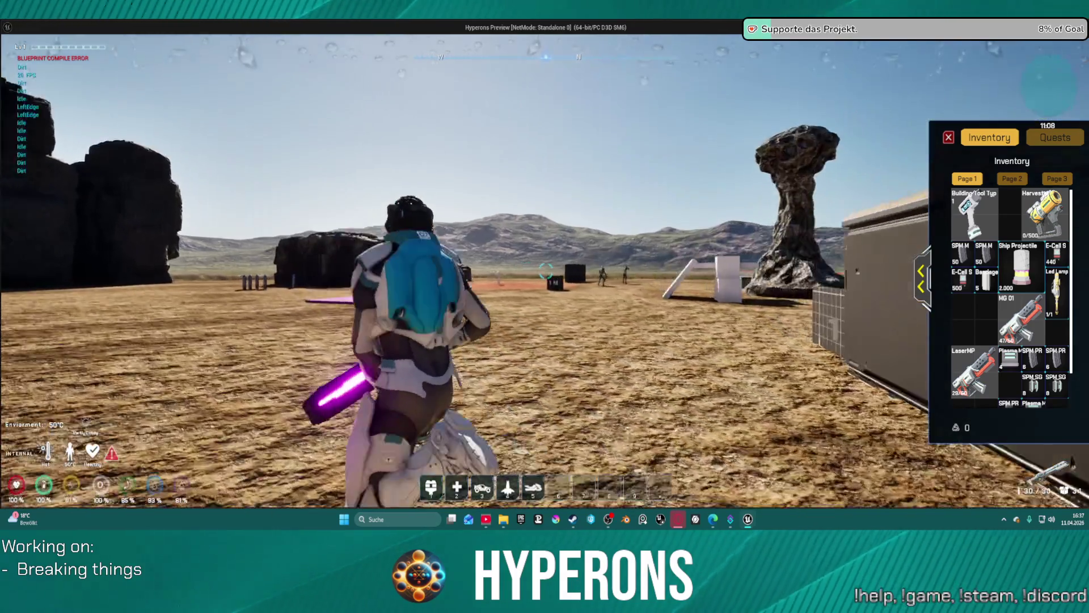
{"action": "key", "text": "w"}
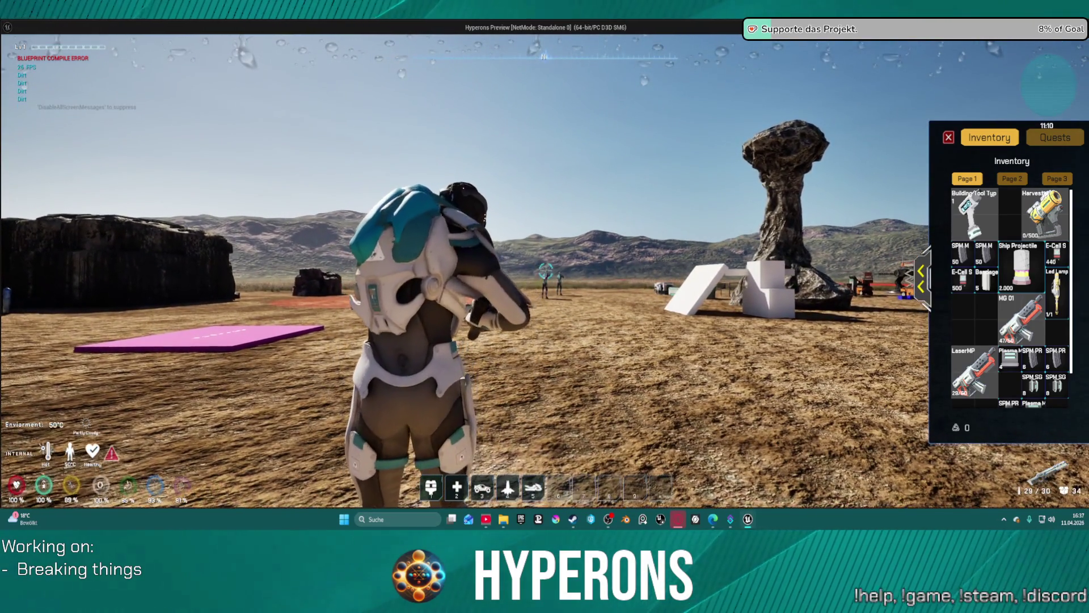
{"action": "left_click", "coordinate": [545, 271]}
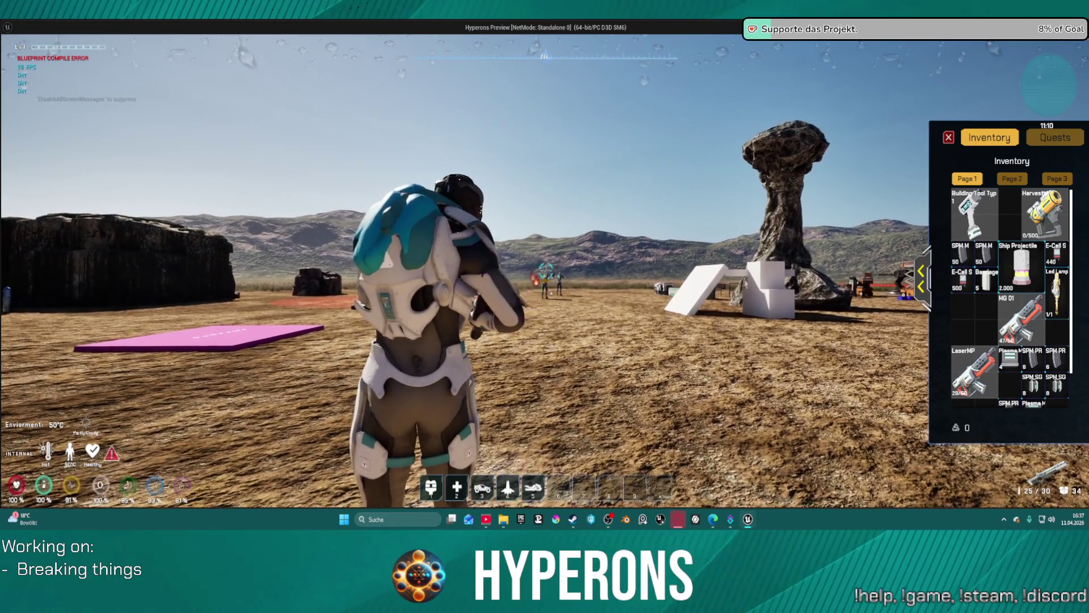
{"action": "left_click", "coordinate": [545, 271]}
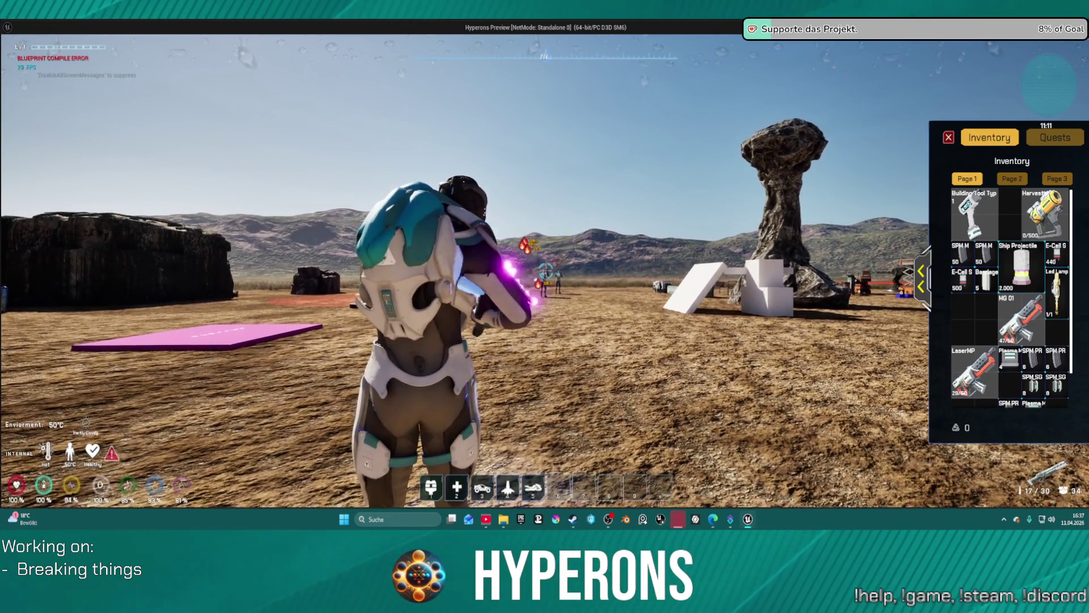
{"action": "left_click", "coordinate": [545, 271]}
{"action": "key", "text": "w"}
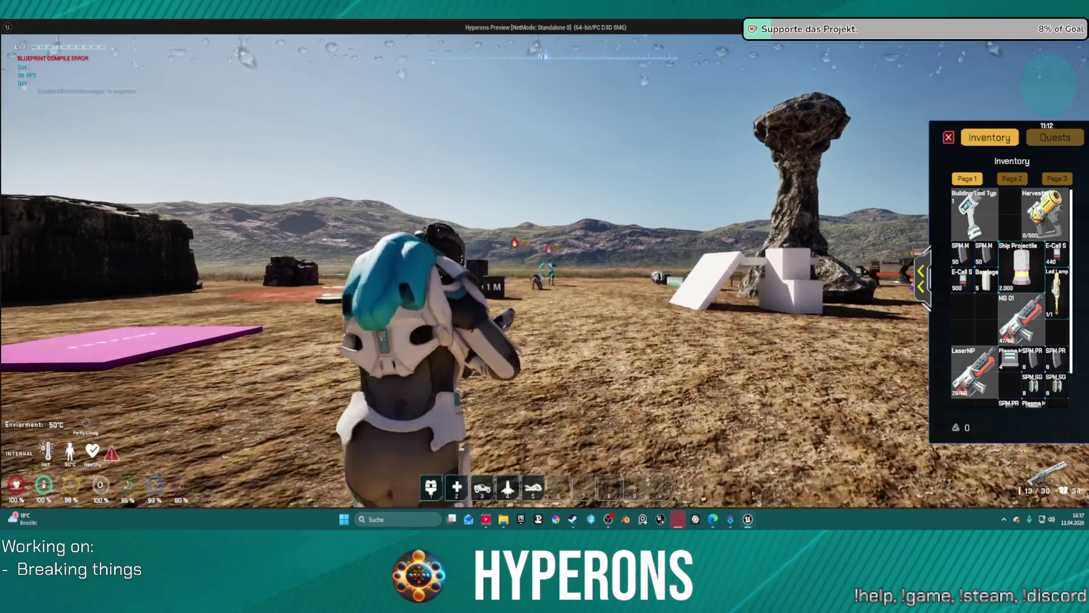
{"action": "left_click", "coordinate": [545, 271]}
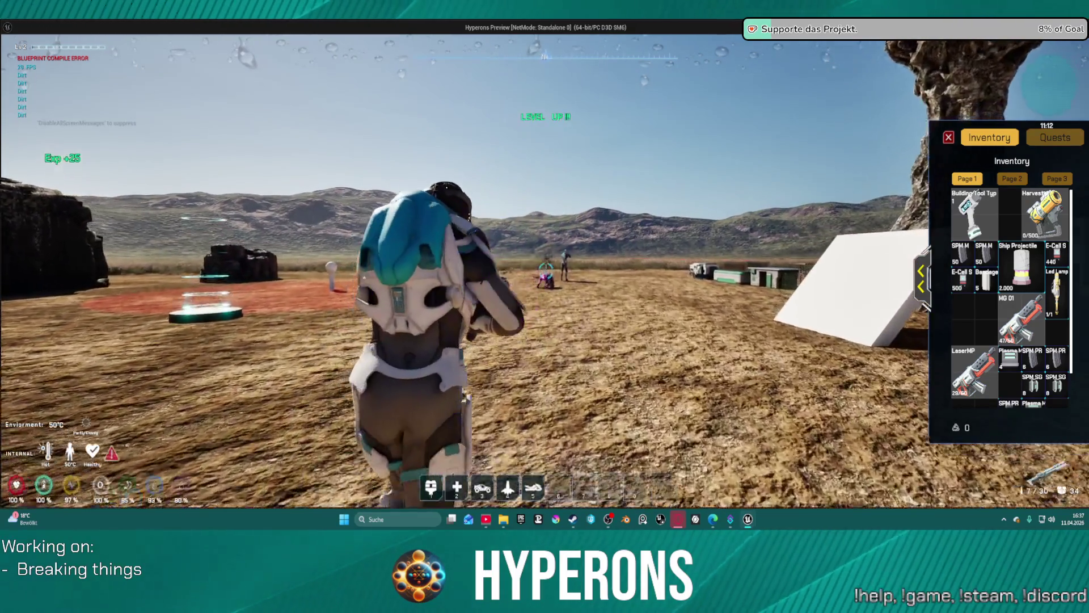
{"action": "key", "text": "w"}
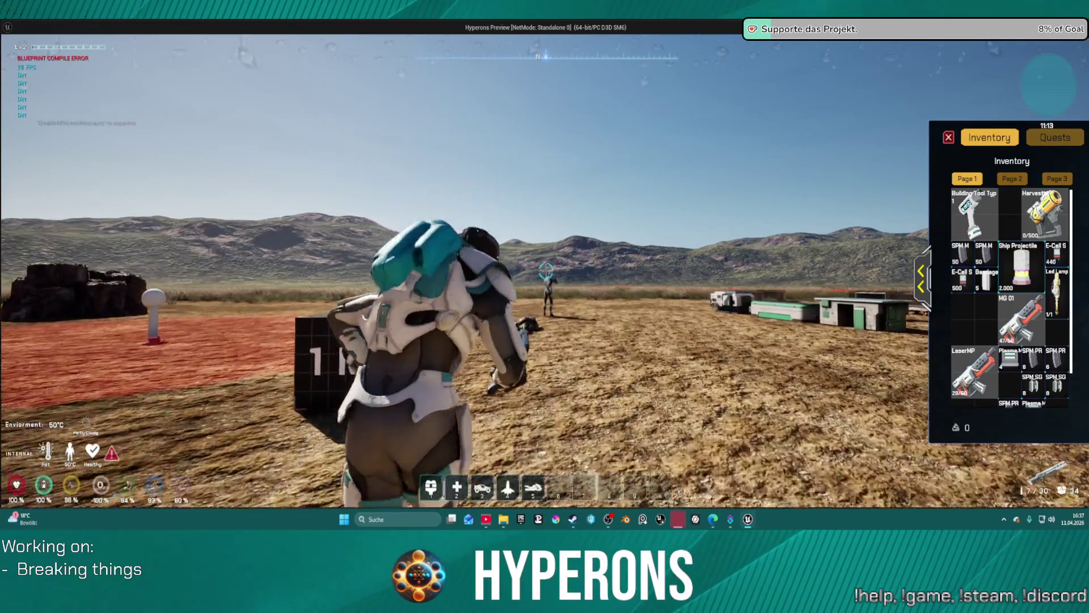
{"action": "key", "text": "r"}
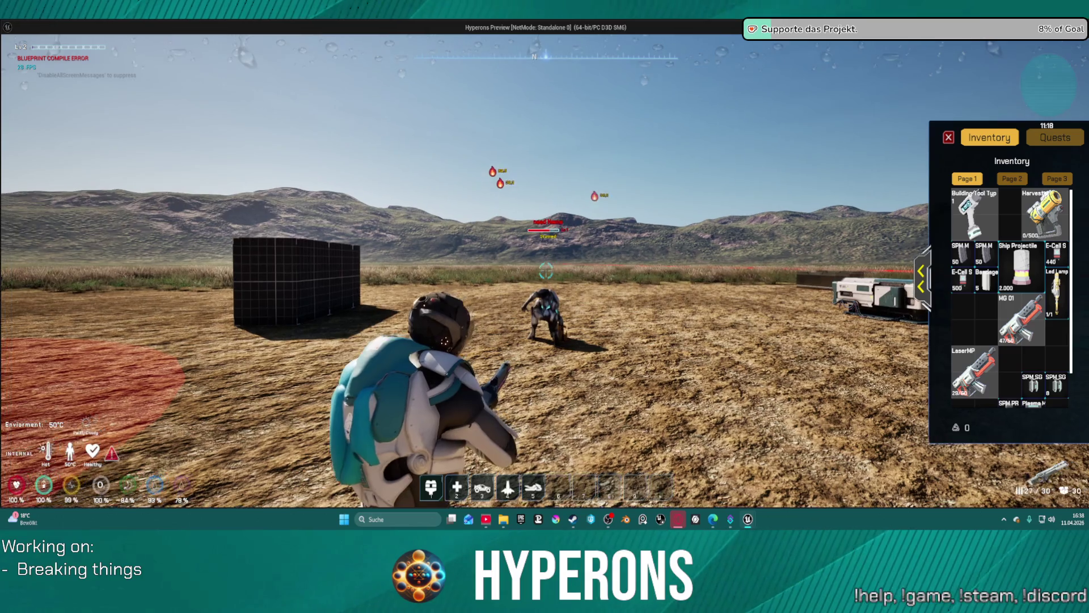
Step: Stand up, fire two single shots at the 'need Name' NPC, and vault over it
{"action": "key", "text": "c"}
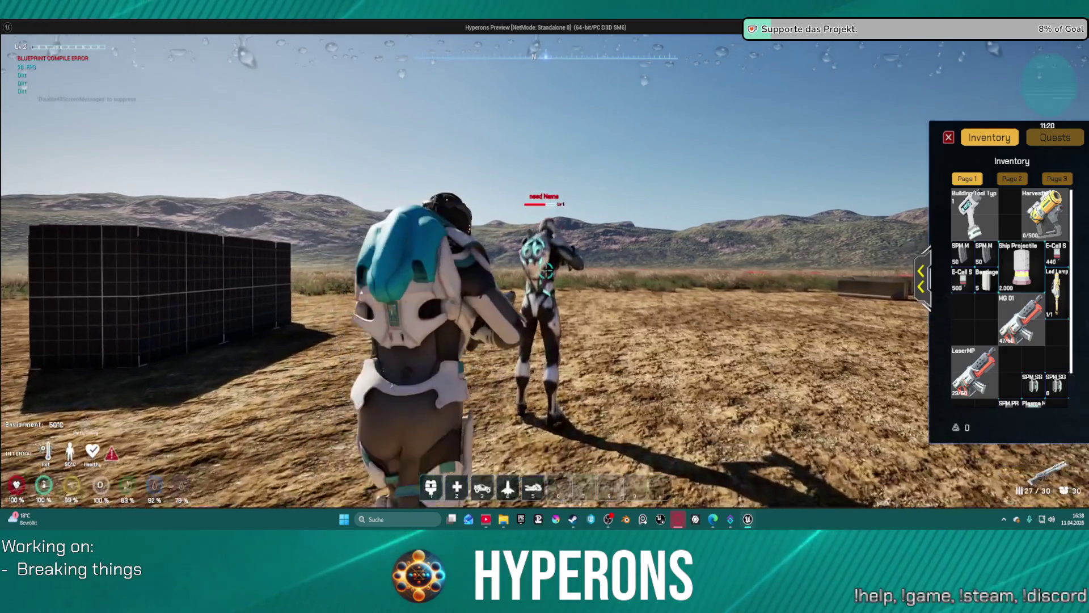
{"action": "key", "text": "w"}
{"action": "left_click", "coordinate": [546, 271]}
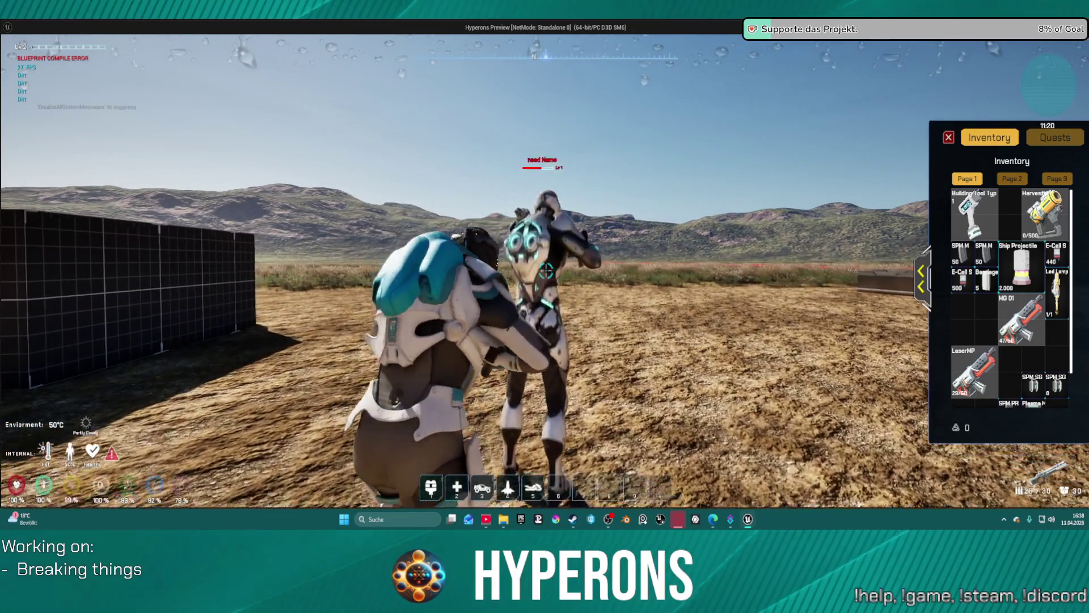
{"action": "left_click", "coordinate": [546, 271]}
{"action": "key", "text": "space"}
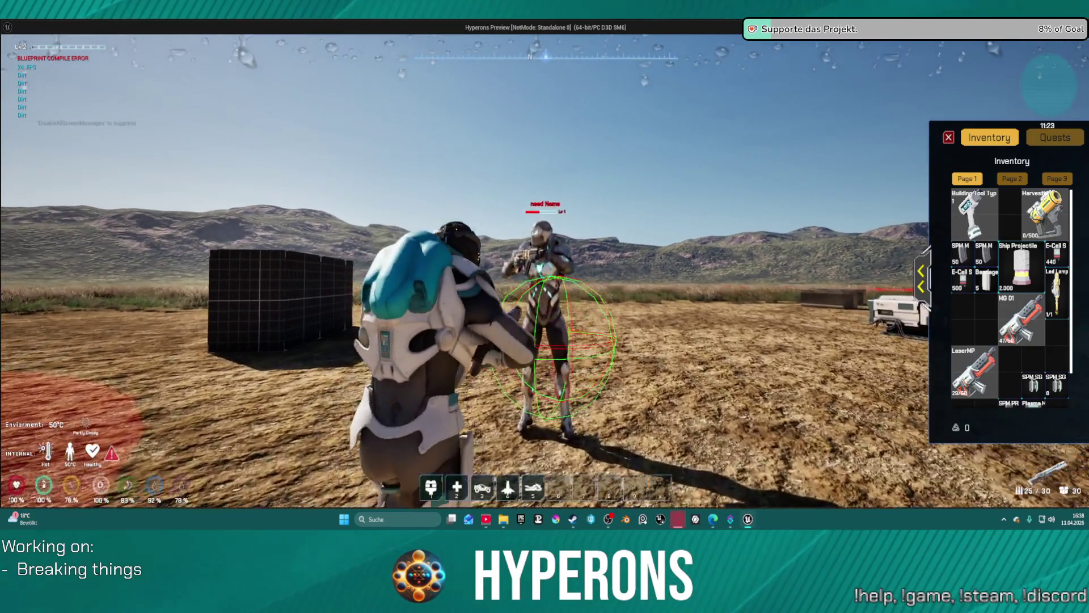
Step: Walk back up to the NPC and fire one more shot at it
{"action": "key", "text": "w"}
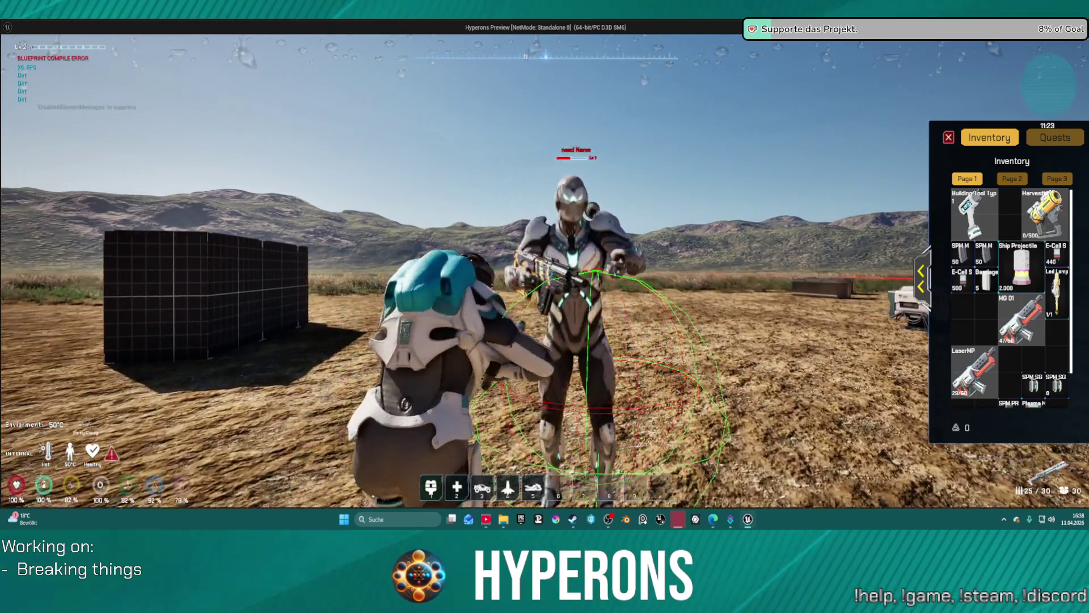
{"action": "mouse_move", "coordinate": [545, 307]}
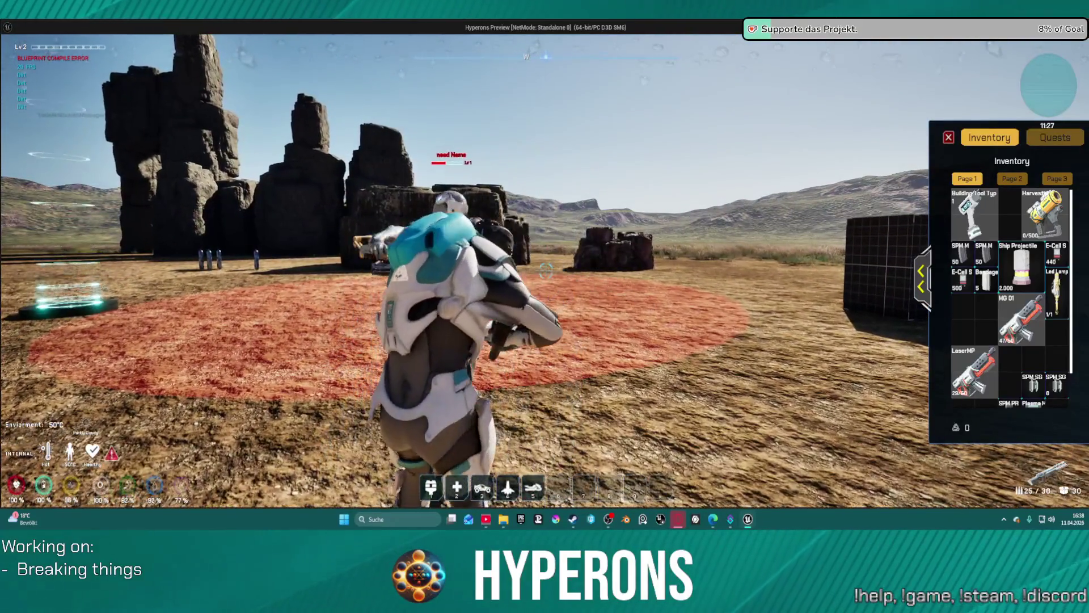
{"action": "key", "text": "w"}
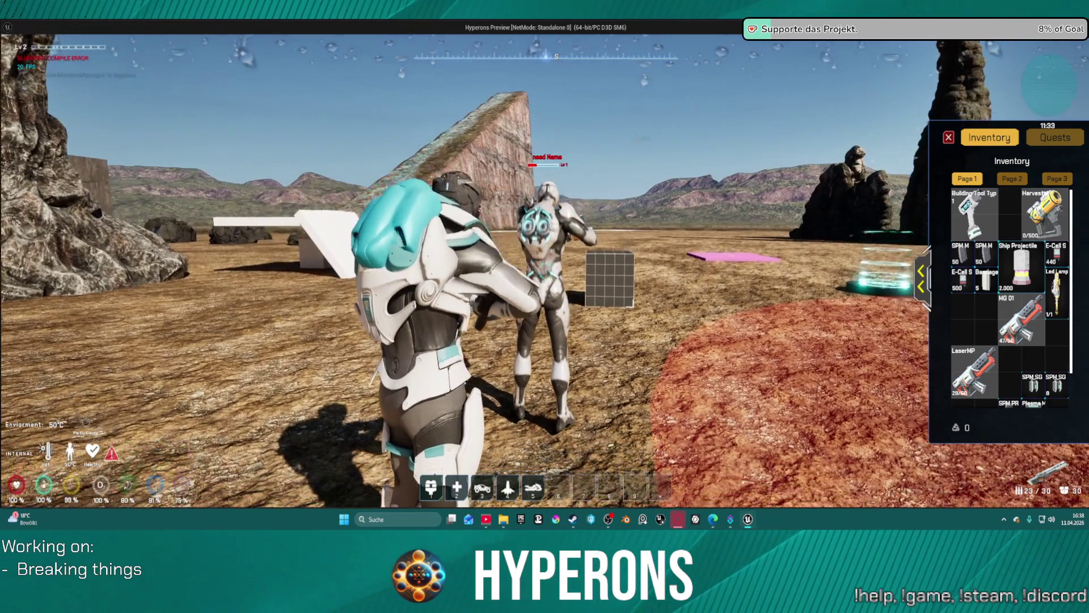
{"action": "left_click", "coordinate": [545, 306]}
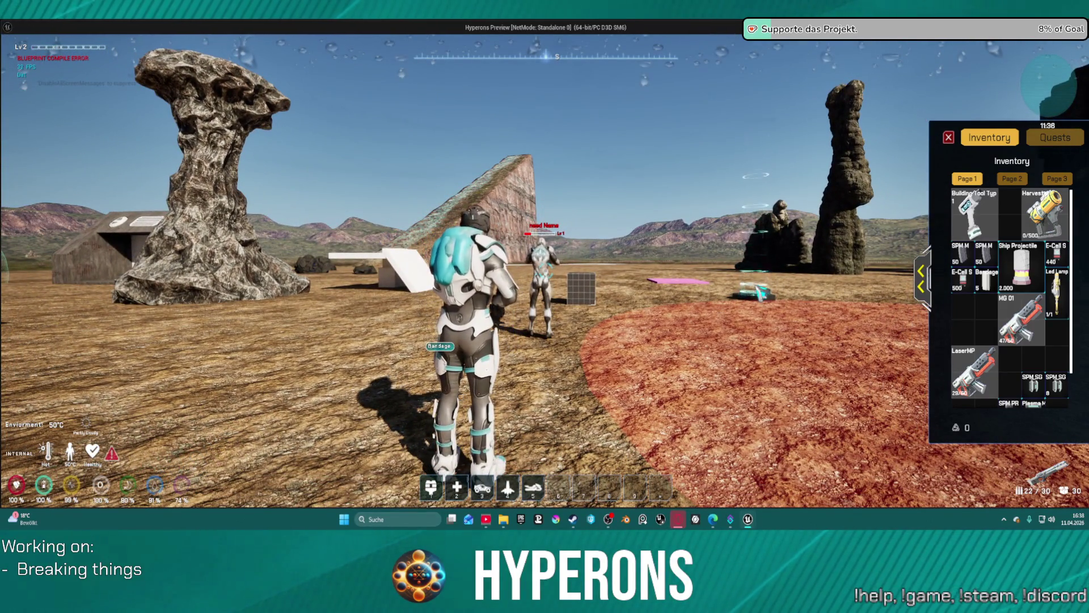
Step: Show Rifle_Plasma_01 on inventory Page 2, then close the inventory
{"action": "key", "text": "w"}
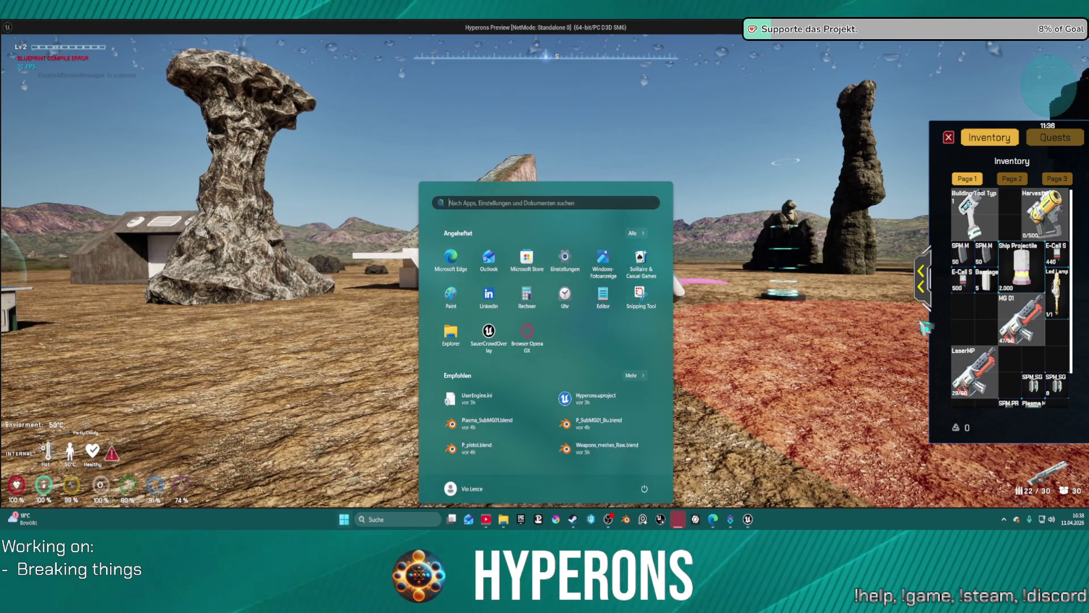
{"action": "scroll", "coordinate": [1032, 356], "scroll_direction": "down", "scroll_amount": 1}
{"action": "left_click", "coordinate": [1008, 180]}
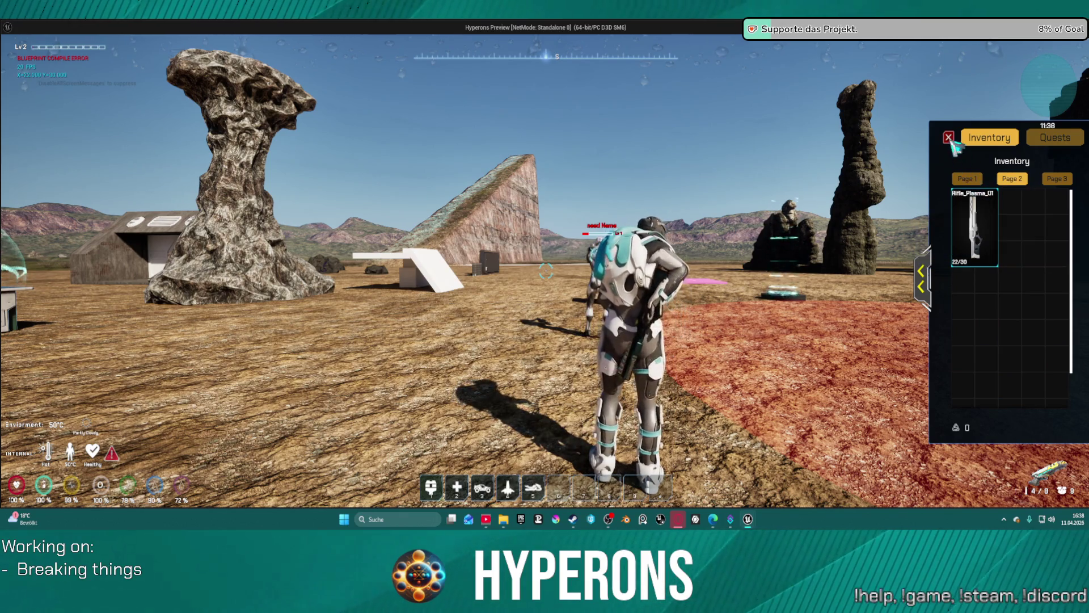
{"action": "left_click", "coordinate": [948, 138]}
Step: Reload, shoot the NPC until it collapses, then reload again on the red ground
{"action": "key", "text": "w"}
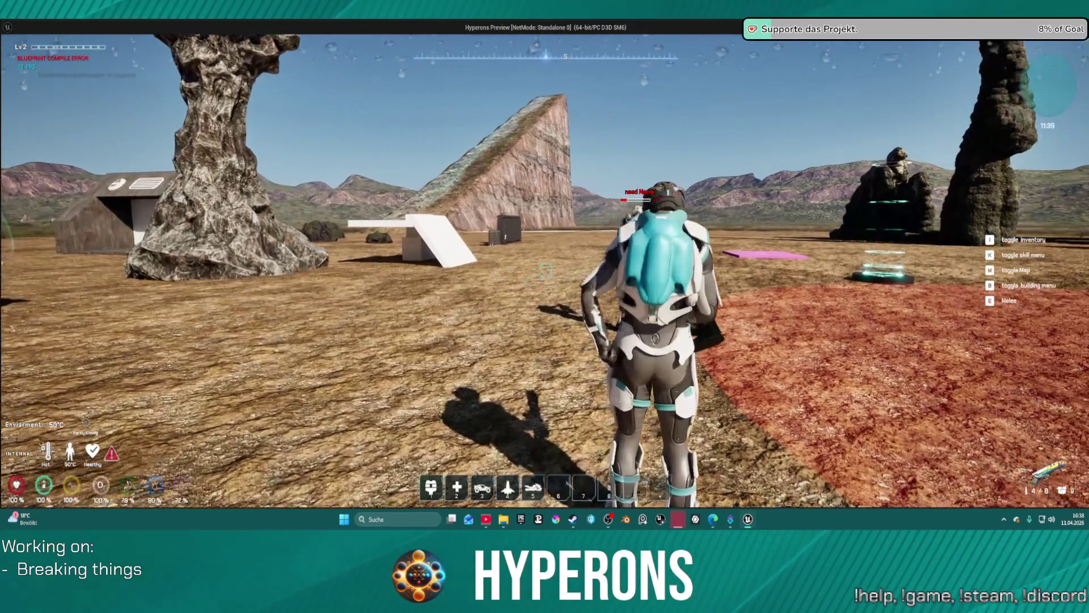
{"action": "key", "text": "r"}
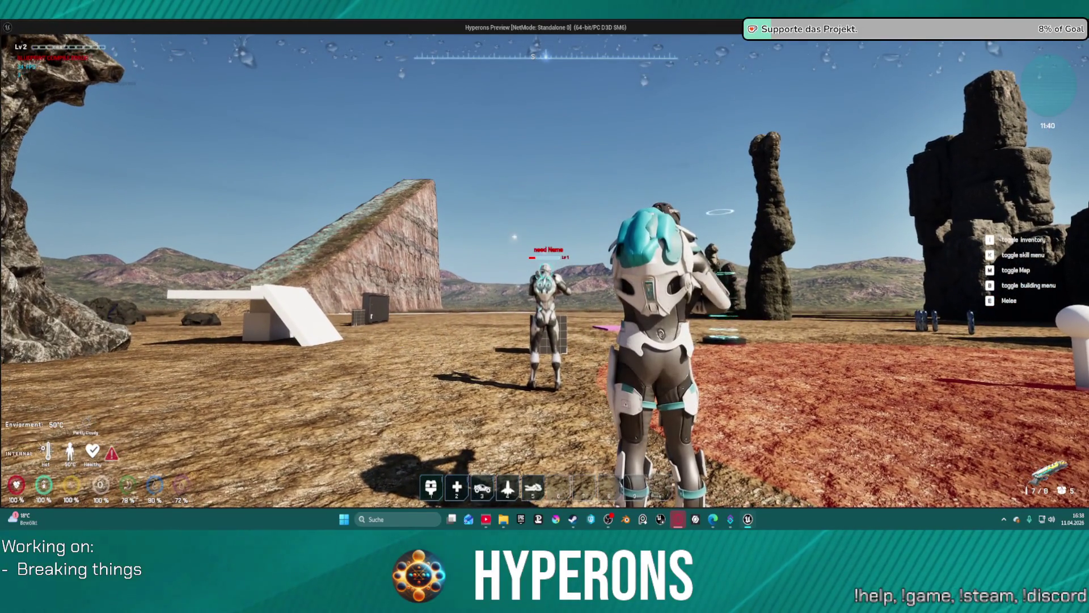
{"action": "left_click", "coordinate": [545, 271]}
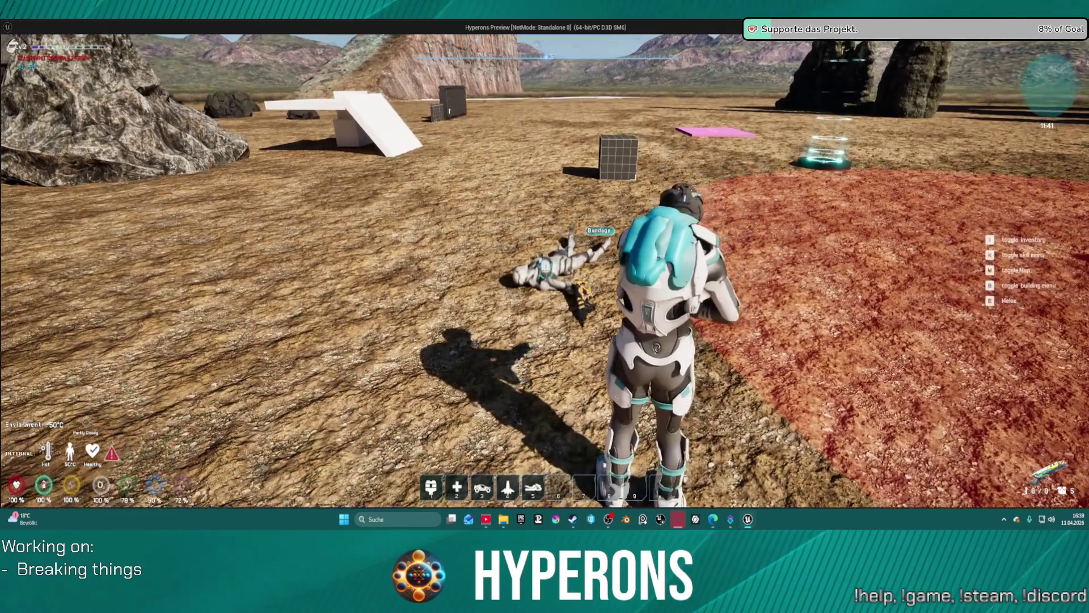
{"action": "left_click", "coordinate": [562, 275]}
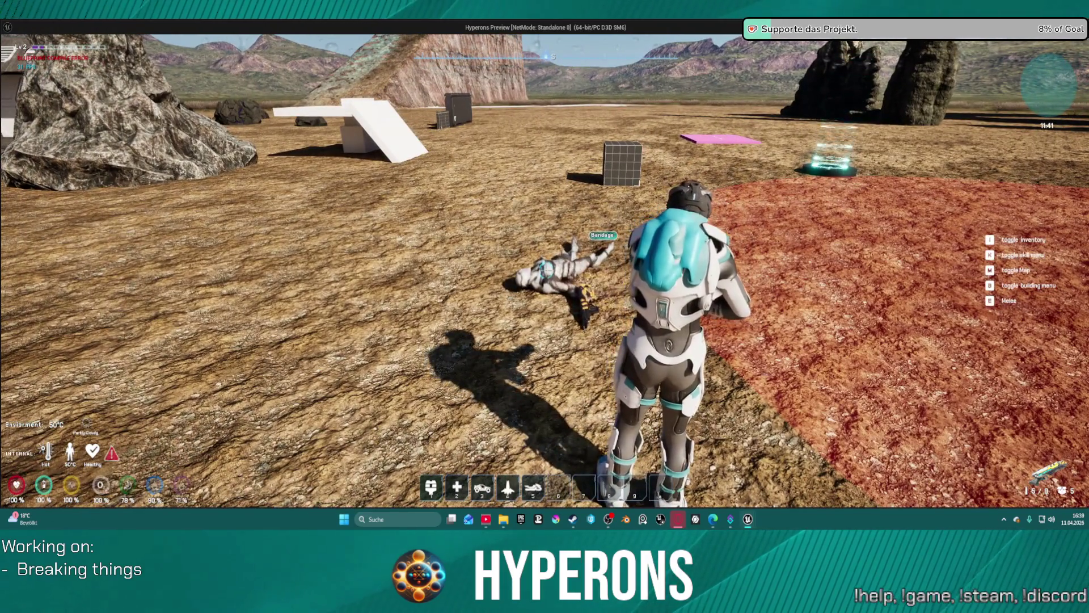
{"action": "key", "text": "w"}
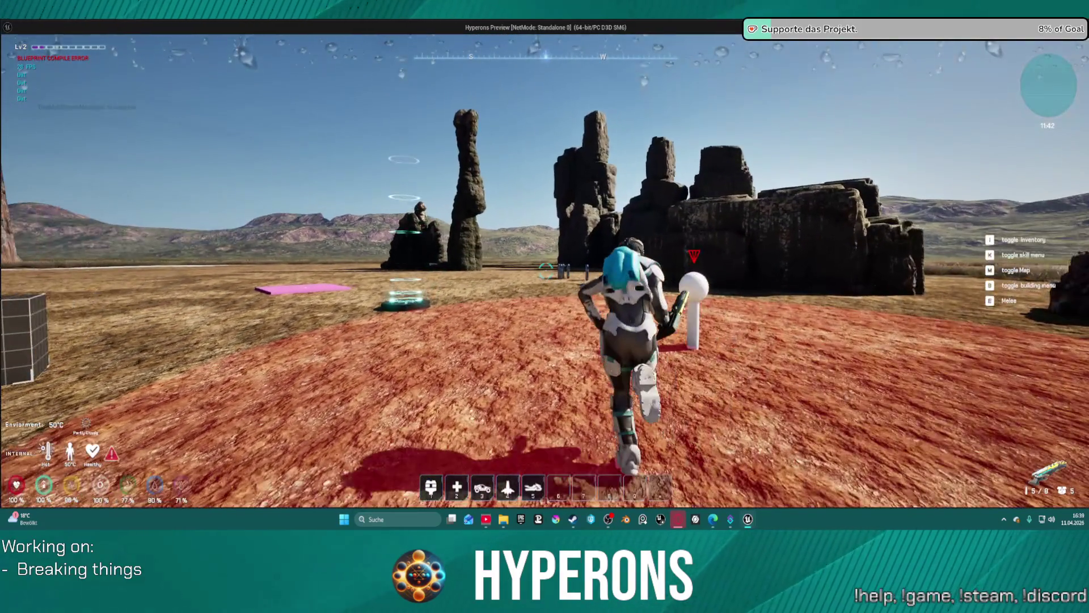
{"action": "key", "text": "r"}
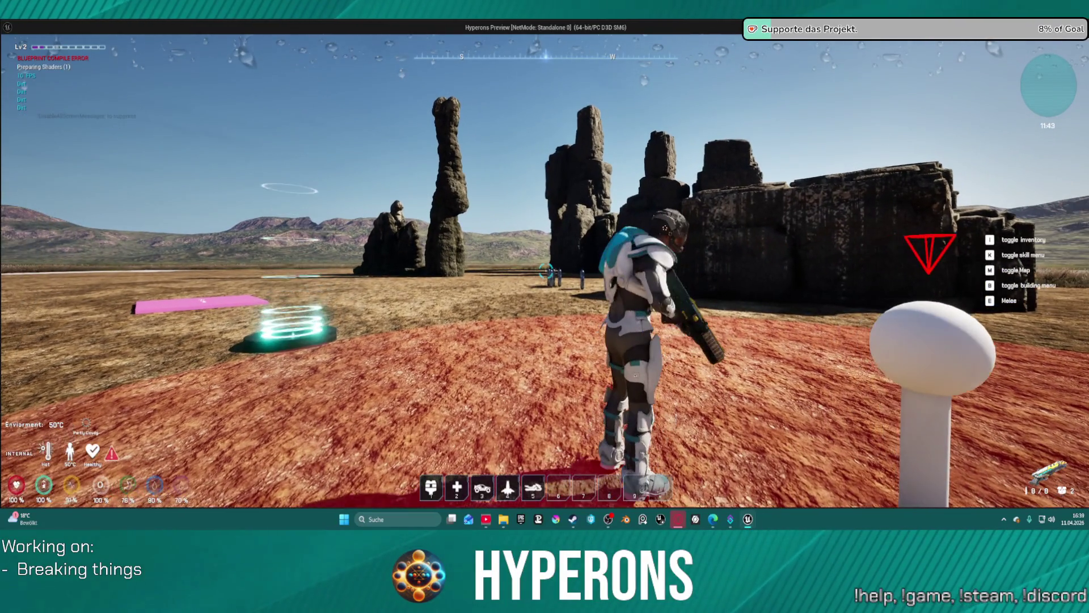
Step: Cross the red ground and fire two plasma shots at the distant rock spires
{"action": "key", "text": "w"}
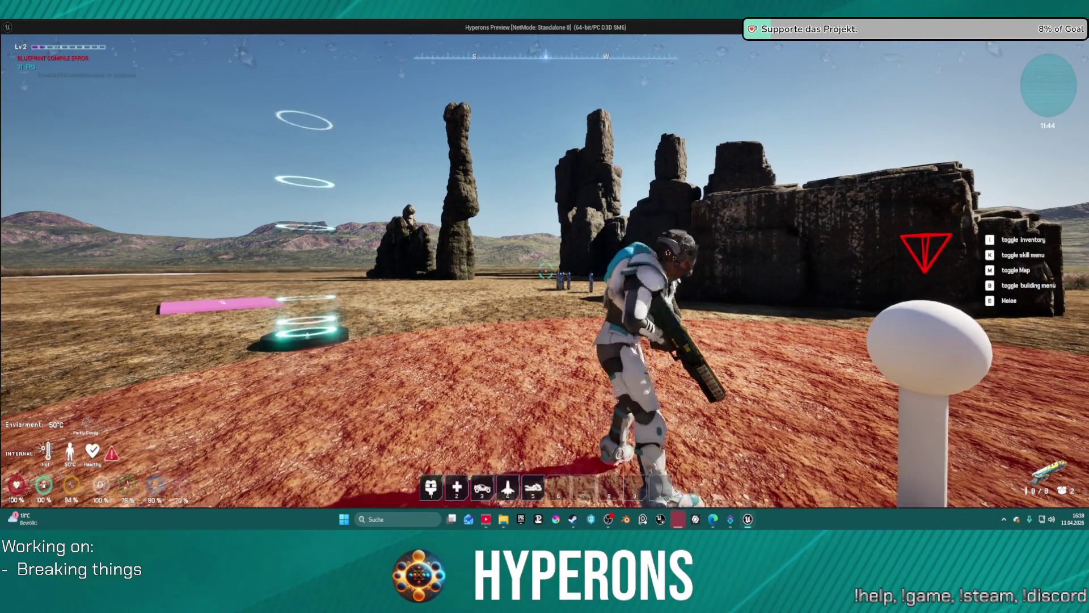
{"action": "key", "text": "w"}
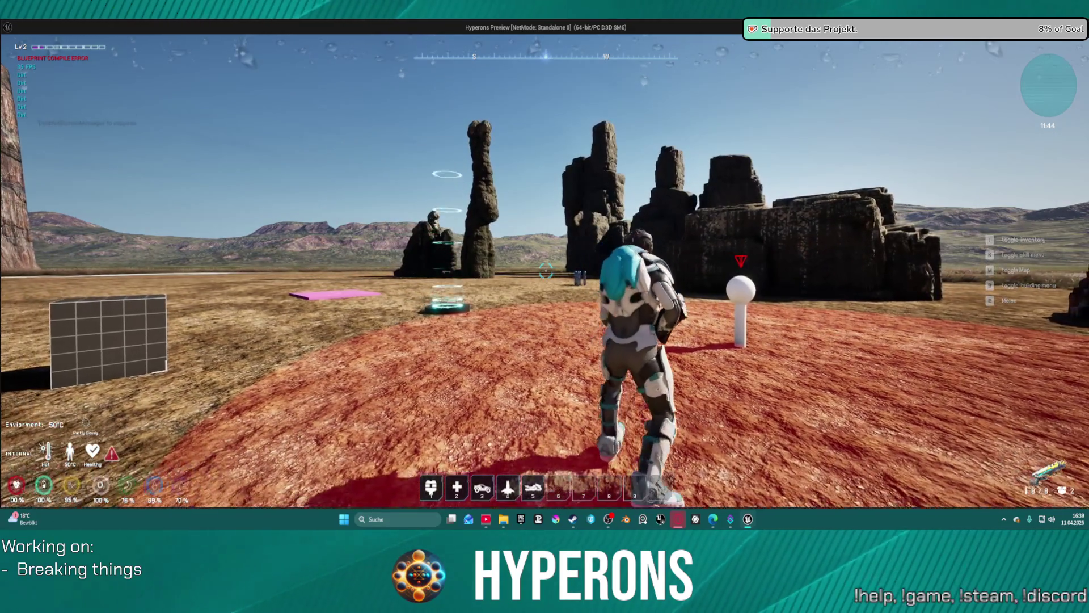
{"action": "key", "text": "w"}
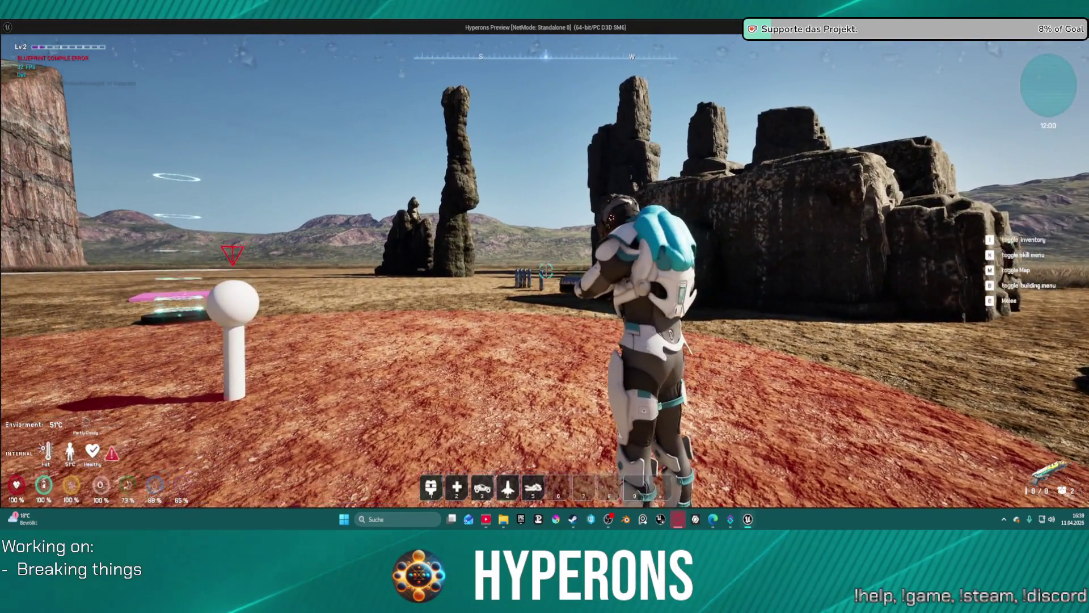
{"action": "left_click", "coordinate": [546, 272]}
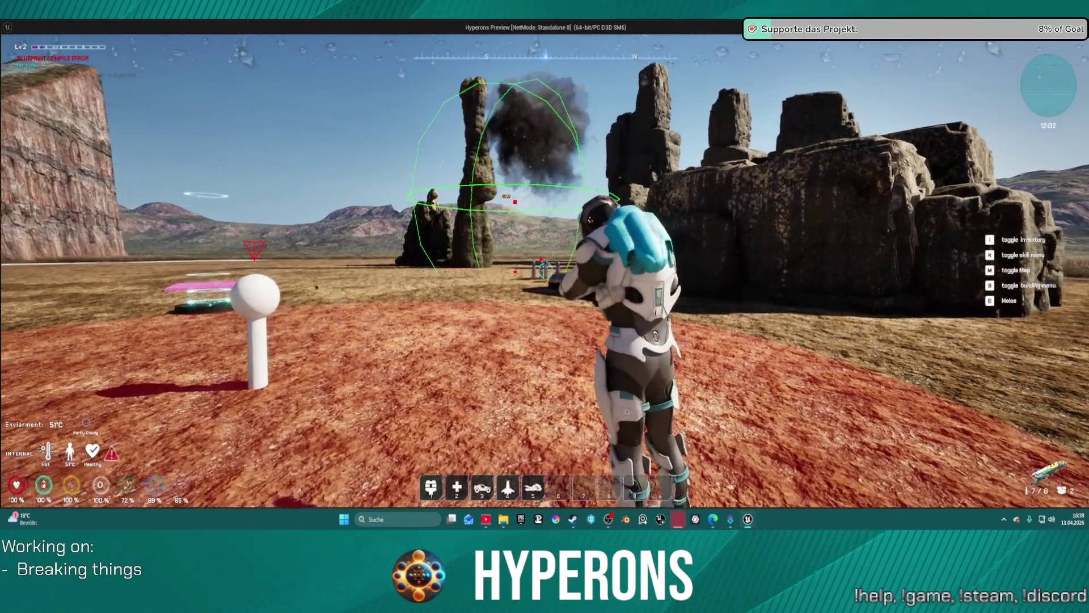
{"action": "left_click", "coordinate": [545, 272]}
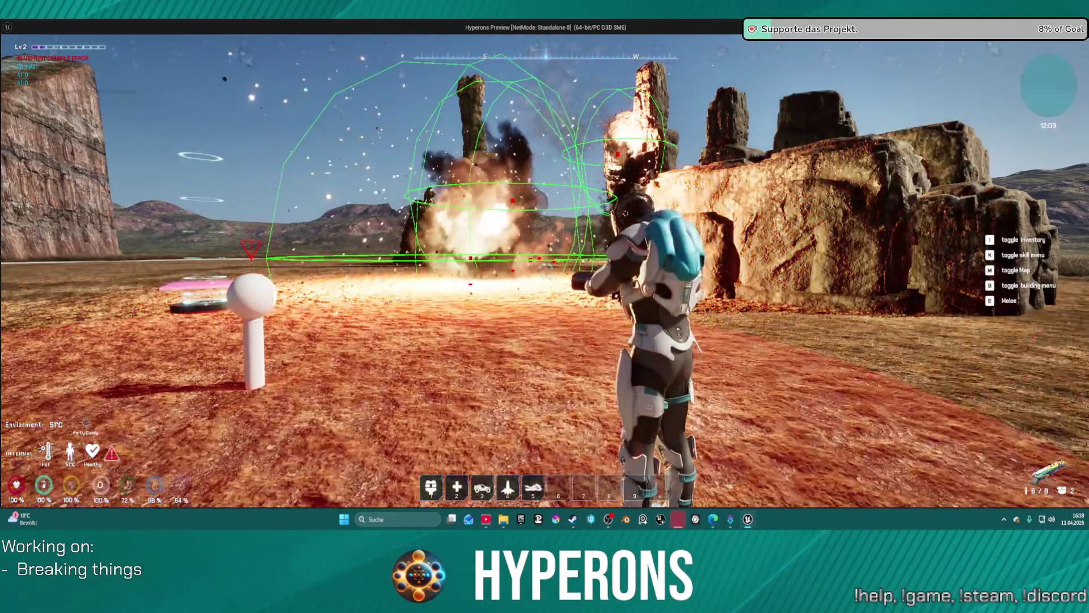
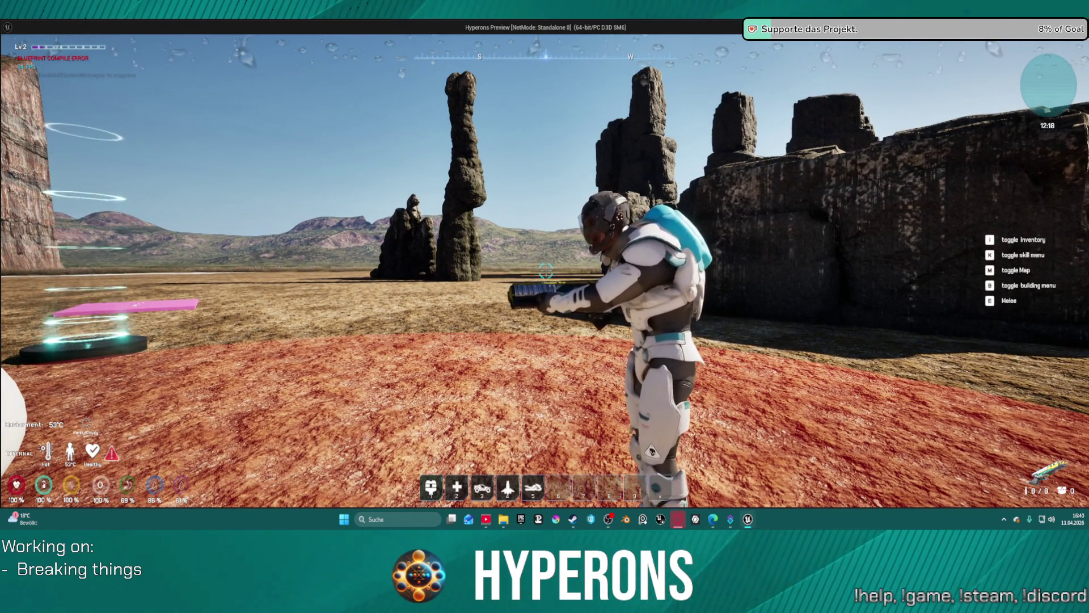
Step: Fire the current weapon, reload it, and fire a few more shots
{"action": "left_click", "coordinate": [546, 271]}
{"action": "key", "text": "r"}
{"action": "left_click", "coordinate": [546, 271]}
{"action": "left_click", "coordinate": [546, 271]}
{"action": "left_click", "coordinate": [545, 272]}
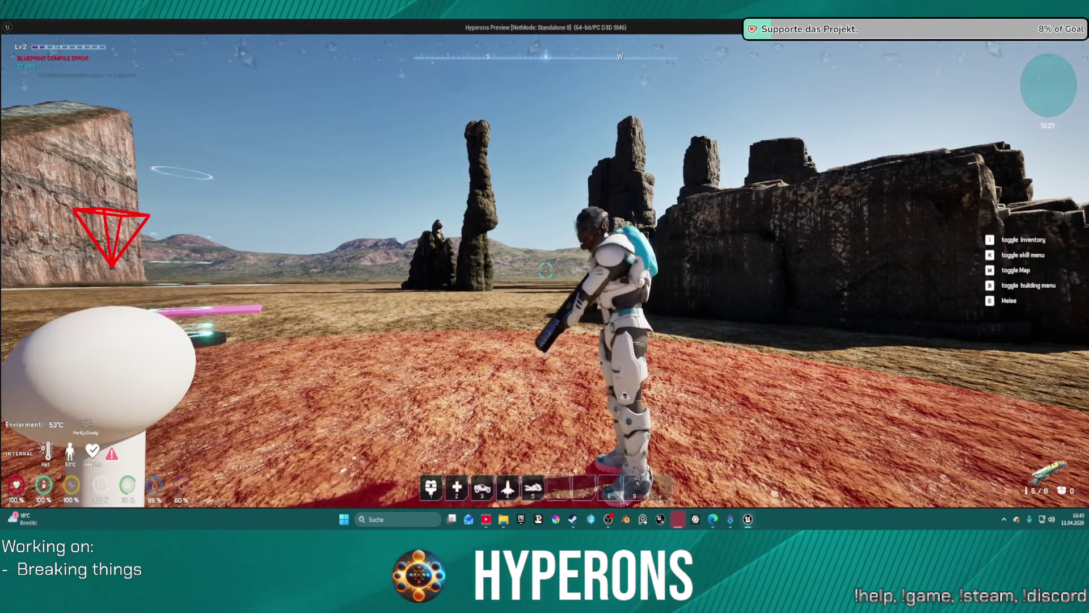
Step: Equip the LaserMP from inventory Page 1 into the Primary slot and fire it
{"action": "key", "text": "i"}
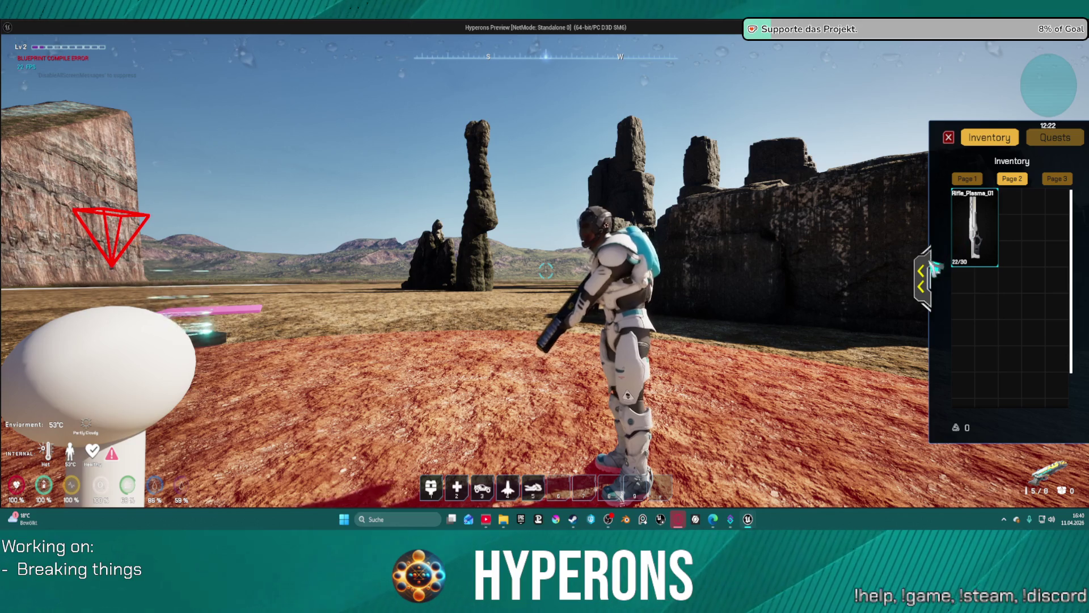
{"action": "left_click", "coordinate": [922, 278]}
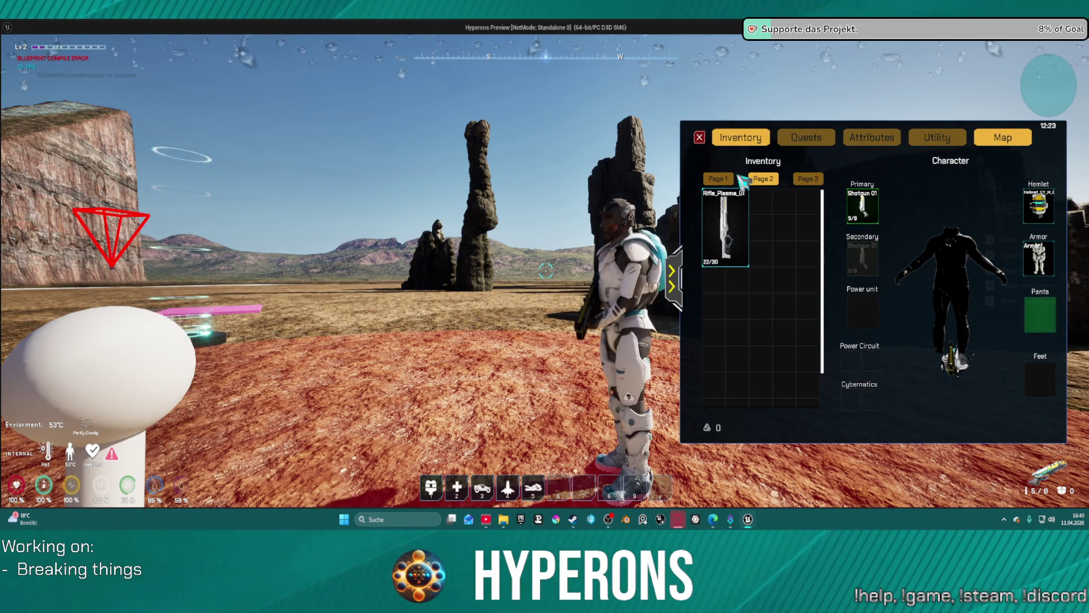
{"action": "left_click", "coordinate": [719, 178]}
{"action": "left_click_drag", "start_coordinate": [783, 323], "coordinate": [862, 207]}
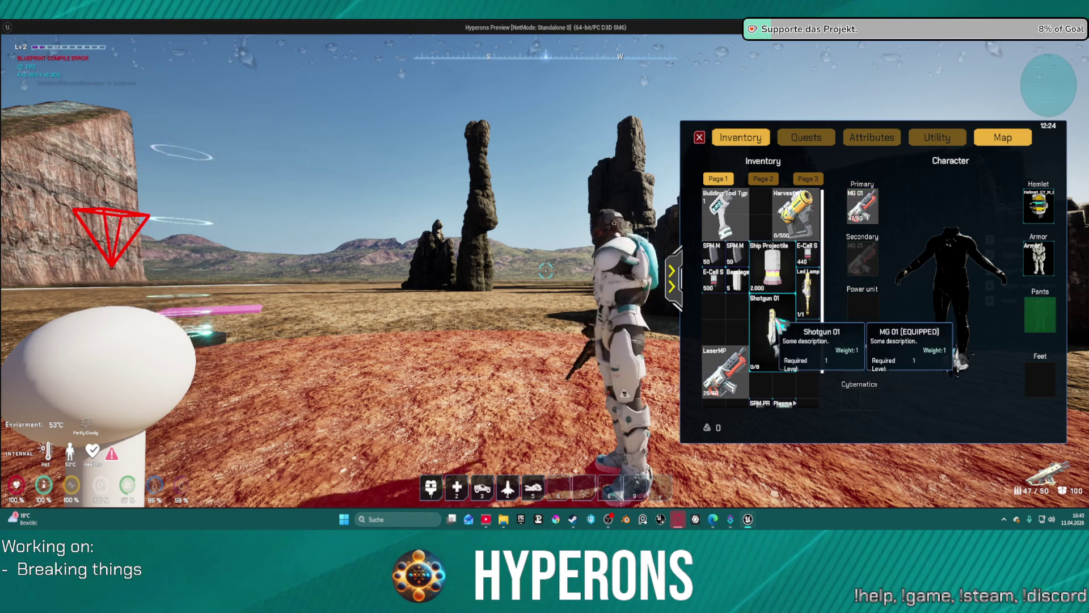
{"action": "left_click_drag", "start_coordinate": [725, 371], "coordinate": [862, 207]}
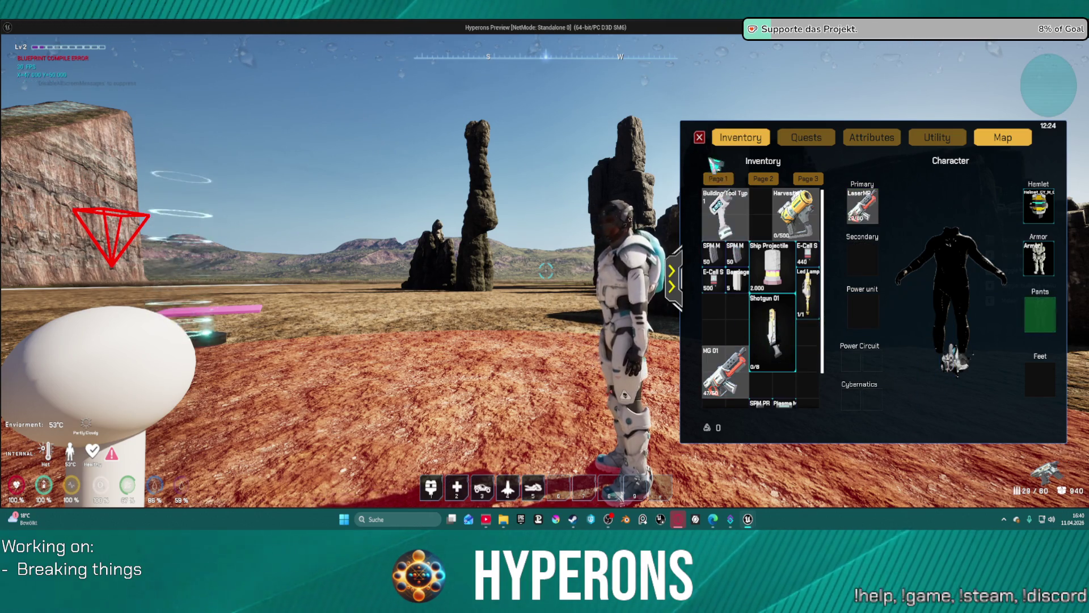
{"action": "key", "text": "i"}
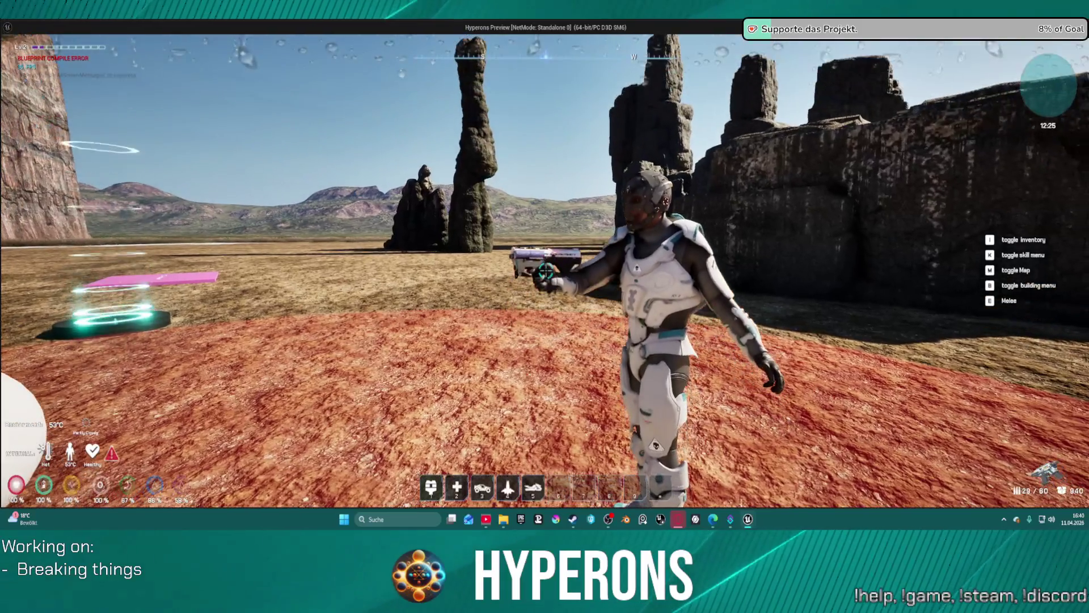
{"action": "left_click", "coordinate": [546, 271]}
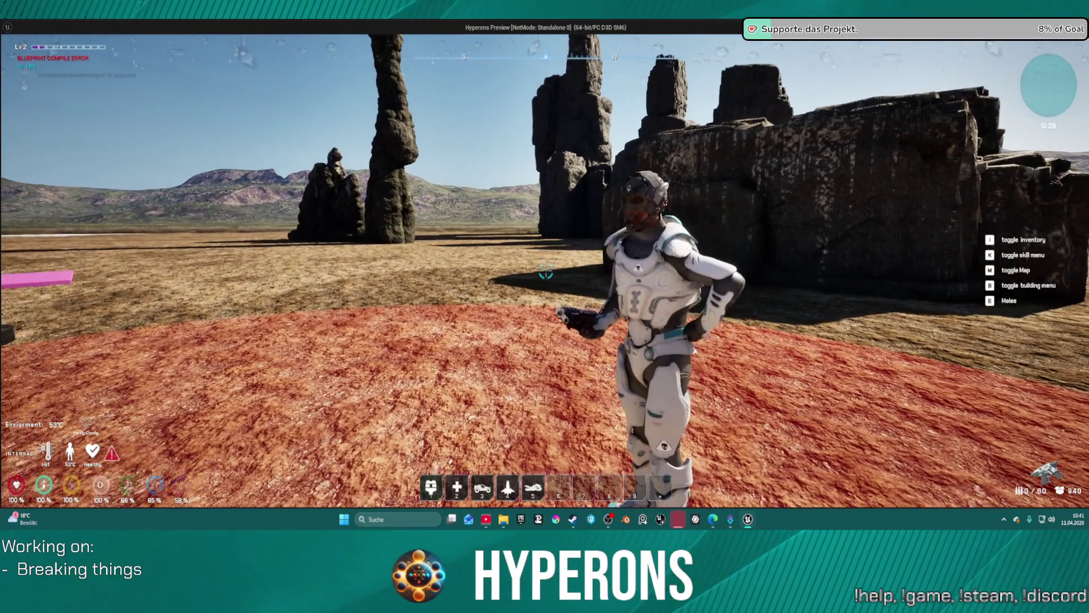
Step: Reload the LaserMP and fire at the rock blocks, grid block and cliffs
{"action": "key", "text": "r"}
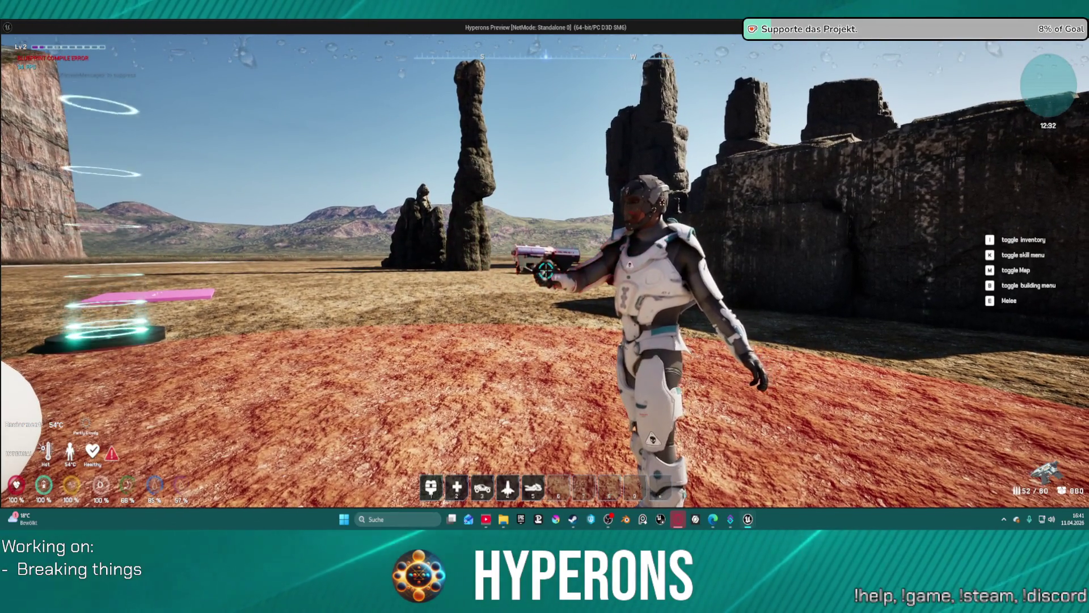
{"action": "left_click", "coordinate": [546, 271]}
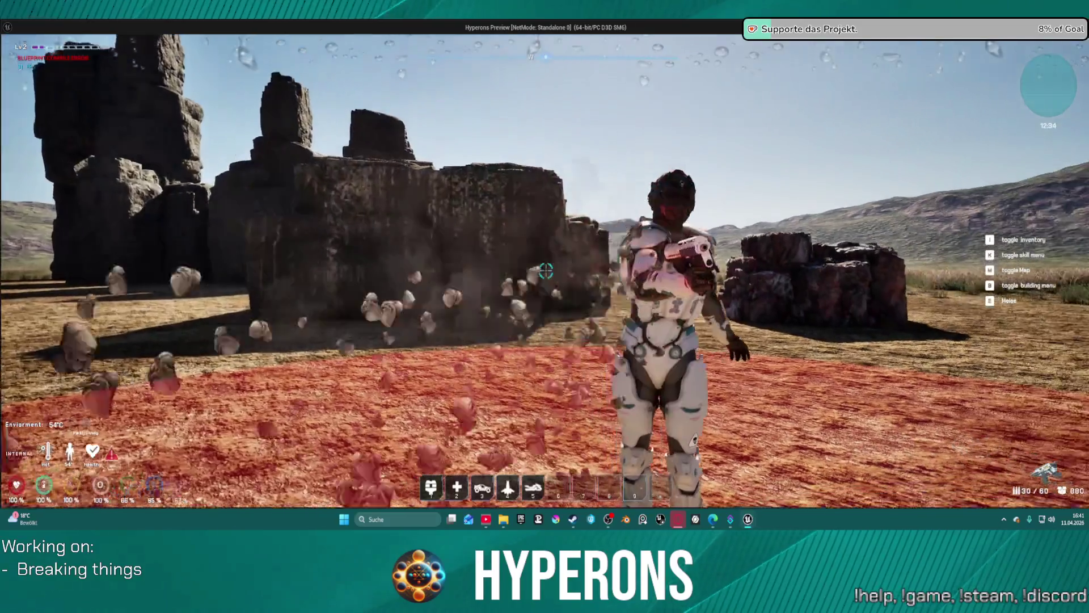
{"action": "left_click", "coordinate": [546, 271]}
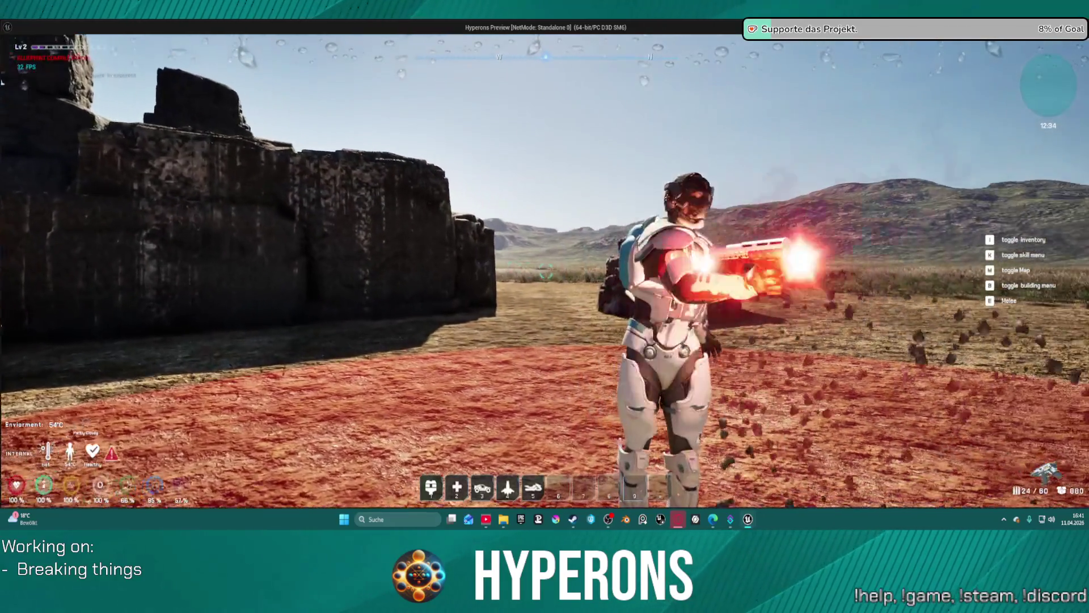
{"action": "left_click", "coordinate": [545, 271]}
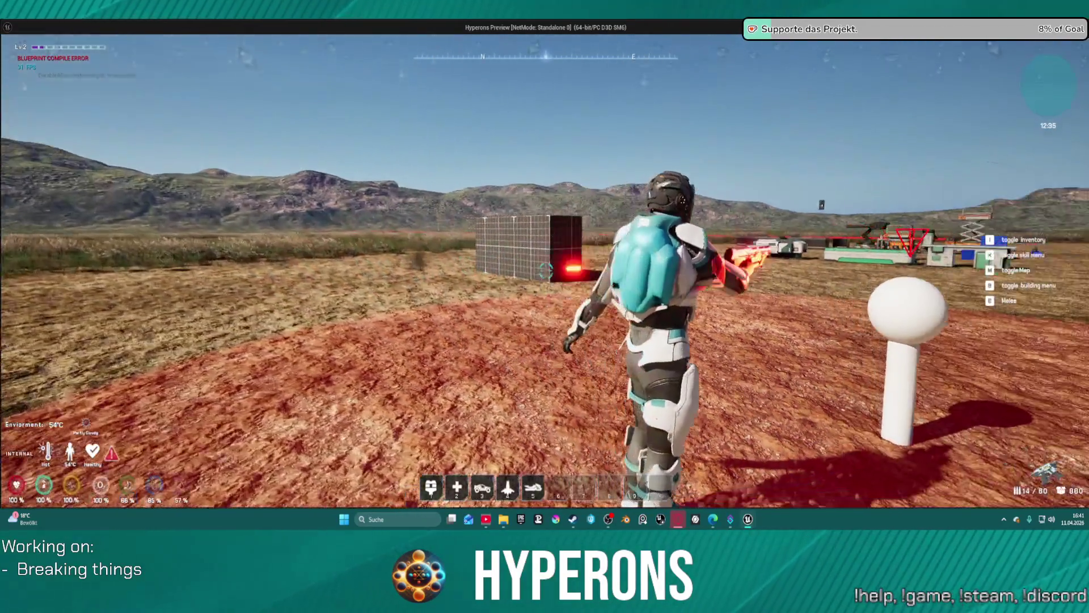
{"action": "left_click", "coordinate": [546, 271]}
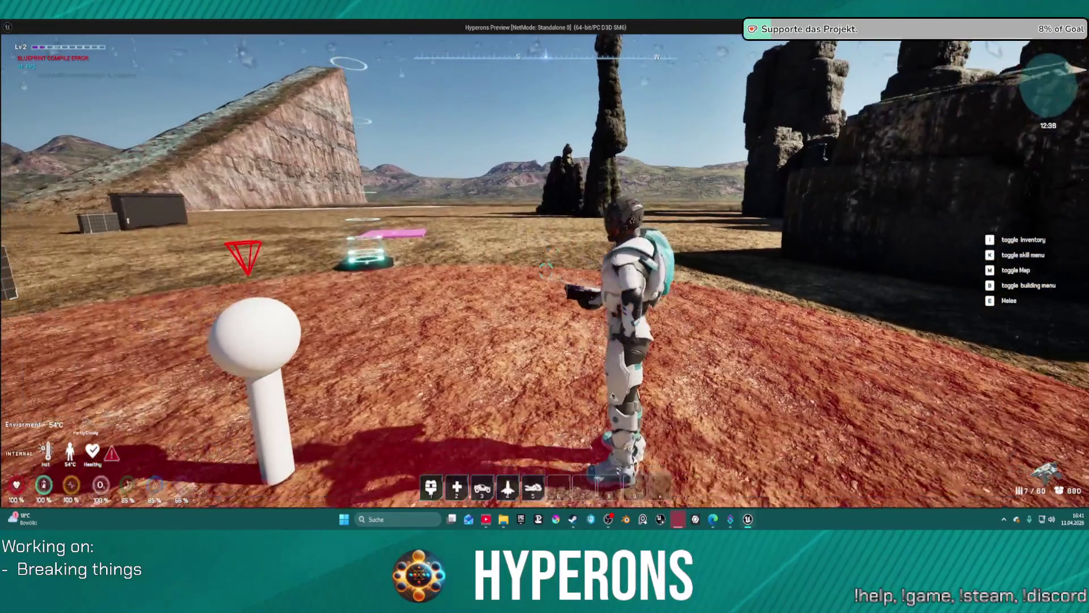
Step: Move toward the rock block, fire a few final shots, and end the play session
{"action": "key", "text": "w"}
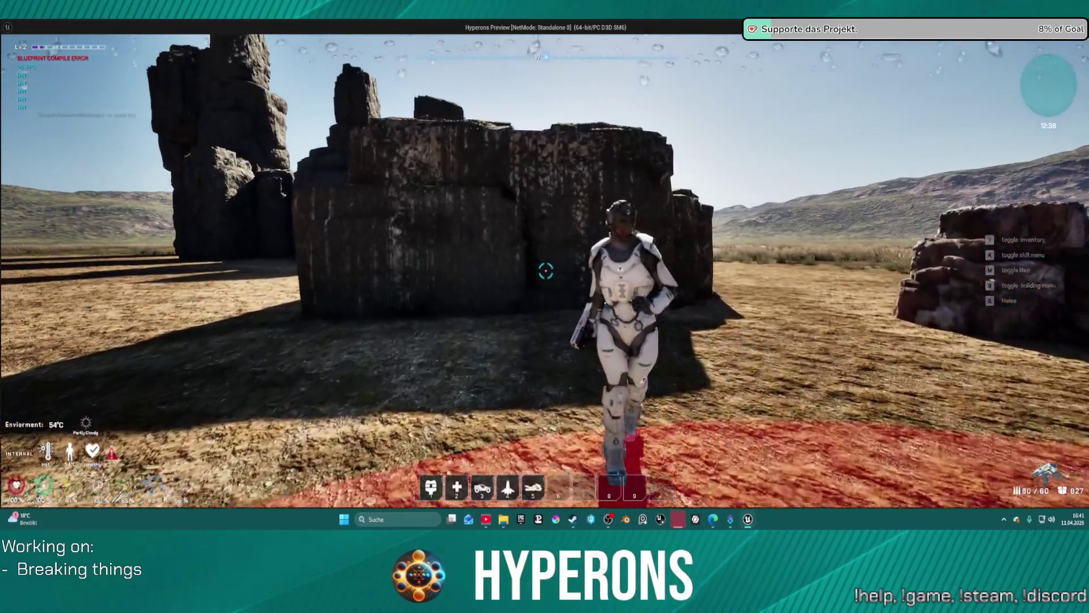
{"action": "key", "text": "d"}
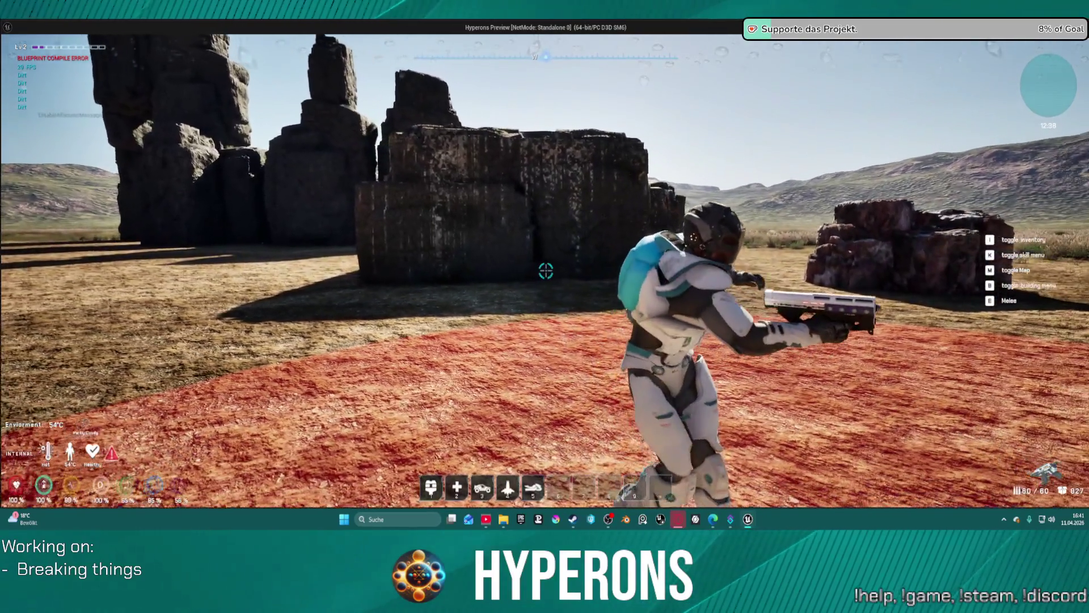
{"action": "left_click", "coordinate": [545, 271]}
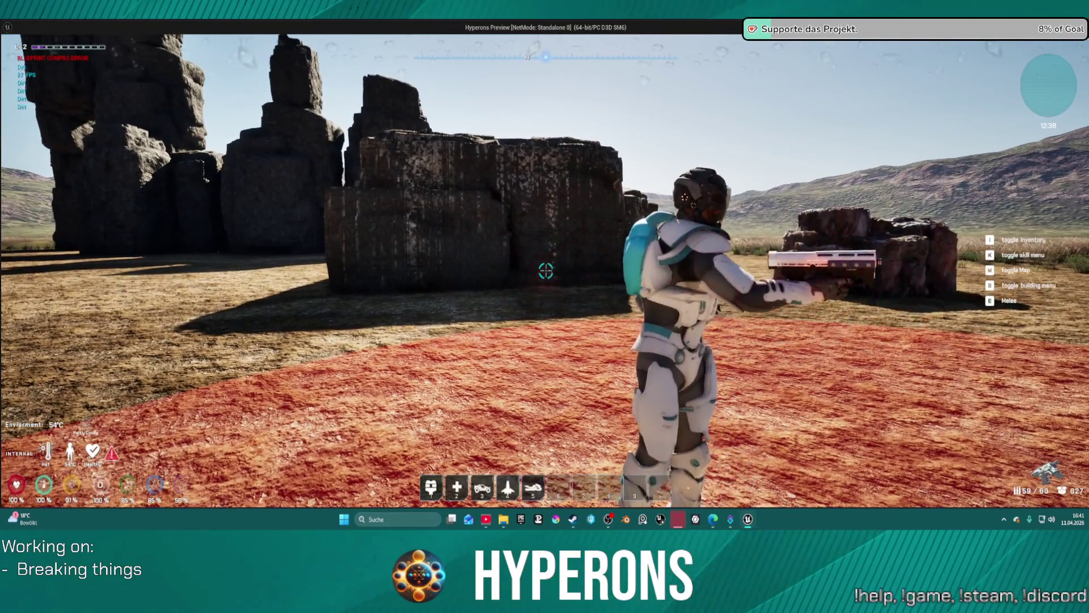
{"action": "left_click", "coordinate": [546, 271]}
{"action": "left_click", "coordinate": [546, 271]}
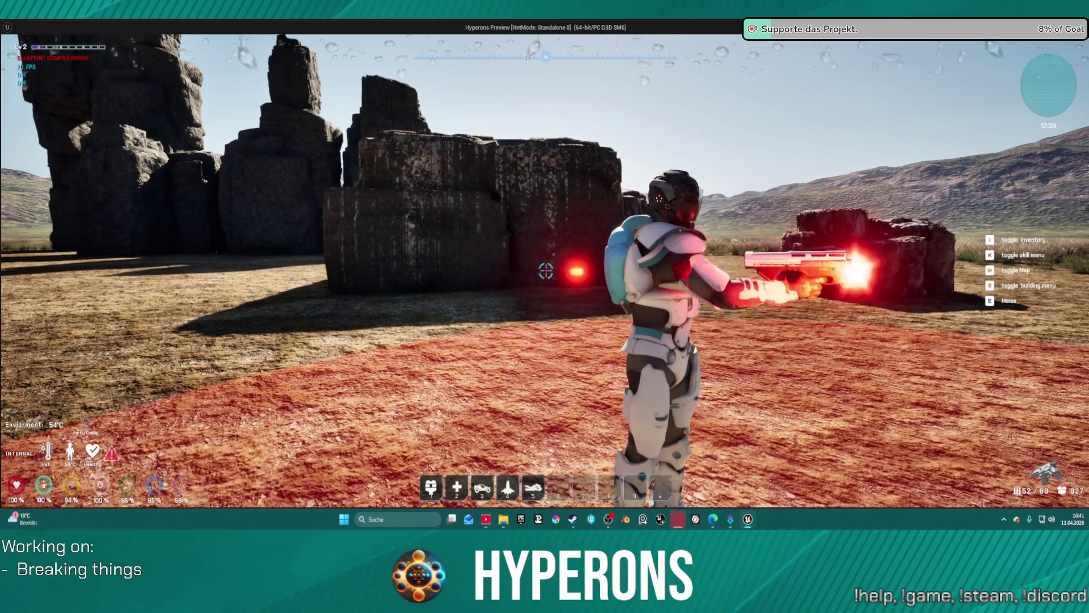
{"action": "key", "text": "Escape"}
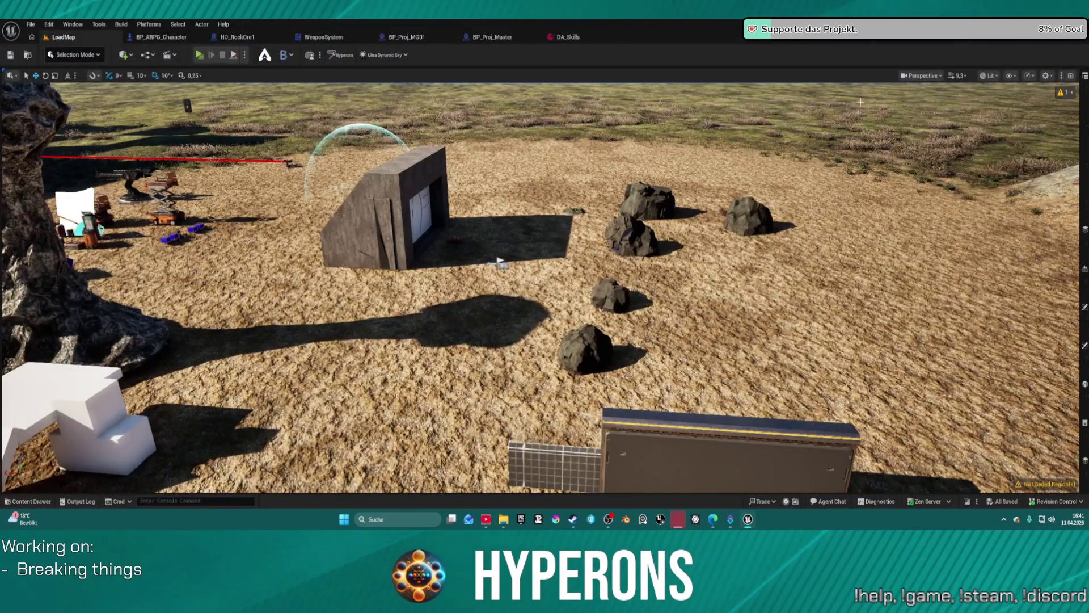
Step: In the Content Drawer, go to the Meshes folder and select the LaserMP_01 mesh
{"action": "key", "text": "ctrl+space"}
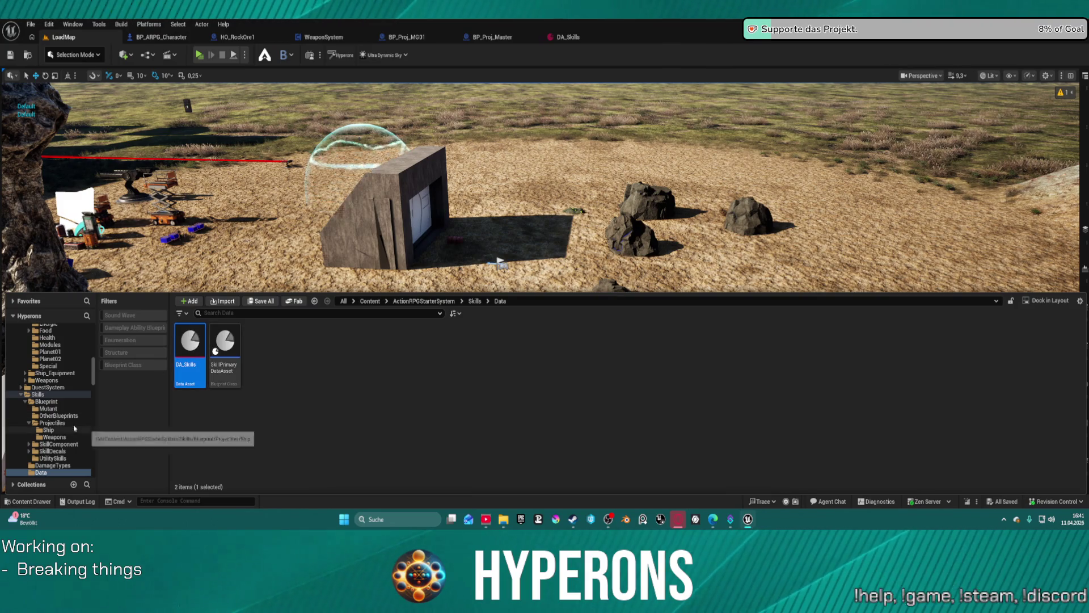
{"action": "scroll", "coordinate": [51, 429], "scroll_direction": "up", "scroll_amount": 1}
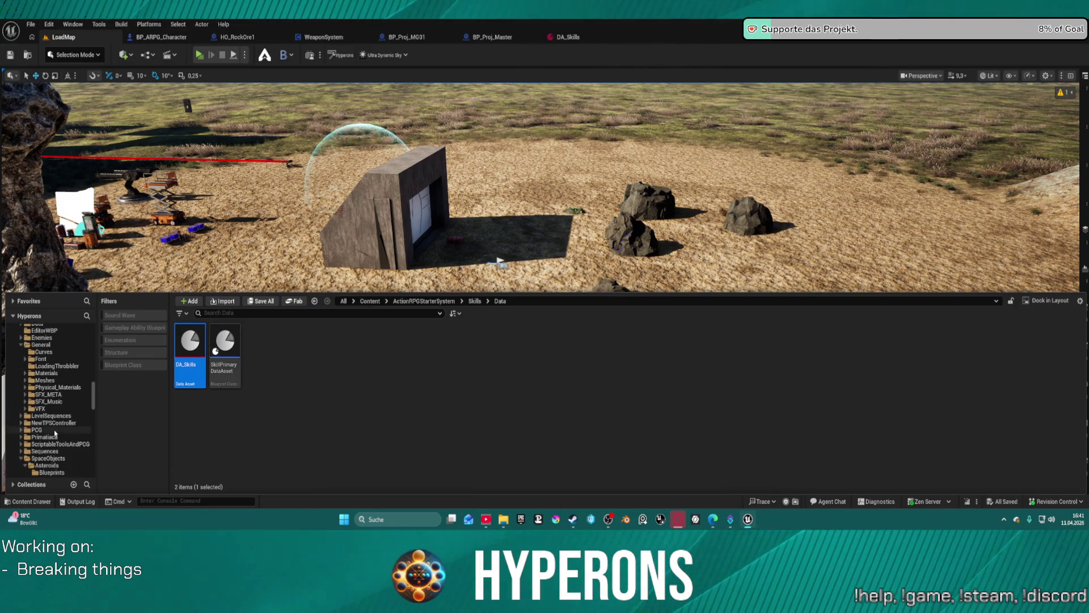
{"action": "scroll", "coordinate": [52, 431], "scroll_direction": "up", "scroll_amount": 10}
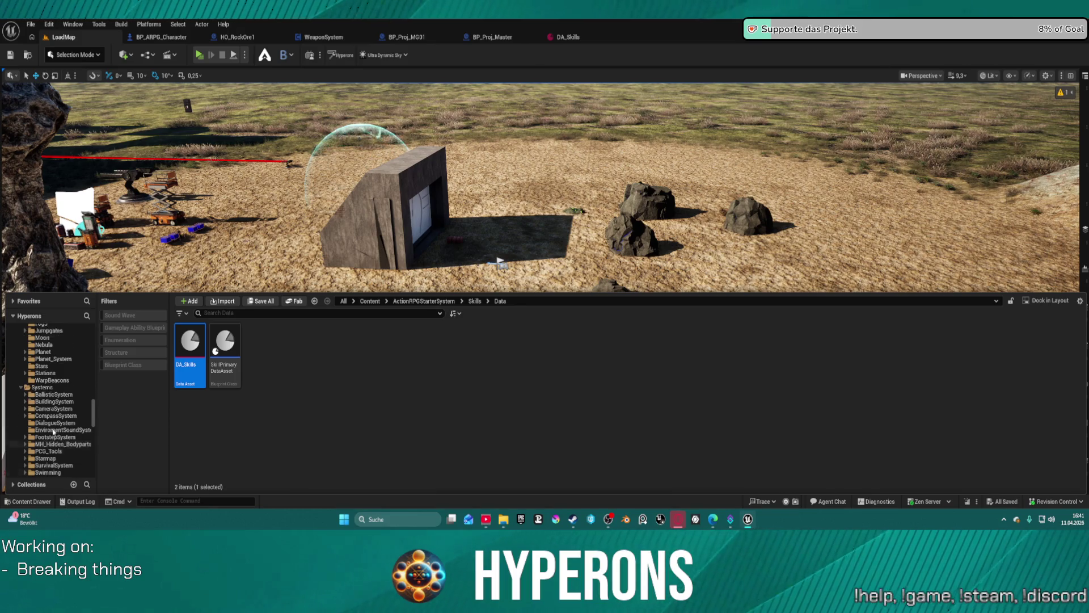
{"action": "scroll", "coordinate": [48, 431], "scroll_direction": "down", "scroll_amount": 10}
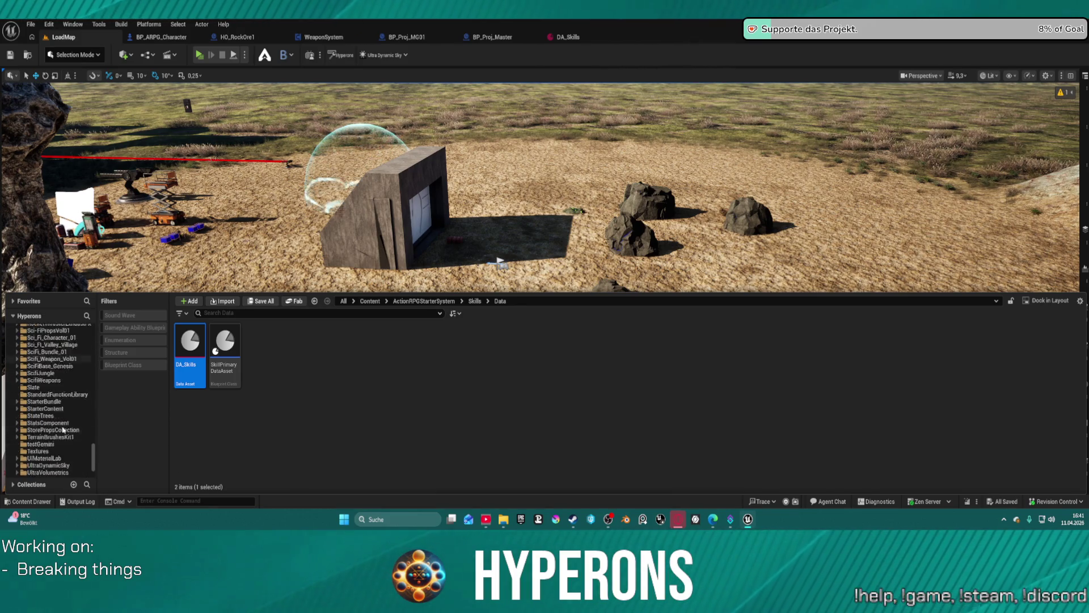
{"action": "scroll", "coordinate": [63, 430], "scroll_direction": "up", "scroll_amount": 2}
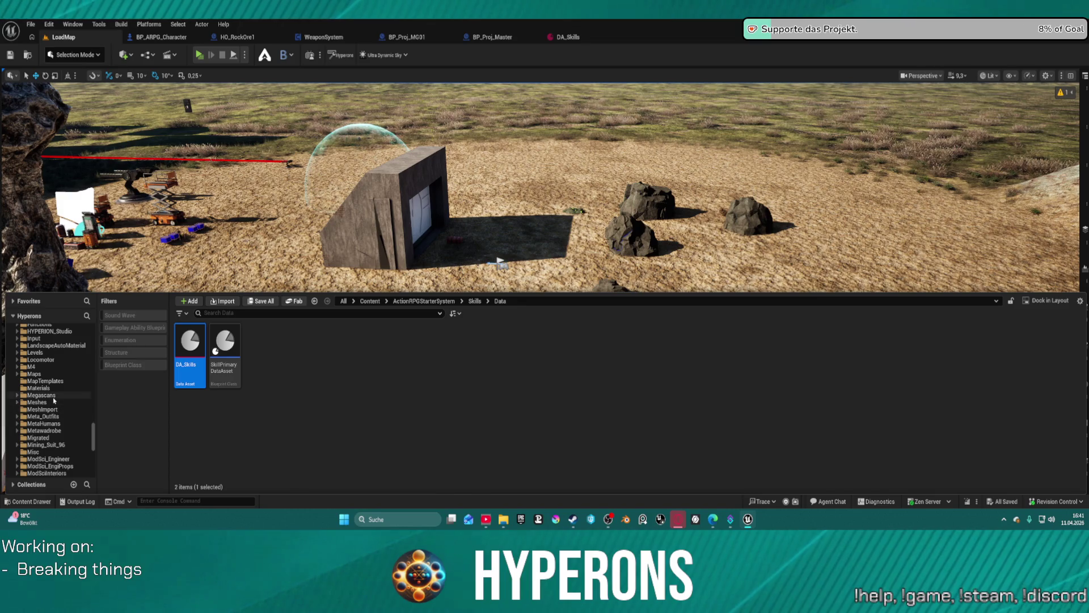
{"action": "left_click", "coordinate": [65, 401]}
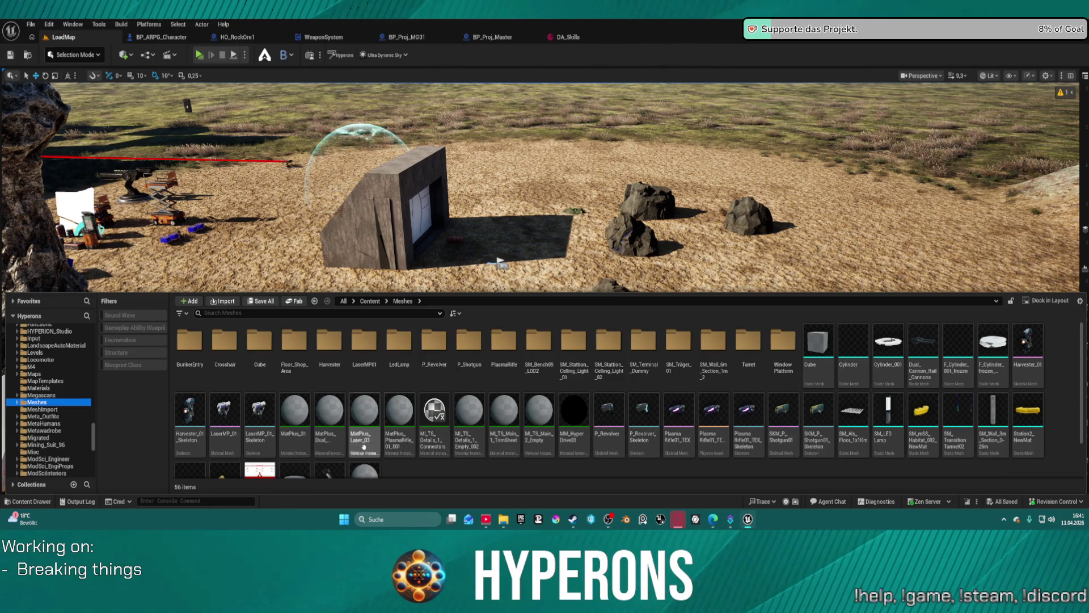
{"action": "left_click", "coordinate": [228, 410]}
Step: Open LaserMP_01, nudge the Muzzle socket's Z location slightly, and return to LoadMap
{"action": "double_click", "coordinate": [228, 409]}
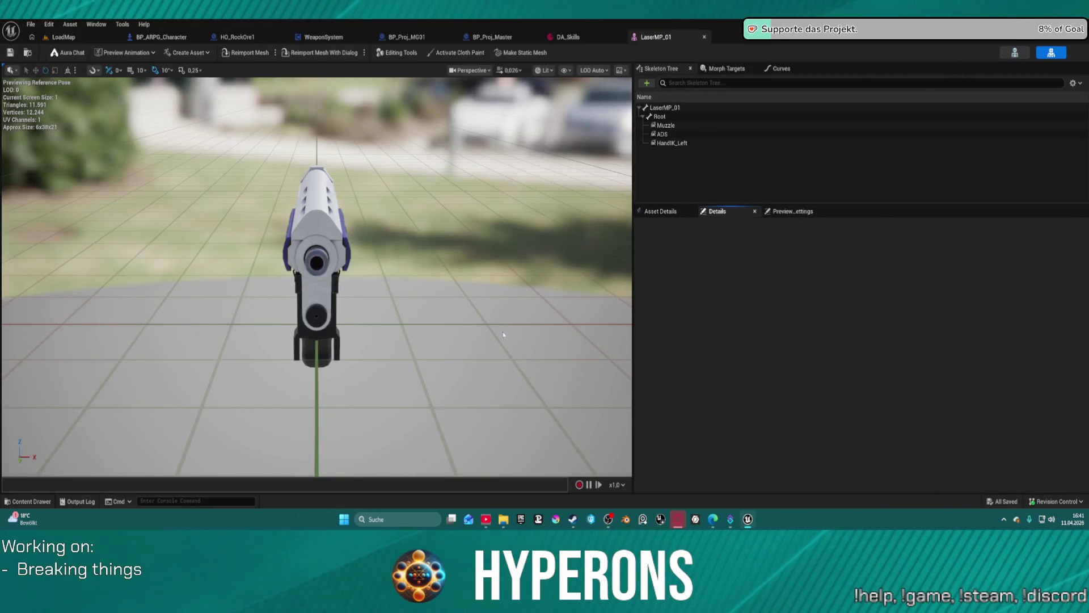
{"action": "left_click", "coordinate": [672, 126]}
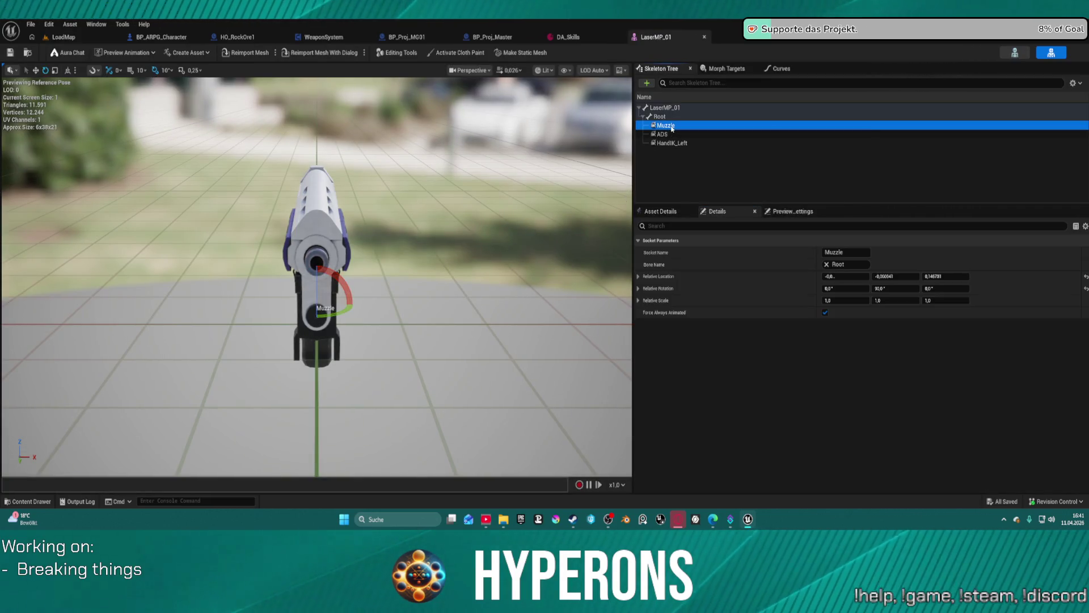
{"action": "left_click_drag", "start_coordinate": [453, 251], "coordinate": [533, 221]}
{"action": "mouse_move", "coordinate": [382, 309]}
{"action": "left_mouse_down"}
{"action": "mouse_move", "coordinate": [391, 318]}
{"action": "mouse_move", "coordinate": [382, 309]}
{"action": "left_mouse_up"}
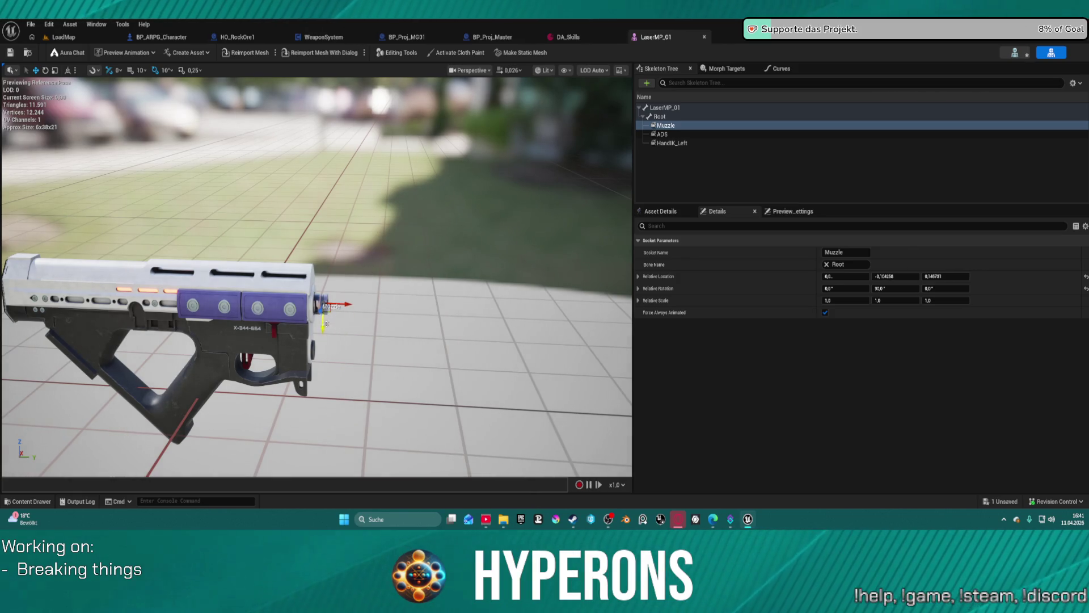
{"action": "left_click_drag", "start_coordinate": [353, 305], "coordinate": [352, 305]}
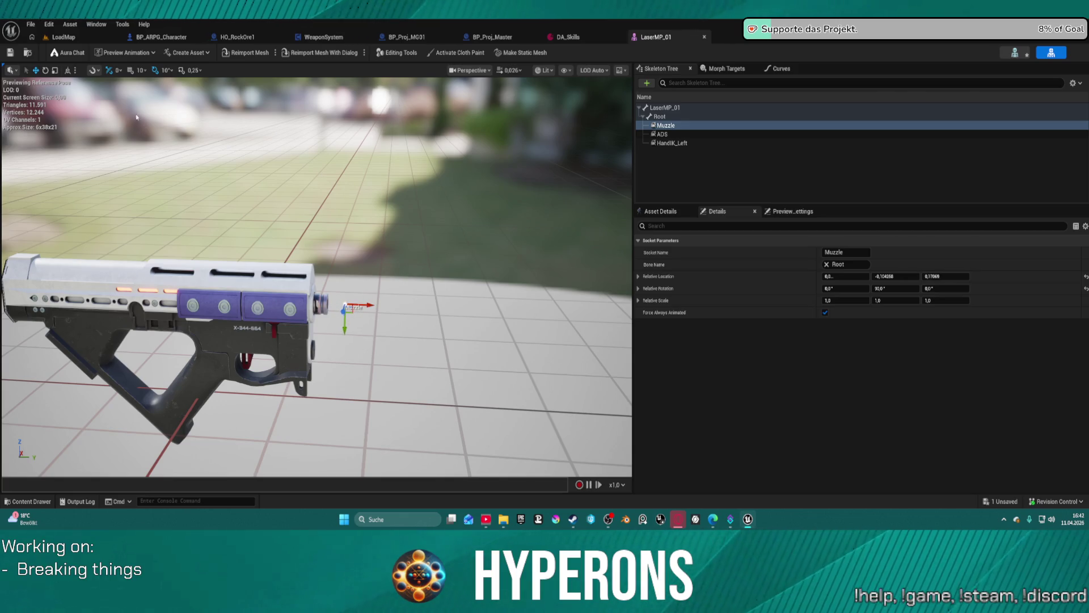
{"action": "left_click", "coordinate": [62, 37]}
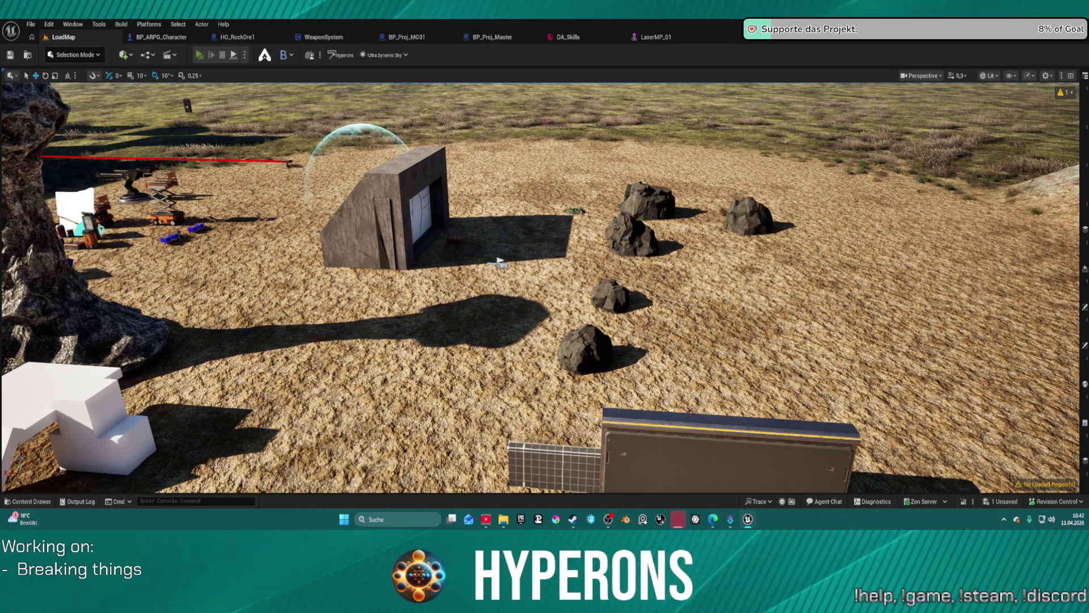
Step: Start a play session with Alt+P, open the red crate, then close the container and inventory panels
{"action": "key", "text": "alt+p"}
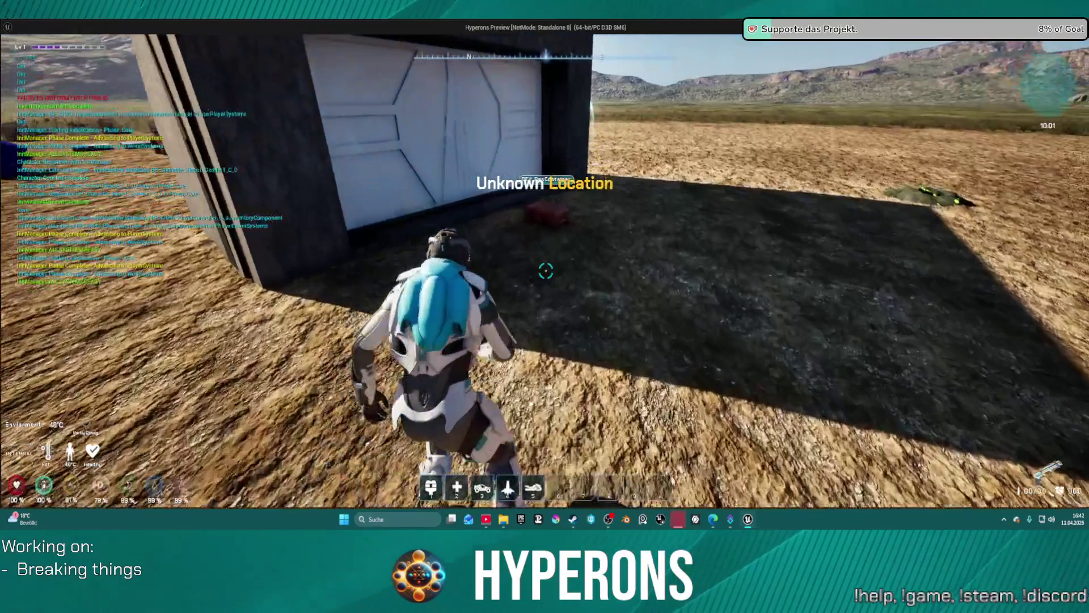
{"action": "key", "text": "w"}
{"action": "key", "text": "e"}
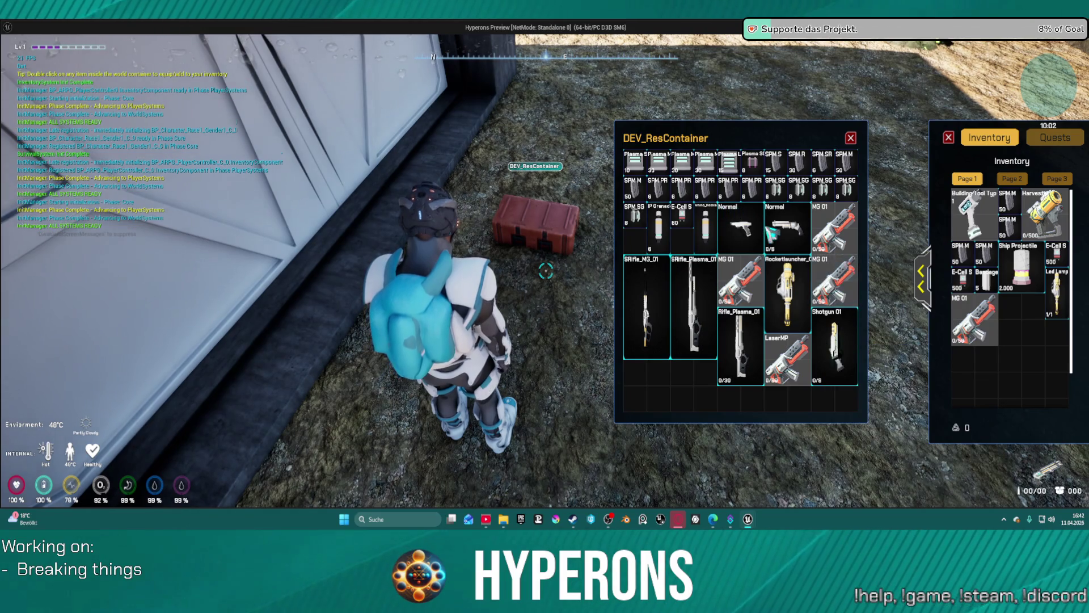
{"action": "mouse_move", "coordinate": [795, 245]}
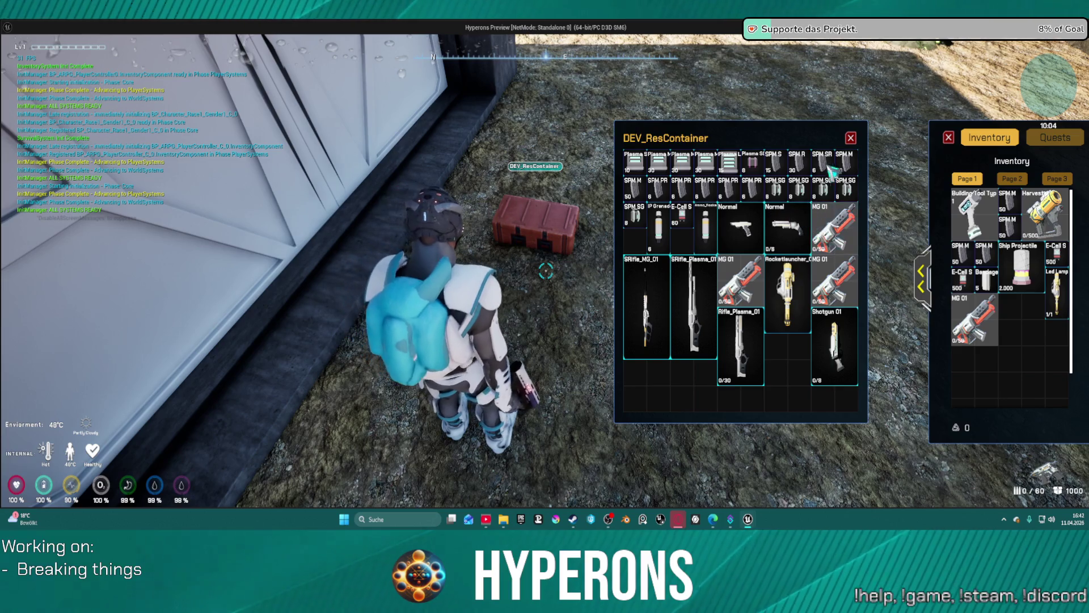
{"action": "left_click", "coordinate": [853, 139]}
{"action": "key", "text": "w"}
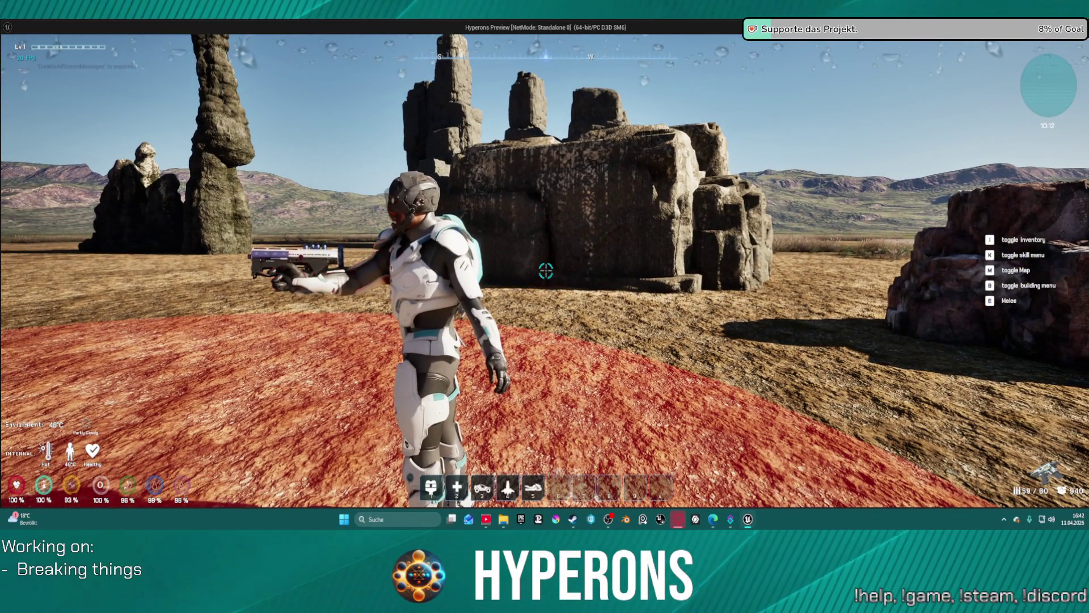
Step: Fire repeated laser bursts at the rock ridge, then stop the preview with Escape
{"action": "left_click", "coordinate": [546, 272]}
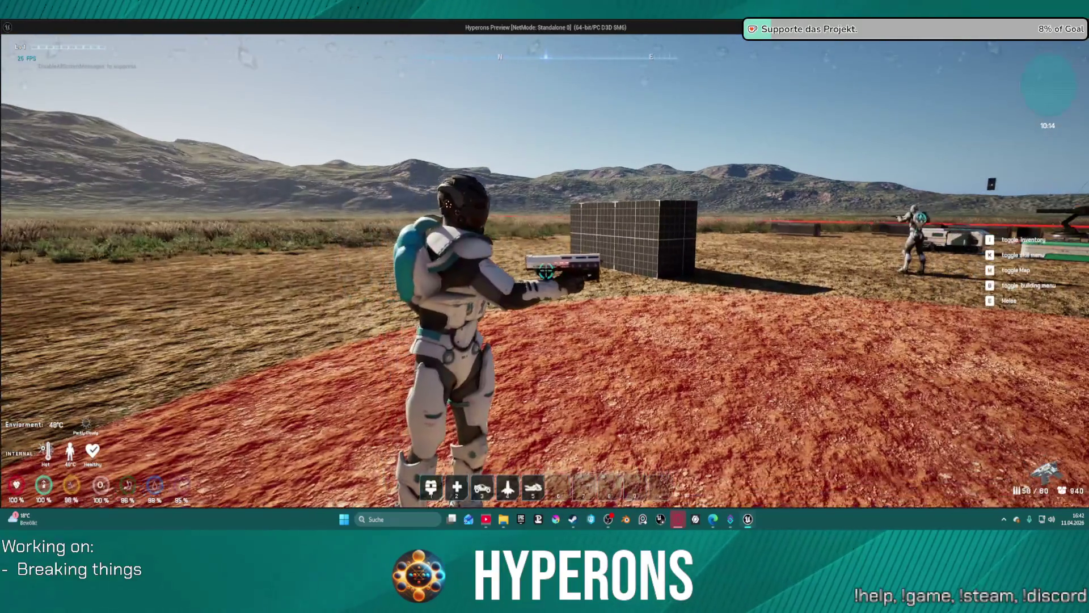
{"action": "left_click", "coordinate": [546, 272]}
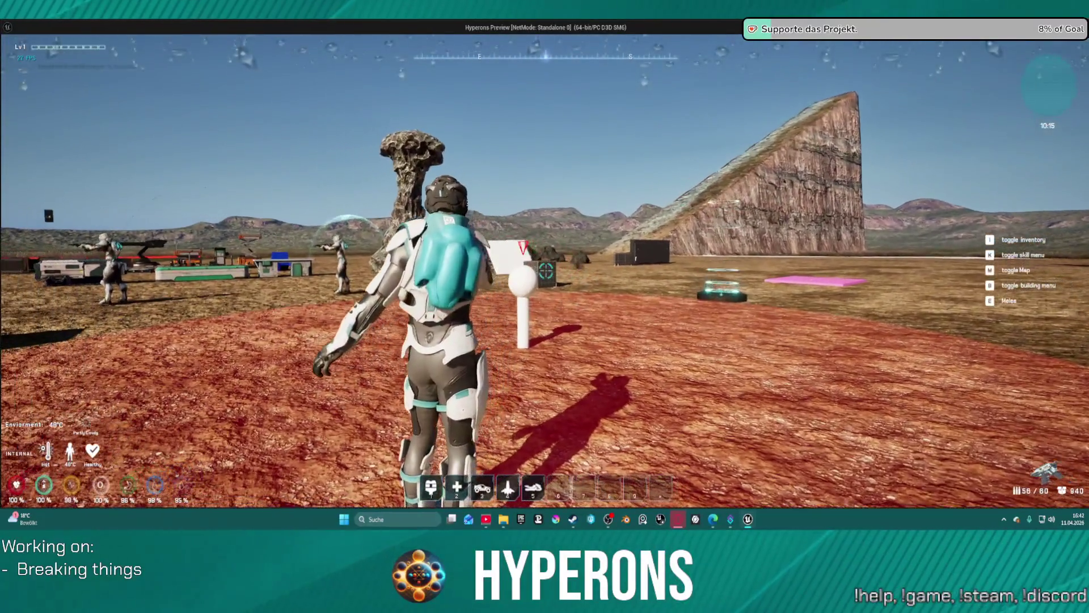
{"action": "left_click", "coordinate": [545, 271]}
{"action": "left_click", "coordinate": [546, 271]}
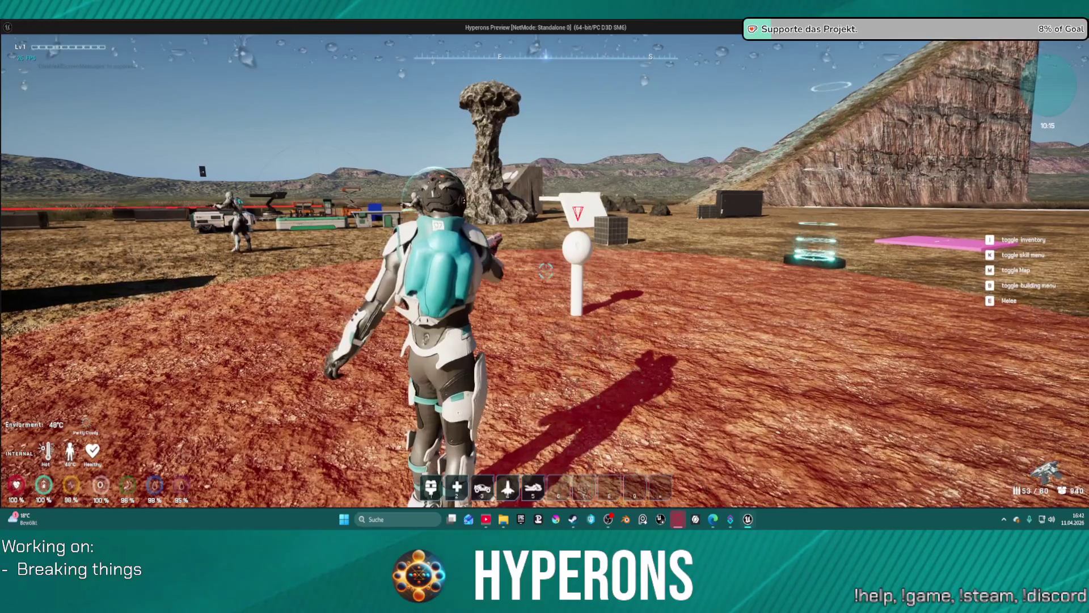
{"action": "left_click", "coordinate": [546, 271]}
{"action": "left_click", "coordinate": [545, 271]}
{"action": "left_click", "coordinate": [546, 271]}
{"action": "left_click", "coordinate": [546, 272]}
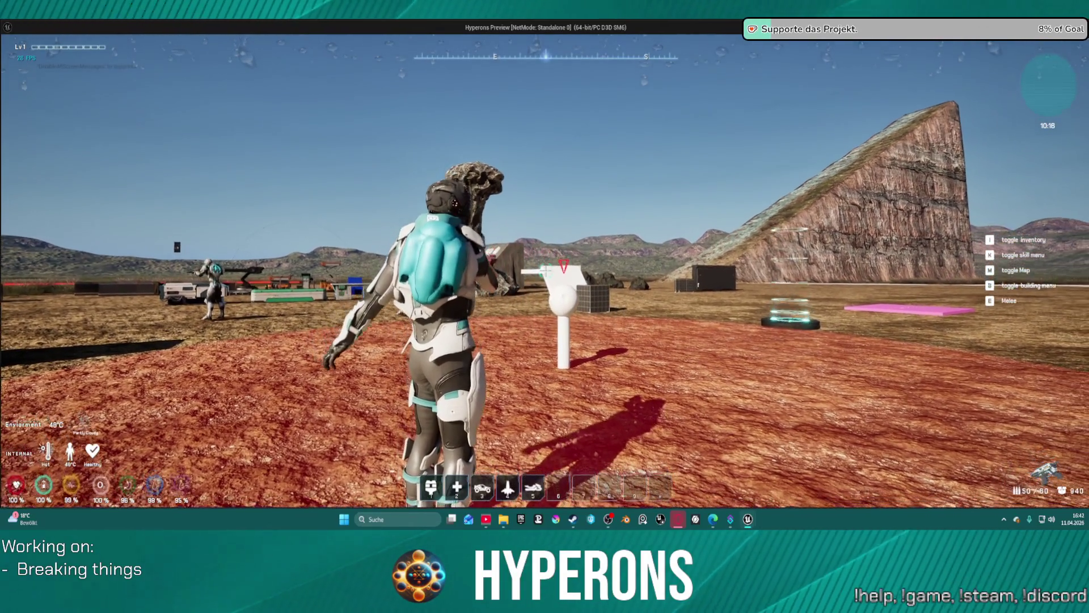
{"action": "left_click", "coordinate": [546, 272]}
{"action": "left_click", "coordinate": [546, 271]}
{"action": "left_click", "coordinate": [545, 271]}
{"action": "left_click", "coordinate": [546, 271]}
{"action": "left_click", "coordinate": [546, 271]}
{"action": "left_click", "coordinate": [546, 272]}
{"action": "left_click", "coordinate": [546, 271]}
{"action": "left_click", "coordinate": [546, 271]}
{"action": "left_click", "coordinate": [546, 271]}
{"action": "left_click", "coordinate": [546, 272]}
{"action": "left_click", "coordinate": [546, 271]}
{"action": "left_click", "coordinate": [546, 271]}
{"action": "left_click", "coordinate": [545, 272]}
{"action": "left_click", "coordinate": [545, 271]}
{"action": "left_click", "coordinate": [546, 271]}
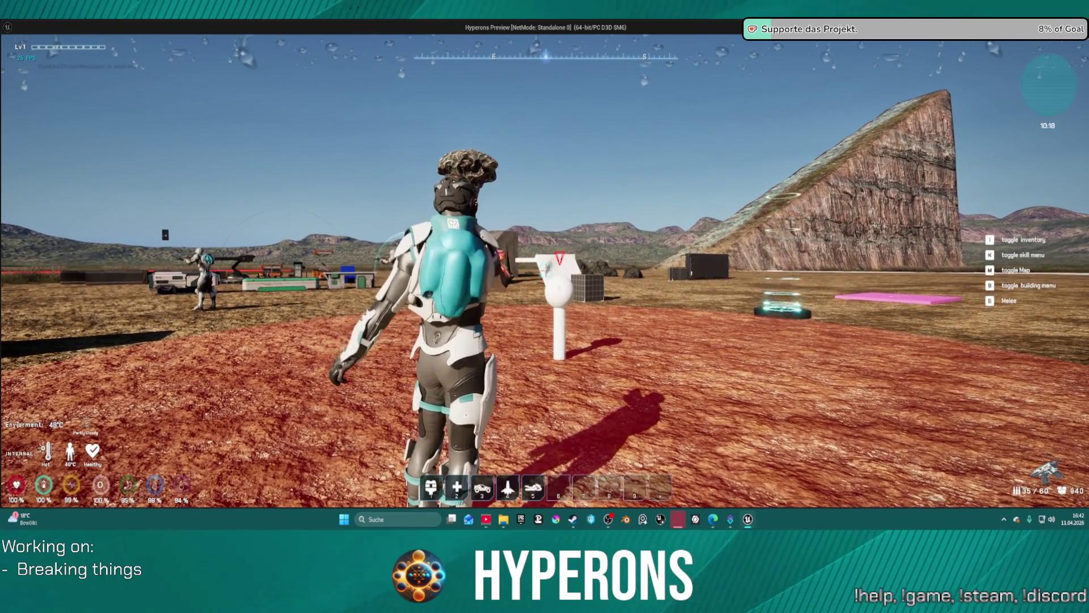
{"action": "left_click", "coordinate": [546, 271]}
{"action": "left_click", "coordinate": [546, 271]}
{"action": "key", "text": "Escape"}
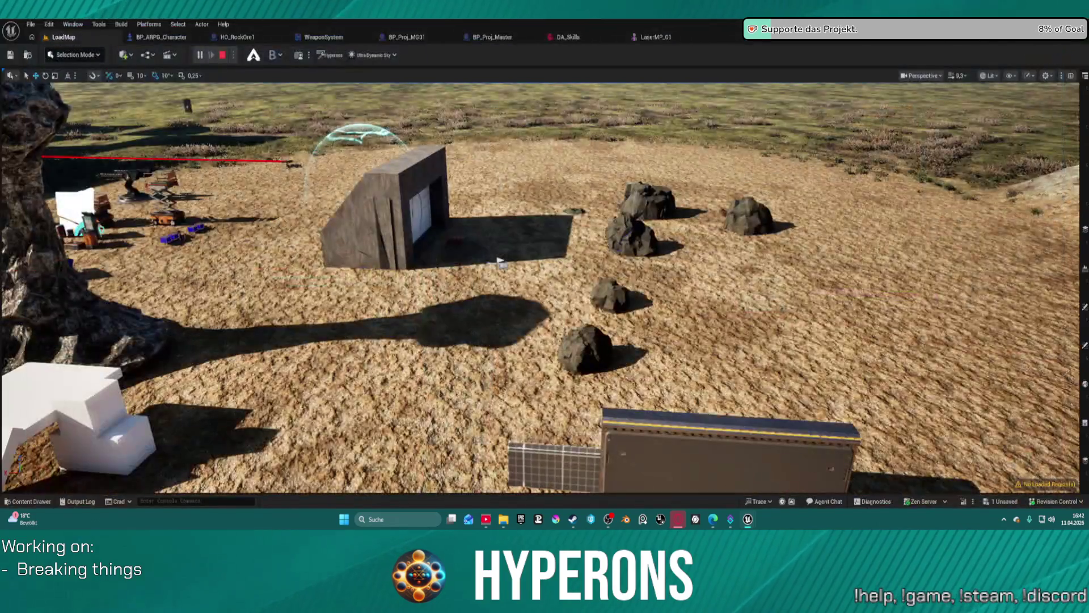
Step: Move LaserMP_01's Muzzle socket back along the barrel, then check out and save the asset
{"action": "left_click", "coordinate": [653, 37]}
{"action": "left_click_drag", "start_coordinate": [361, 310], "coordinate": [368, 311]}
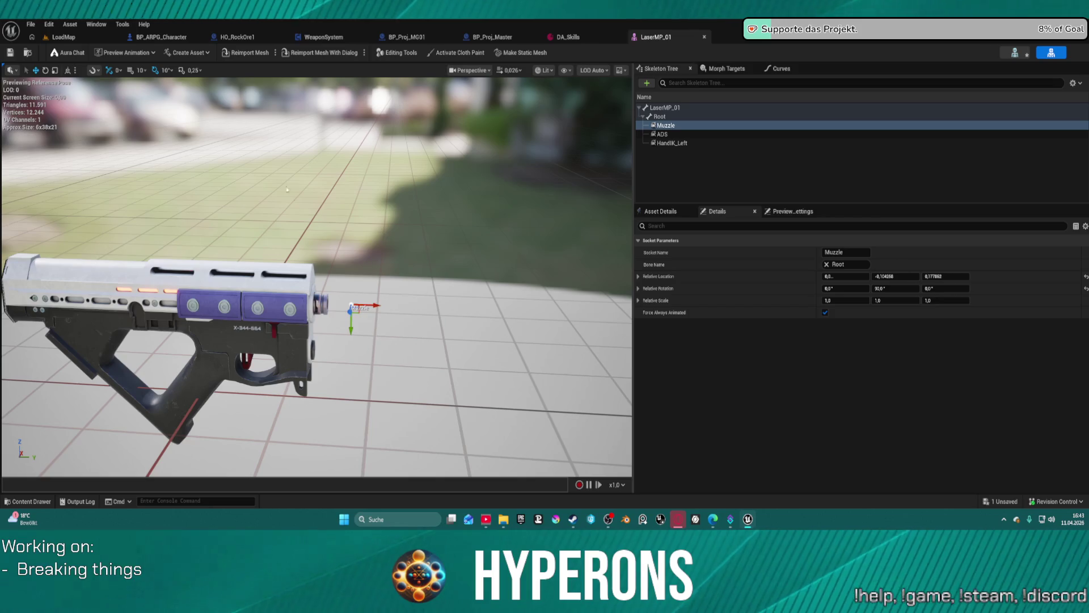
{"action": "left_click_drag", "start_coordinate": [372, 307], "coordinate": [342, 308]}
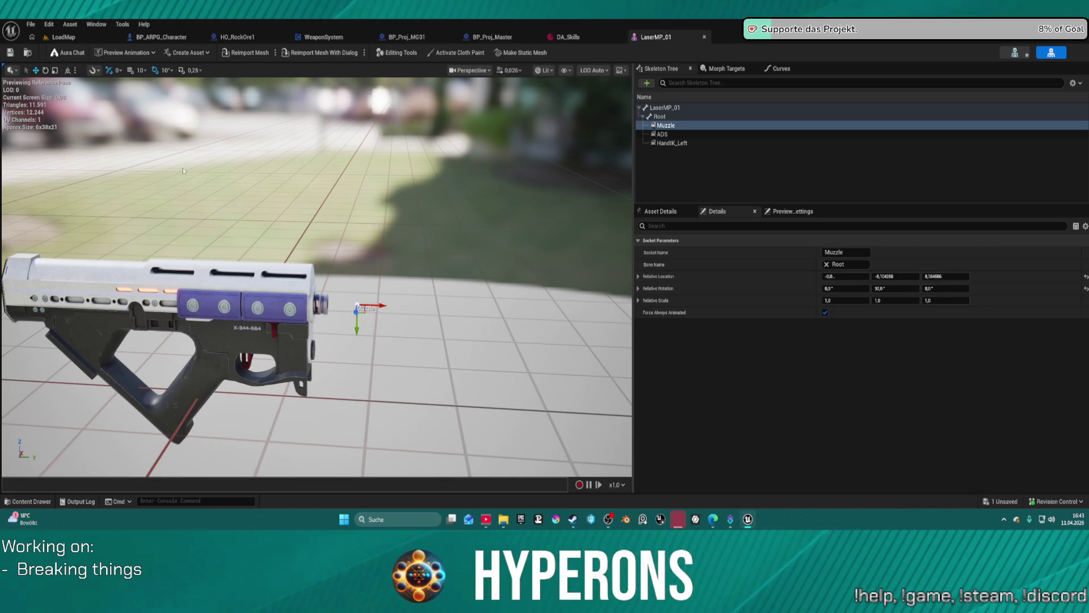
{"action": "left_click", "coordinate": [10, 53]}
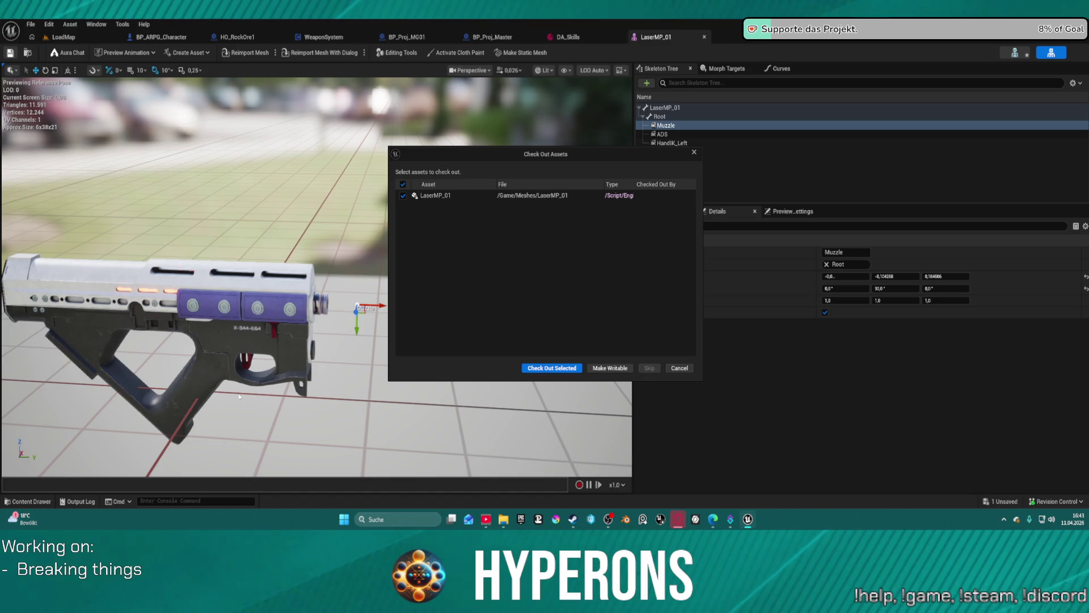
{"action": "left_click", "coordinate": [542, 368]}
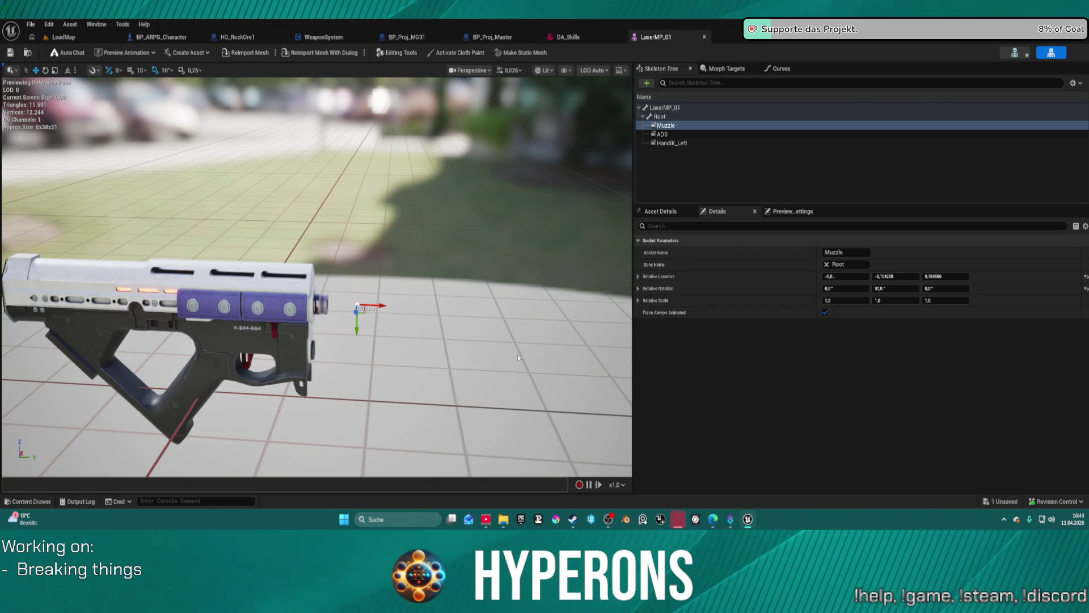
Step: Close the LaserMP_01 and DA_Skills tabs, return to LoadMap, and expand the Engine folder
{"action": "middle_click", "coordinate": [652, 35]}
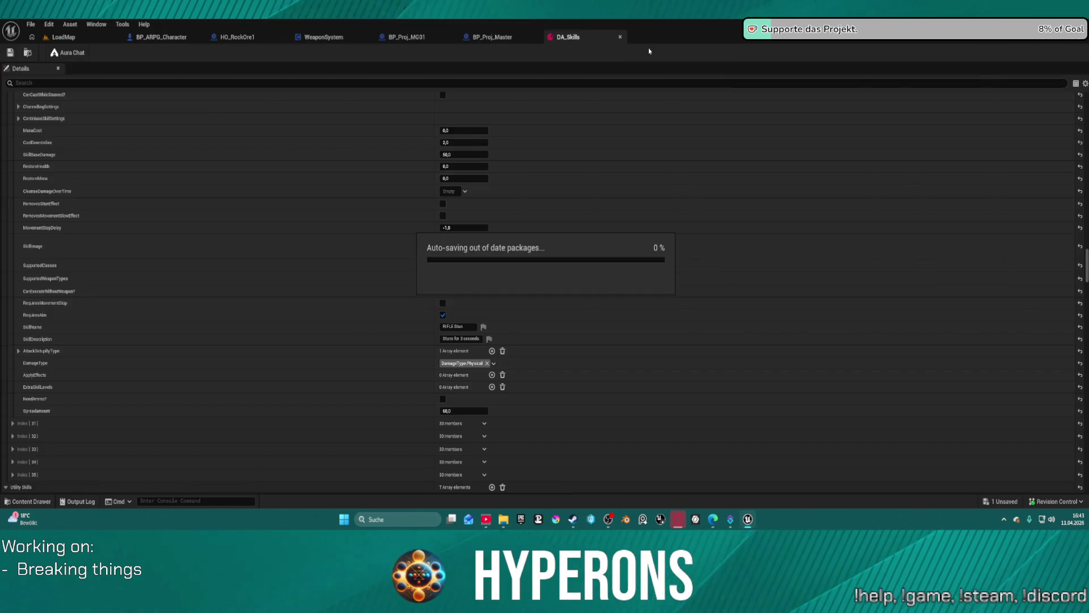
{"action": "middle_click", "coordinate": [600, 43]}
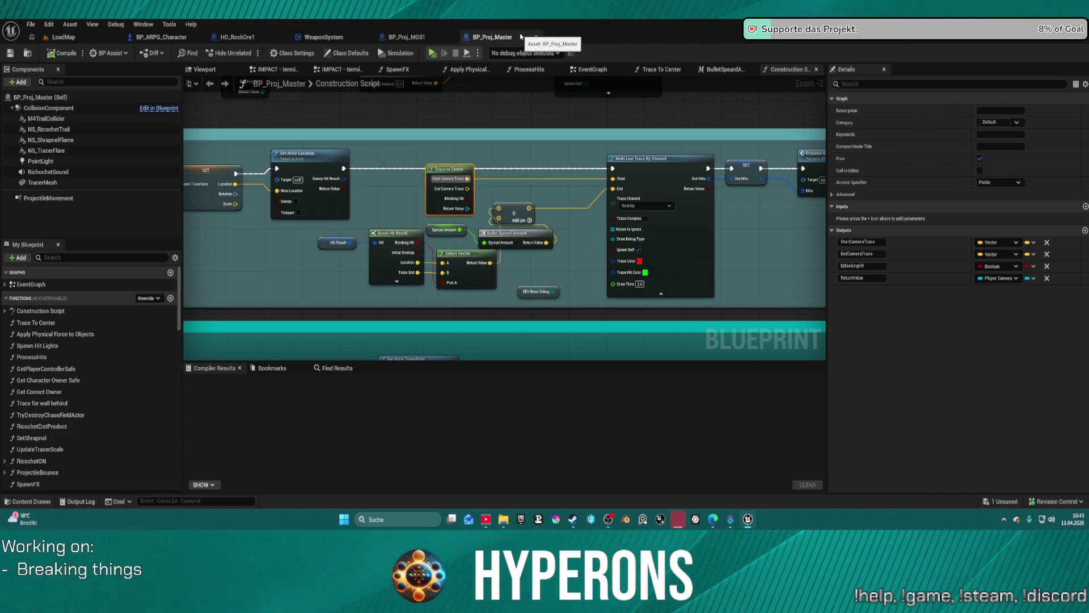
{"action": "left_click", "coordinate": [65, 40]}
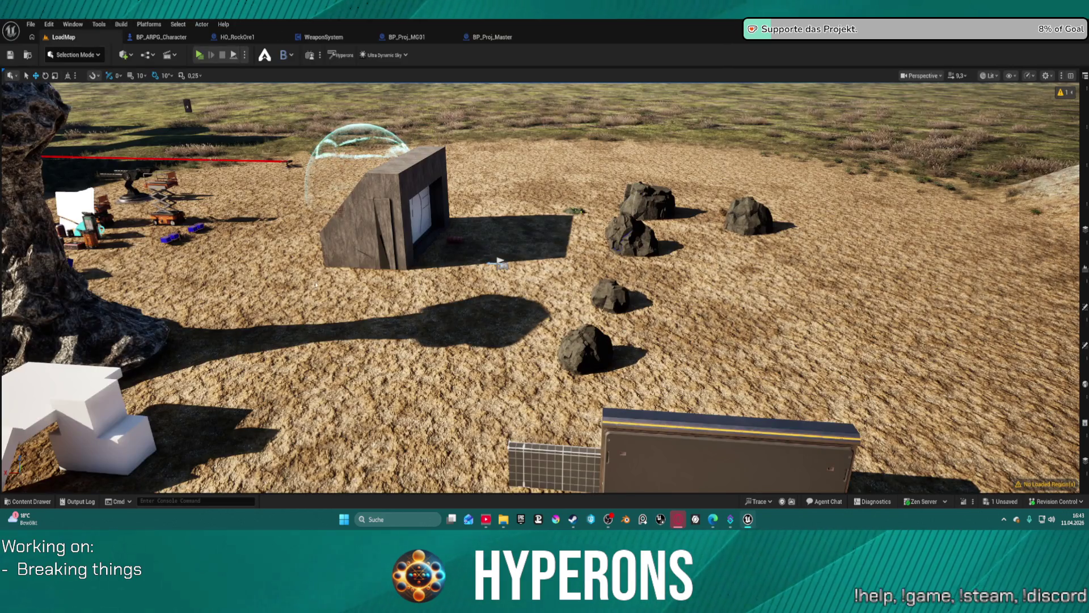
{"action": "key", "text": "ctrl+space"}
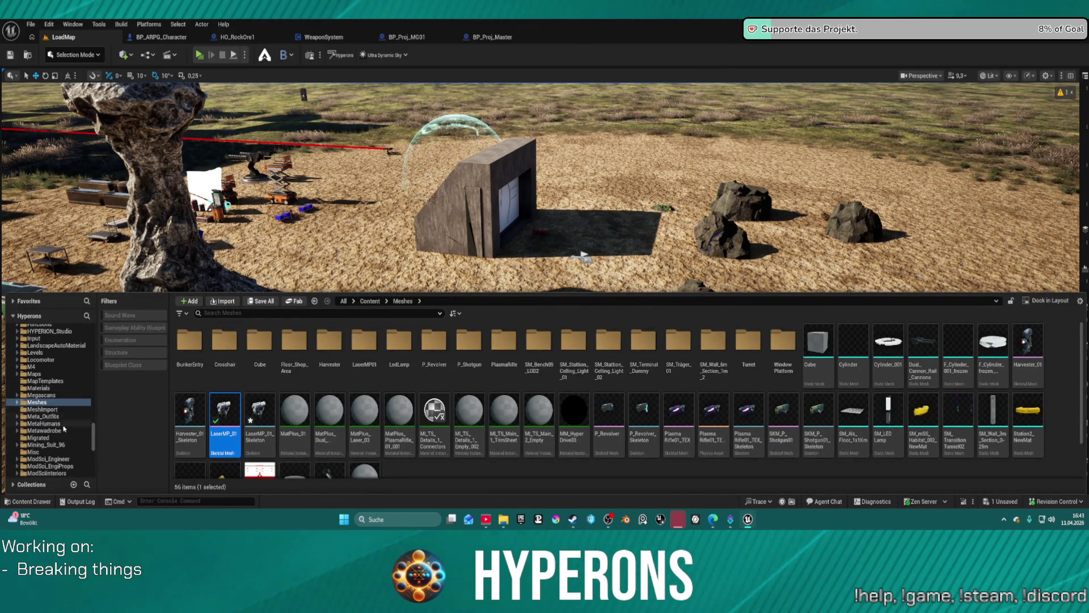
{"action": "scroll", "coordinate": [73, 437], "scroll_direction": "down", "scroll_amount": 5}
{"action": "scroll", "coordinate": [73, 442], "scroll_direction": "down", "scroll_amount": 7}
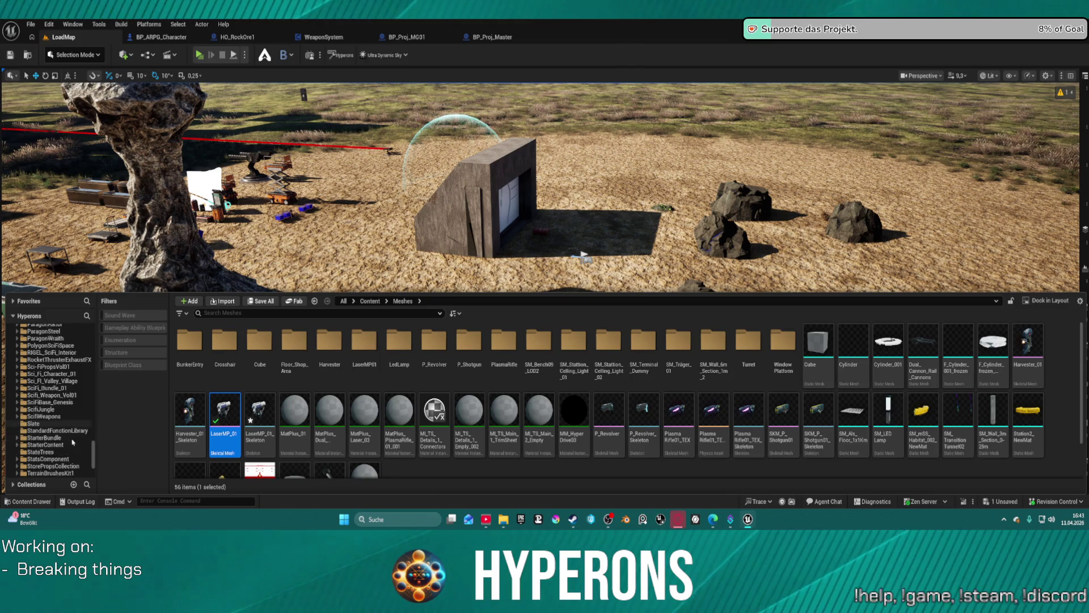
{"action": "double_click", "coordinate": [34, 473]}
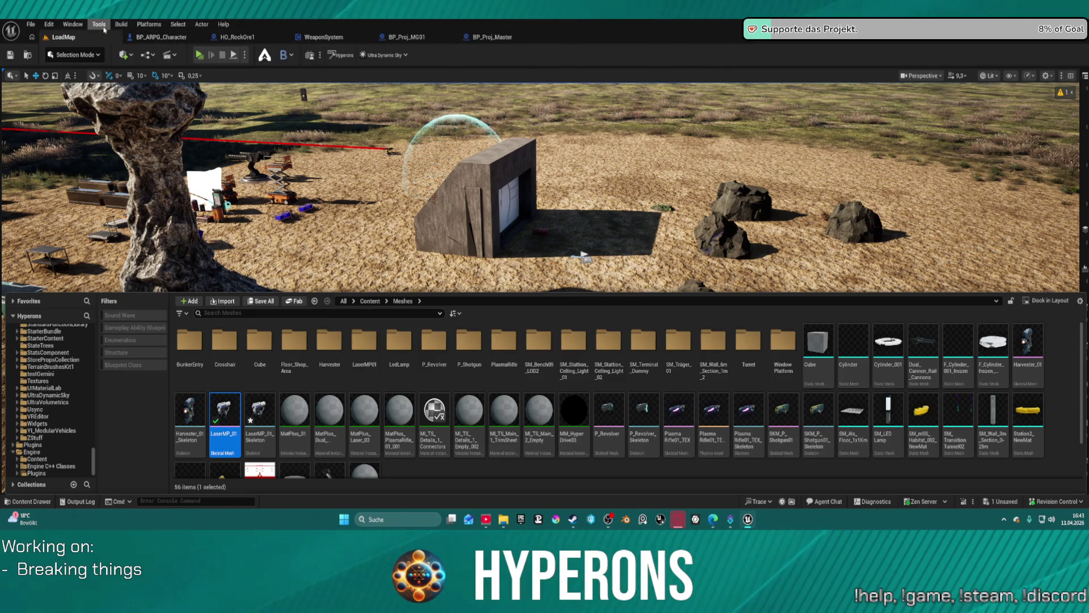
Step: Open a second Content Browser from the Window menu and frame the viewport view
{"action": "left_click", "coordinate": [120, 24]}
{"action": "left_click", "coordinate": [121, 23]}
{"action": "left_click", "coordinate": [72, 23]}
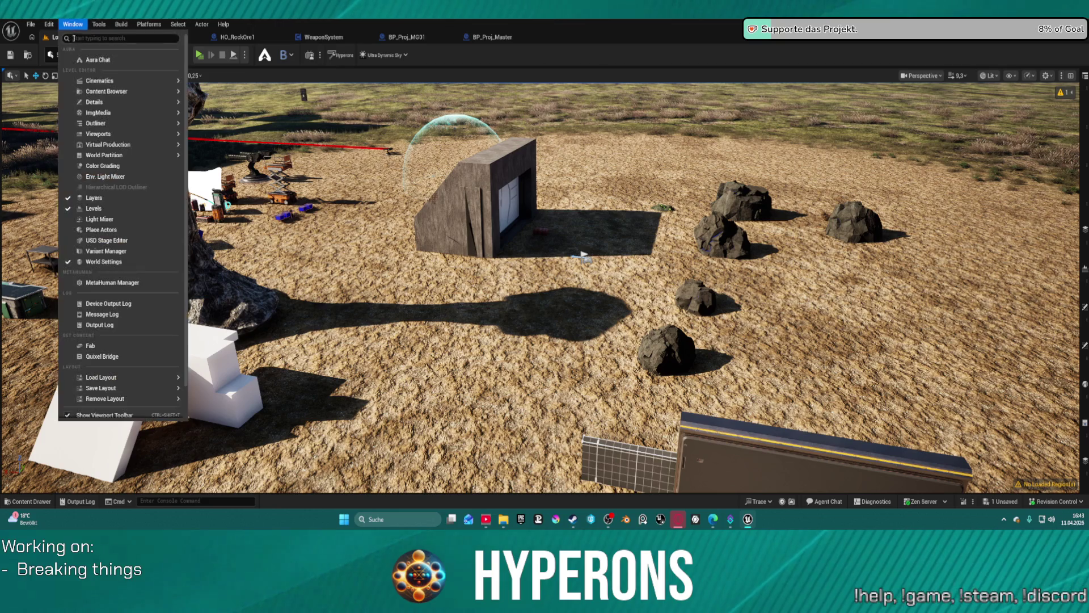
{"action": "mouse_move", "coordinate": [173, 92]}
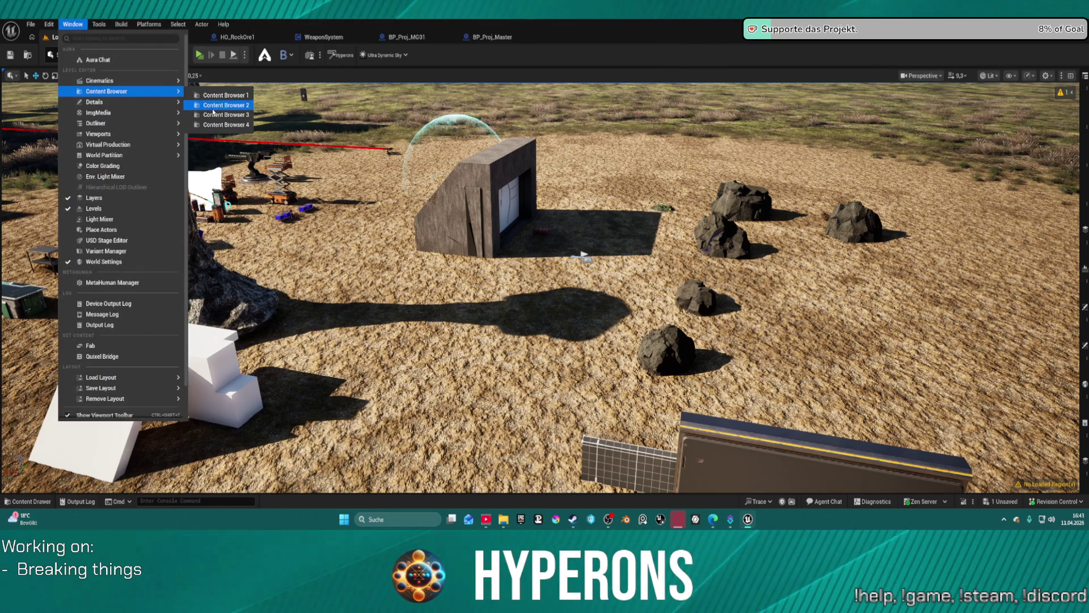
{"action": "left_click", "coordinate": [215, 106]}
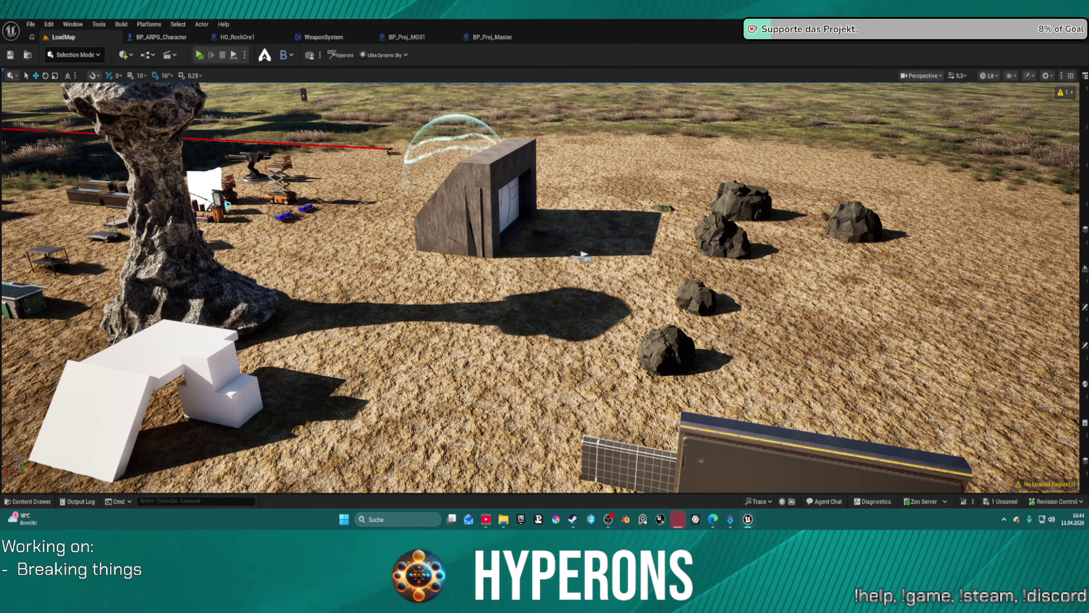
{"action": "key", "text": "1"}
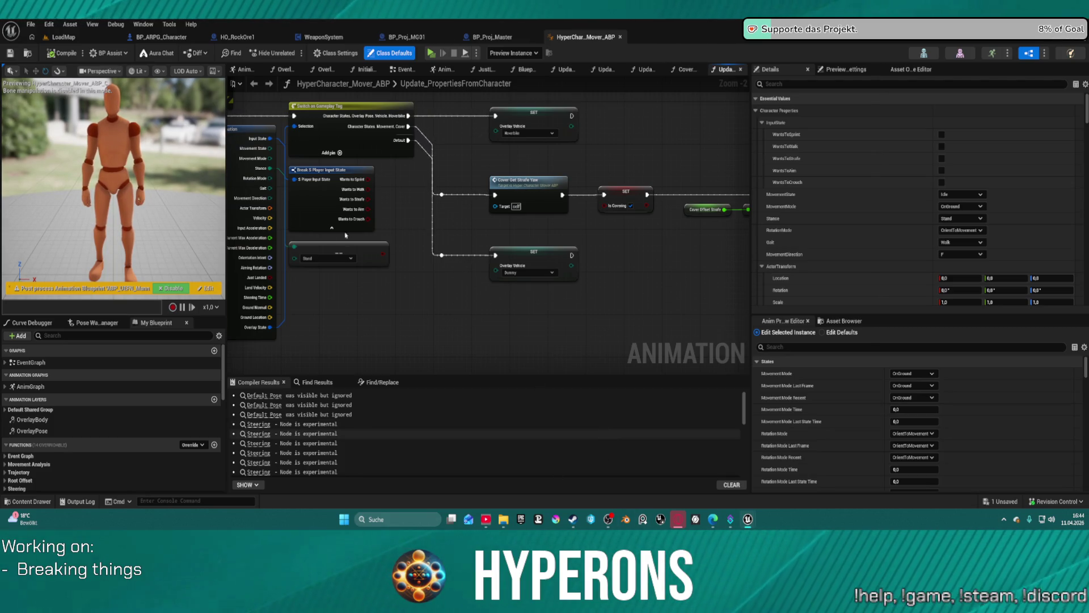
Step: Pan the Update_PropertiesFromCharacter graph to show more property-update nodes
{"action": "mouse_move", "coordinate": [338, 285]}
{"action": "left_mouse_down"}
{"action": "mouse_move", "coordinate": [637, 301]}
{"action": "mouse_move", "coordinate": [652, 340]}
{"action": "left_mouse_up"}
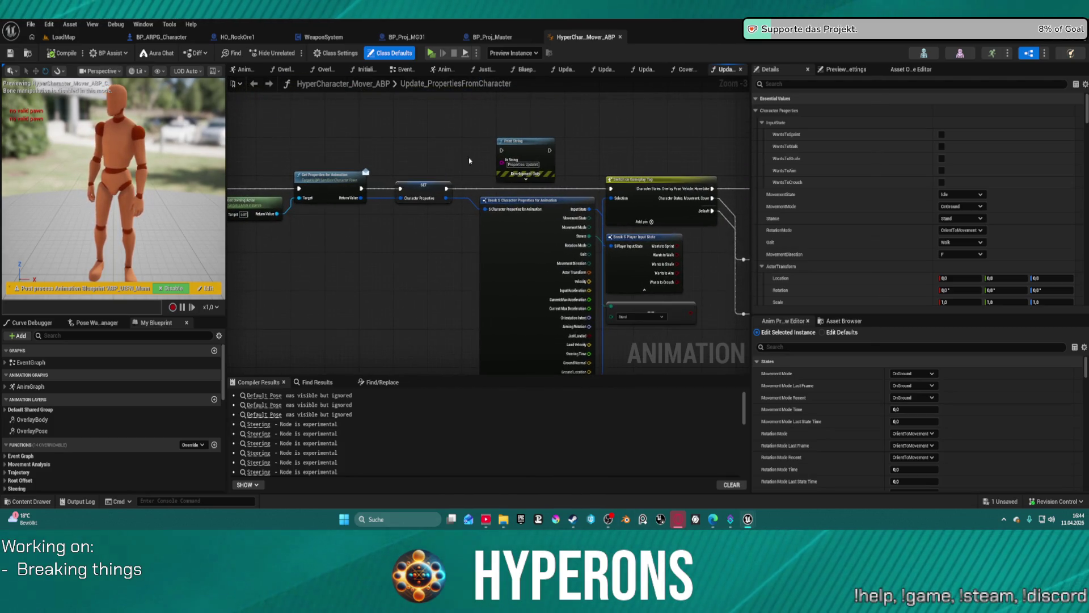
Step: Browse the EventGraph and open the Update Properties from Character function graph
{"action": "left_click", "coordinate": [405, 69]}
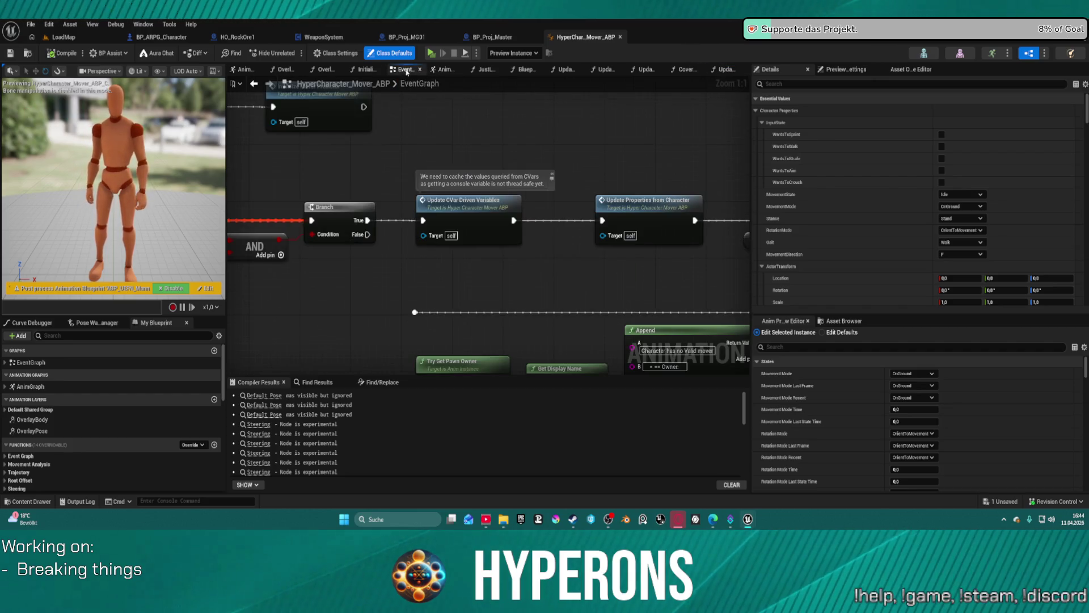
{"action": "scroll", "coordinate": [324, 198], "scroll_direction": "down", "scroll_amount": 4}
{"action": "scroll", "coordinate": [324, 198], "scroll_direction": "up", "scroll_amount": 3}
{"action": "mouse_move", "coordinate": [369, 162]}
{"action": "left_mouse_down"}
{"action": "mouse_move", "coordinate": [374, 198]}
{"action": "mouse_move", "coordinate": [364, 229]}
{"action": "mouse_move", "coordinate": [313, 96]}
{"action": "left_mouse_up"}
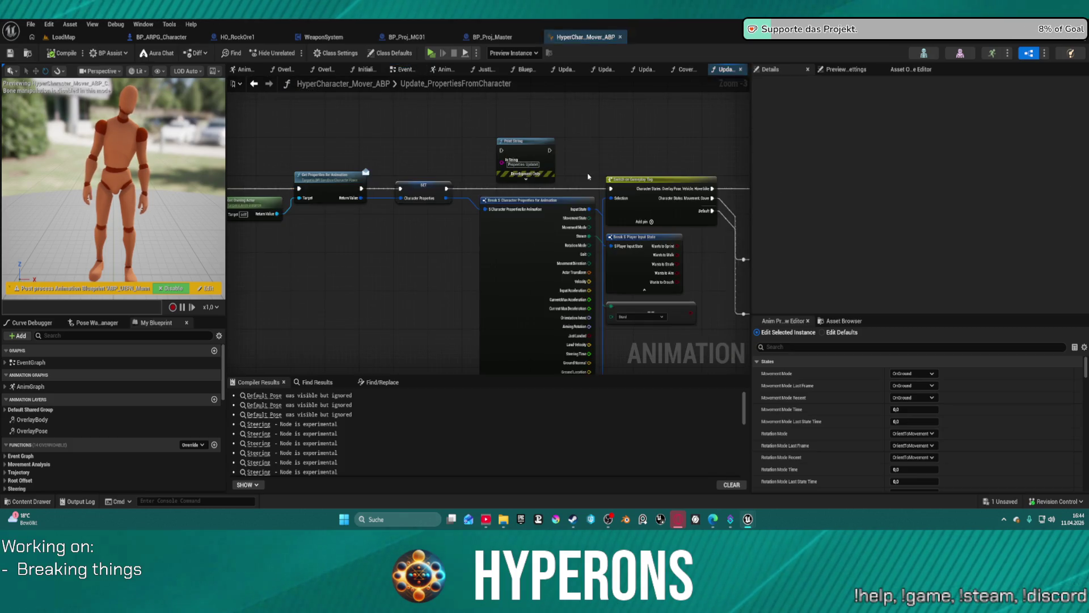
{"action": "double_click", "coordinate": [589, 176]}
{"action": "left_click_drag", "start_coordinate": [279, 155], "coordinate": [526, 204]}
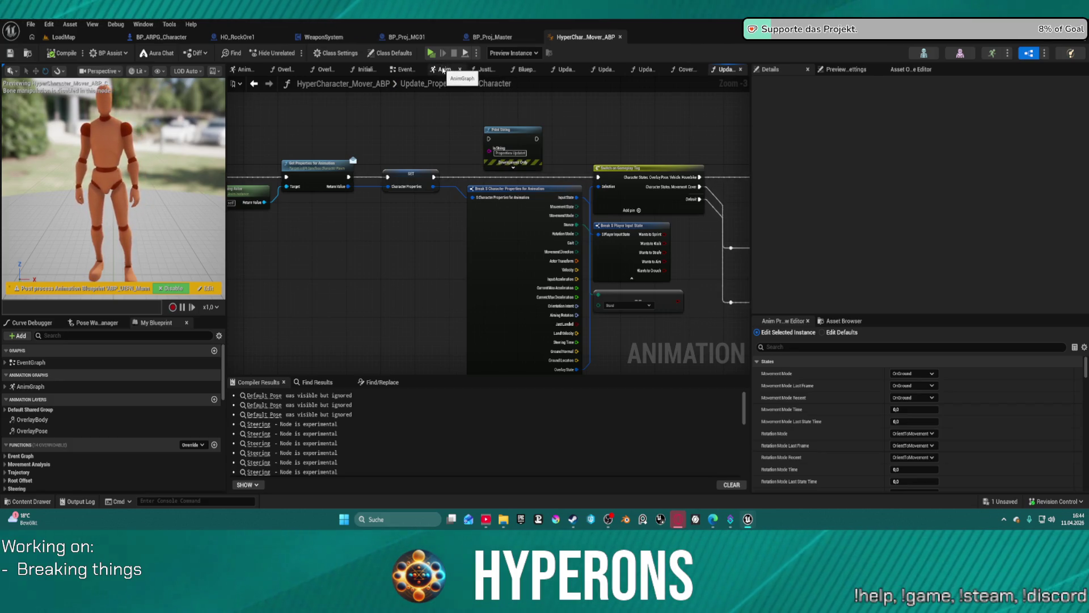
Step: Pan across the AnimGraph's layer blending, cached-pose and comment sections, then zoom out
{"action": "left_click", "coordinate": [443, 71]}
{"action": "scroll", "coordinate": [490, 137], "scroll_direction": "down", "scroll_amount": 5}
{"action": "scroll", "coordinate": [528, 163], "scroll_direction": "up", "scroll_amount": 3}
{"action": "left_click_drag", "start_coordinate": [528, 163], "coordinate": [698, 118]}
{"action": "left_click_drag", "start_coordinate": [530, 194], "coordinate": [738, 187]}
{"action": "left_click_drag", "start_coordinate": [568, 171], "coordinate": [703, 170]}
{"action": "scroll", "coordinate": [557, 153], "scroll_direction": "down", "scroll_amount": 3}
{"action": "scroll", "coordinate": [558, 153], "scroll_direction": "up", "scroll_amount": 6}
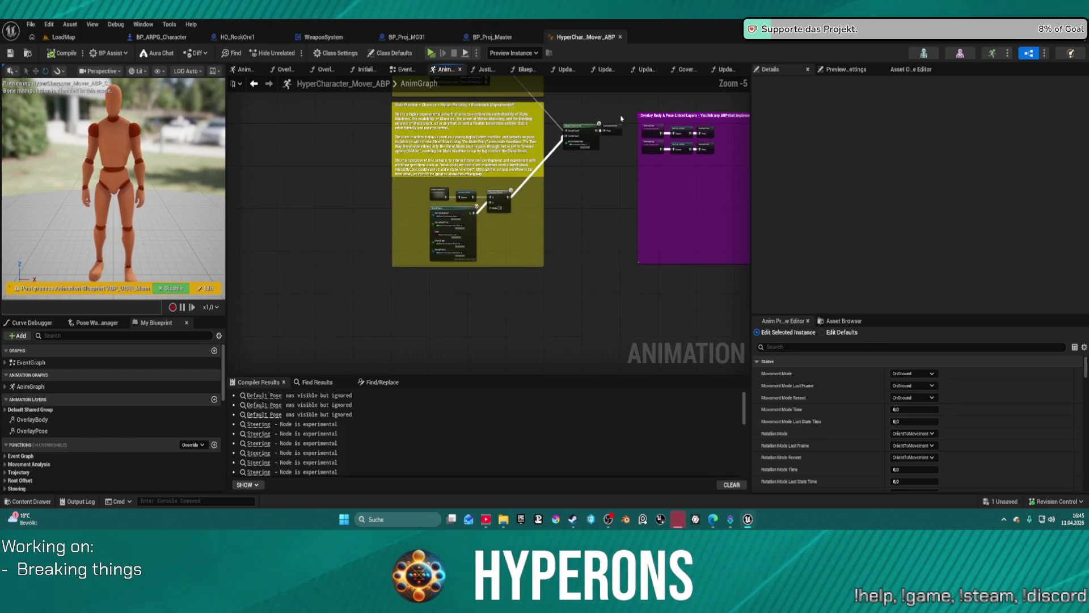
{"action": "mouse_move", "coordinate": [557, 154]}
{"action": "left_mouse_down"}
{"action": "mouse_move", "coordinate": [557, 131]}
{"action": "mouse_move", "coordinate": [557, 205]}
{"action": "left_mouse_up"}
{"action": "scroll", "coordinate": [601, 352], "scroll_direction": "down", "scroll_amount": 3}
{"action": "mouse_move", "coordinate": [602, 352]}
{"action": "left_mouse_down"}
{"action": "mouse_move", "coordinate": [650, 324]}
{"action": "mouse_move", "coordinate": [511, 238]}
{"action": "left_mouse_up"}
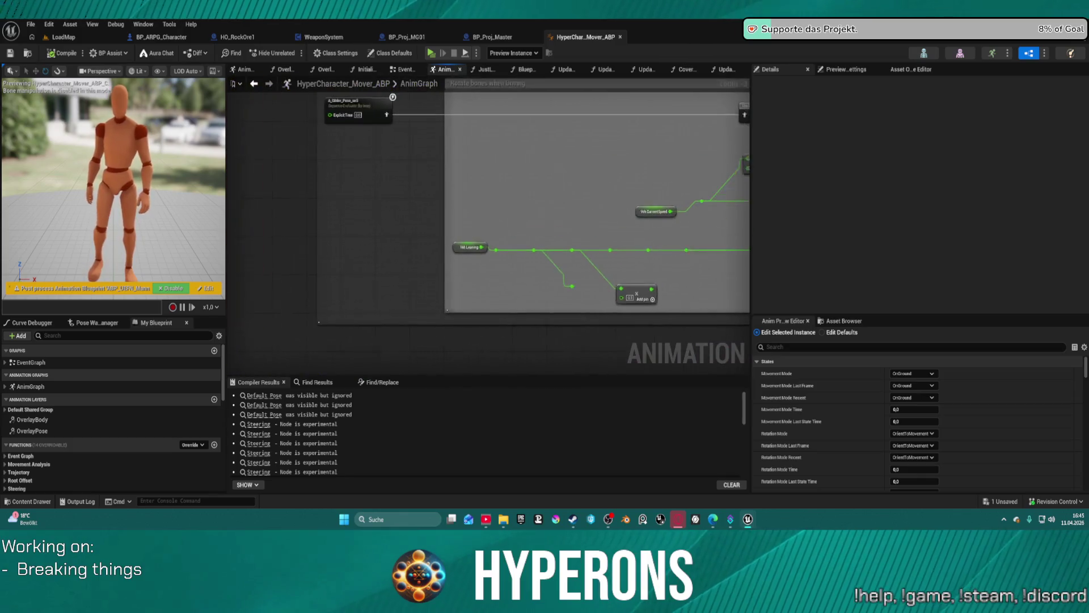
{"action": "scroll", "coordinate": [290, 229], "scroll_direction": "down", "scroll_amount": 4}
{"action": "scroll", "coordinate": [290, 230], "scroll_direction": "down", "scroll_amount": 1}
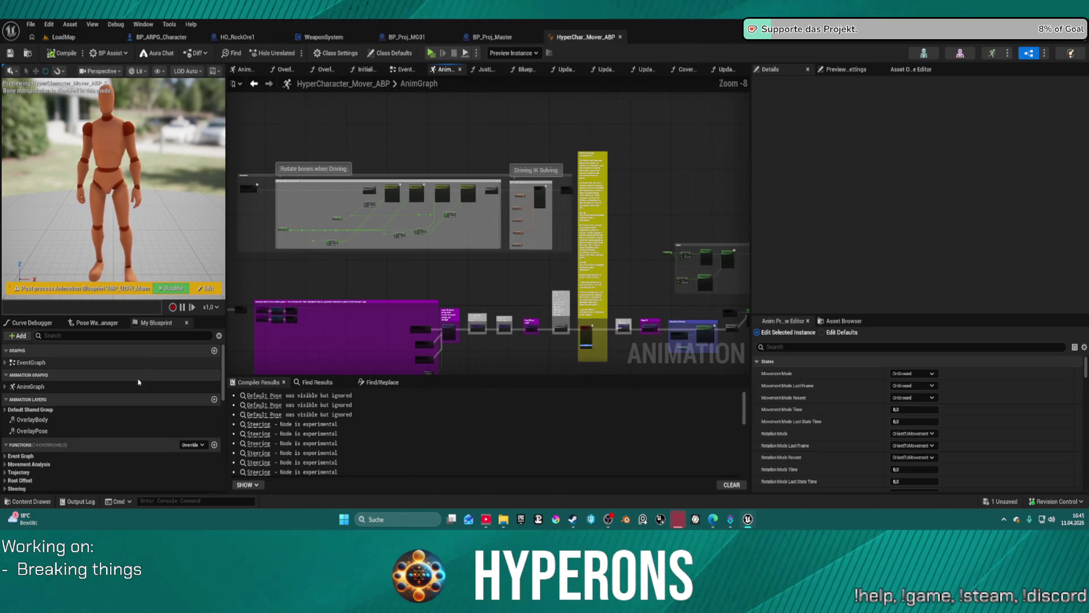
{"action": "scroll", "coordinate": [11, 434], "scroll_direction": "down", "scroll_amount": 4}
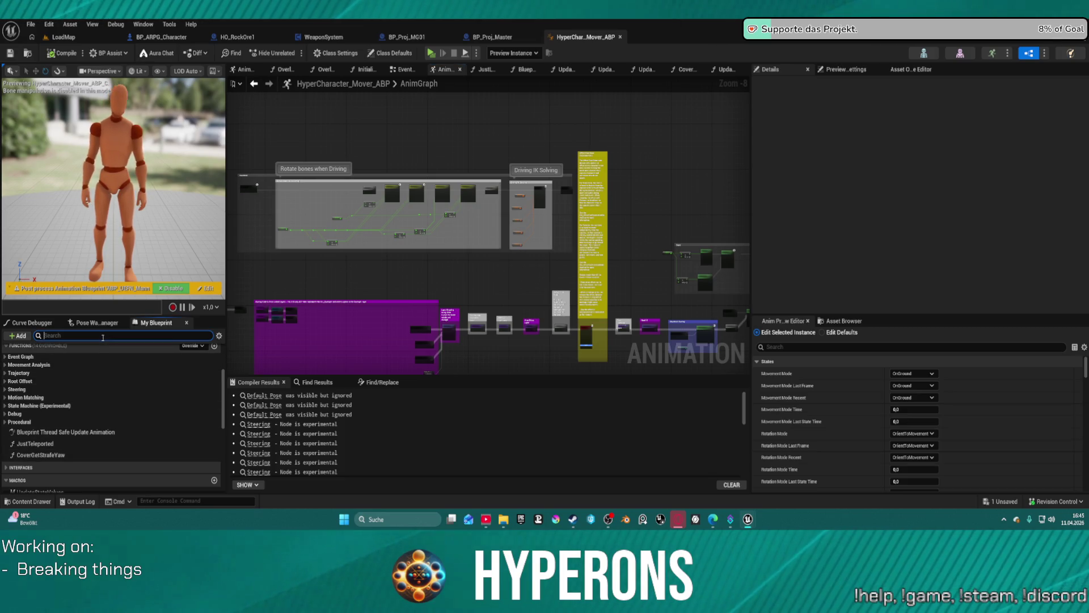
Step: Show SmoothedAimTarget's Rotator details via a 'target' search, briefly checking BP_ARPG_Character's components
{"action": "type", "text": "taRGET"}
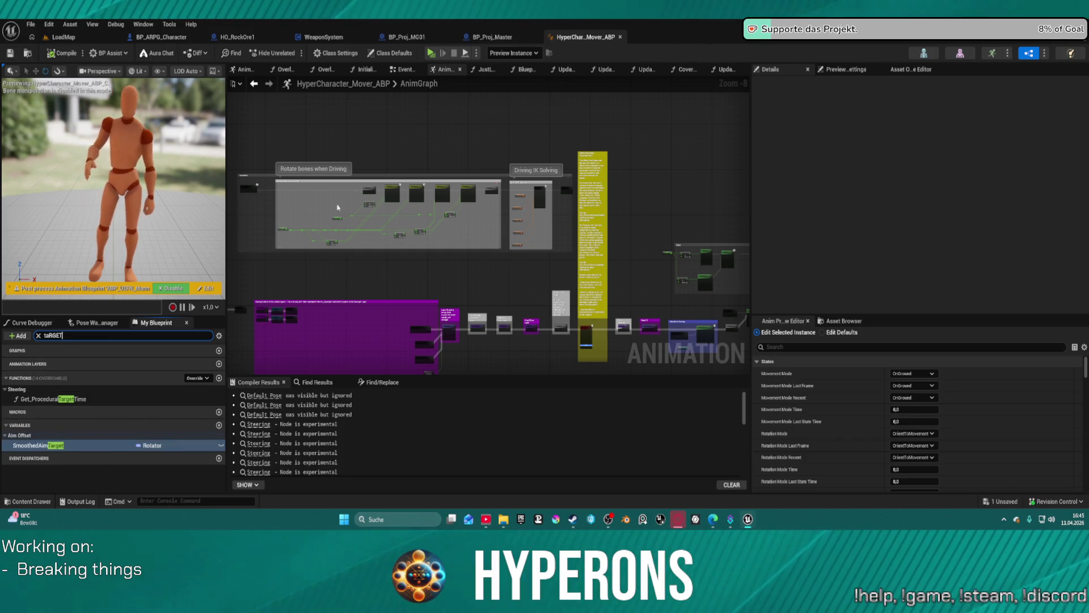
{"action": "key", "text": "Return"}
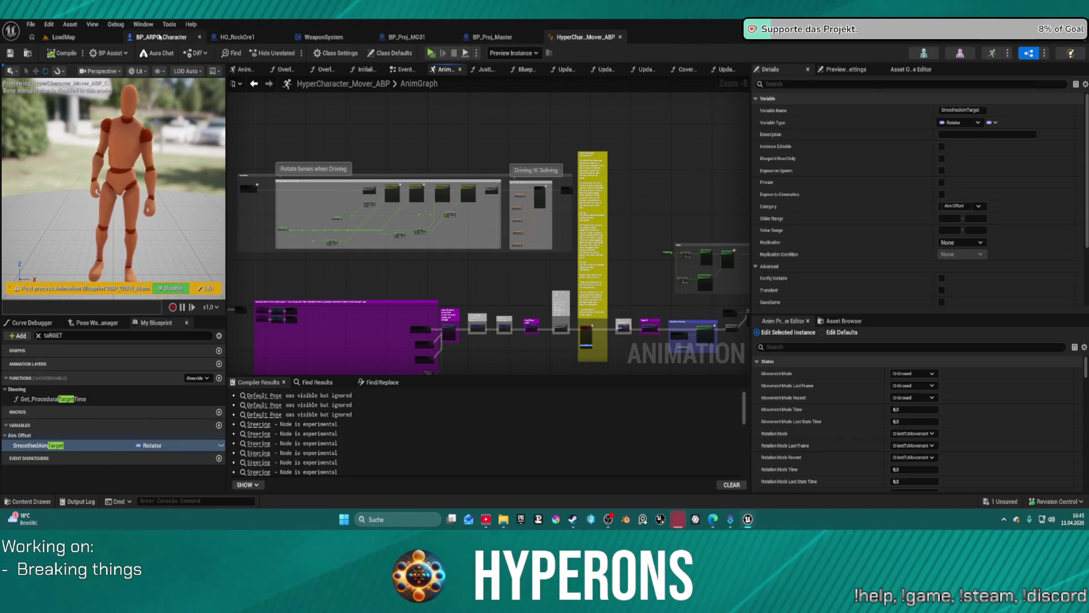
{"action": "left_click", "coordinate": [160, 37]}
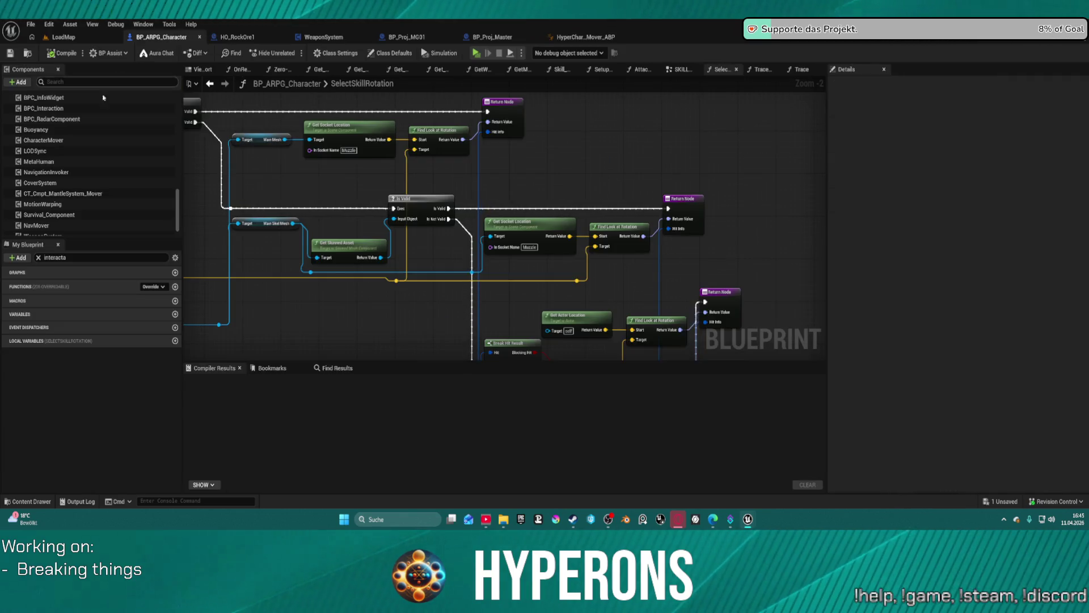
{"action": "scroll", "coordinate": [114, 178], "scroll_direction": "down", "scroll_amount": 2}
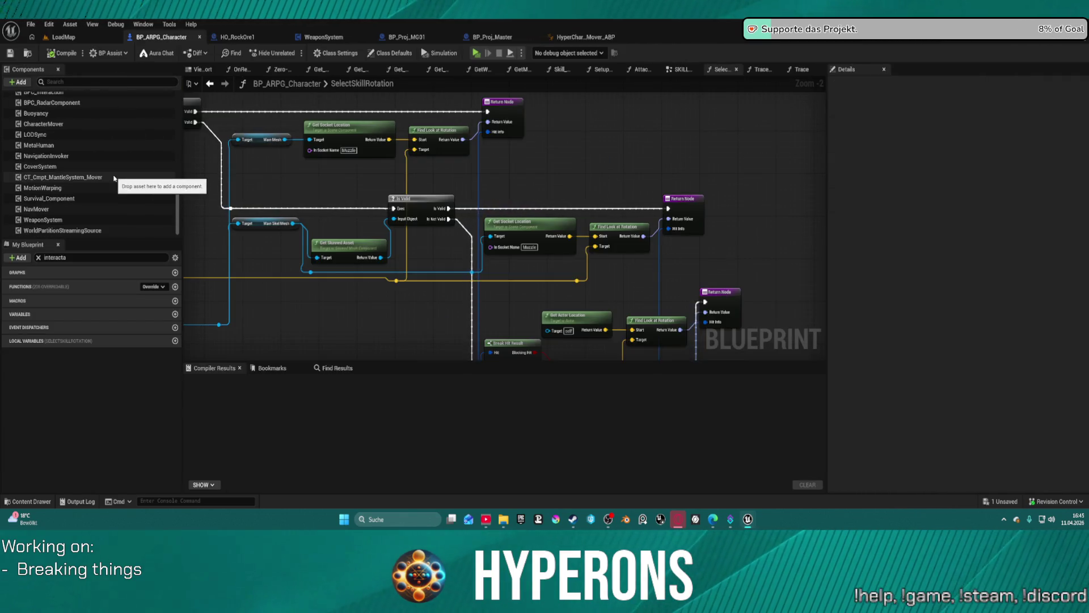
{"action": "right_click", "coordinate": [52, 189]}
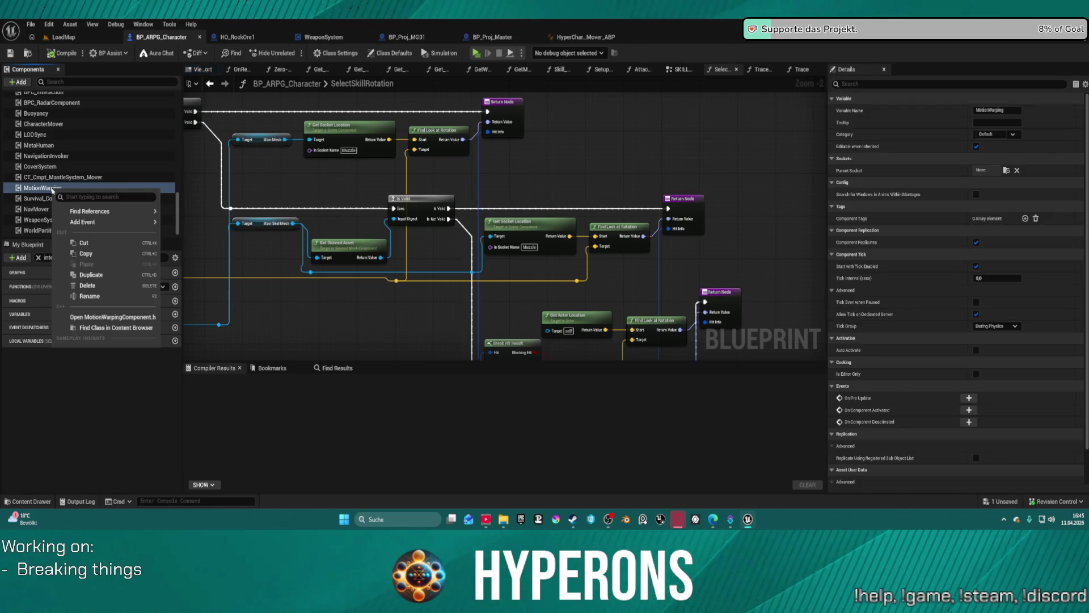
{"action": "scroll", "coordinate": [45, 174], "scroll_direction": "up", "scroll_amount": 1}
{"action": "left_click", "coordinate": [85, 142]}
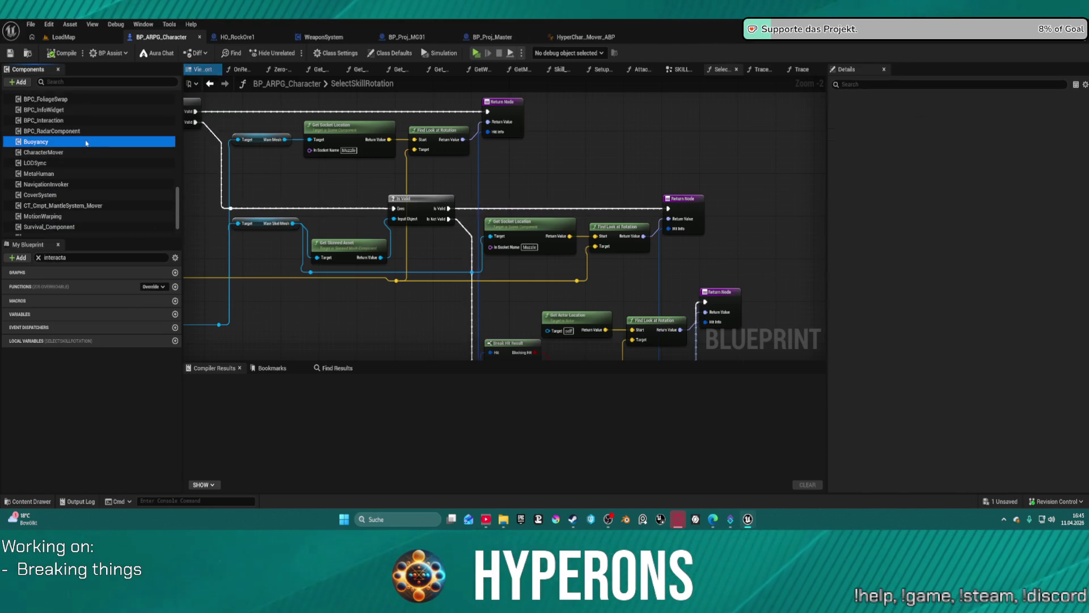
{"action": "scroll", "coordinate": [87, 144], "scroll_direction": "up", "scroll_amount": 2}
{"action": "scroll", "coordinate": [86, 144], "scroll_direction": "up", "scroll_amount": 1}
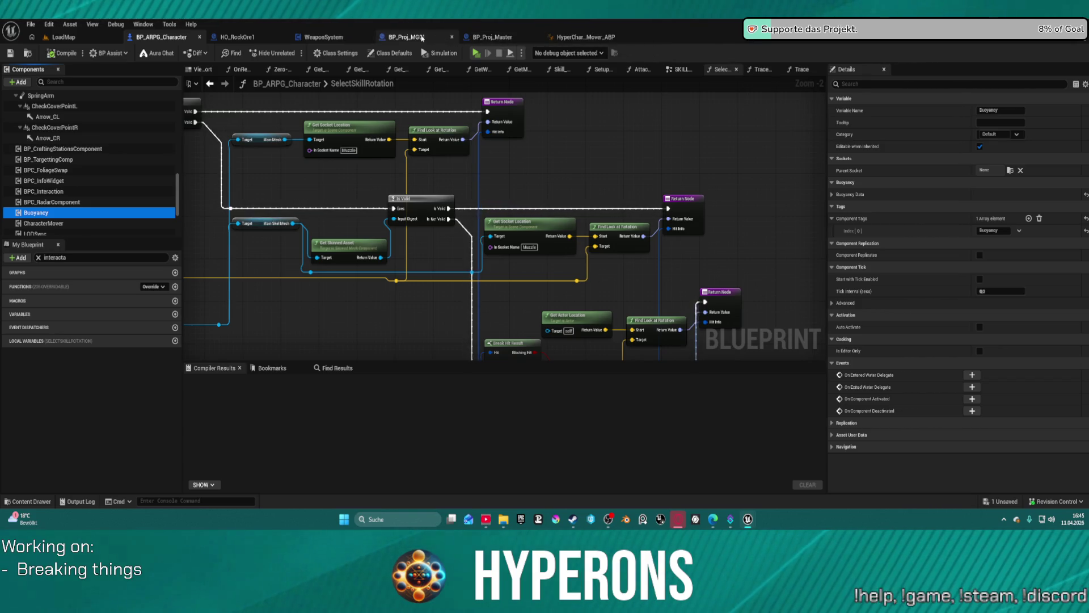
{"action": "left_click", "coordinate": [584, 37]}
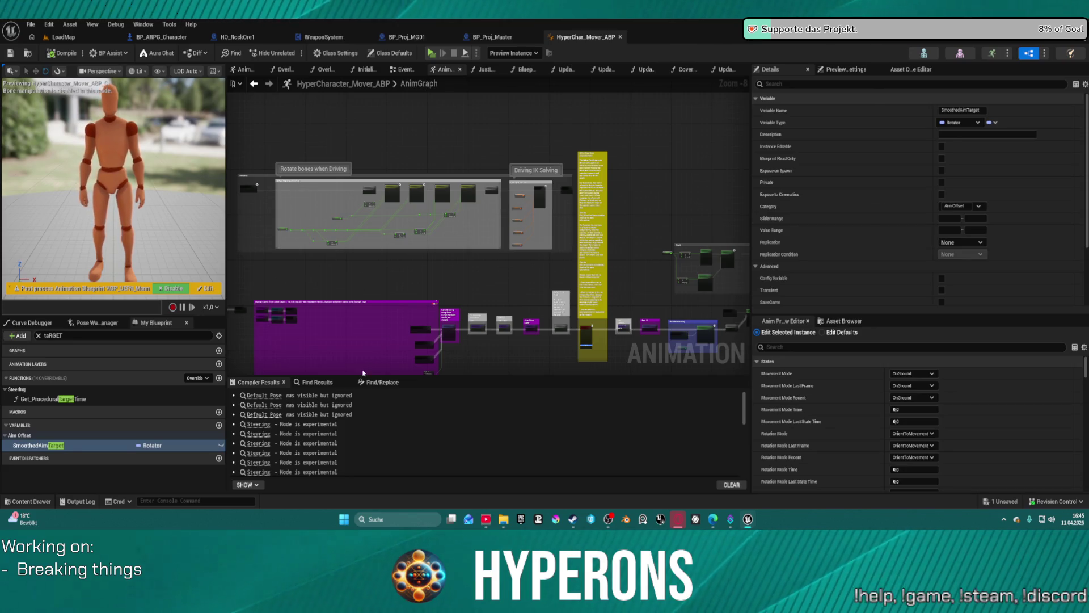
Step: Search the blueprint for 'TARGET ACTOR' and inspect the Get_DesiredFacing function graph it finds
{"action": "left_click", "coordinate": [317, 382]}
{"action": "left_click", "coordinate": [347, 396]}
{"action": "type", "text": "TARGET ACTOR"}
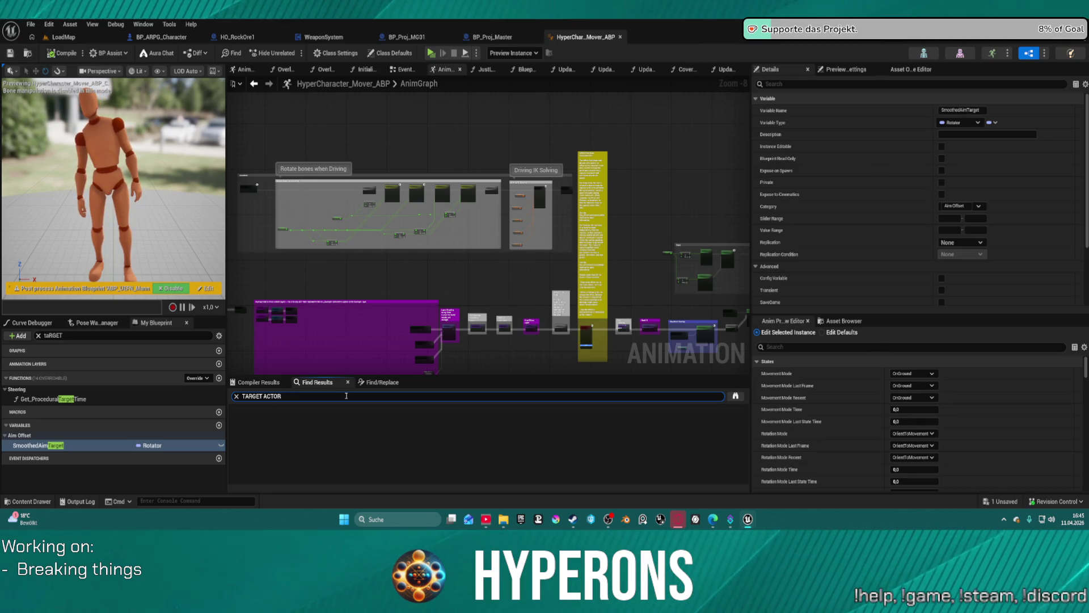
{"action": "key", "text": "Return"}
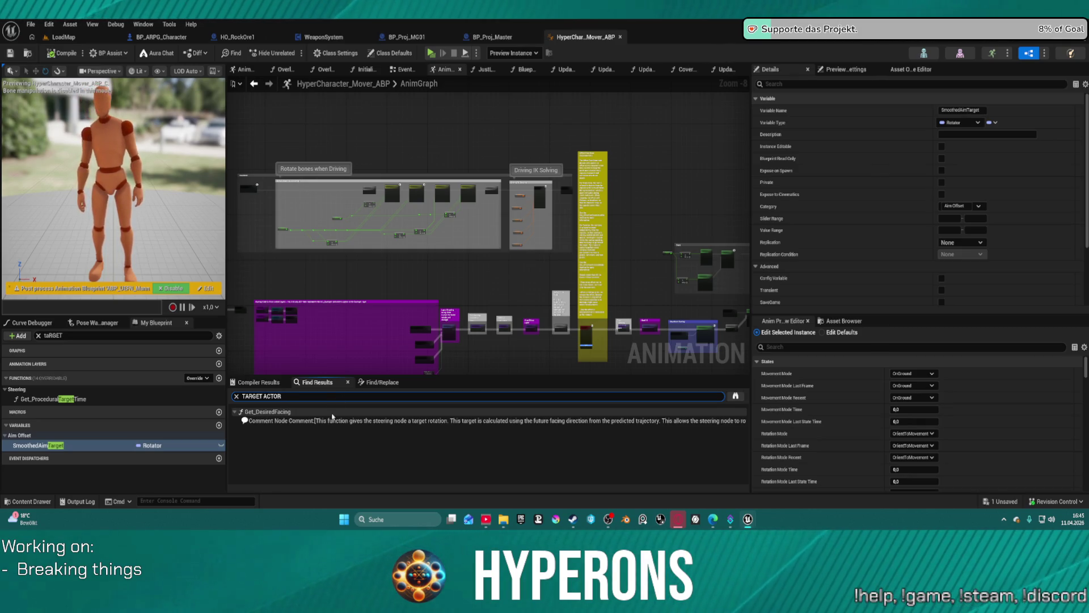
{"action": "double_click", "coordinate": [320, 420]}
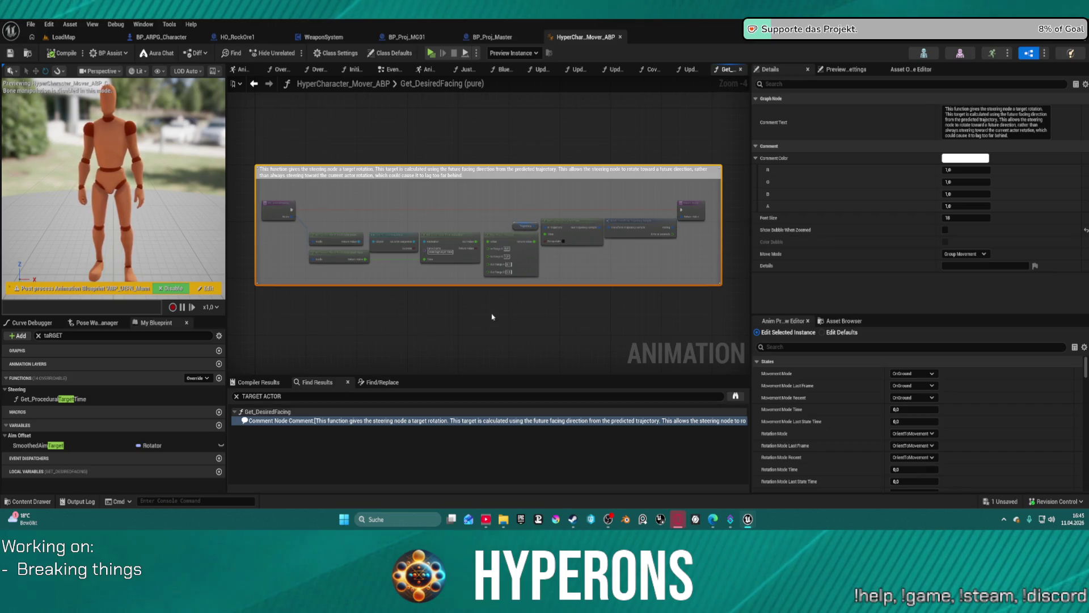
{"action": "left_click", "coordinate": [492, 316]}
{"action": "scroll", "coordinate": [574, 265], "scroll_direction": "up", "scroll_amount": 3}
{"action": "left_click_drag", "start_coordinate": [573, 266], "coordinate": [784, 243]}
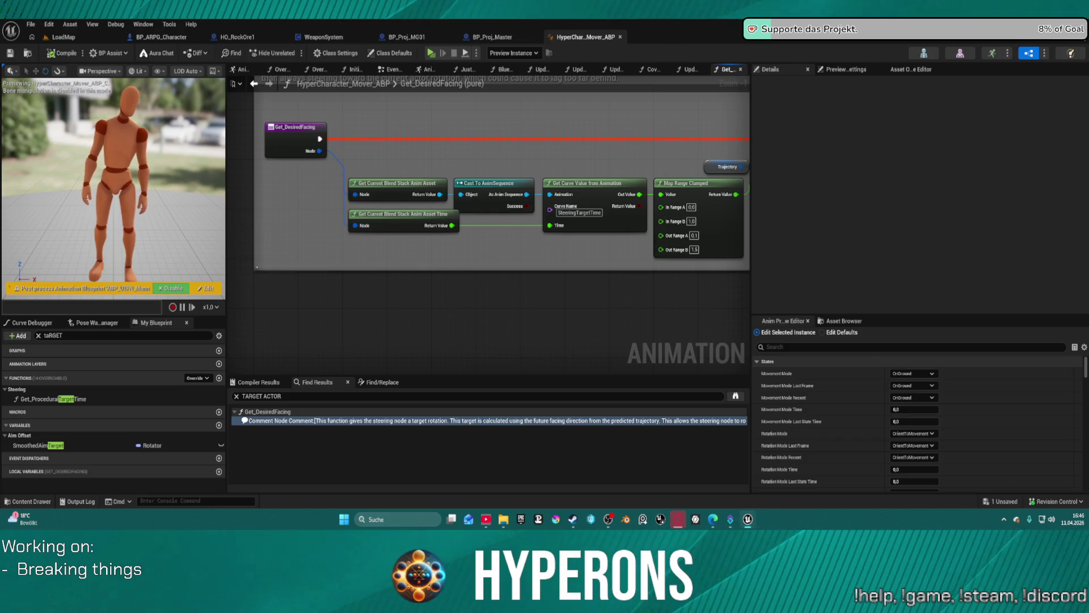
{"action": "mouse_move", "coordinate": [784, 243]}
{"action": "left_mouse_down"}
{"action": "mouse_move", "coordinate": [394, 237]}
{"action": "mouse_move", "coordinate": [608, 244]}
{"action": "left_mouse_up"}
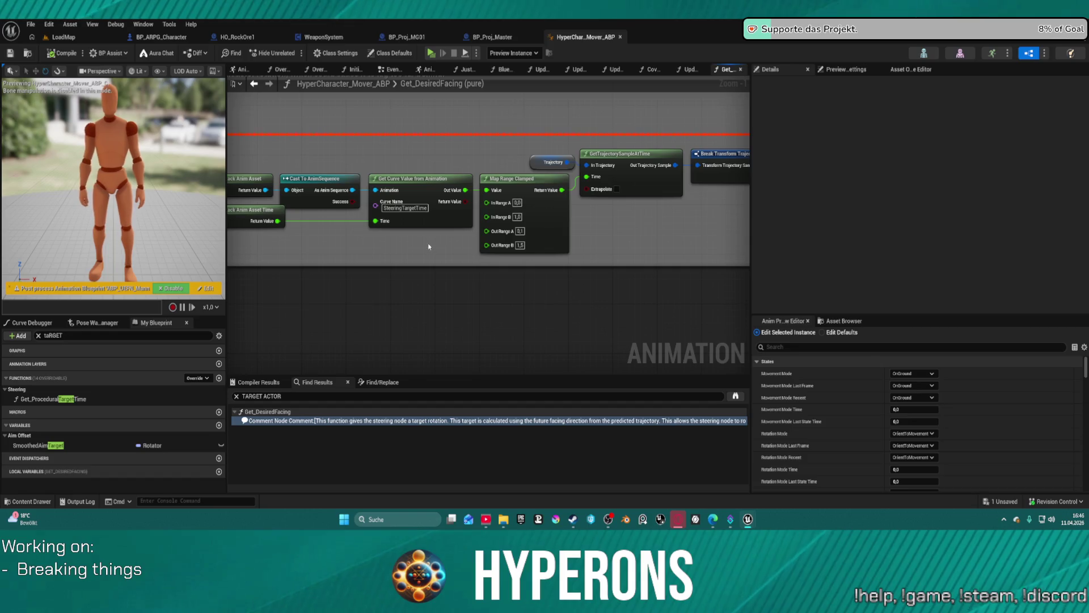
{"action": "mouse_move", "coordinate": [429, 124]}
{"action": "left_mouse_down"}
{"action": "mouse_move", "coordinate": [501, 175]}
{"action": "mouse_move", "coordinate": [689, 163]}
{"action": "mouse_move", "coordinate": [617, 188]}
{"action": "mouse_move", "coordinate": [280, 214]}
{"action": "left_mouse_up"}
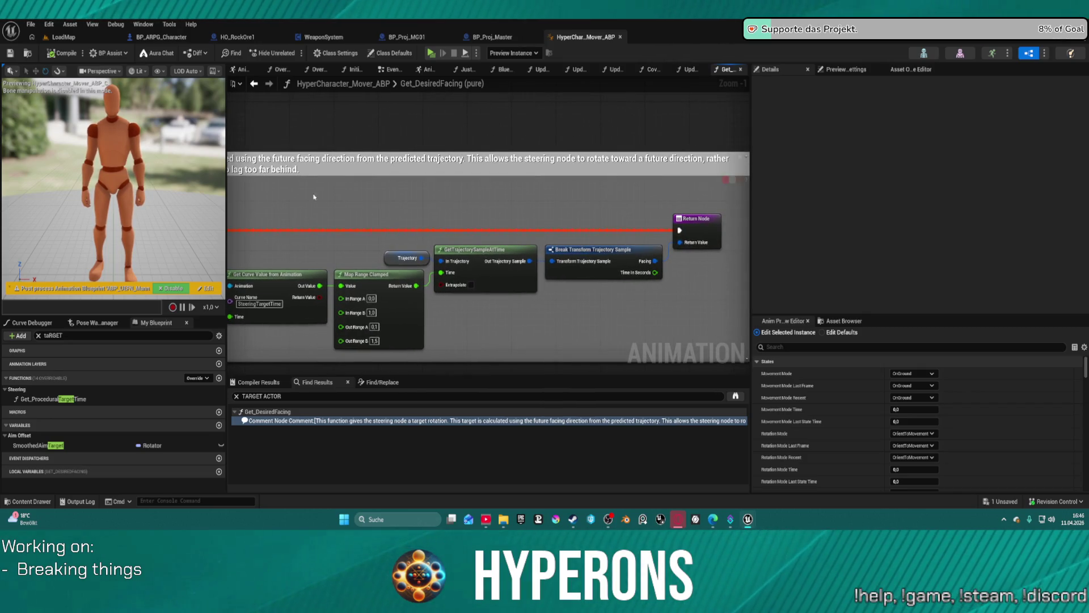
Step: Change the My Blueprint search filter to 't' and move over to BP_ARPG_Character
{"action": "left_click", "coordinate": [52, 335]}
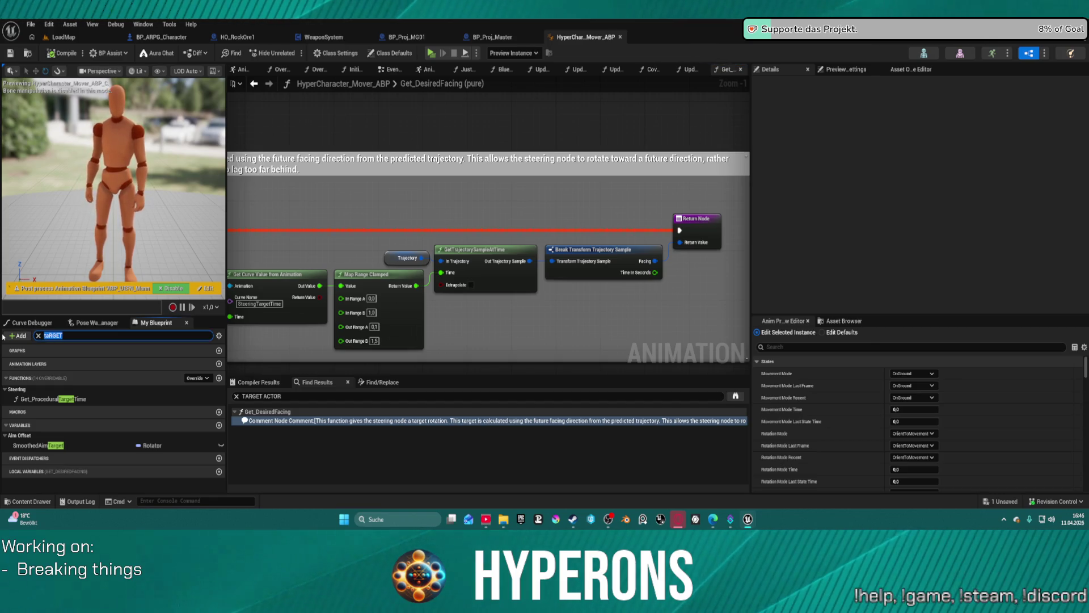
{"action": "type", "text": "target"}
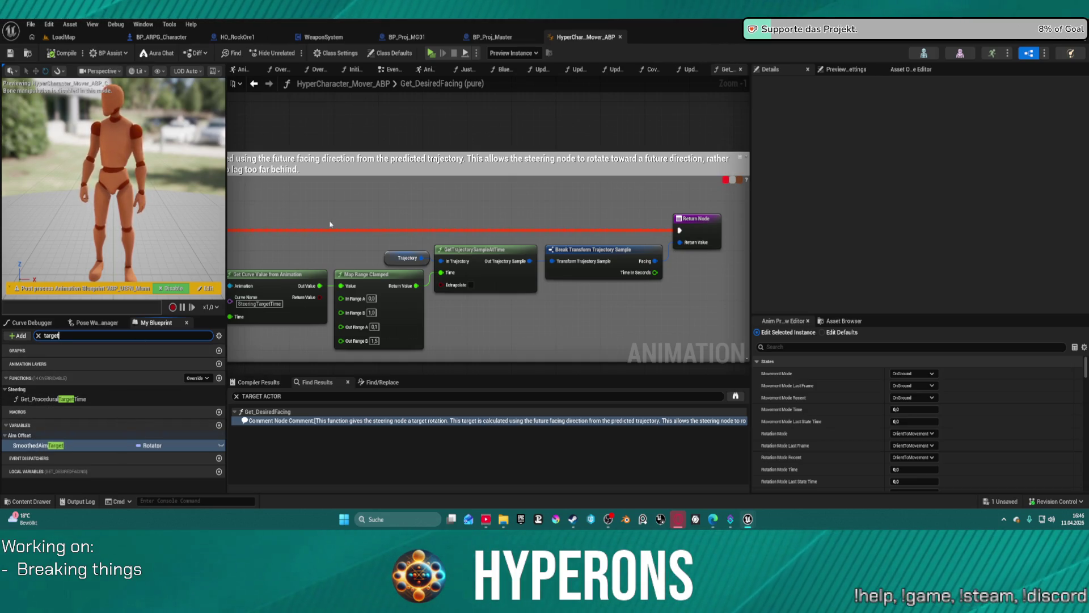
{"action": "scroll", "coordinate": [380, 165], "scroll_direction": "down", "scroll_amount": 1}
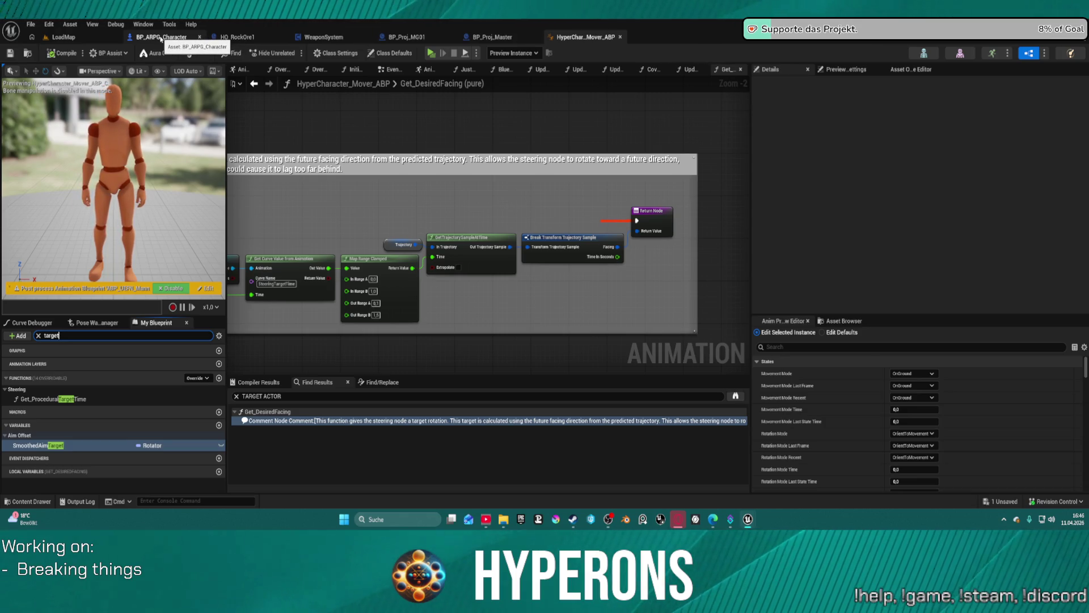
{"action": "left_click", "coordinate": [162, 37]}
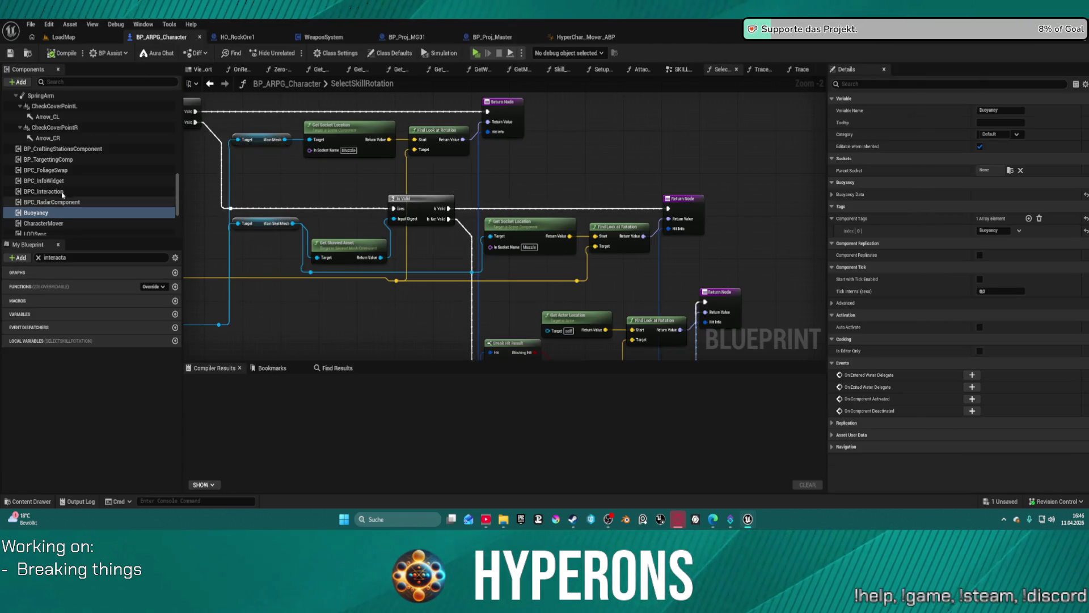
Step: Clear the search, expand Functions, and open Get_MovementDirectionThresholds
{"action": "left_click", "coordinate": [39, 258]}
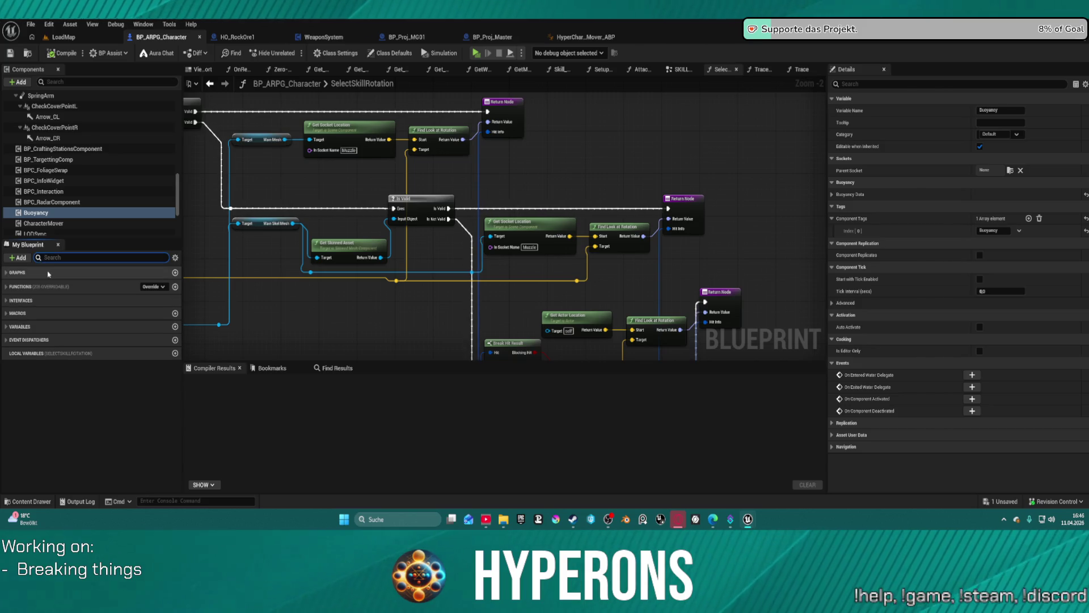
{"action": "left_click", "coordinate": [6, 287]}
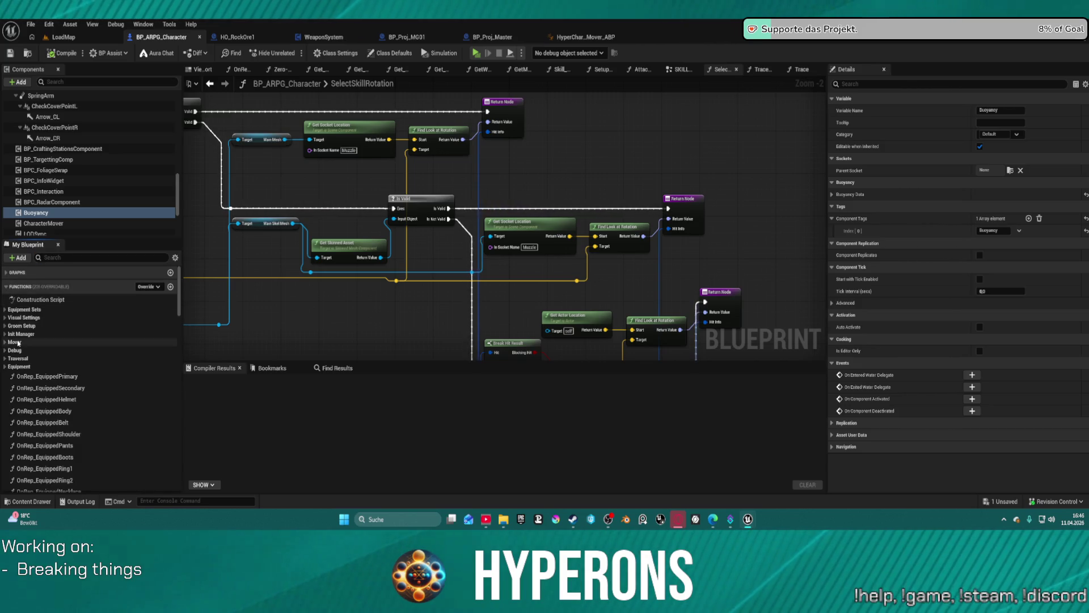
{"action": "scroll", "coordinate": [105, 369], "scroll_direction": "down", "scroll_amount": 3}
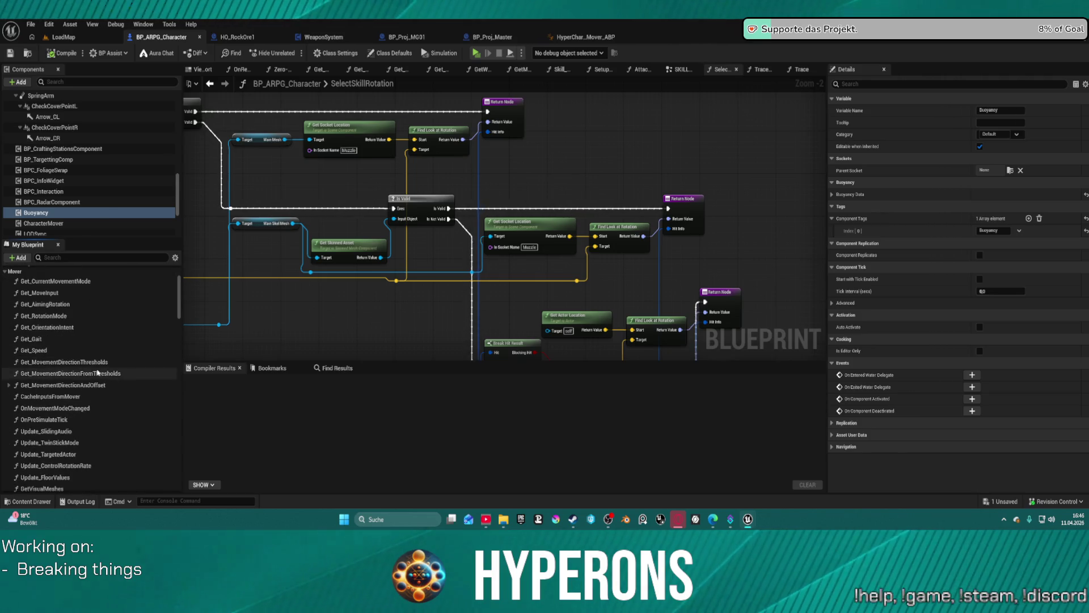
{"action": "scroll", "coordinate": [104, 370], "scroll_direction": "down", "scroll_amount": 1}
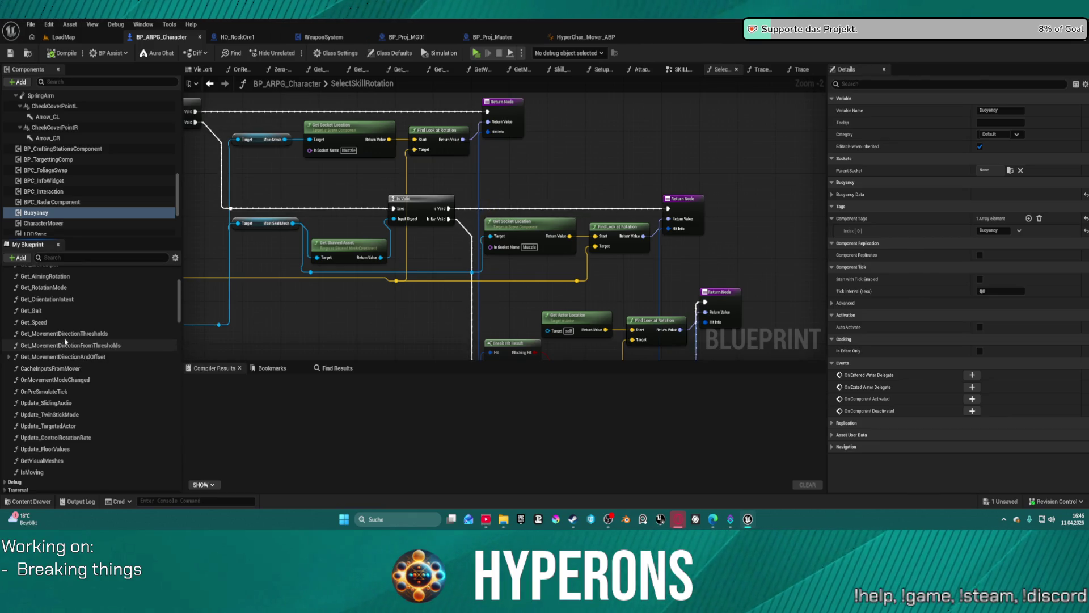
{"action": "double_click", "coordinate": [64, 336]}
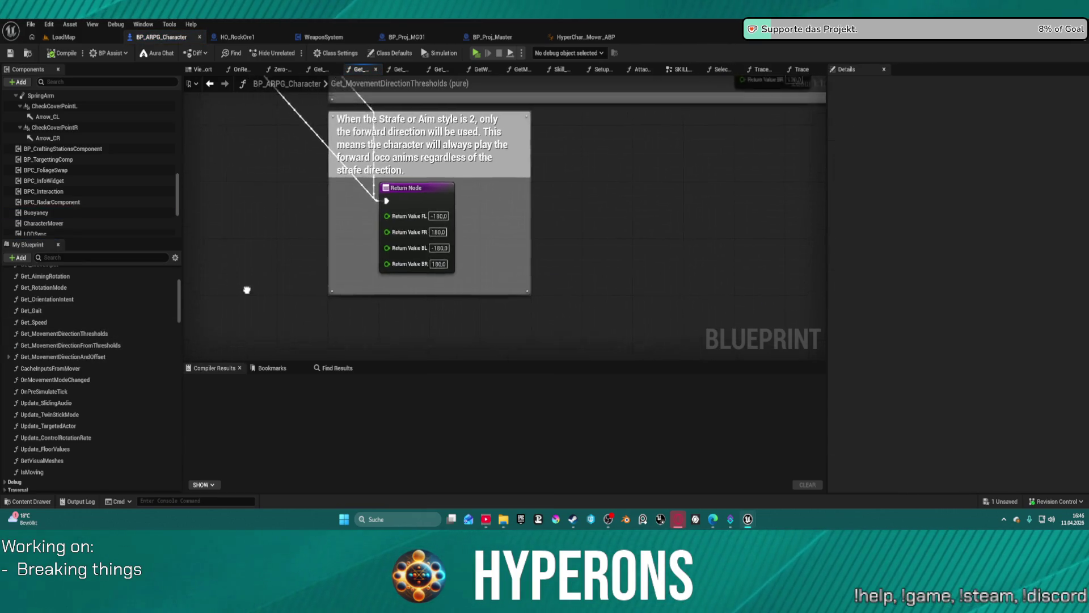
Step: Open Get_MovementDirectionFromThresholds and look over its In Range and return nodes
{"action": "scroll", "coordinate": [238, 286], "scroll_direction": "down", "scroll_amount": 5}
{"action": "scroll", "coordinate": [468, 260], "scroll_direction": "up", "scroll_amount": 4}
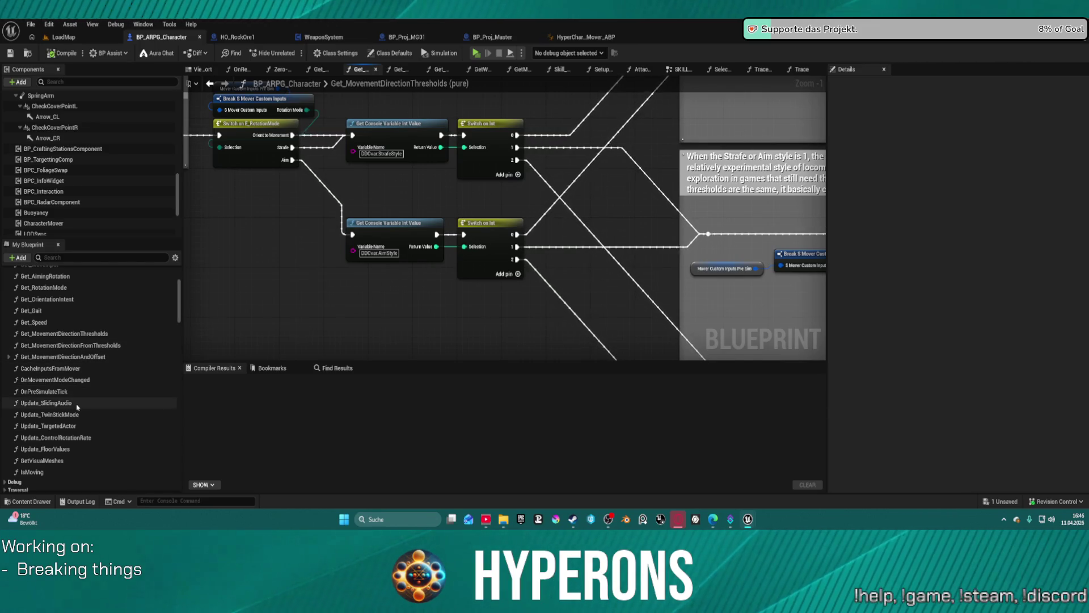
{"action": "double_click", "coordinate": [74, 345]}
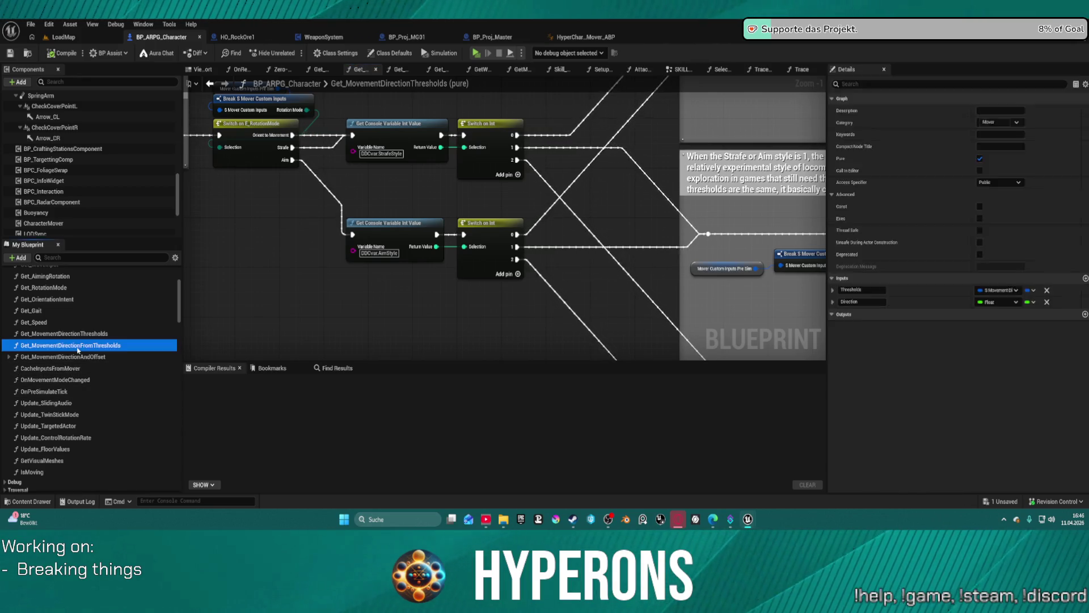
{"action": "mouse_move", "coordinate": [285, 291]}
{"action": "left_mouse_down"}
{"action": "mouse_move", "coordinate": [260, 269]}
{"action": "mouse_move", "coordinate": [265, 245]}
{"action": "mouse_move", "coordinate": [350, 241]}
{"action": "left_mouse_up"}
{"action": "scroll", "coordinate": [86, 369], "scroll_direction": "down", "scroll_amount": 1}
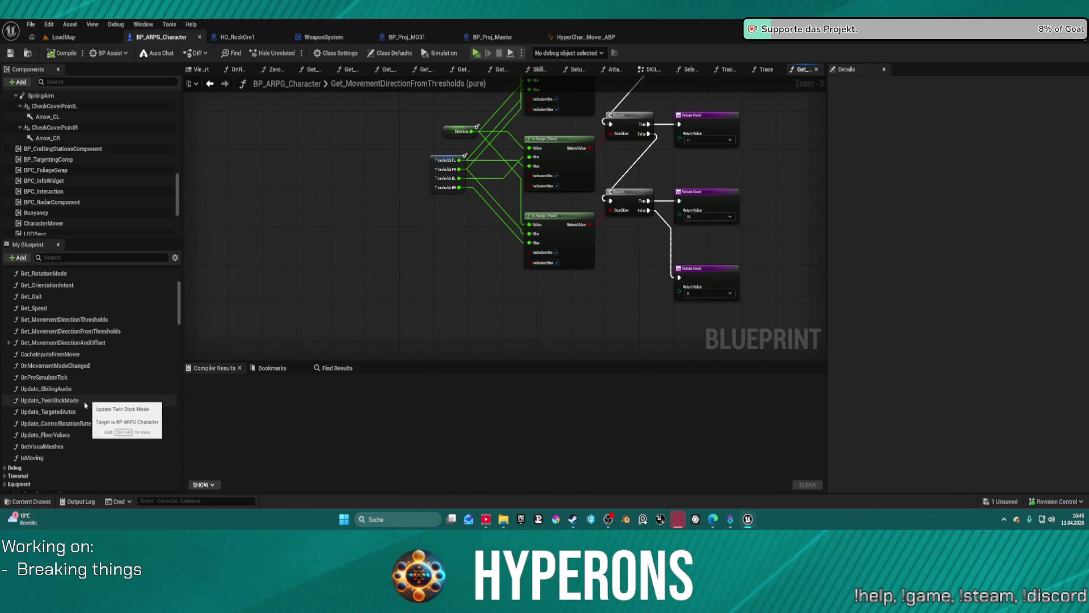
Step: Open Update_TargetedActor, spread out Draw Debug Cone, Find Nearest Actor, Get Actor Location and IS NOT EMPTY, and detach the entry exec wire
{"action": "double_click", "coordinate": [61, 413]}
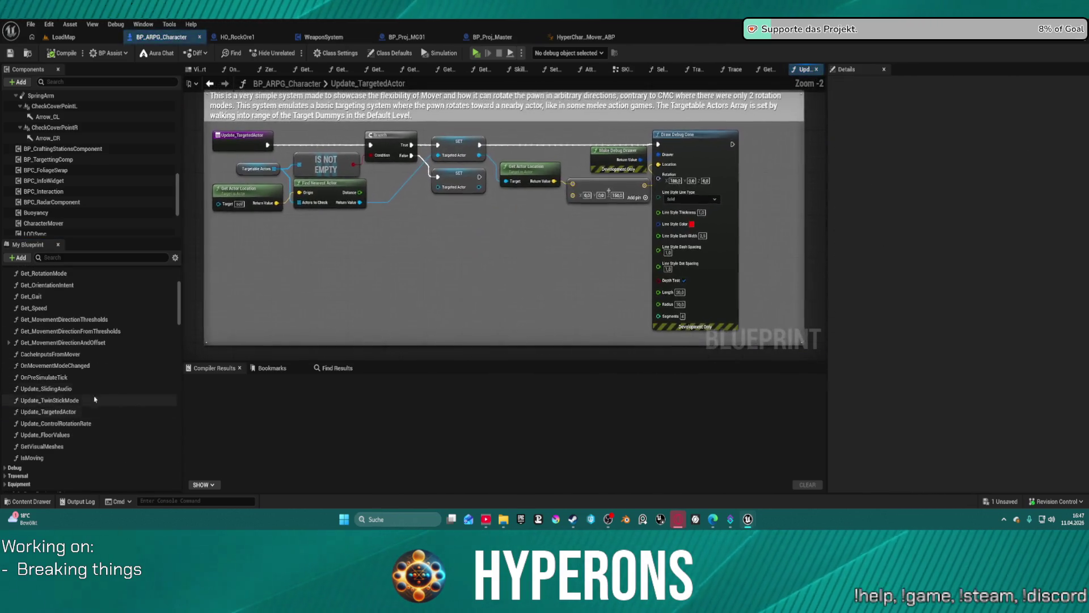
{"action": "left_click_drag", "start_coordinate": [401, 233], "coordinate": [324, 235]}
{"action": "left_click_drag", "start_coordinate": [645, 157], "coordinate": [702, 157]}
{"action": "left_click_drag", "start_coordinate": [519, 185], "coordinate": [563, 190]}
{"action": "left_click_drag", "start_coordinate": [456, 195], "coordinate": [467, 221]}
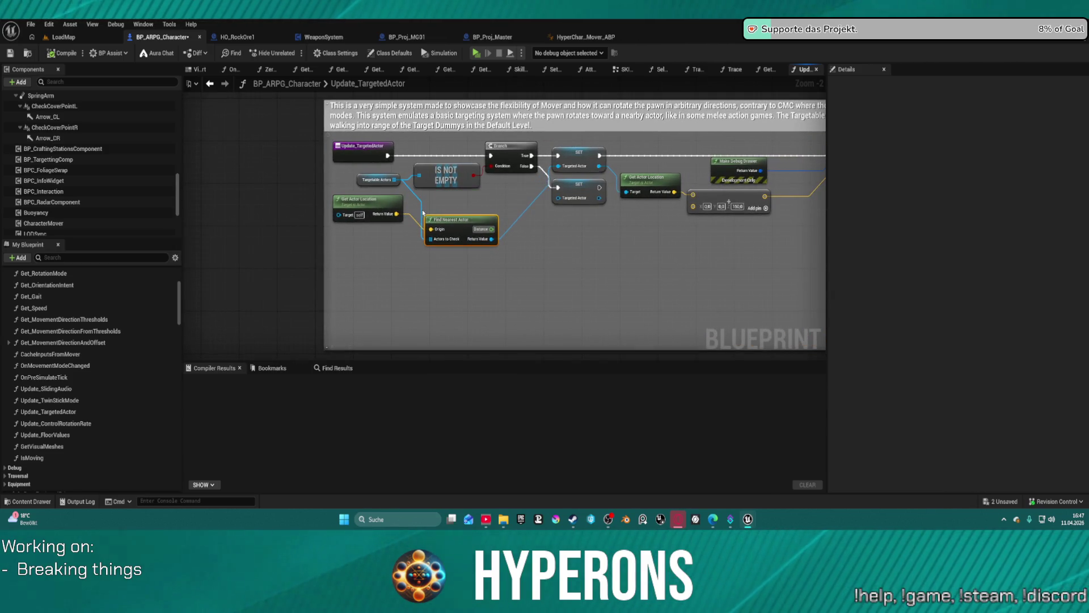
{"action": "left_click_drag", "start_coordinate": [377, 208], "coordinate": [373, 229]}
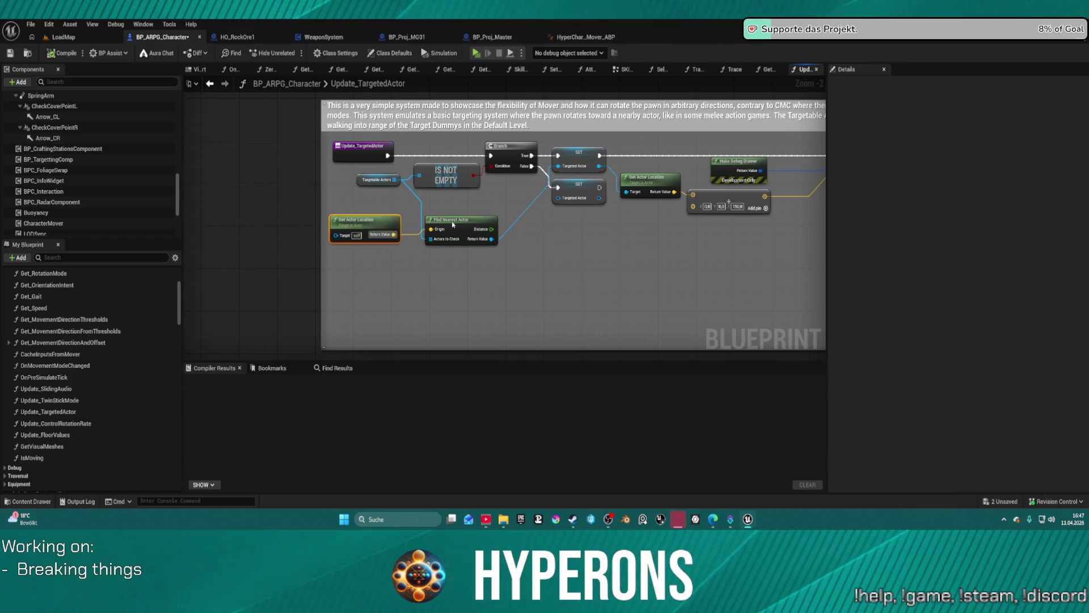
{"action": "left_click_drag", "start_coordinate": [452, 222], "coordinate": [447, 232]}
{"action": "mouse_move", "coordinate": [447, 168]}
{"action": "left_mouse_down"}
{"action": "mouse_move", "coordinate": [450, 189]}
{"action": "mouse_move", "coordinate": [396, 179]}
{"action": "mouse_move", "coordinate": [356, 206]}
{"action": "left_mouse_up"}
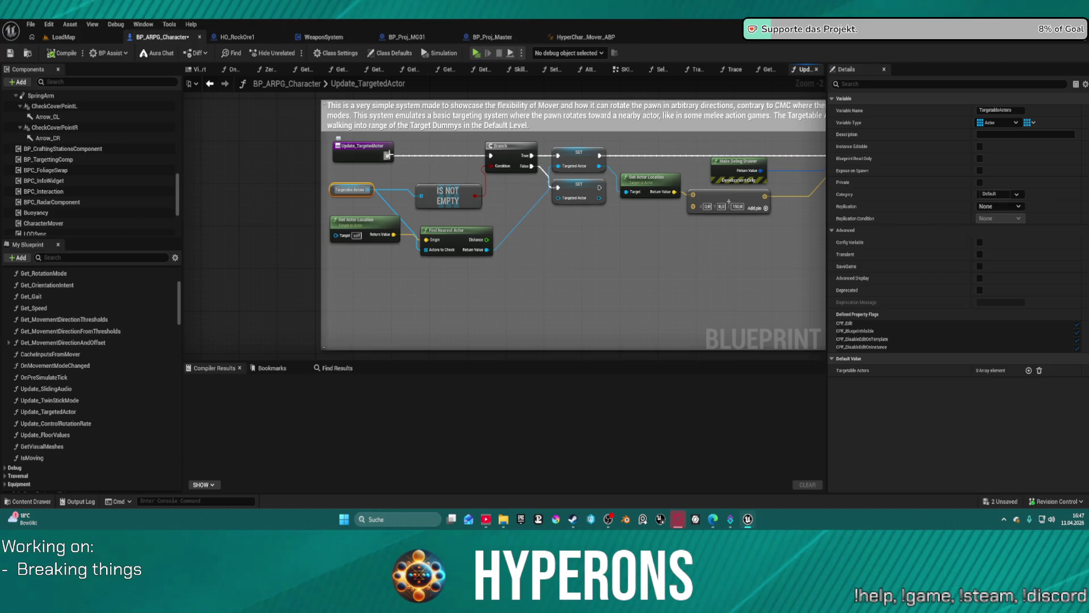
{"action": "left_click_drag", "start_coordinate": [391, 157], "coordinate": [421, 159]}
Step: Add an Is Aim? getter and a new Branch node to Update_TargetedActor
{"action": "key", "text": "Escape"}
{"action": "right_click", "coordinate": [405, 173]}
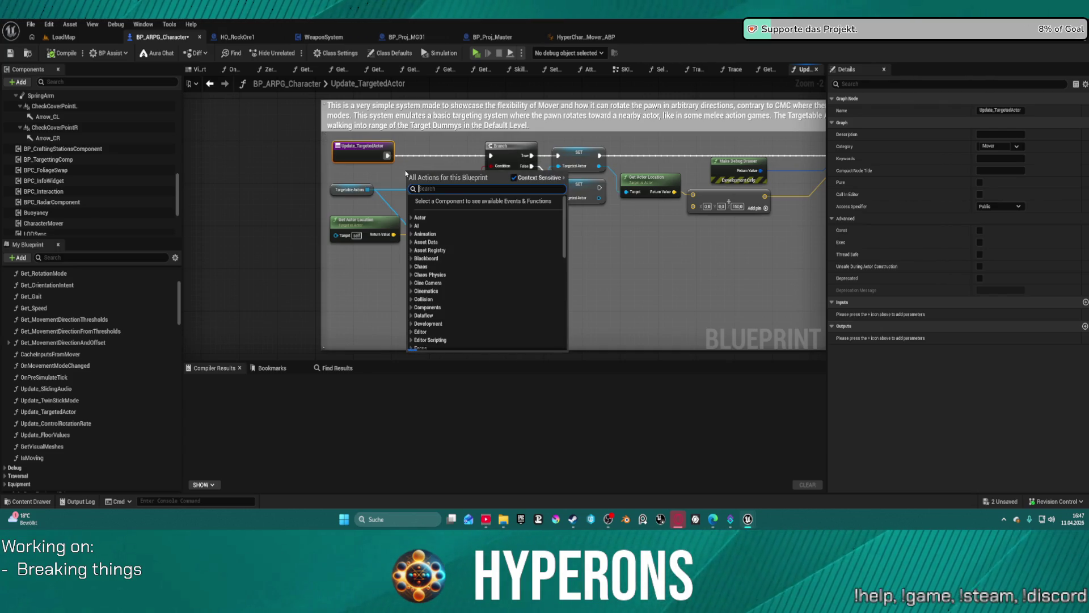
{"action": "type", "text": "is aim"}
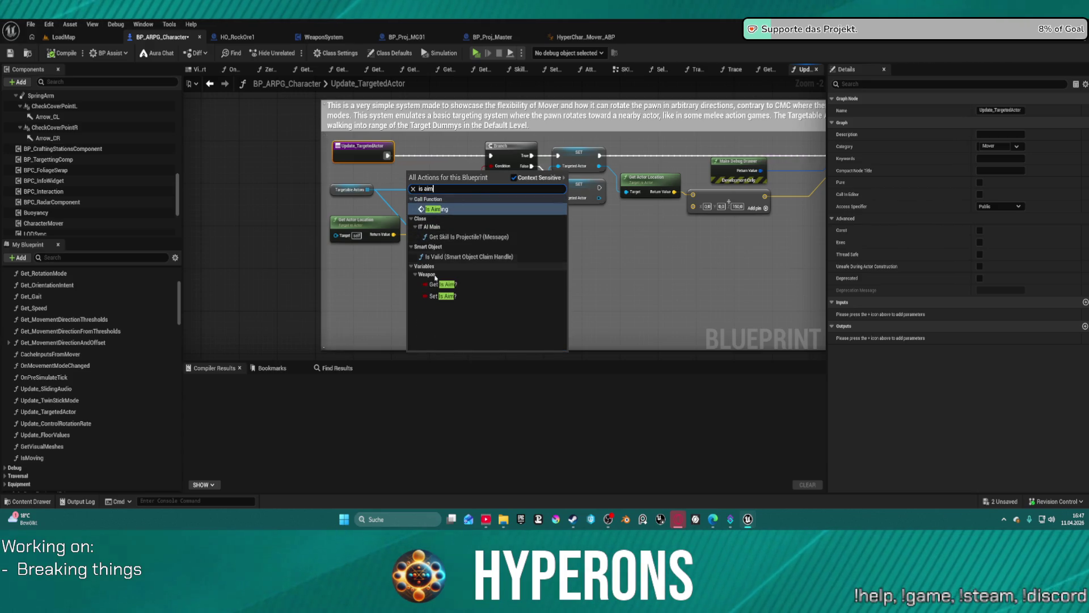
{"action": "left_click", "coordinate": [445, 285]}
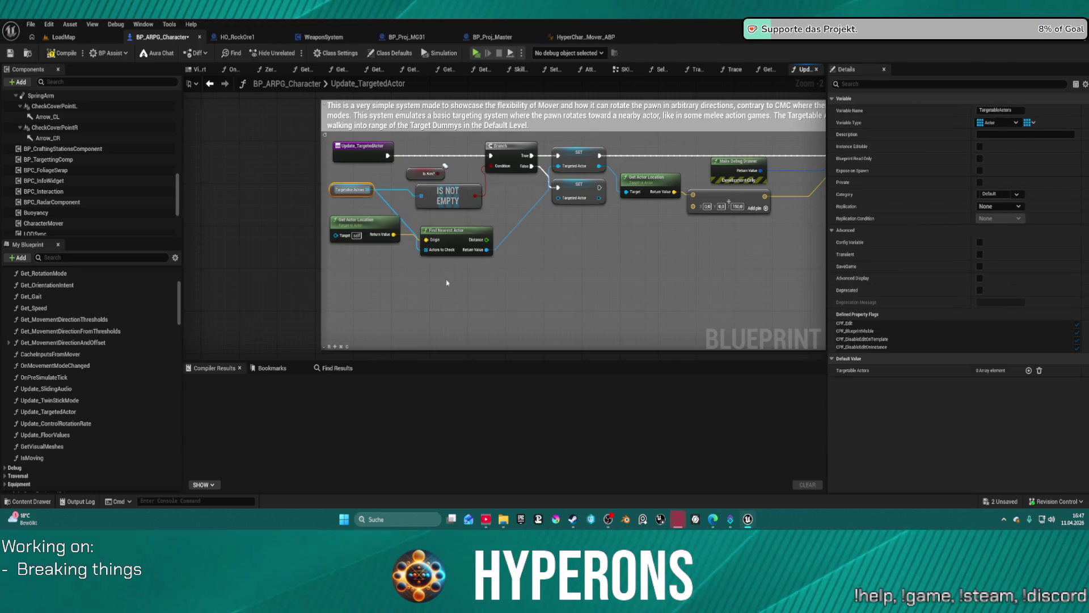
{"action": "left_click", "coordinate": [530, 252]}
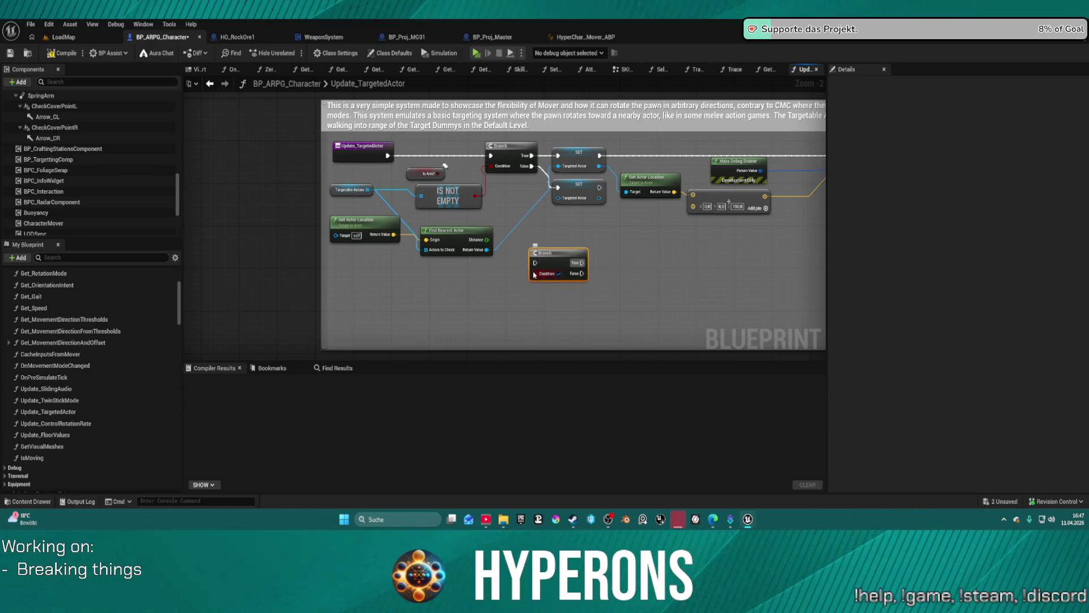
Step: Feed Is Aim? through a NOT node into the Branch condition, wire the entry exec in, and compile
{"action": "left_click_drag", "start_coordinate": [535, 276], "coordinate": [519, 292]}
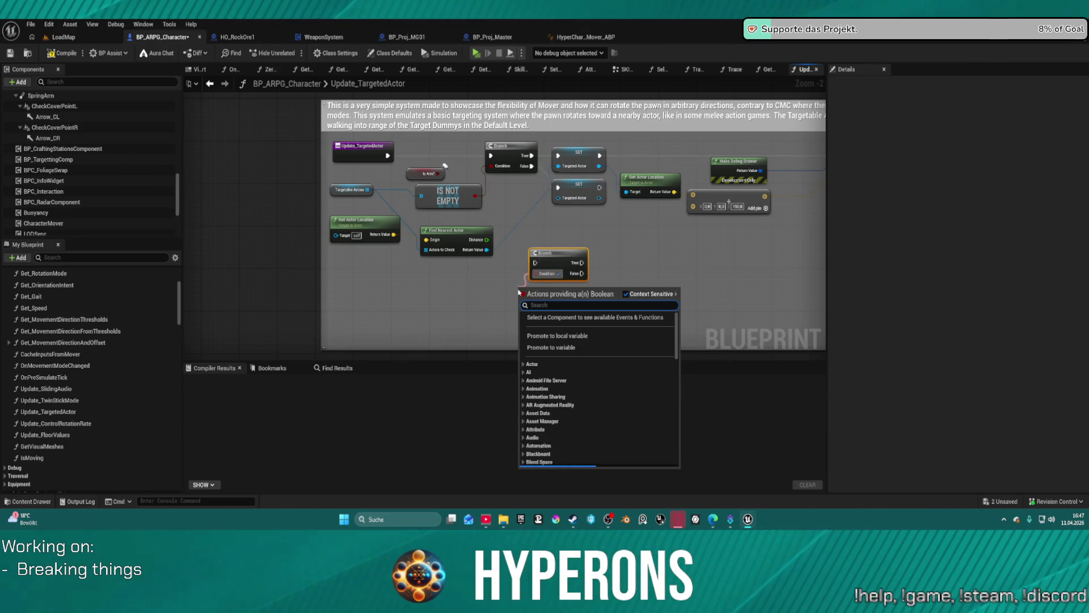
{"action": "type", "text": "not aim"}
{"action": "key", "text": "BackSpace"}
{"action": "key", "text": "BackSpace"}
{"action": "key", "text": "BackSpace"}
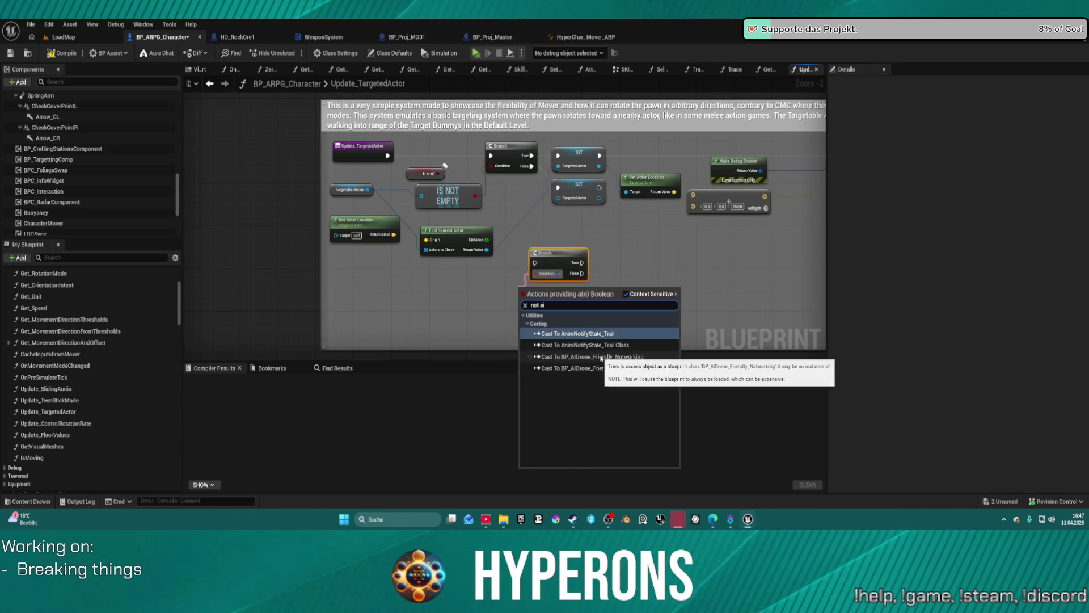
{"action": "key", "text": "Return"}
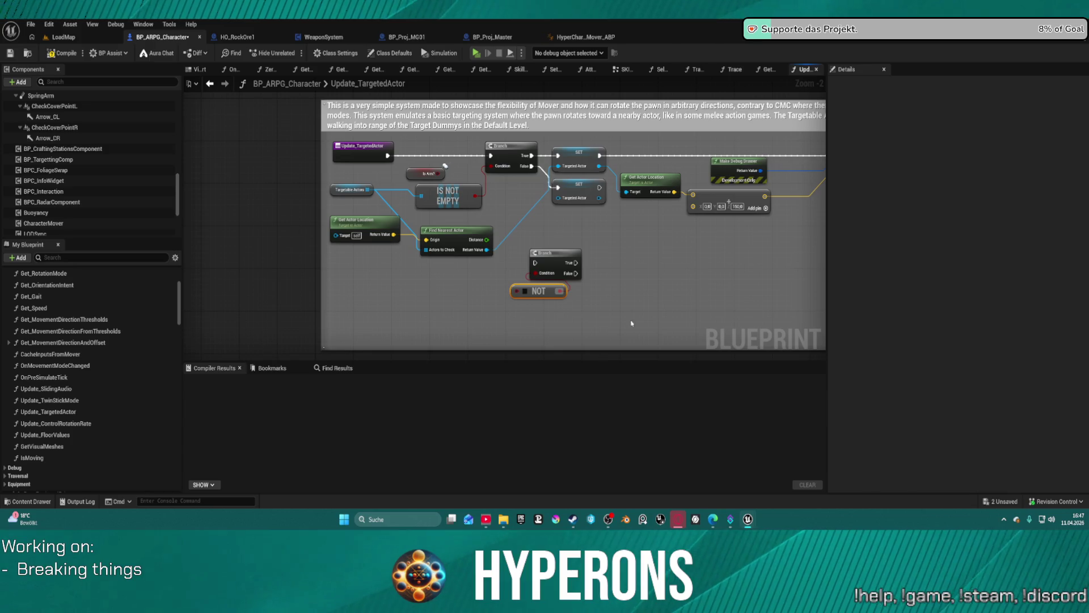
{"action": "left_click_drag", "start_coordinate": [523, 293], "coordinate": [518, 293]}
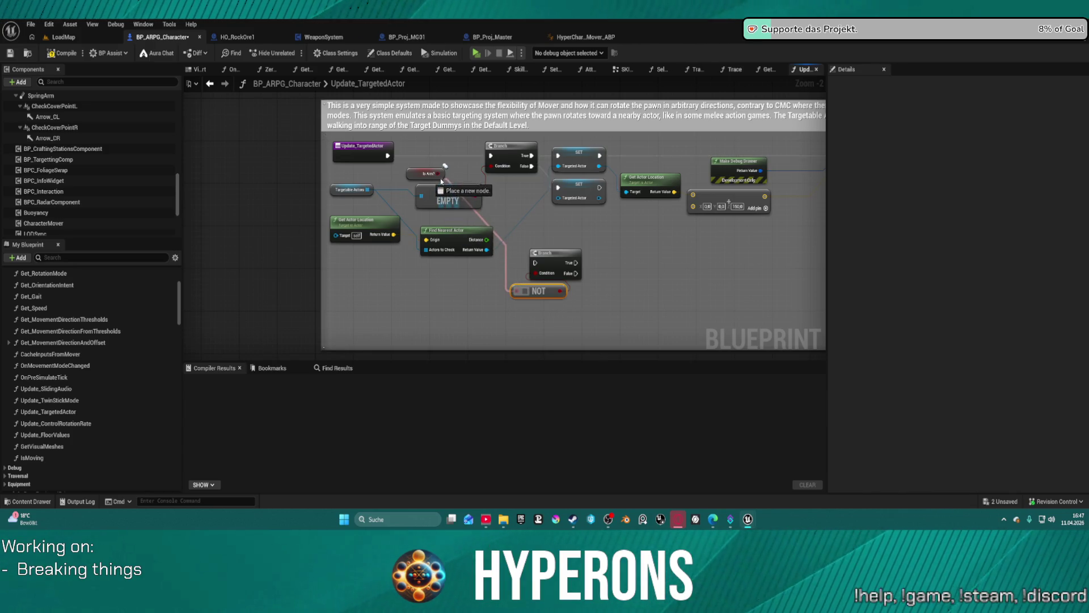
{"action": "left_click_drag", "start_coordinate": [441, 180], "coordinate": [441, 176]}
{"action": "mouse_move", "coordinate": [534, 263]}
{"action": "left_mouse_down"}
{"action": "mouse_move", "coordinate": [432, 173]}
{"action": "mouse_move", "coordinate": [388, 156]}
{"action": "left_mouse_up"}
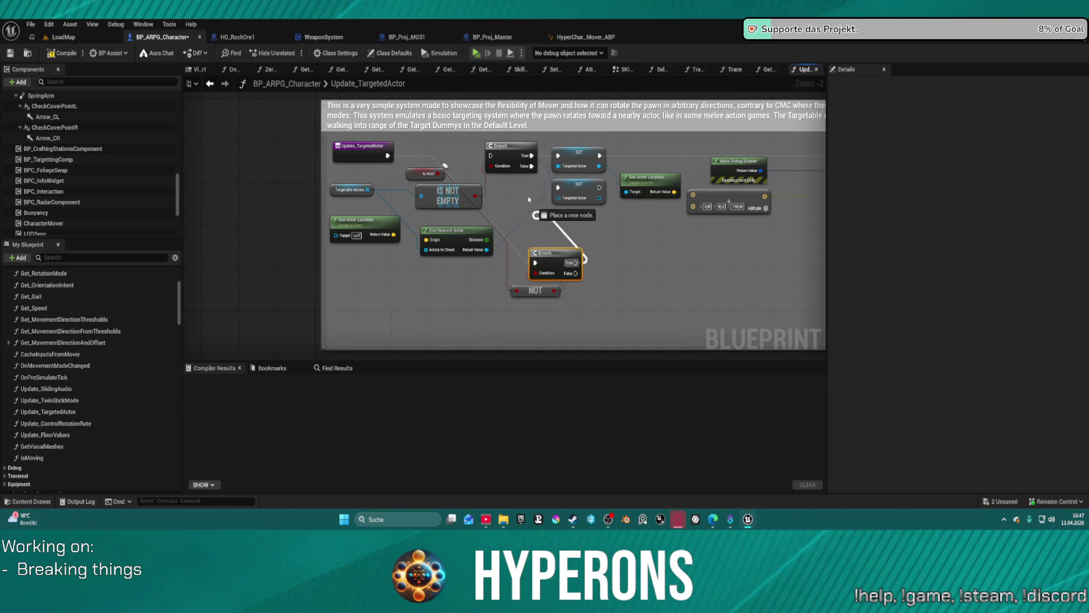
{"action": "key", "text": "f"}
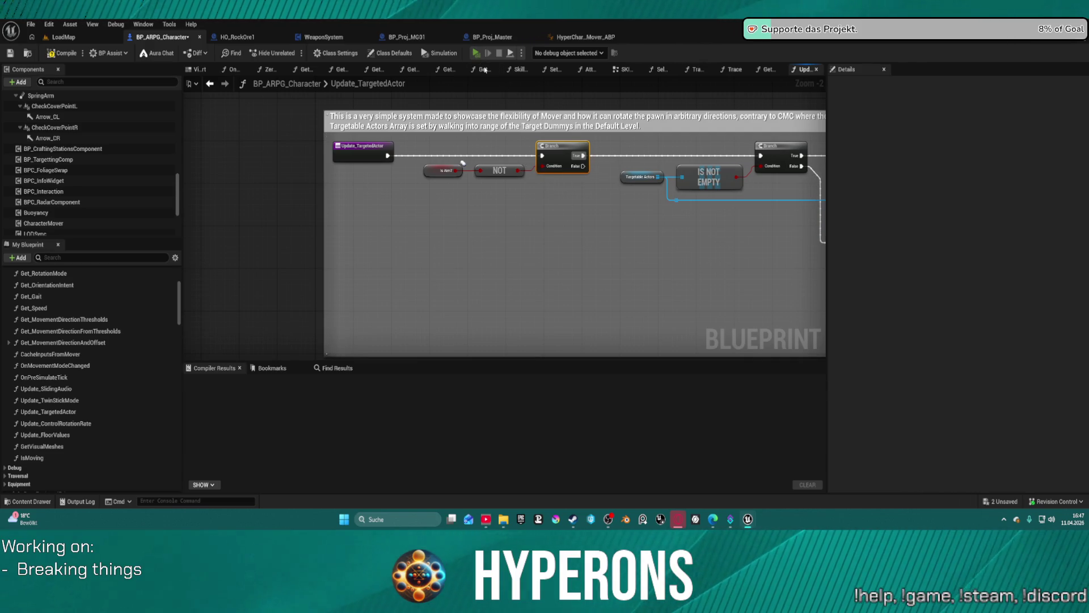
{"action": "key", "text": "F7"}
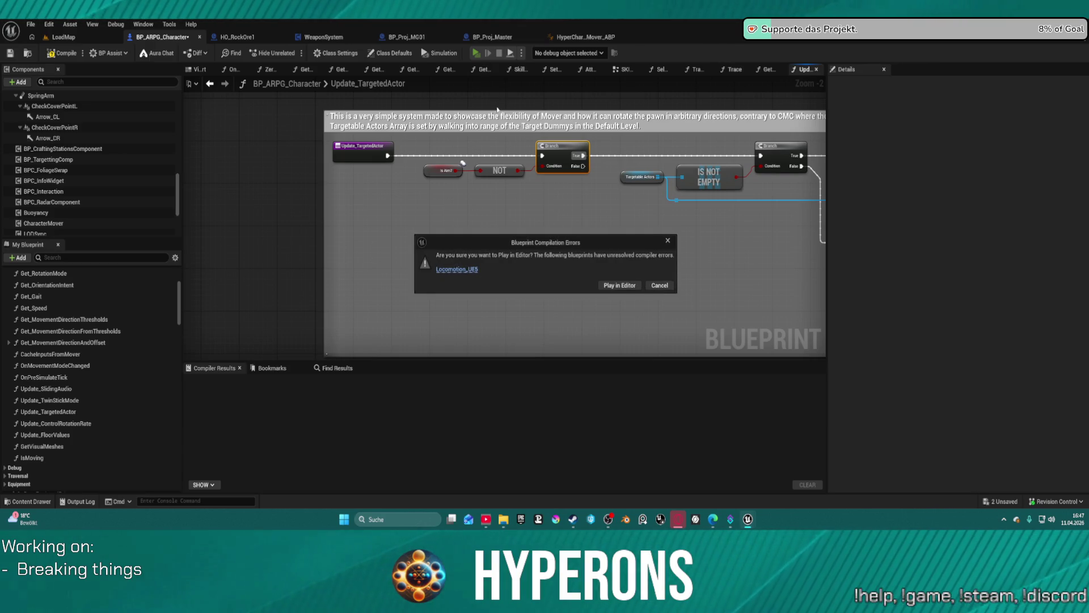
Step: Play despite the compile errors and toggle the in-game inventory
{"action": "left_click", "coordinate": [616, 287]}
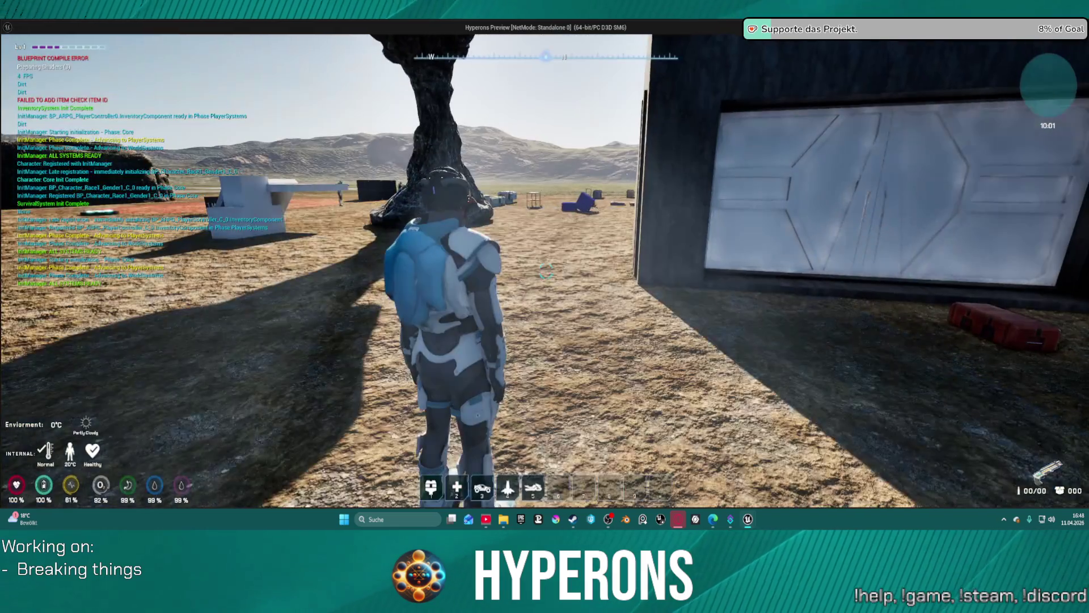
{"action": "key", "text": "i"}
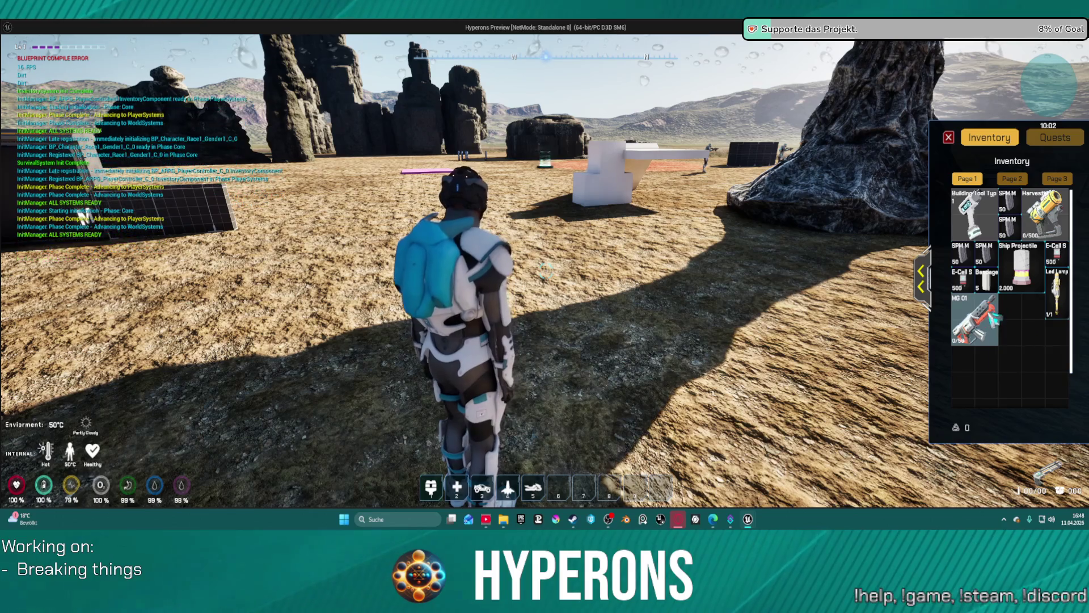
{"action": "left_click", "coordinate": [950, 139]}
Step: Run toward the rock spires to check the NPC name labels, then stop the play test
{"action": "key", "text": "w"}
{"action": "key", "text": "w"}
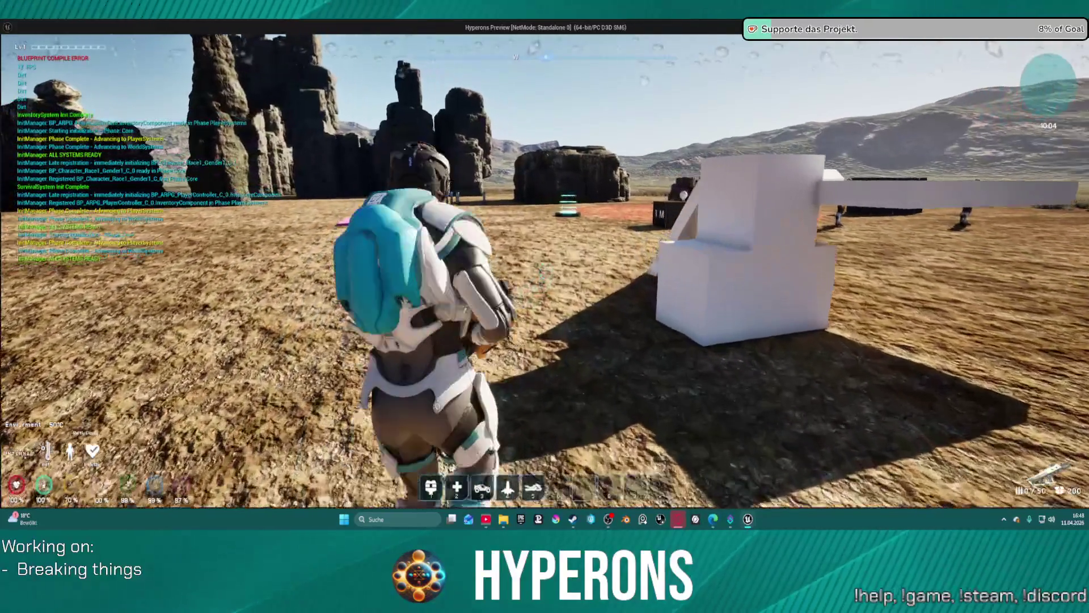
{"action": "key", "text": "w"}
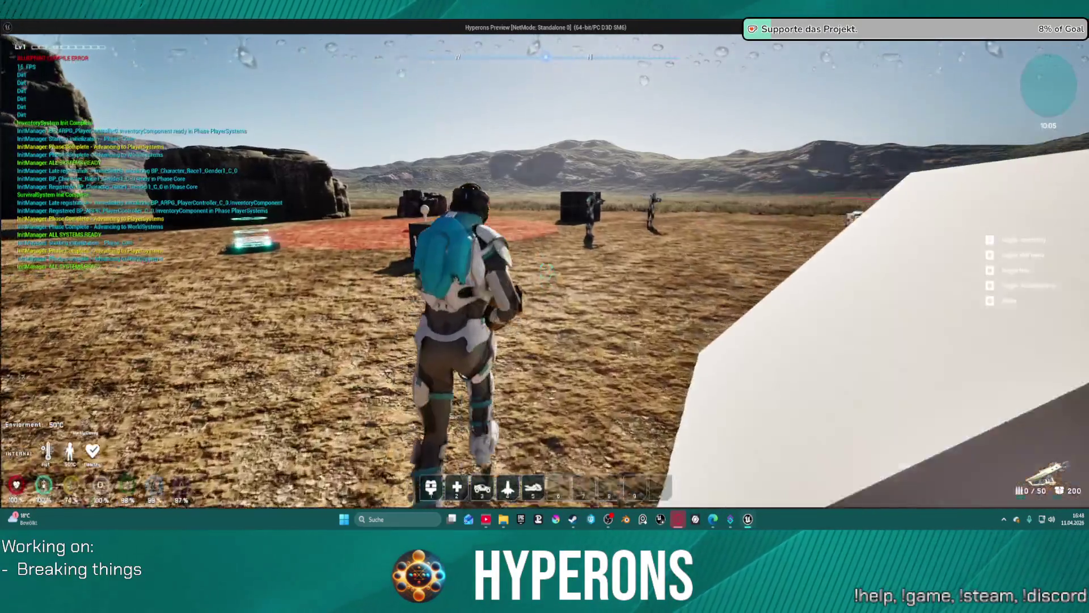
{"action": "key", "text": "w"}
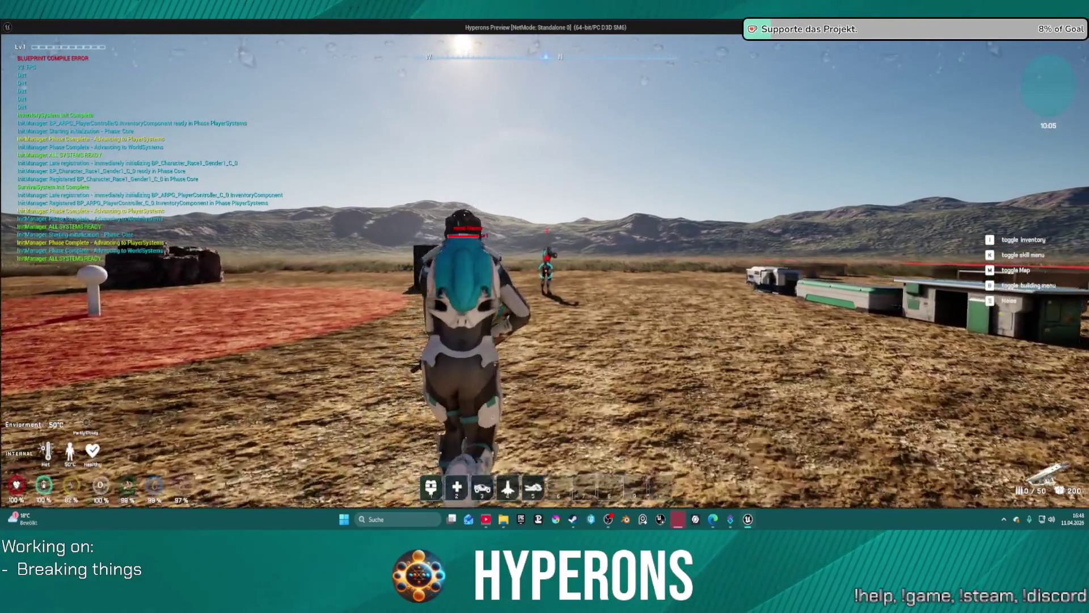
{"action": "key", "text": "w"}
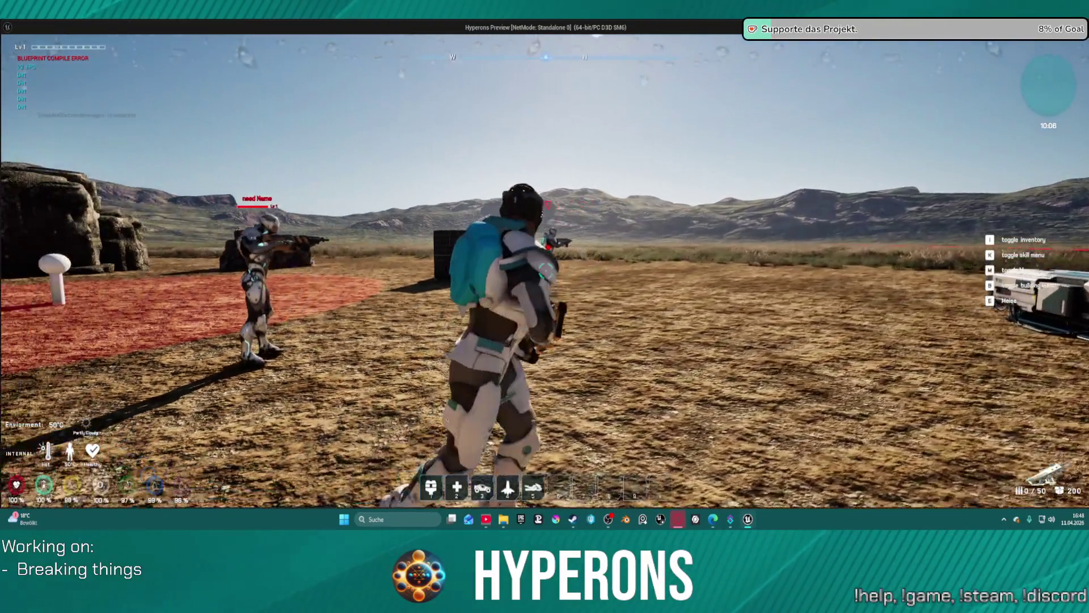
{"action": "key", "text": "w"}
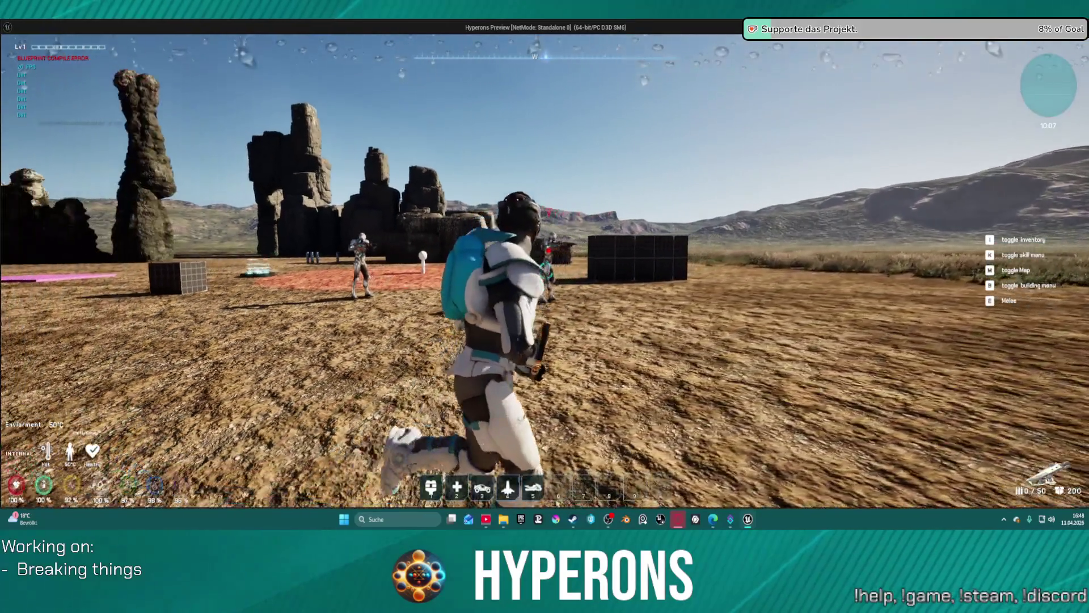
{"action": "key", "text": "w"}
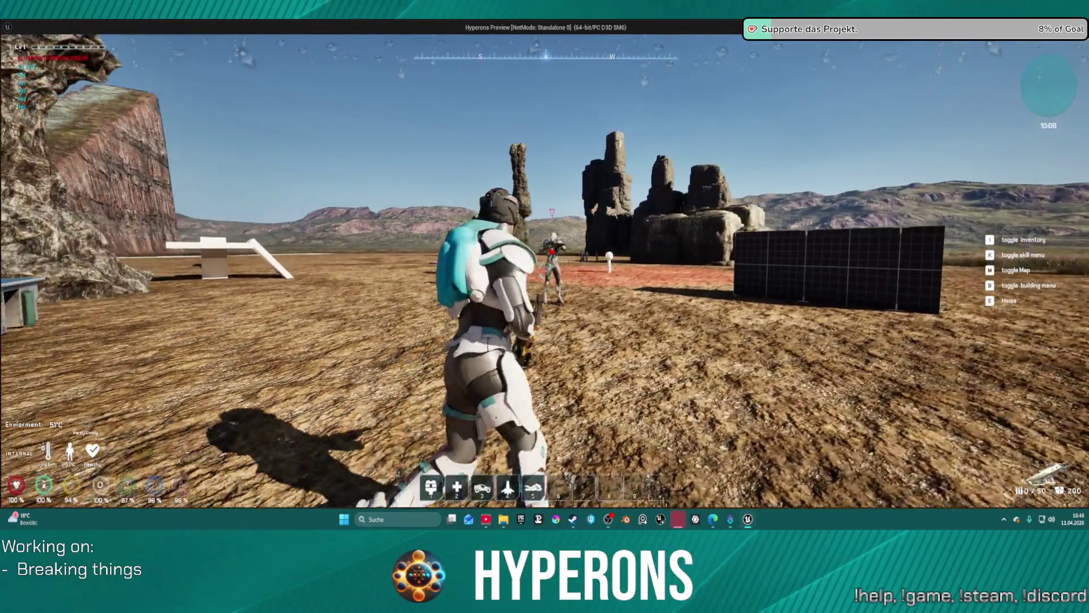
{"action": "key", "text": "w"}
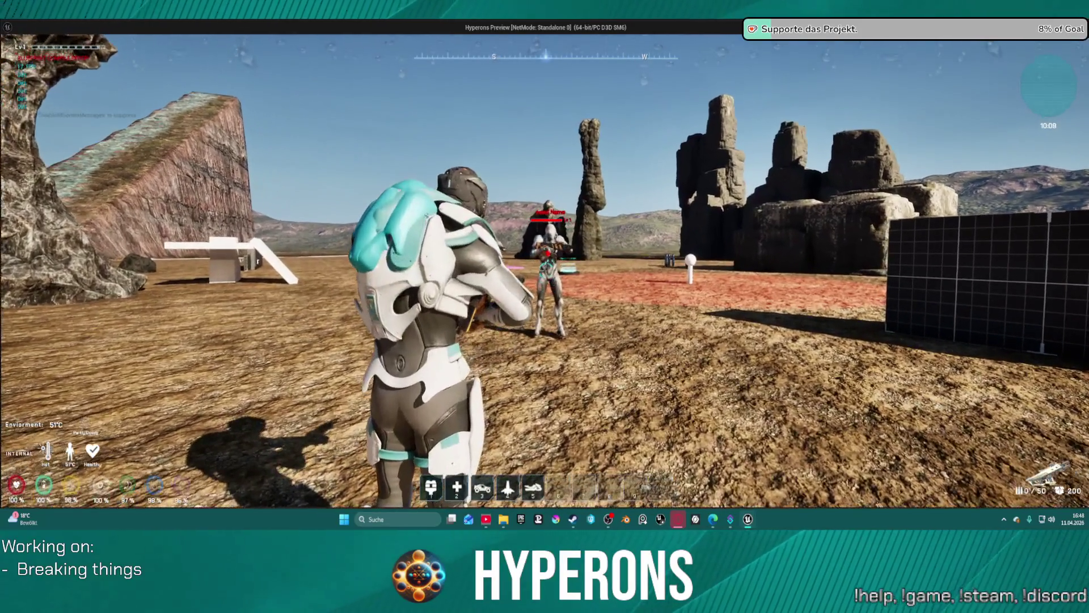
{"action": "key", "text": "s"}
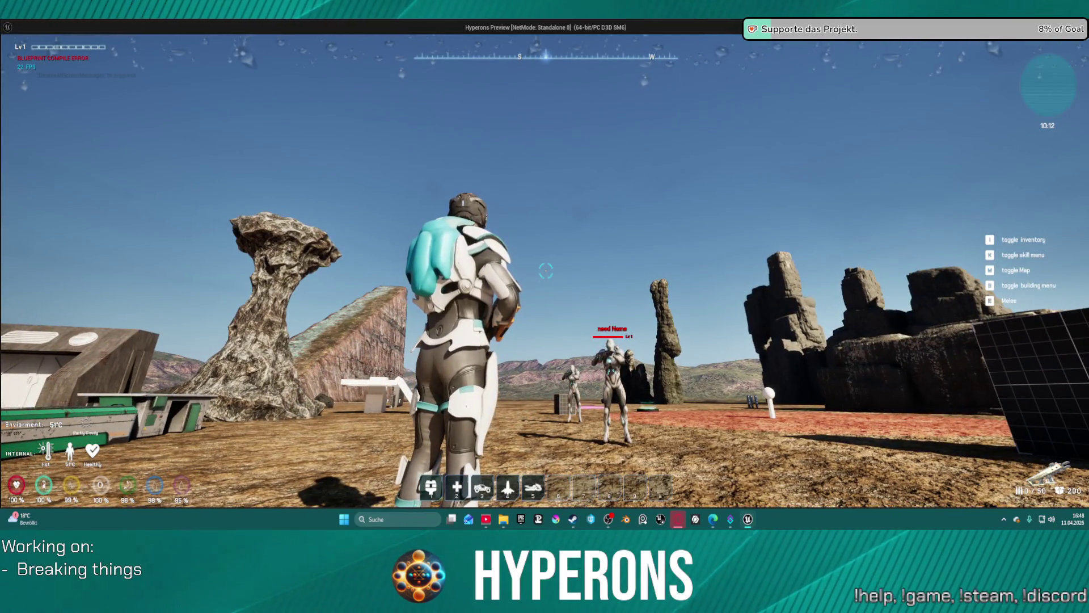
{"action": "key", "text": "w"}
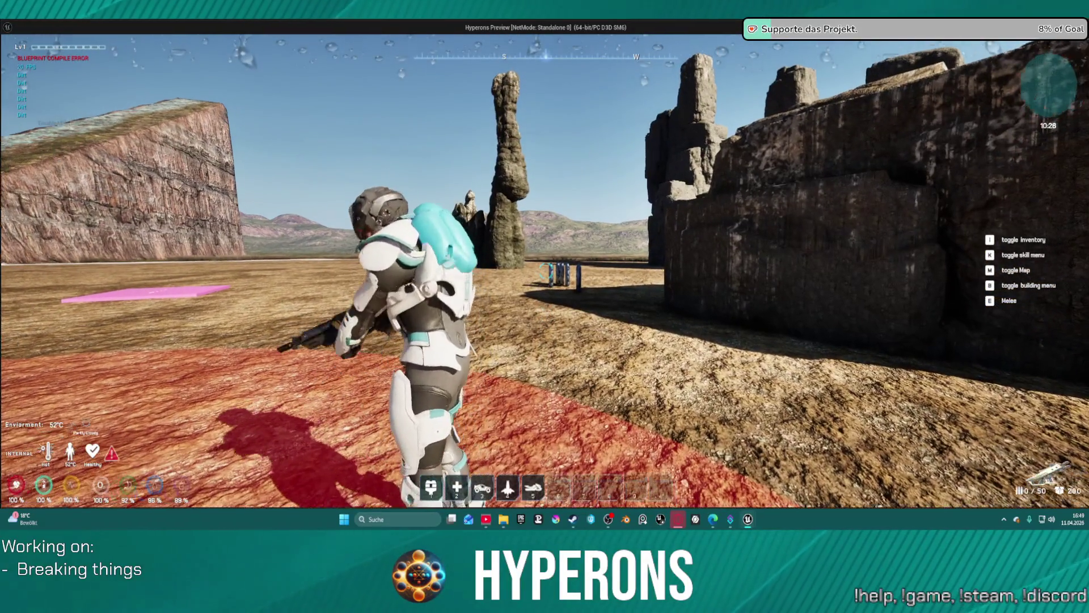
{"action": "key", "text": "Escape"}
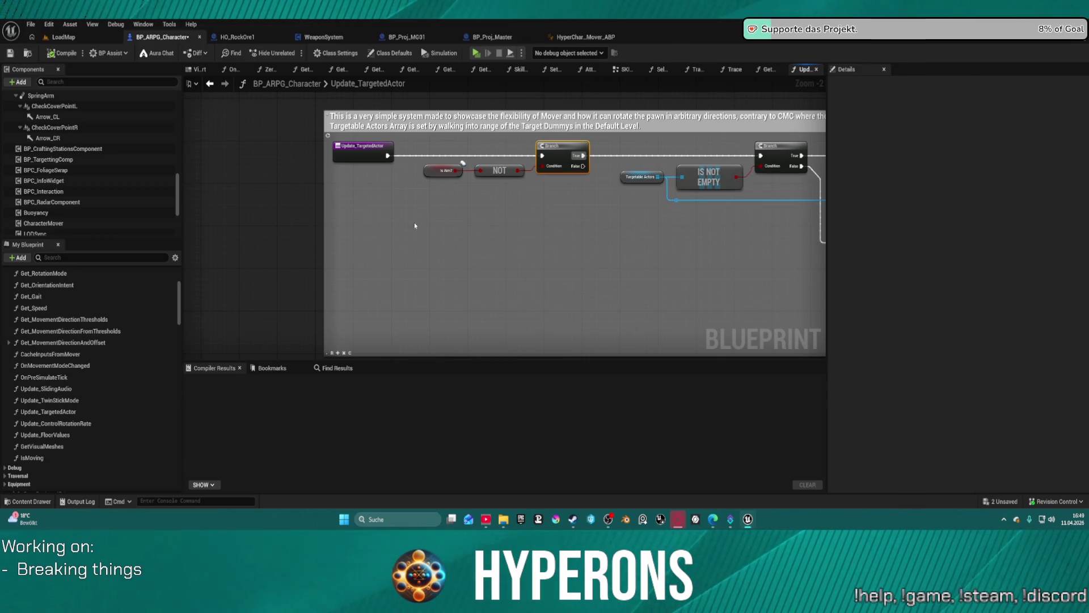
{"action": "left_click", "coordinate": [66, 425]}
{"action": "double_click", "coordinate": [66, 425]}
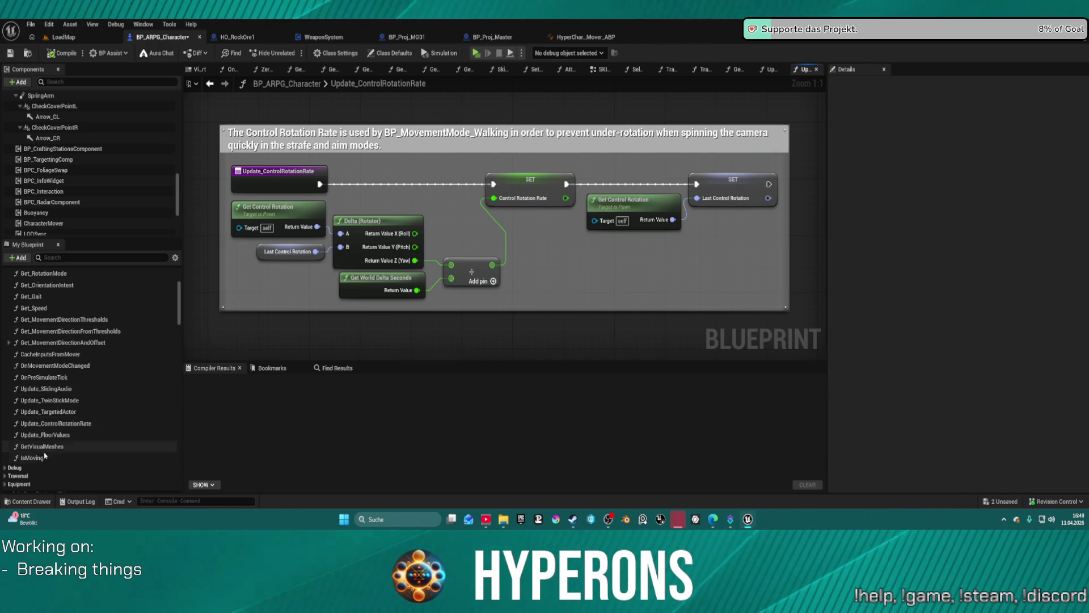
{"action": "scroll", "coordinate": [62, 332], "scroll_direction": "up", "scroll_amount": 2}
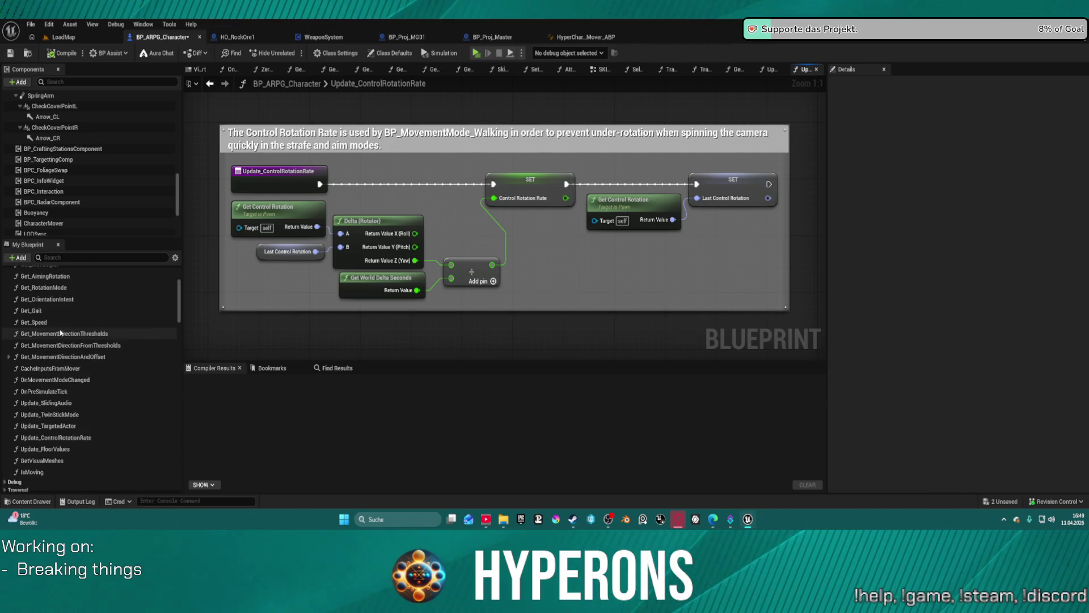
{"action": "double_click", "coordinate": [61, 313]}
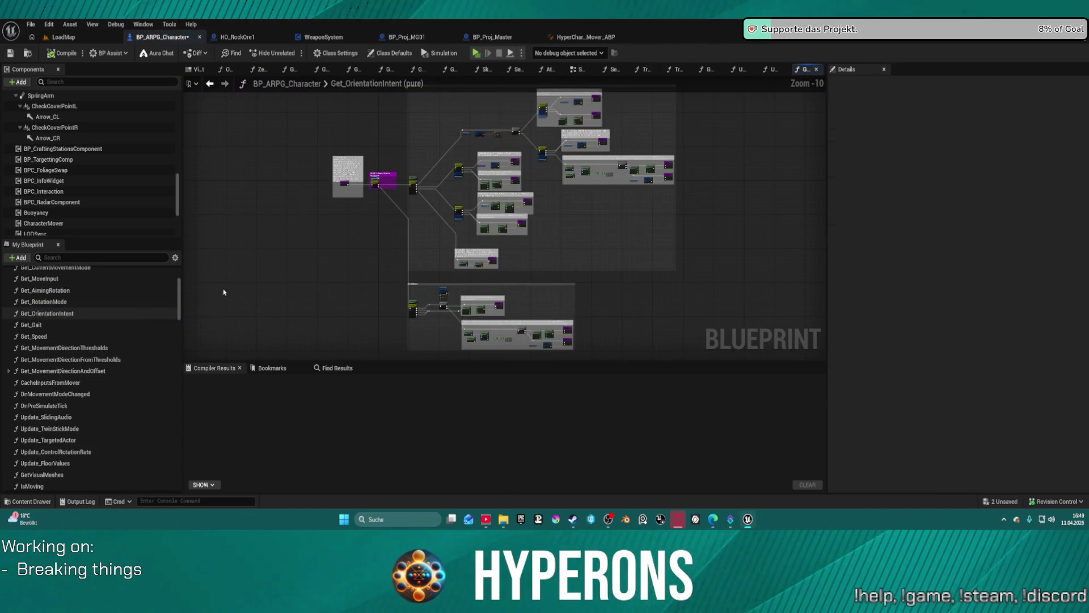
{"action": "scroll", "coordinate": [255, 292], "scroll_direction": "down", "scroll_amount": 3}
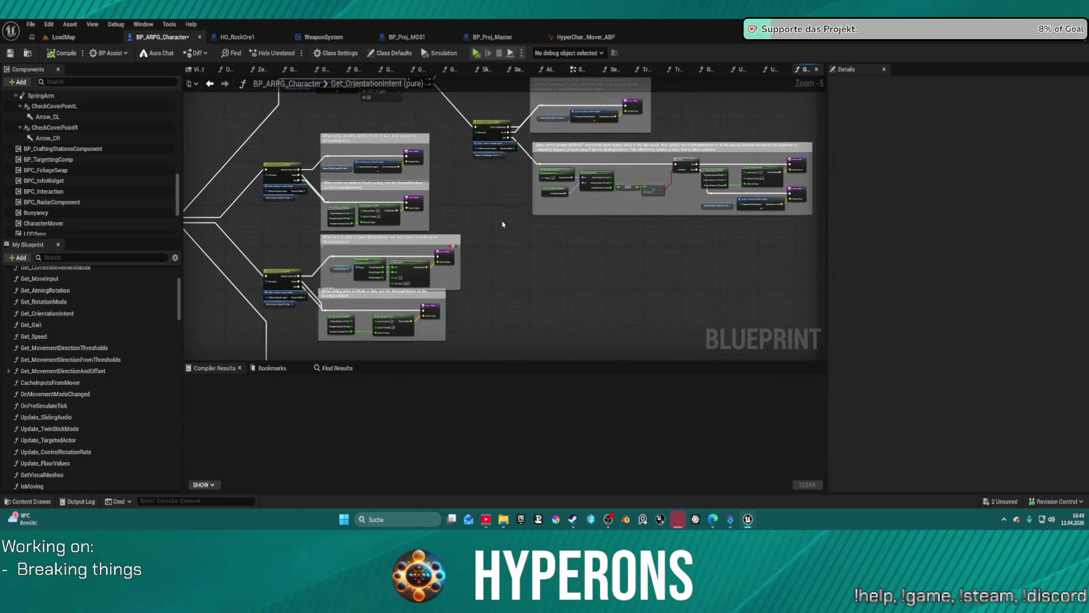
{"action": "scroll", "coordinate": [531, 189], "scroll_direction": "up", "scroll_amount": 4}
{"action": "mouse_move", "coordinate": [530, 189]}
{"action": "left_mouse_down"}
{"action": "mouse_move", "coordinate": [596, 352]}
{"action": "mouse_move", "coordinate": [635, 375]}
{"action": "left_mouse_up"}
{"action": "left_click_drag", "start_coordinate": [505, 215], "coordinate": [519, 358]}
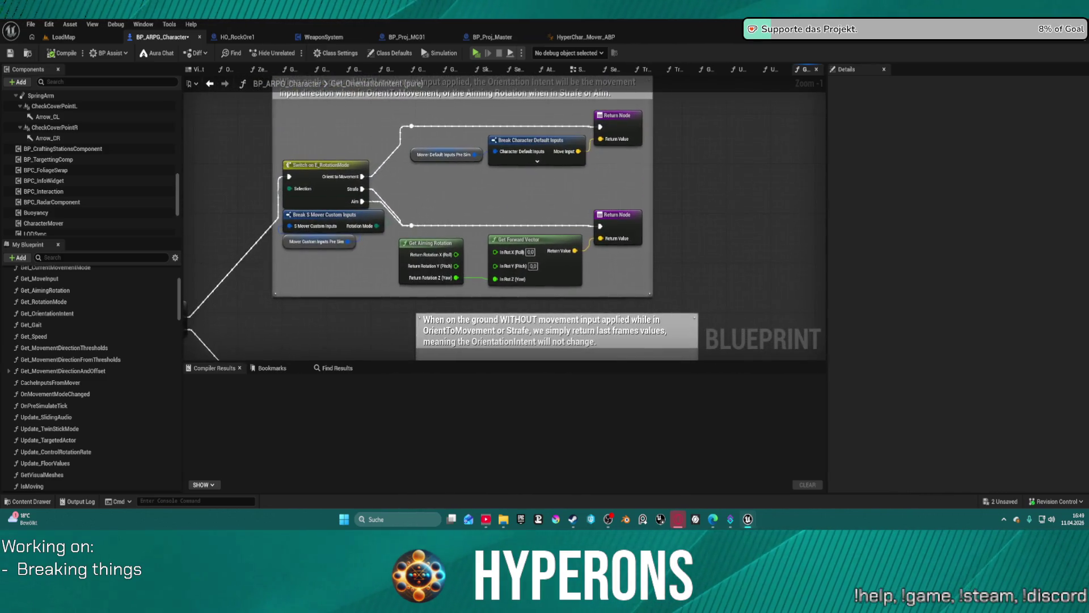
{"action": "scroll", "coordinate": [505, 218], "scroll_direction": "down", "scroll_amount": 2}
{"action": "mouse_move", "coordinate": [511, 227]}
{"action": "left_mouse_down"}
{"action": "mouse_move", "coordinate": [509, 193]}
{"action": "mouse_move", "coordinate": [805, 81]}
{"action": "left_mouse_up"}
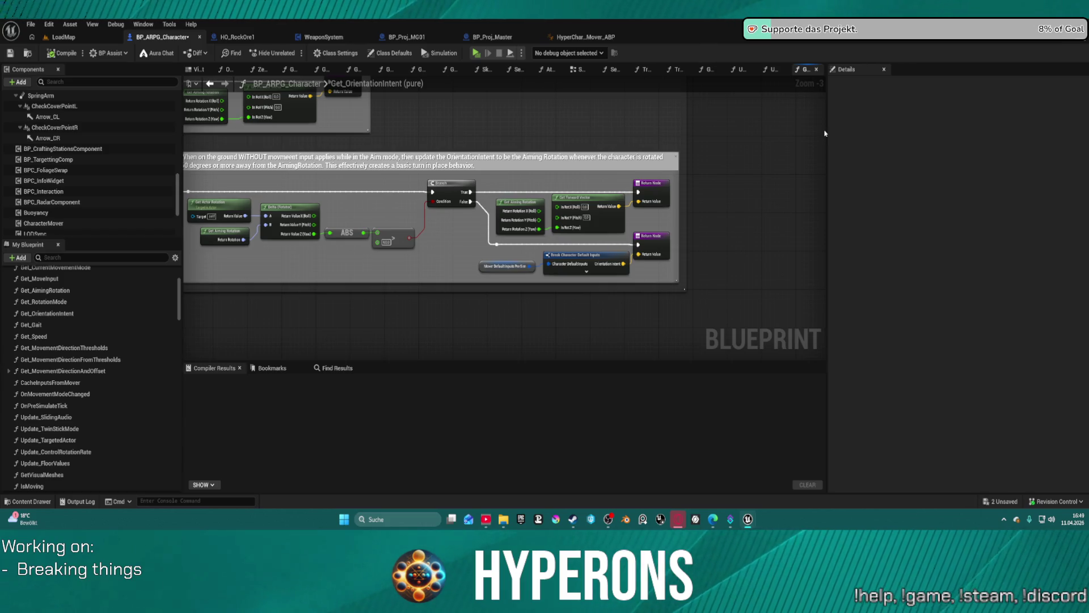
{"action": "scroll", "coordinate": [574, 132], "scroll_direction": "down", "scroll_amount": 1}
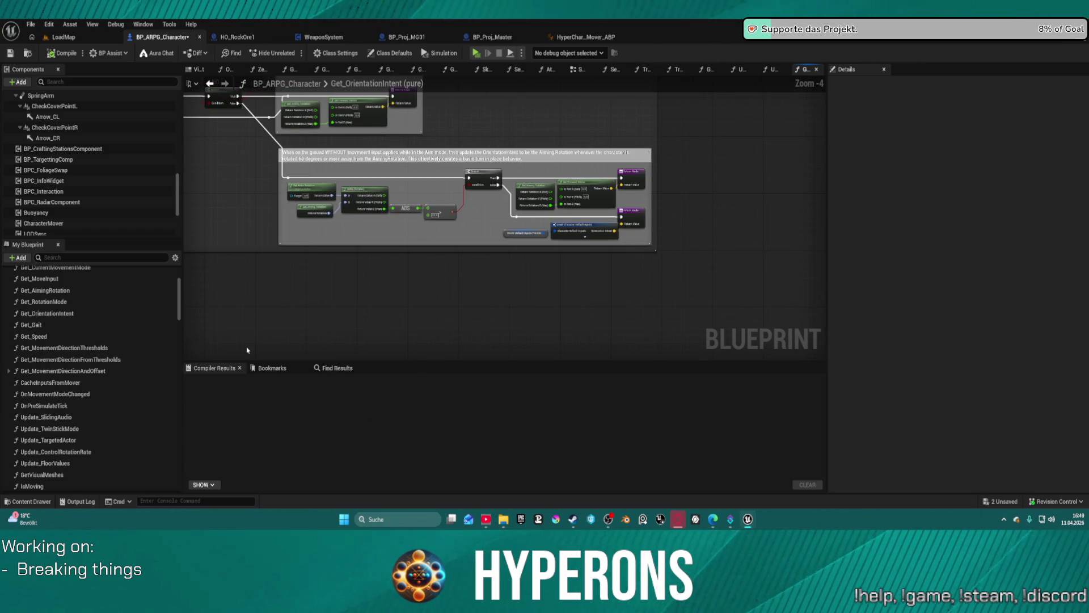
{"action": "scroll", "coordinate": [335, 219], "scroll_direction": "up", "scroll_amount": 4}
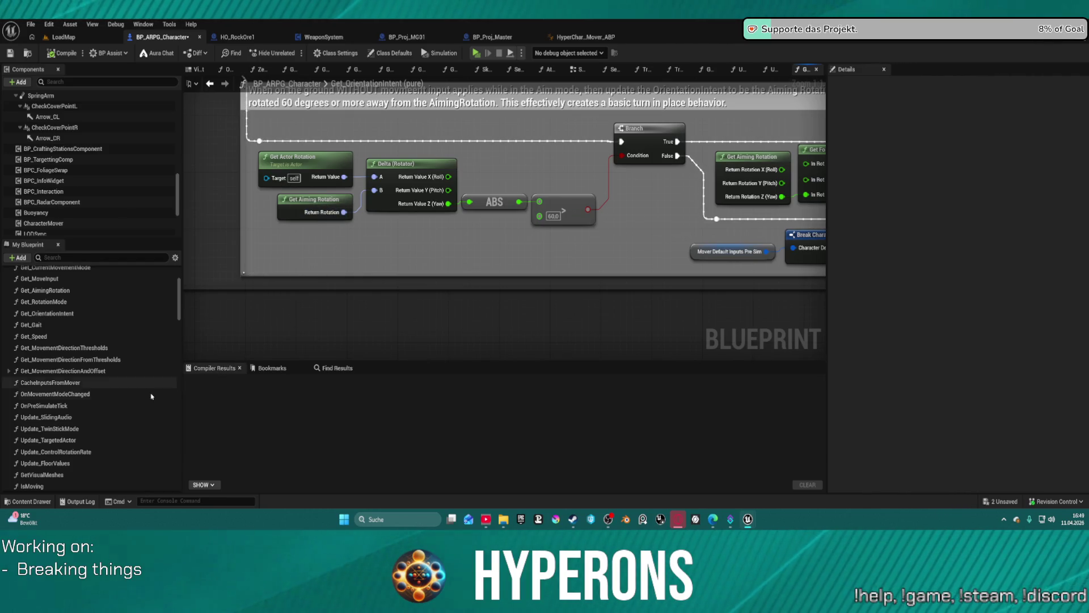
{"action": "mouse_move", "coordinate": [315, 250]}
{"action": "left_mouse_down"}
{"action": "mouse_move", "coordinate": [398, 273]}
{"action": "mouse_move", "coordinate": [479, 329]}
{"action": "left_mouse_up"}
{"action": "scroll", "coordinate": [479, 329], "scroll_direction": "down", "scroll_amount": 1}
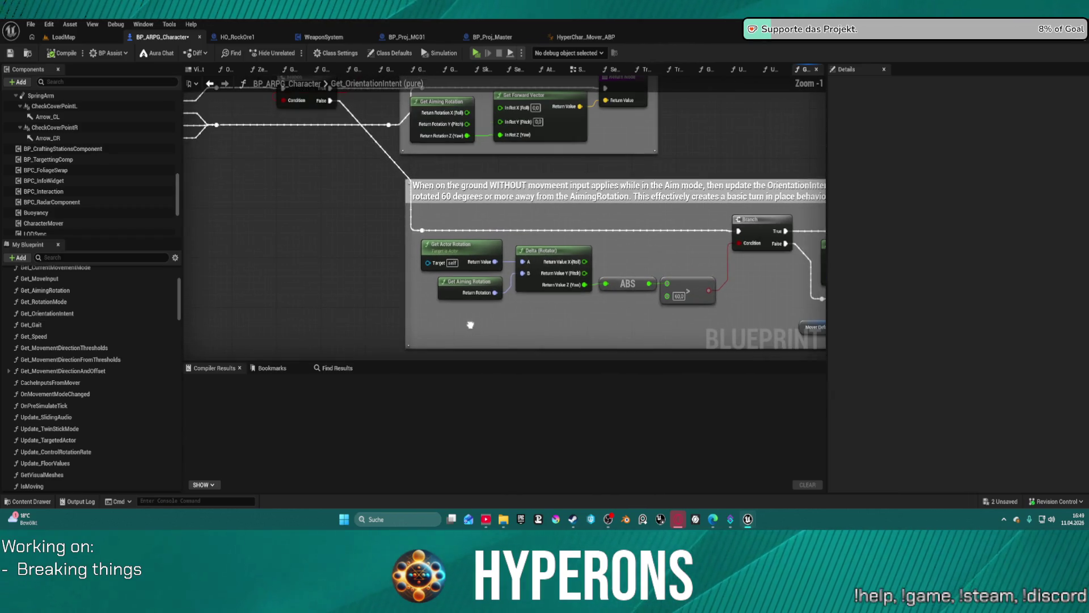
{"action": "scroll", "coordinate": [470, 325], "scroll_direction": "down", "scroll_amount": 5}
{"action": "scroll", "coordinate": [574, 263], "scroll_direction": "down", "scroll_amount": 6}
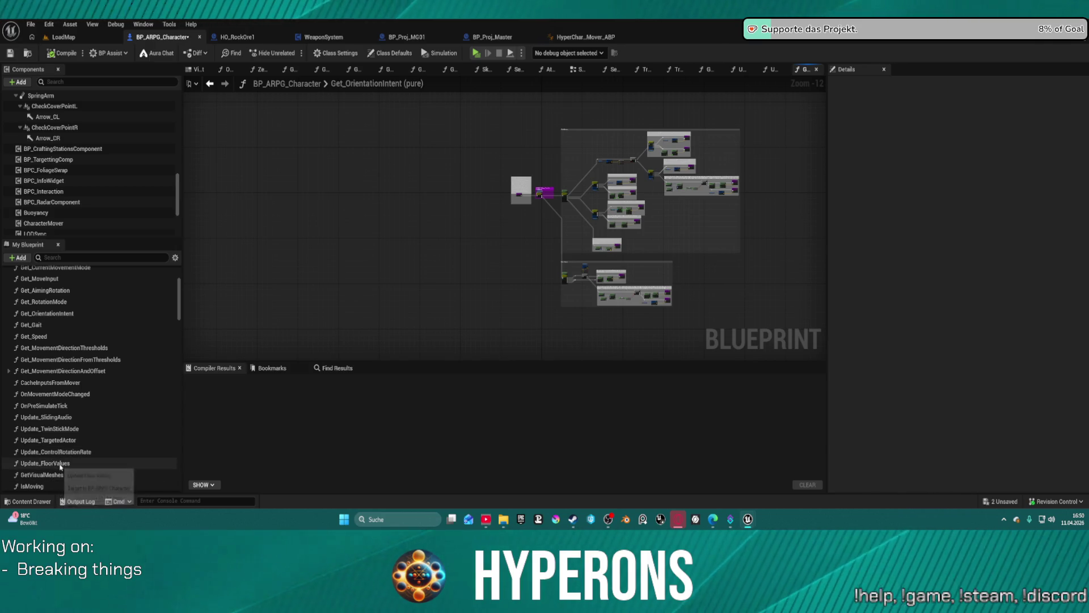
Step: Open Update_TargetedActor and connect the first Branch's False pin to SET Targeted Actor
{"action": "double_click", "coordinate": [61, 441]}
{"action": "mouse_move", "coordinate": [461, 333]}
{"action": "left_mouse_down"}
{"action": "mouse_move", "coordinate": [318, 358]}
{"action": "mouse_move", "coordinate": [183, 359]}
{"action": "left_mouse_up"}
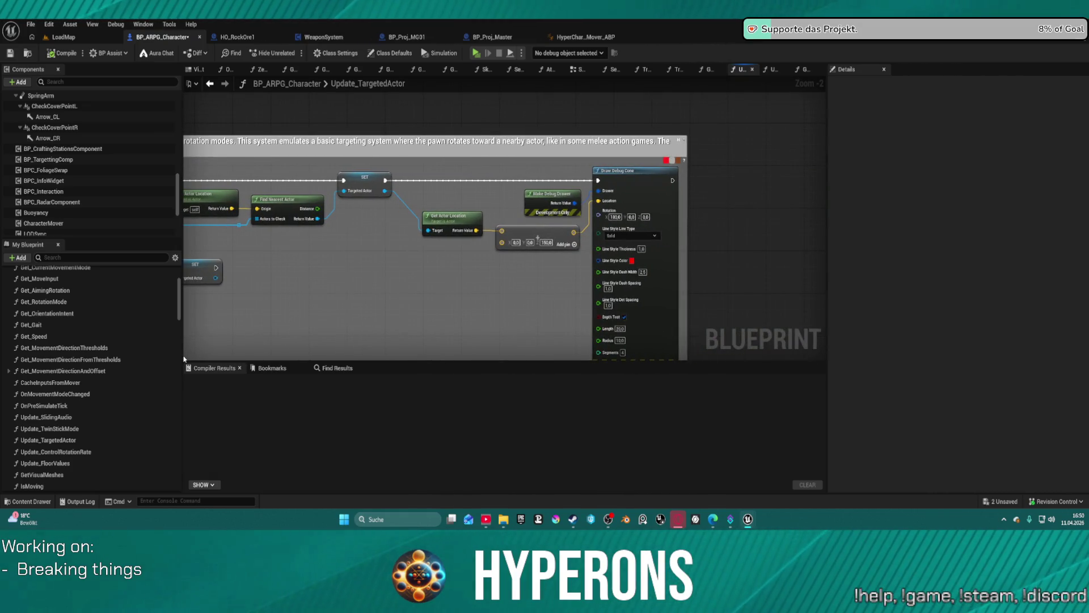
{"action": "mouse_move", "coordinate": [381, 308]}
{"action": "left_mouse_down"}
{"action": "mouse_move", "coordinate": [523, 236]}
{"action": "mouse_move", "coordinate": [555, 246]}
{"action": "mouse_move", "coordinate": [516, 234]}
{"action": "mouse_move", "coordinate": [873, 249]}
{"action": "mouse_move", "coordinate": [844, 249]}
{"action": "left_mouse_up"}
{"action": "mouse_move", "coordinate": [295, 165]}
{"action": "left_mouse_down"}
{"action": "mouse_move", "coordinate": [276, 170]}
{"action": "mouse_move", "coordinate": [290, 174]}
{"action": "left_mouse_up"}
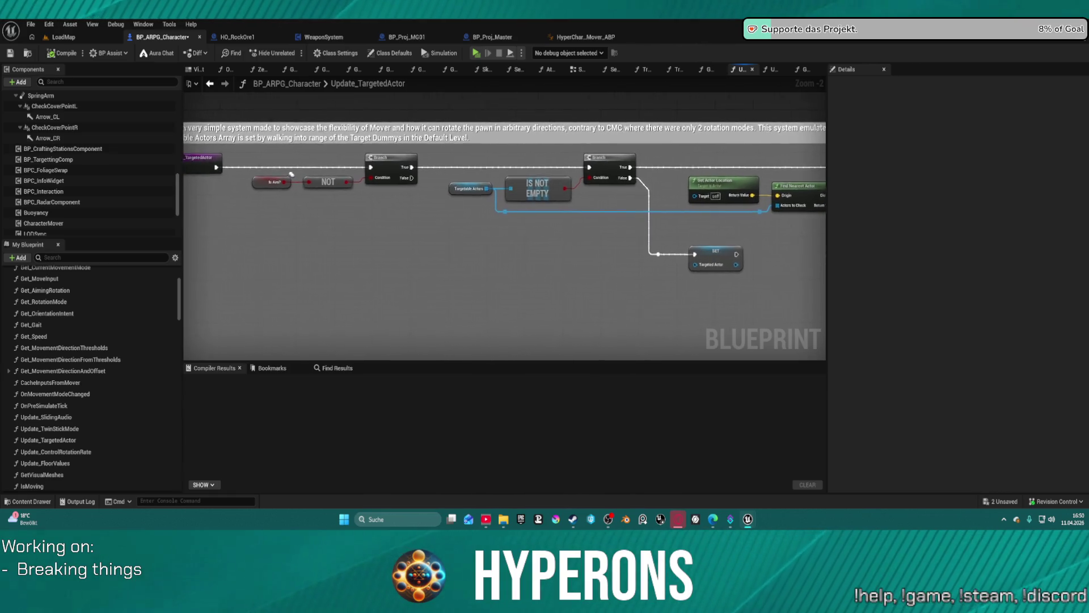
{"action": "left_click_drag", "start_coordinate": [726, 223], "coordinate": [753, 225]}
{"action": "mouse_move", "coordinate": [440, 180]}
{"action": "left_mouse_down"}
{"action": "mouse_move", "coordinate": [579, 233]}
{"action": "mouse_move", "coordinate": [720, 255]}
{"action": "mouse_move", "coordinate": [683, 257]}
{"action": "left_mouse_up"}
{"action": "left_click", "coordinate": [669, 240]}
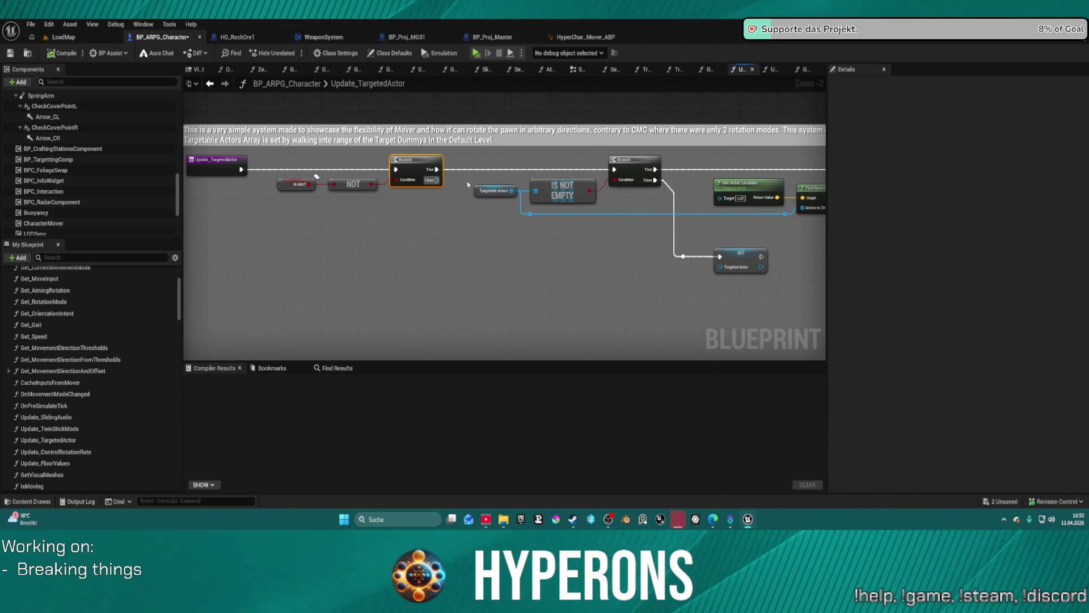
{"action": "left_click_drag", "start_coordinate": [436, 179], "coordinate": [681, 257]}
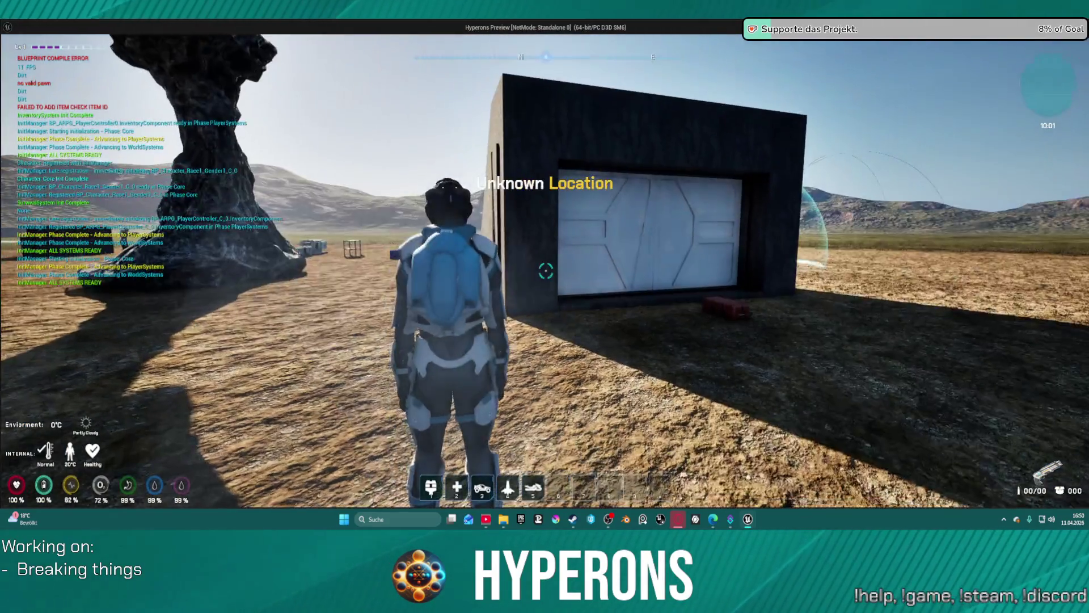
Step: Toggle the inventory, reload, and shoot the enemy soldiers while crossing the red field
{"action": "key", "text": "i"}
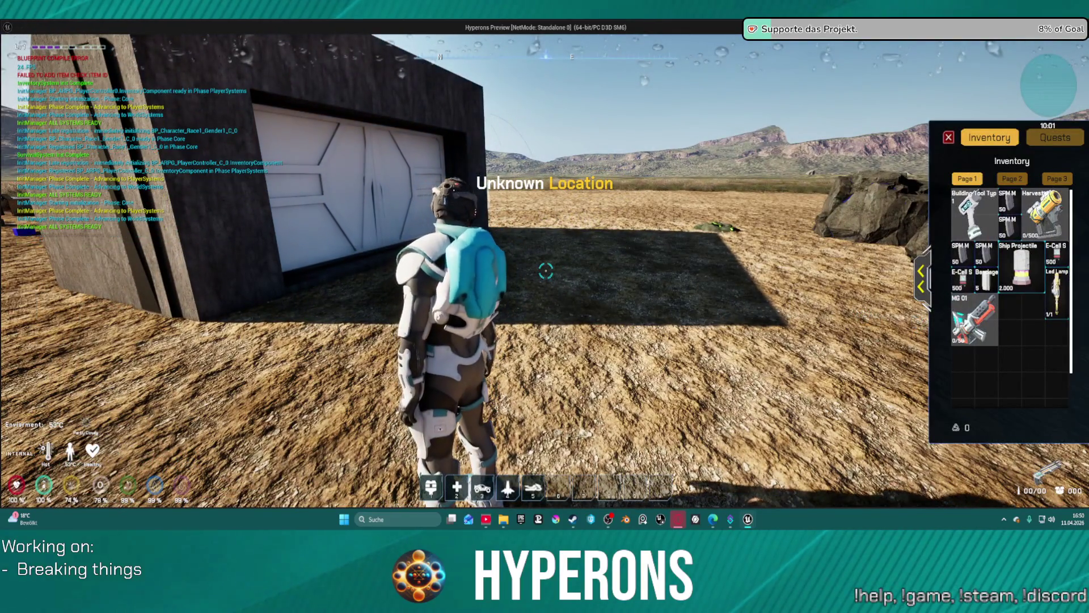
{"action": "key", "text": "i"}
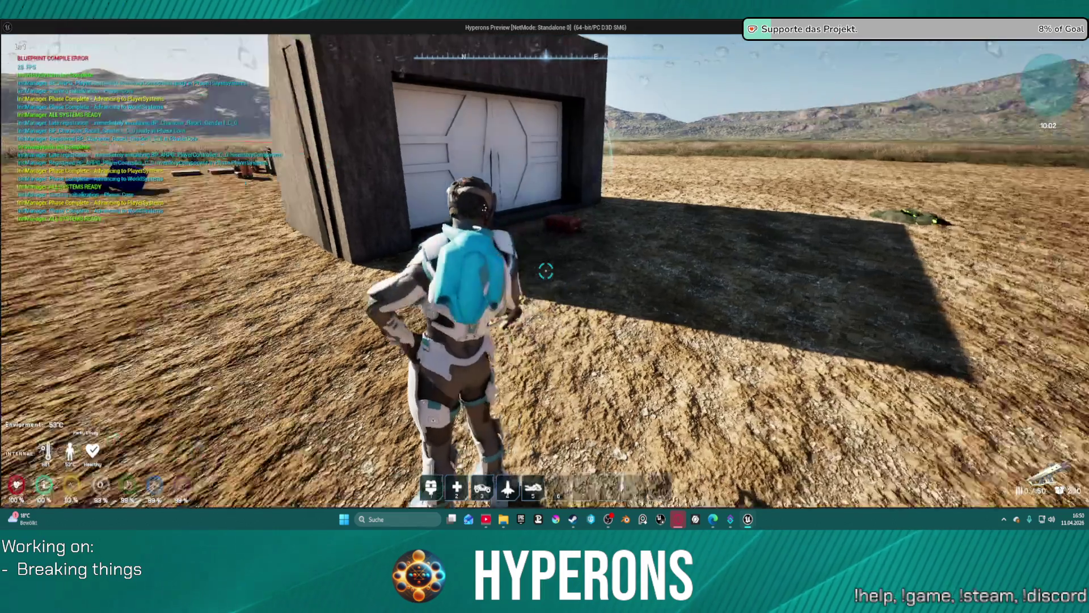
{"action": "key", "text": "r"}
{"action": "key", "text": "w"}
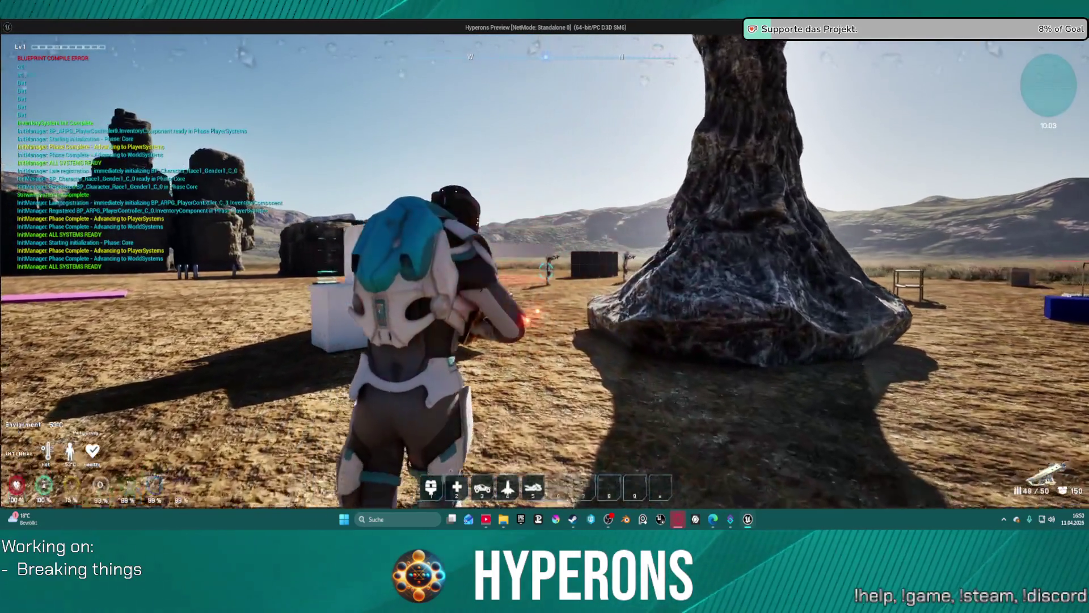
{"action": "left_click", "coordinate": [546, 271]}
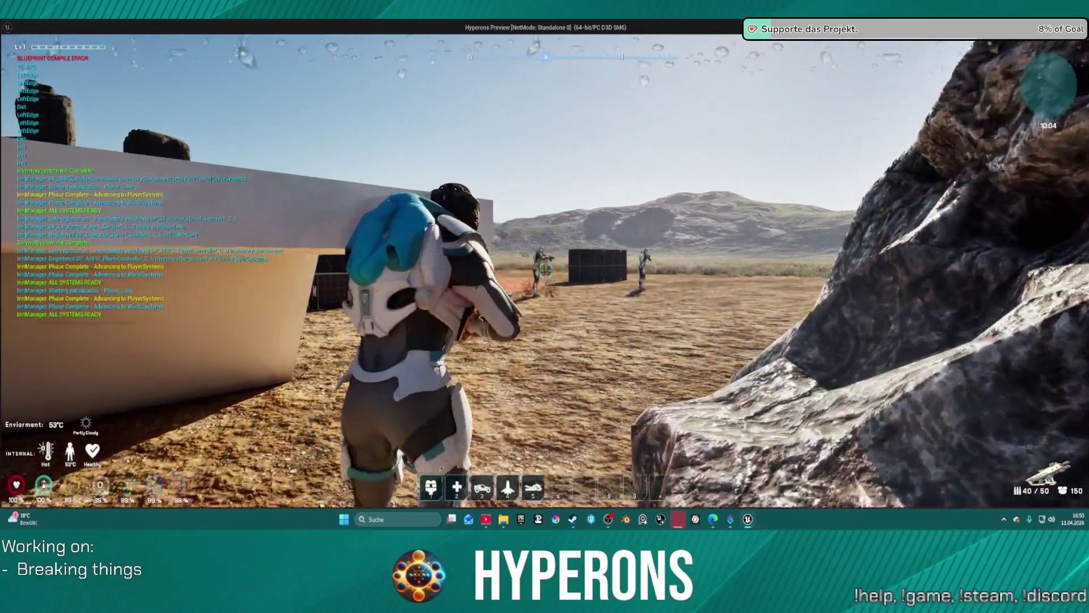
{"action": "left_click", "coordinate": [545, 270]}
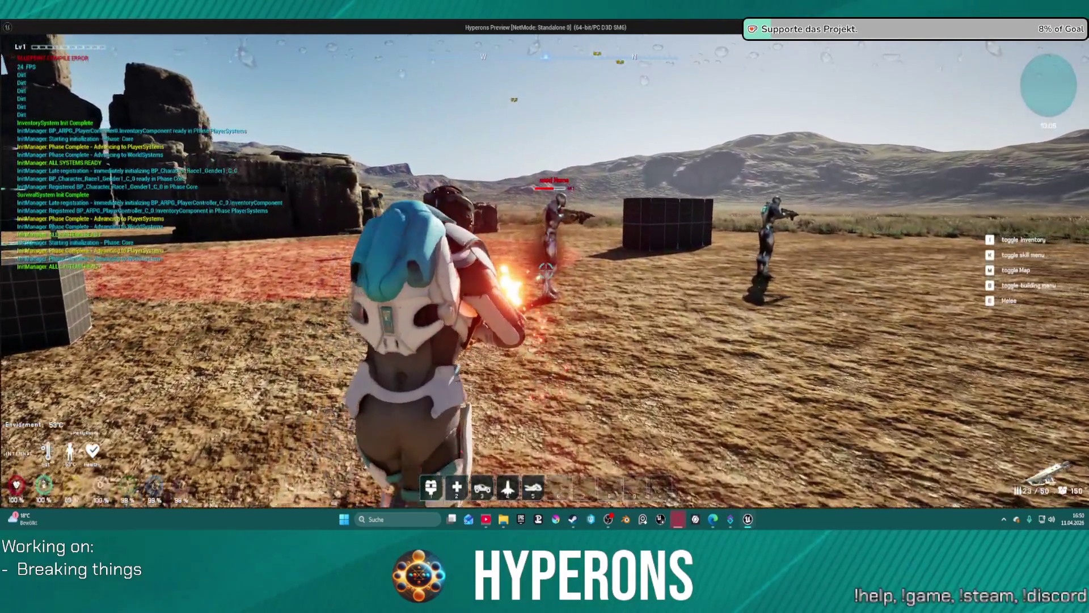
{"action": "left_click", "coordinate": [546, 270]}
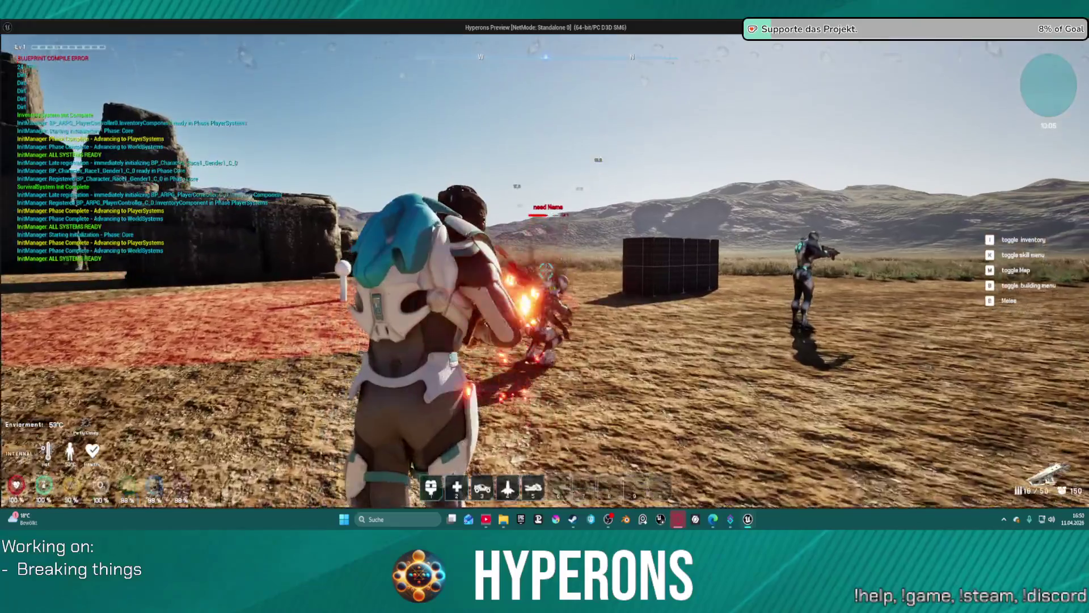
{"action": "key", "text": "w"}
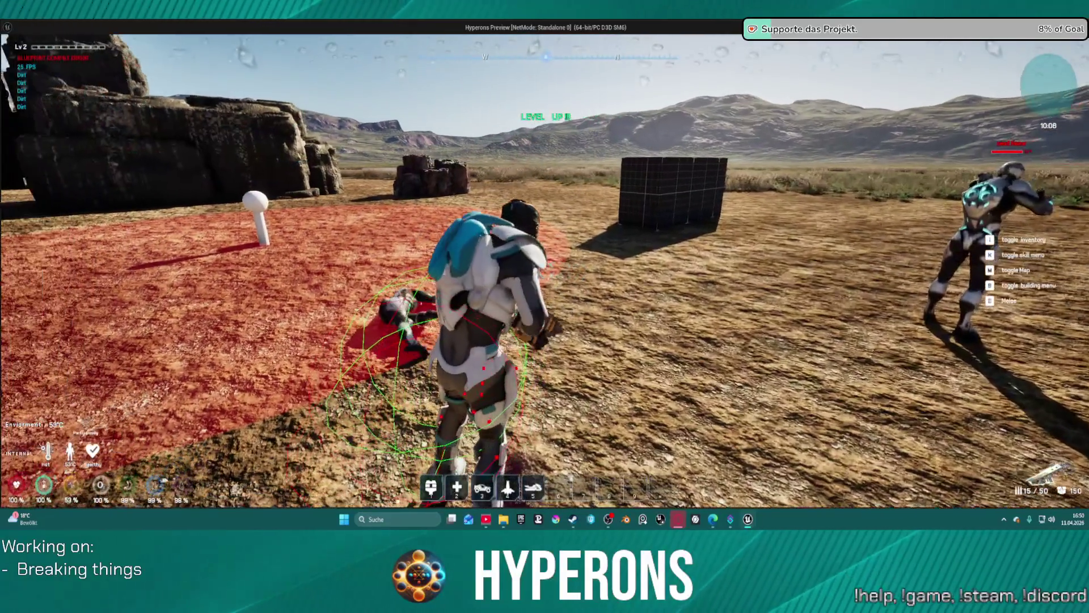
{"action": "key", "text": "r"}
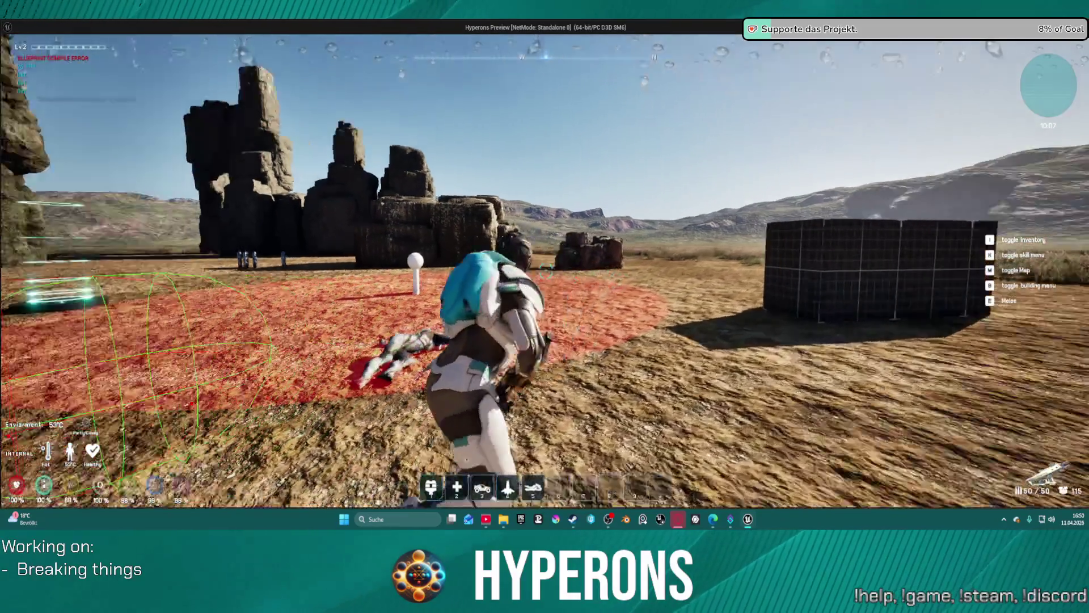
{"action": "key", "text": "w"}
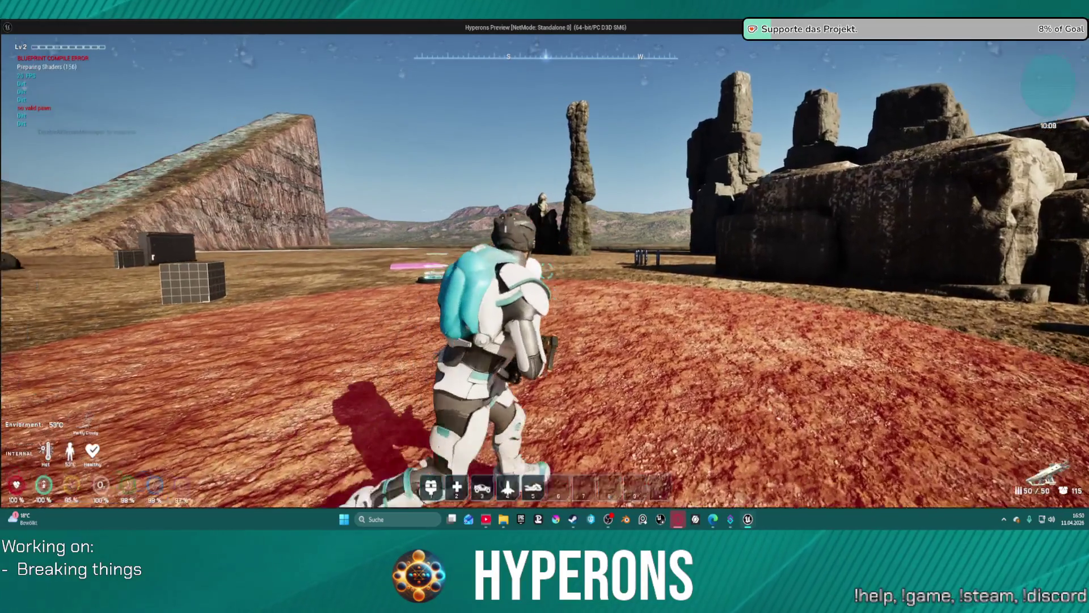
{"action": "key", "text": "w"}
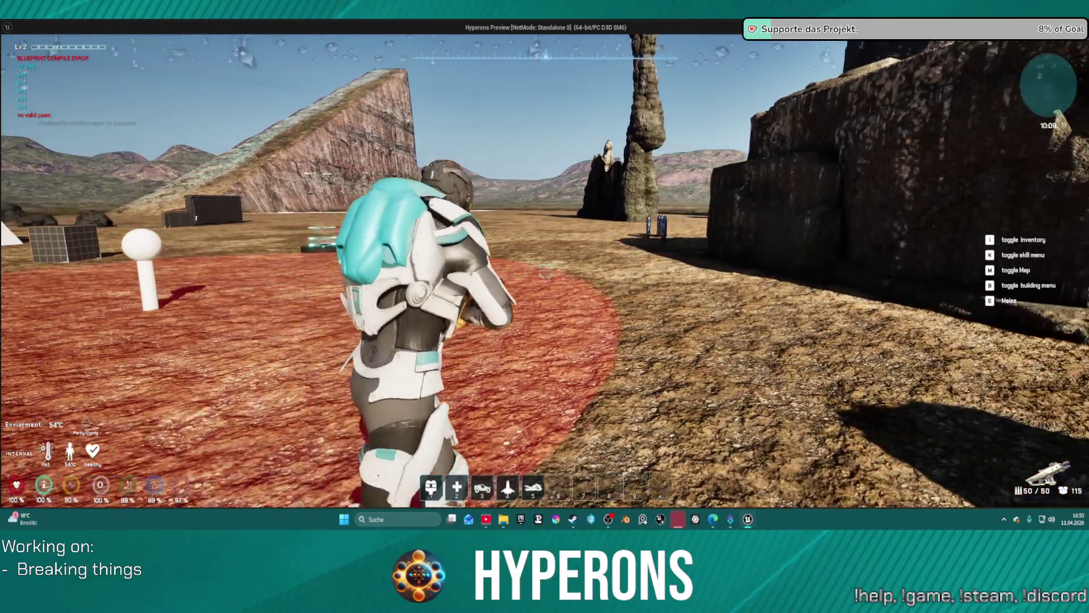
{"action": "key", "text": "s"}
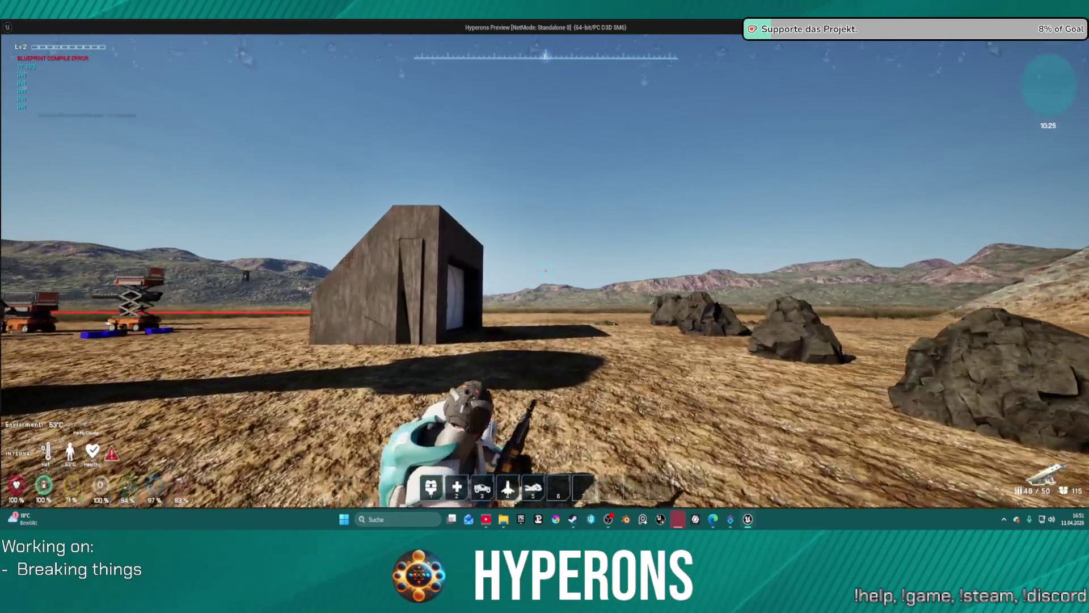
Step: Jump onto the concrete building, then shoot rock ores until one breaks into debris
{"action": "key", "text": "w"}
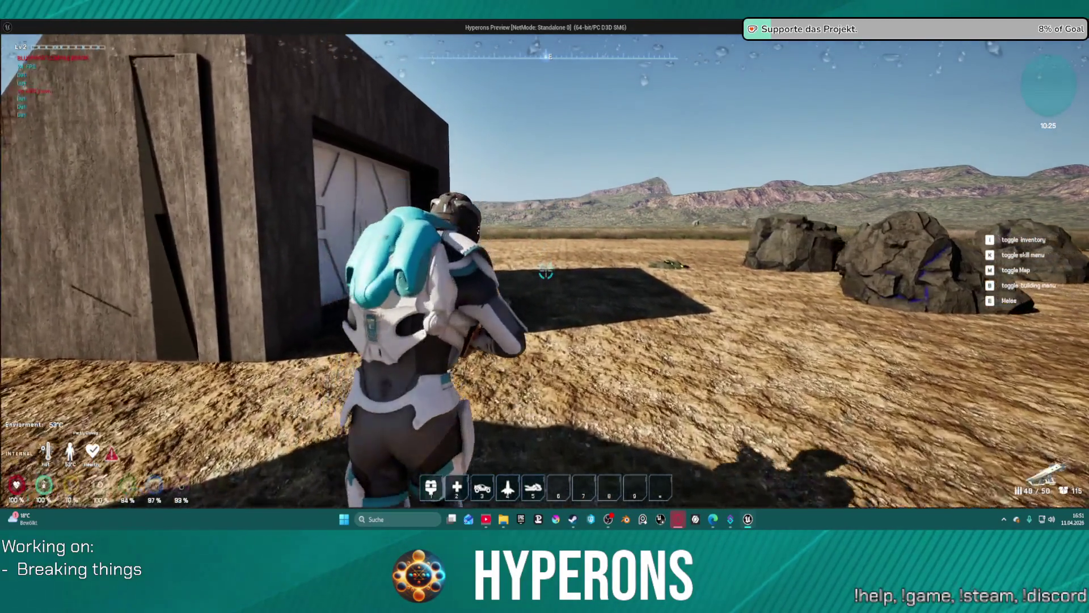
{"action": "key", "text": "space"}
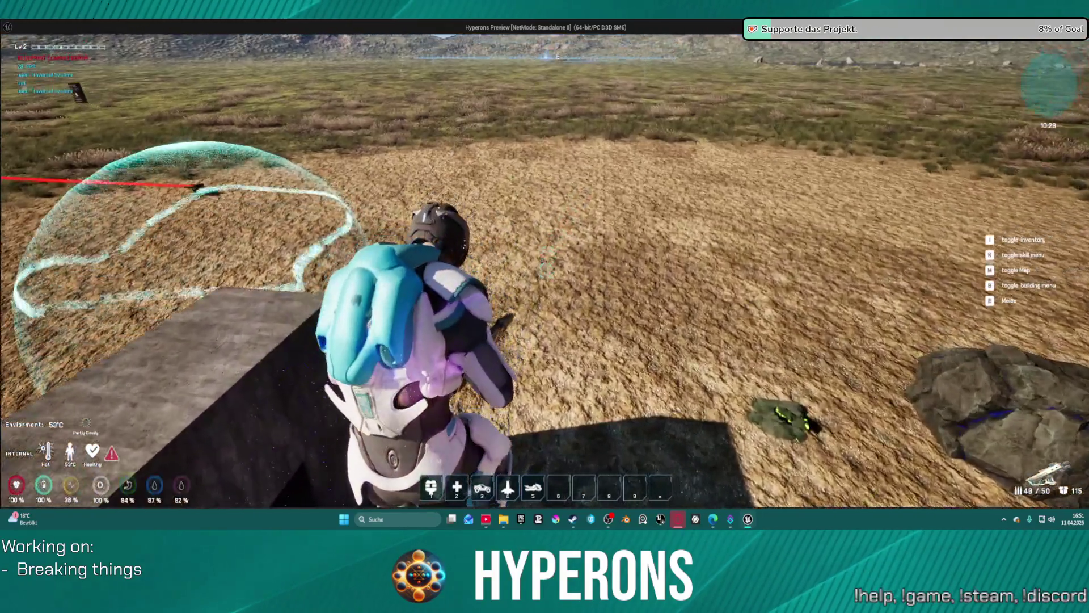
{"action": "key", "text": "w"}
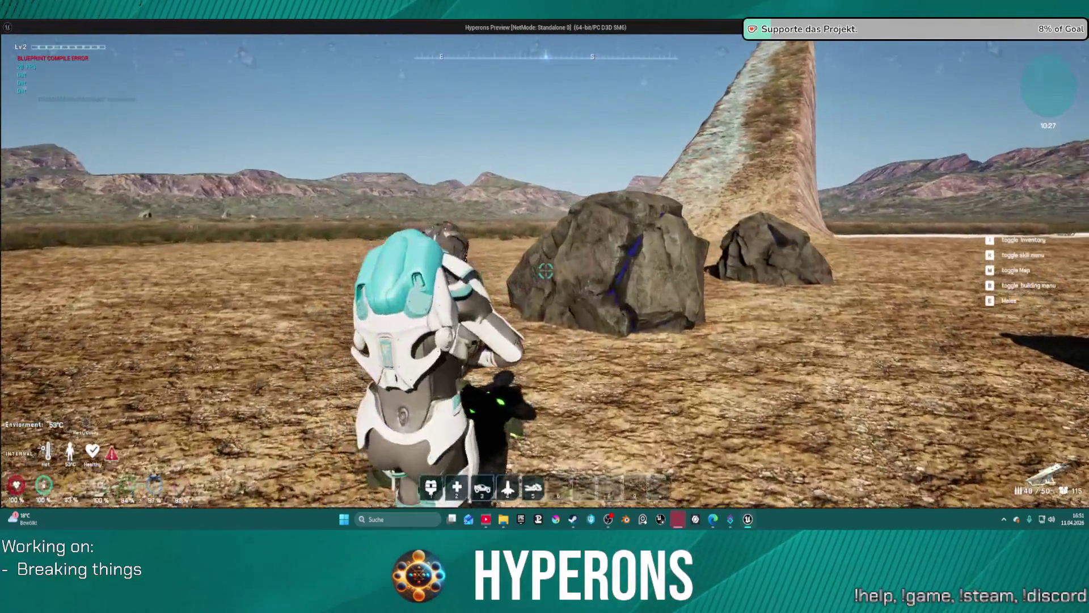
{"action": "left_click", "coordinate": [547, 270]}
{"action": "key", "text": "s"}
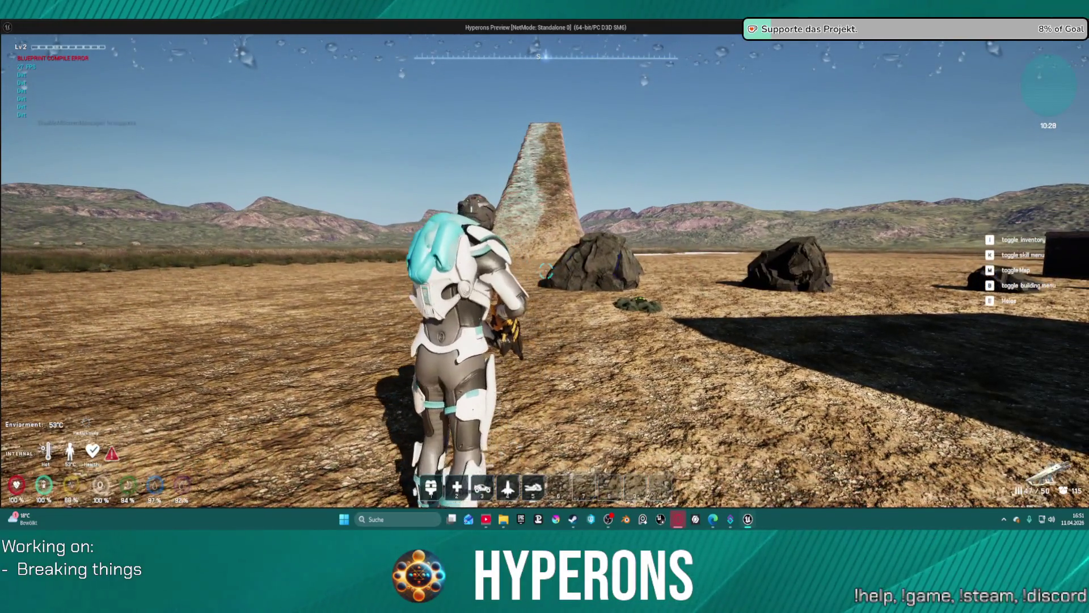
{"action": "key", "text": "w"}
{"action": "left_click", "coordinate": [546, 270]}
{"action": "key", "text": "a"}
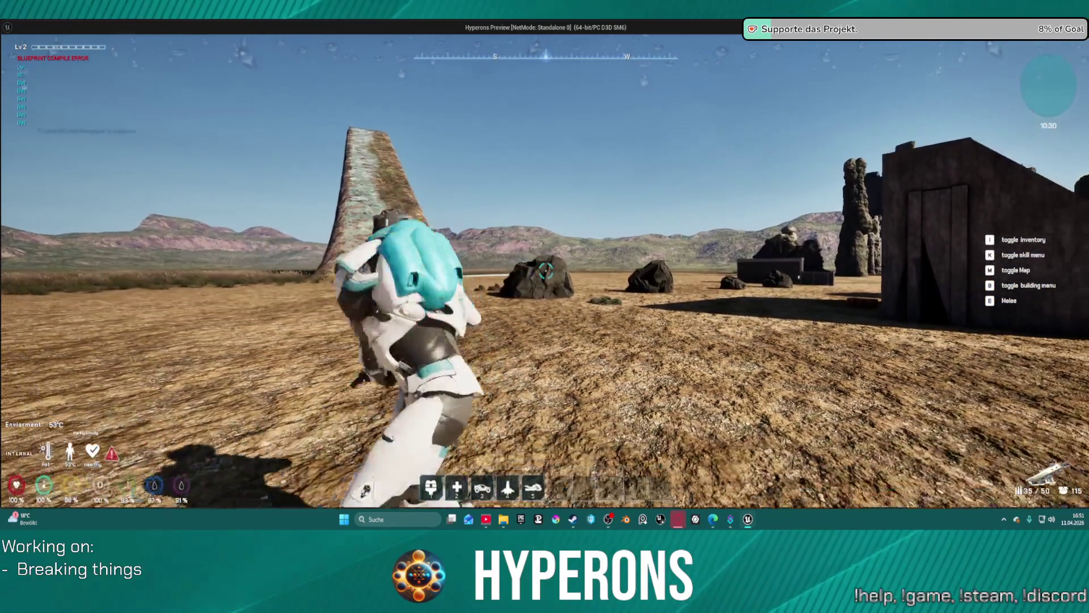
{"action": "left_click", "coordinate": [547, 270]}
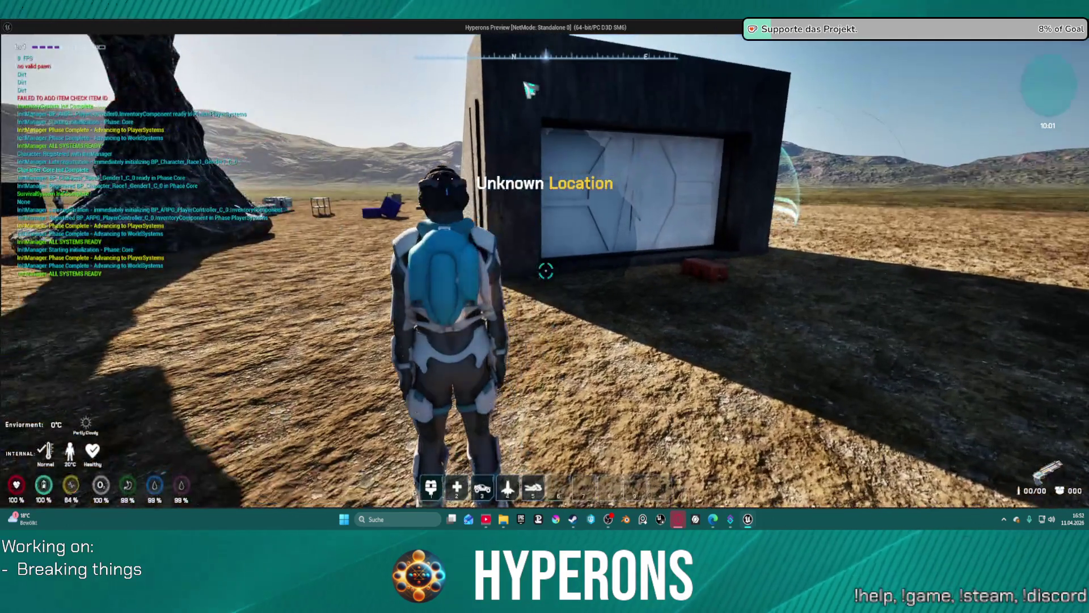
Step: Toggle the inventory, reload and walk toward the tree, then quit the preview
{"action": "key", "text": "i"}
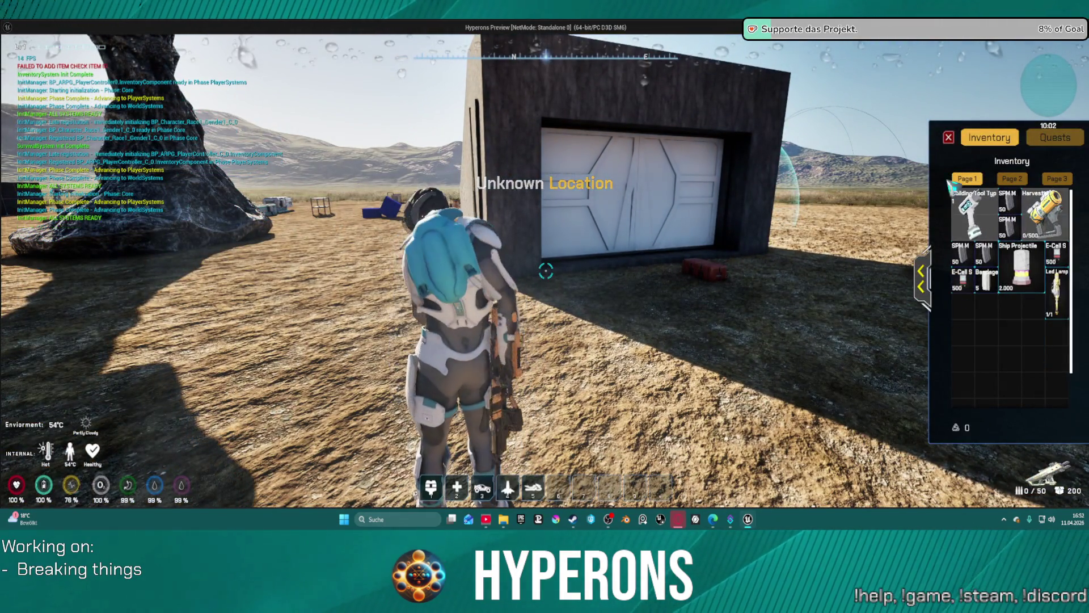
{"action": "left_click", "coordinate": [948, 137]}
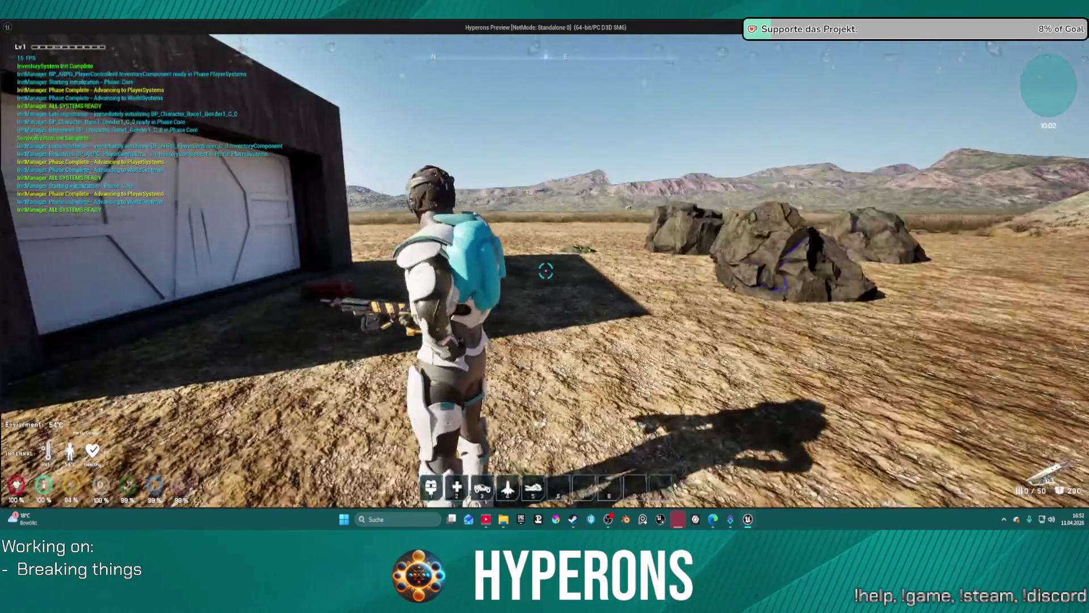
{"action": "key", "text": "r"}
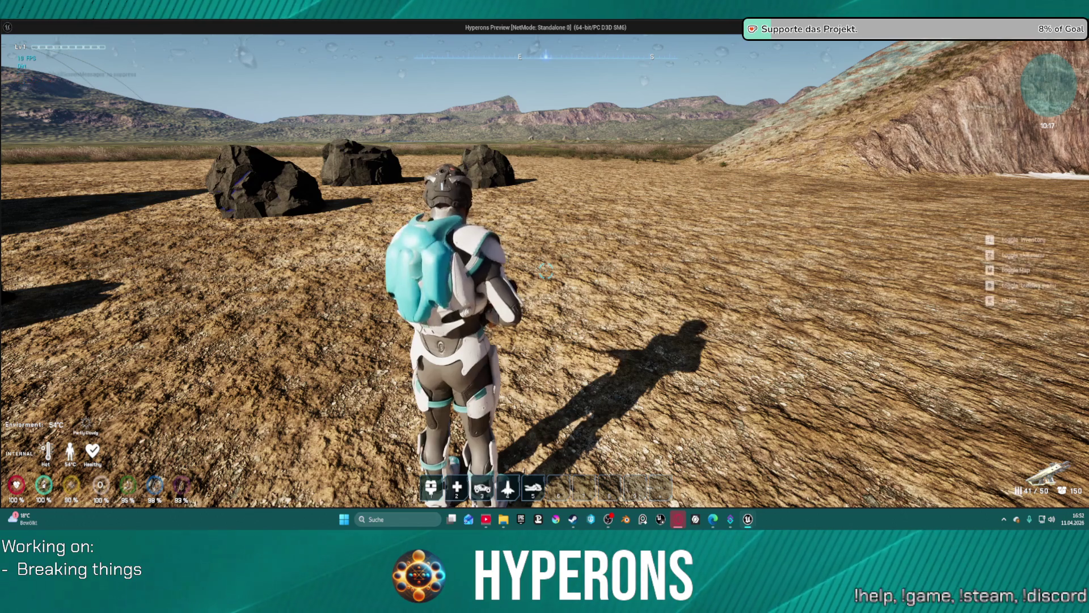
{"action": "key", "text": "Escape"}
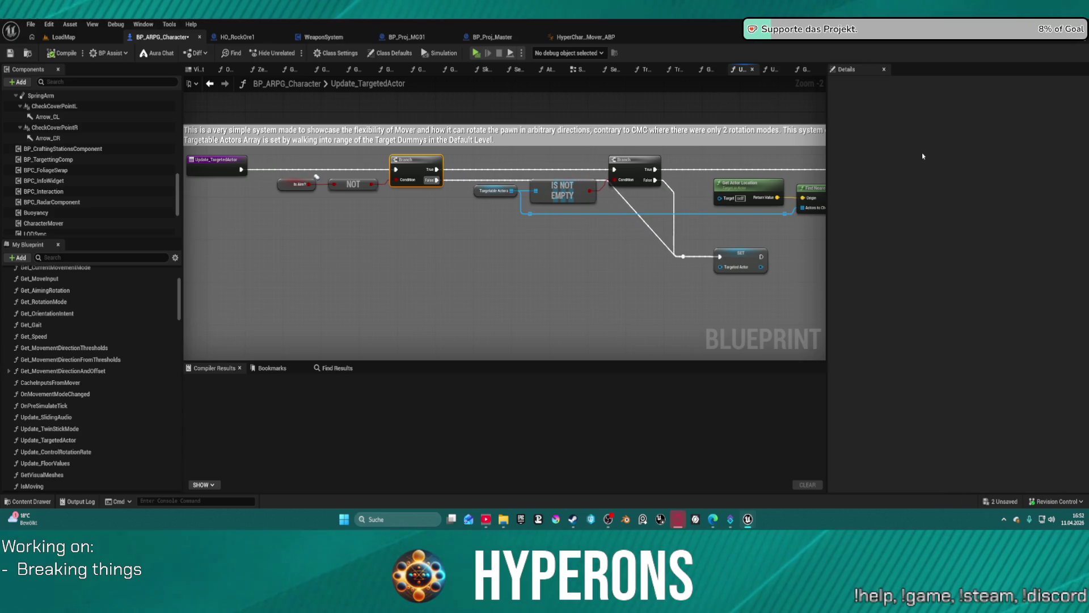
Step: Close the HyperChar_Mover_ABP and BP_Proj blueprint tabs and switch to HO_RockOre1
{"action": "middle_click", "coordinate": [570, 40]}
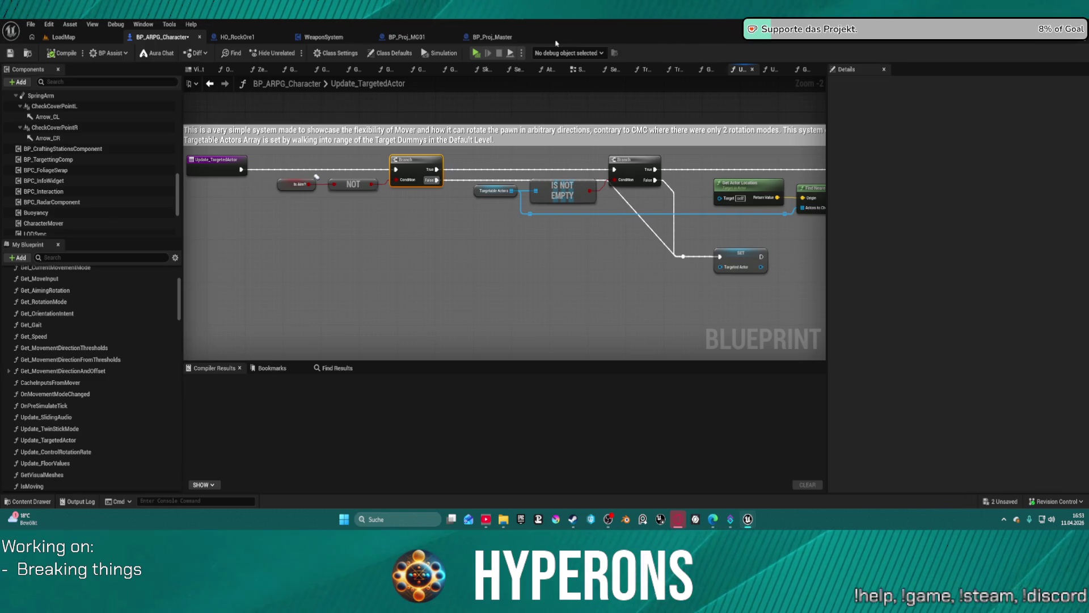
{"action": "middle_click", "coordinate": [503, 38]}
{"action": "middle_click", "coordinate": [429, 38]}
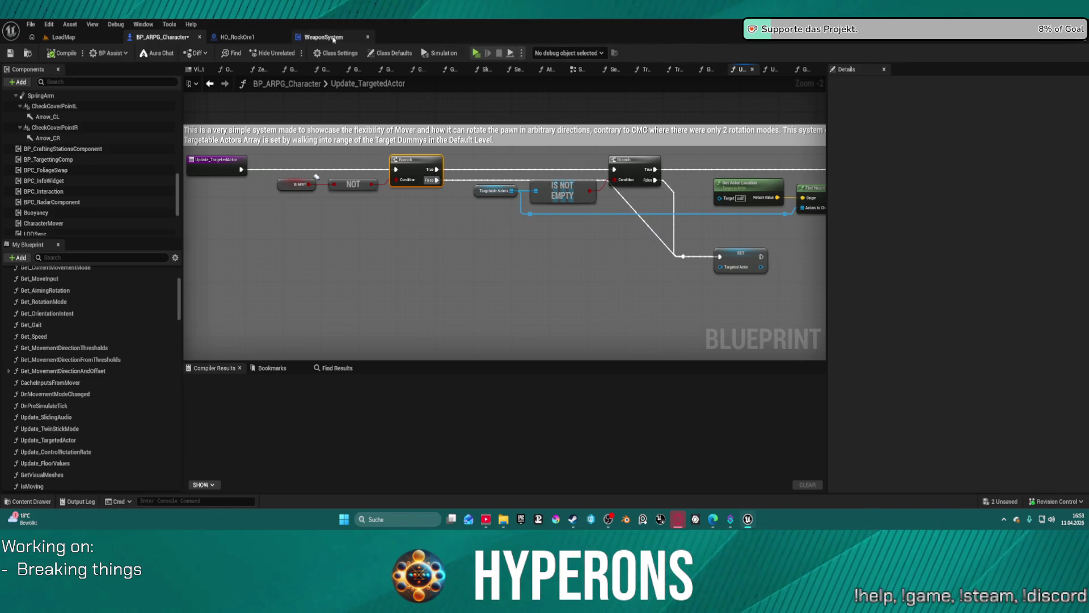
{"action": "left_click", "coordinate": [249, 38]}
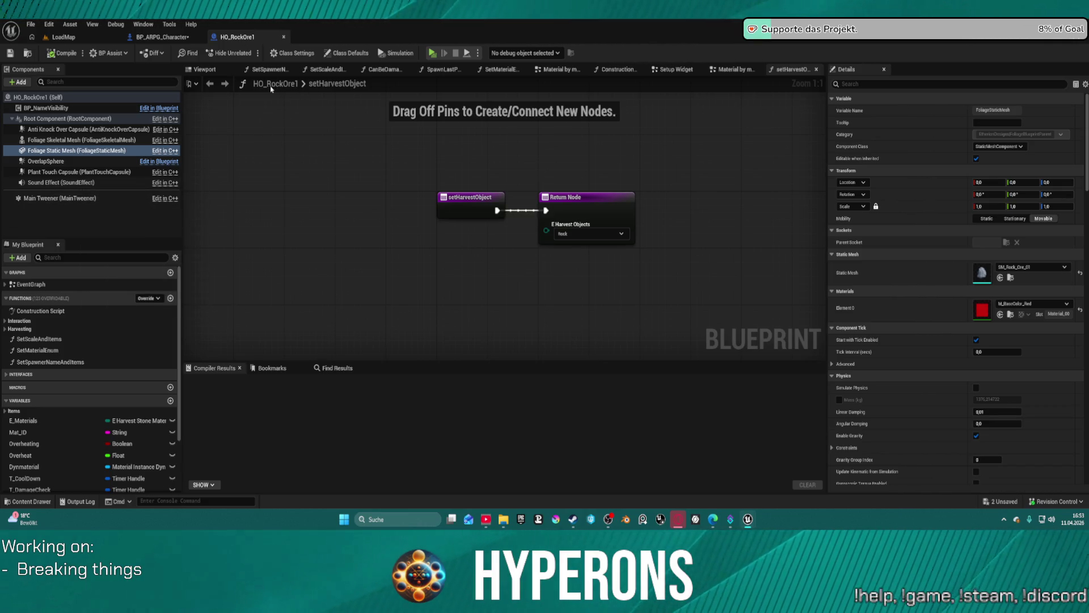
Step: Inspect the Setup Widget graph's widget setup chain
{"action": "left_click", "coordinate": [682, 72]}
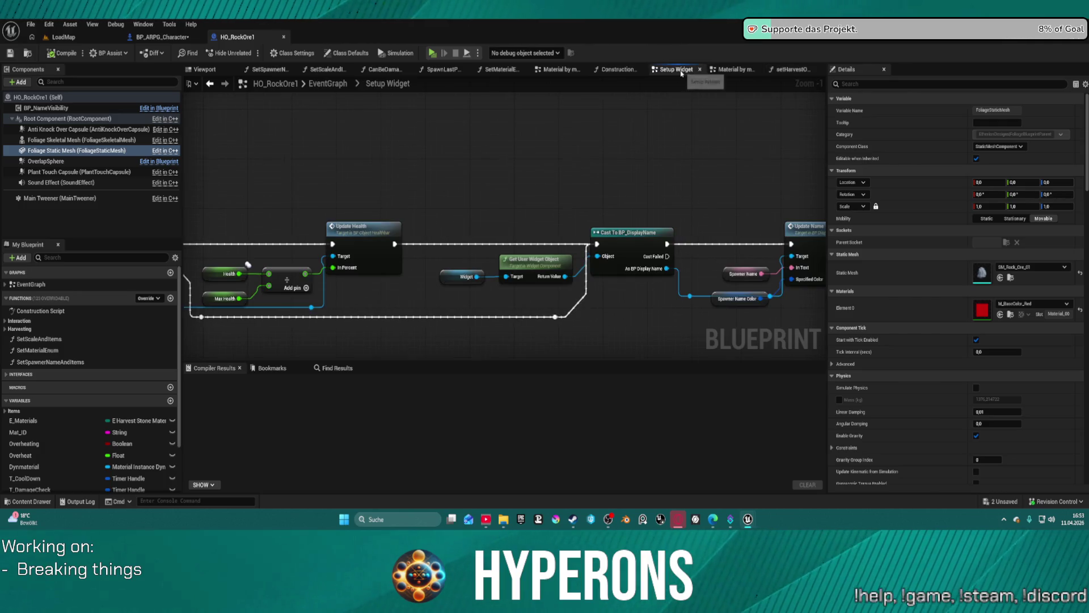
{"action": "scroll", "coordinate": [531, 183], "scroll_direction": "down", "scroll_amount": 2}
{"action": "scroll", "coordinate": [417, 214], "scroll_direction": "up", "scroll_amount": 4}
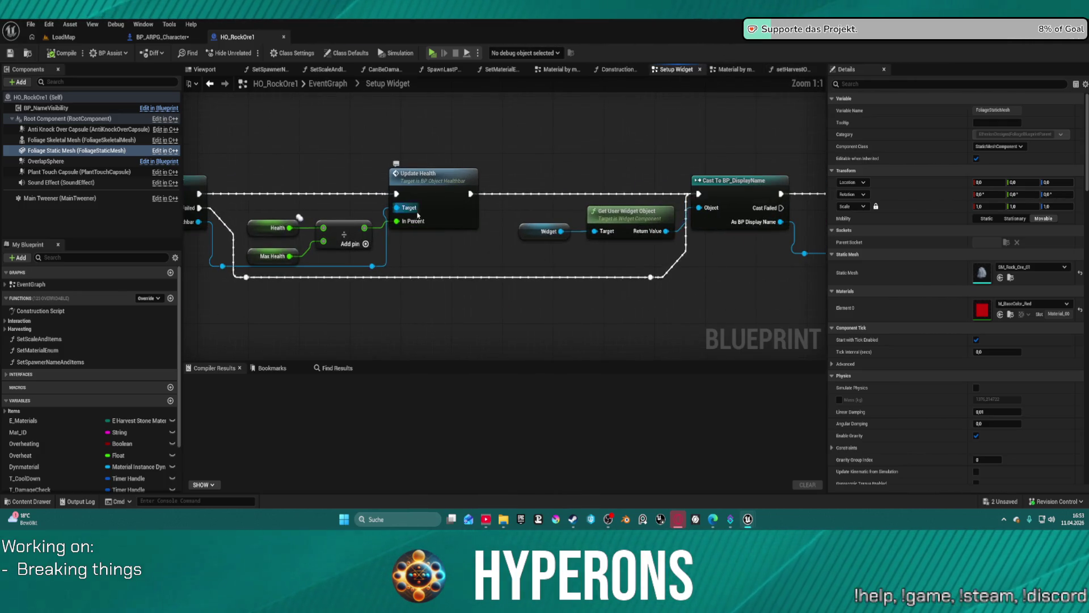
{"action": "mouse_move", "coordinate": [686, 278]}
{"action": "left_mouse_down"}
{"action": "mouse_move", "coordinate": [351, 281]}
{"action": "mouse_move", "coordinate": [578, 278]}
{"action": "mouse_move", "coordinate": [693, 242]}
{"action": "mouse_move", "coordinate": [816, 238]}
{"action": "left_mouse_up"}
{"action": "mouse_move", "coordinate": [356, 210]}
{"action": "left_mouse_down"}
{"action": "mouse_move", "coordinate": [542, 185]}
{"action": "mouse_move", "coordinate": [782, 188]}
{"action": "mouse_move", "coordinate": [721, 194]}
{"action": "left_mouse_up"}
Step: Return to the EventGraph, survey its lower node networks, and bring up the action search
{"action": "left_click", "coordinate": [338, 85]}
{"action": "scroll", "coordinate": [393, 187], "scroll_direction": "down", "scroll_amount": 2}
{"action": "mouse_move", "coordinate": [393, 186]}
{"action": "left_mouse_down"}
{"action": "mouse_move", "coordinate": [511, 231]}
{"action": "mouse_move", "coordinate": [499, 141]}
{"action": "mouse_move", "coordinate": [471, 169]}
{"action": "left_mouse_up"}
{"action": "scroll", "coordinate": [471, 169], "scroll_direction": "up", "scroll_amount": 10}
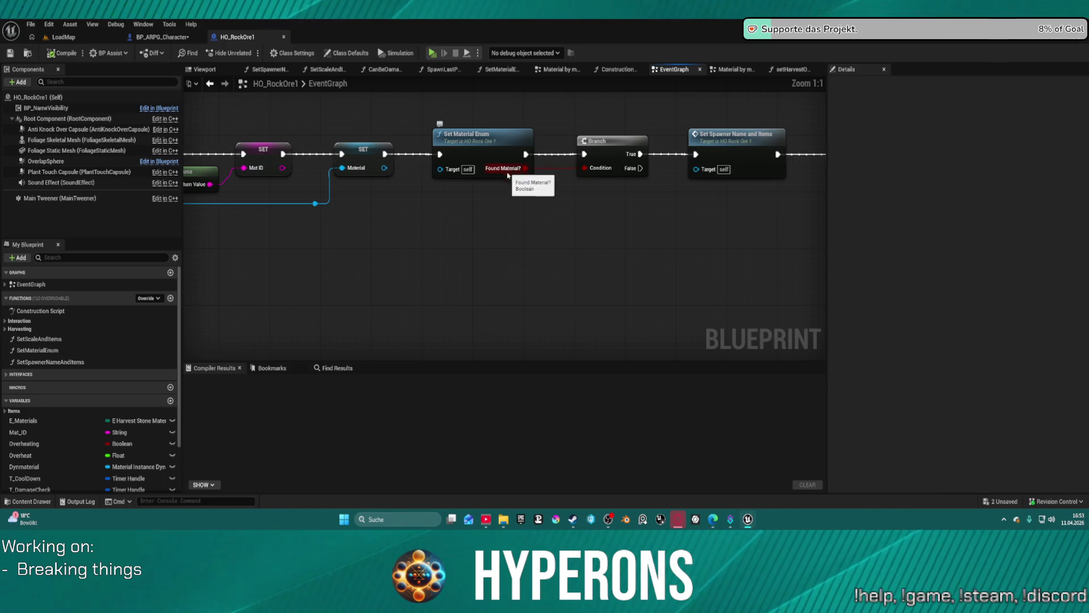
{"action": "scroll", "coordinate": [543, 202], "scroll_direction": "down", "scroll_amount": 5}
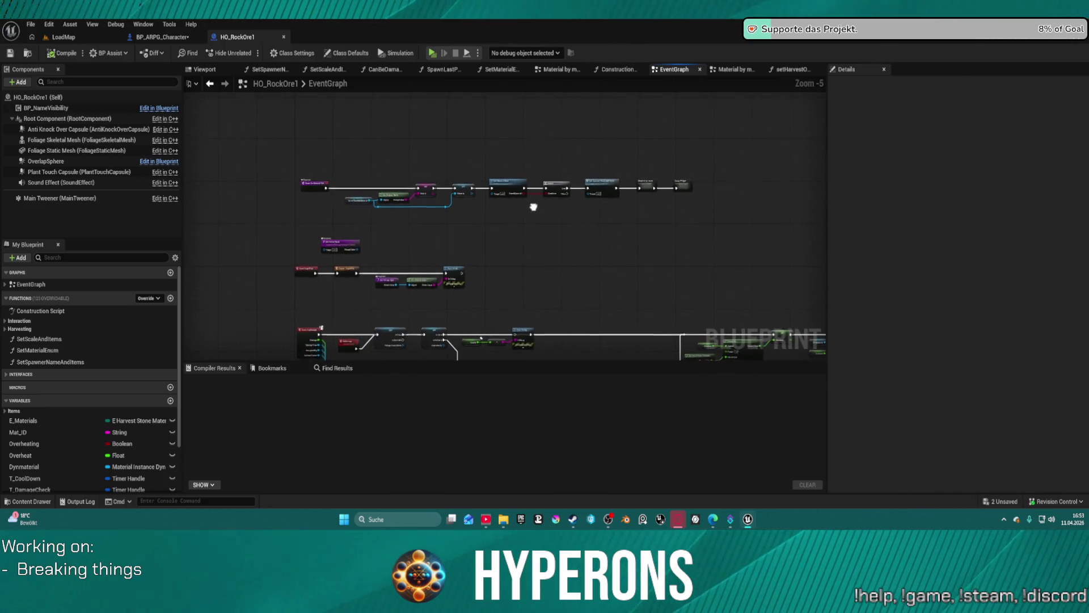
{"action": "scroll", "coordinate": [438, 236], "scroll_direction": "up", "scroll_amount": 2}
{"action": "mouse_move", "coordinate": [438, 236]}
{"action": "left_mouse_down"}
{"action": "mouse_move", "coordinate": [503, 173]}
{"action": "mouse_move", "coordinate": [540, 164]}
{"action": "mouse_move", "coordinate": [510, 171]}
{"action": "mouse_move", "coordinate": [348, 151]}
{"action": "left_mouse_up"}
{"action": "right_click", "coordinate": [418, 161]}
Step: Add a new Boolean variable named Debug to HO_RockOre1
{"action": "type", "text": "bed"}
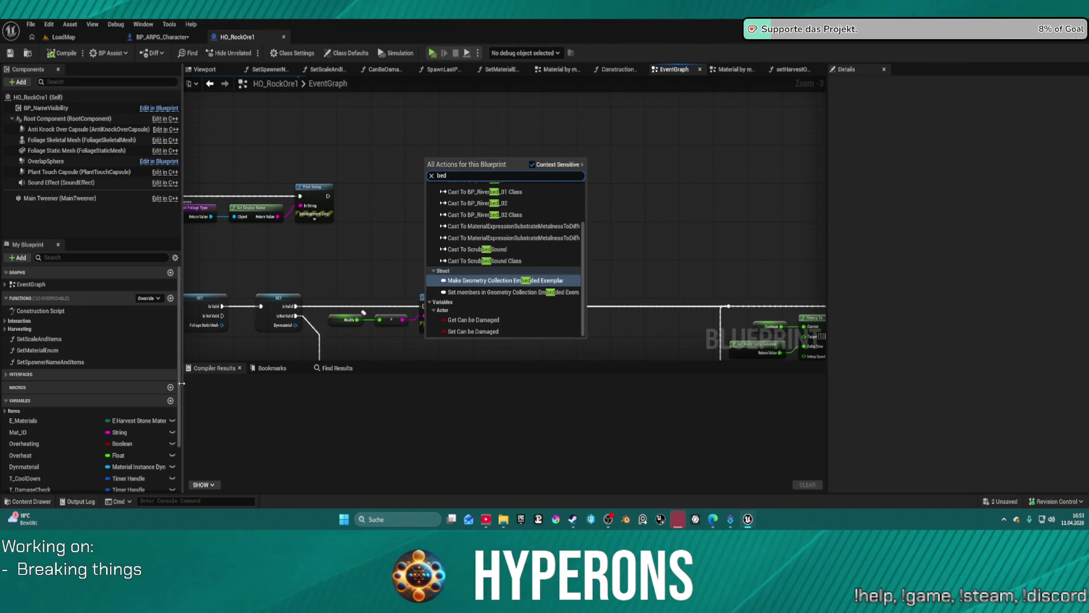
{"action": "left_click", "coordinate": [170, 400]}
{"action": "type", "text": "Debug"}
{"action": "key", "text": "Return"}
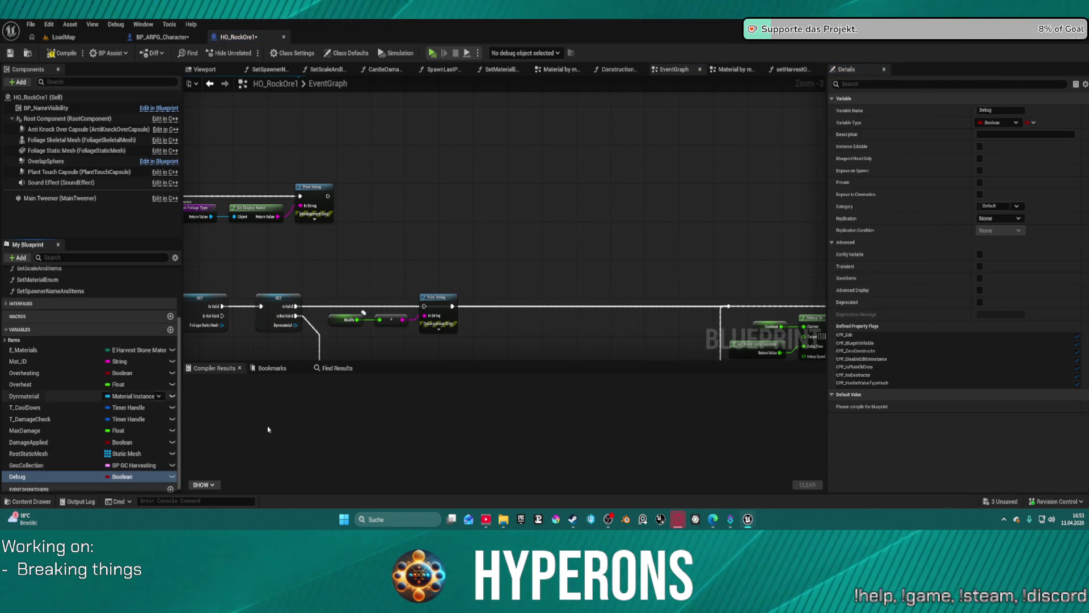
Step: Insert a validated Debug getter between Parent BeginPlay and Print String, then compile
{"action": "mouse_move", "coordinate": [39, 476]}
{"action": "left_mouse_down"}
{"action": "mouse_move", "coordinate": [384, 256]}
{"action": "mouse_move", "coordinate": [397, 223]}
{"action": "left_mouse_up"}
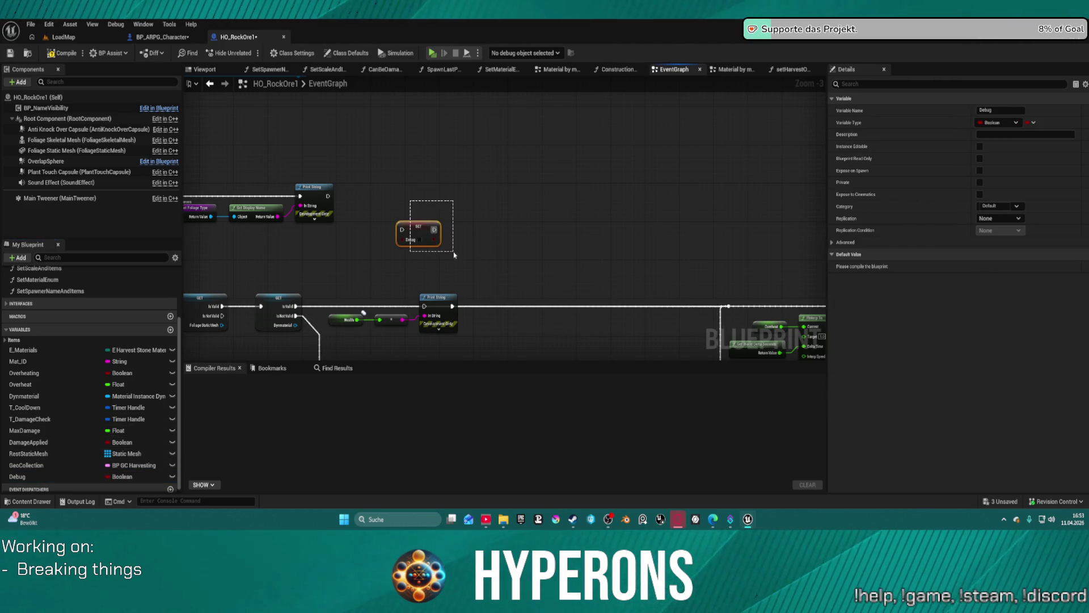
{"action": "key", "text": "Delete"}
{"action": "mouse_move", "coordinate": [17, 476]}
{"action": "left_mouse_down"}
{"action": "mouse_move", "coordinate": [369, 291]}
{"action": "mouse_move", "coordinate": [430, 206]}
{"action": "left_mouse_up"}
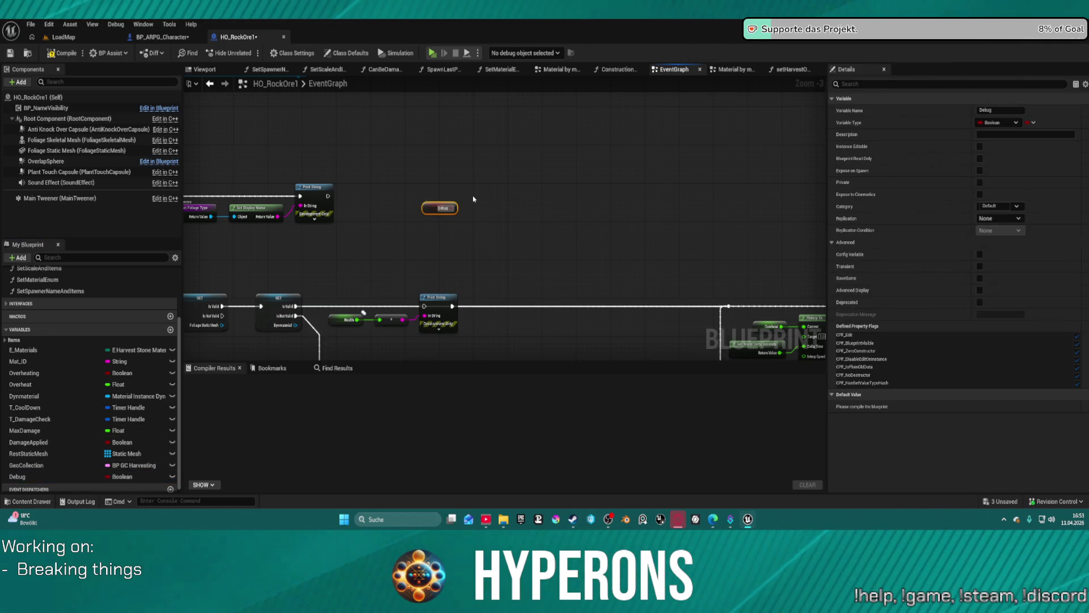
{"action": "right_click", "coordinate": [429, 211]}
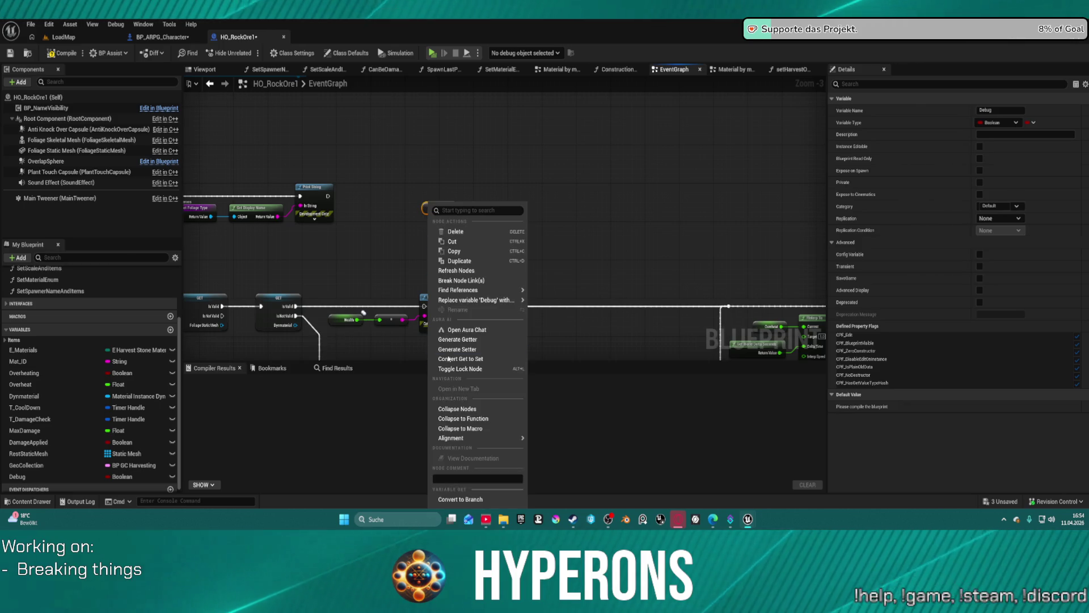
{"action": "left_click", "coordinate": [469, 500]}
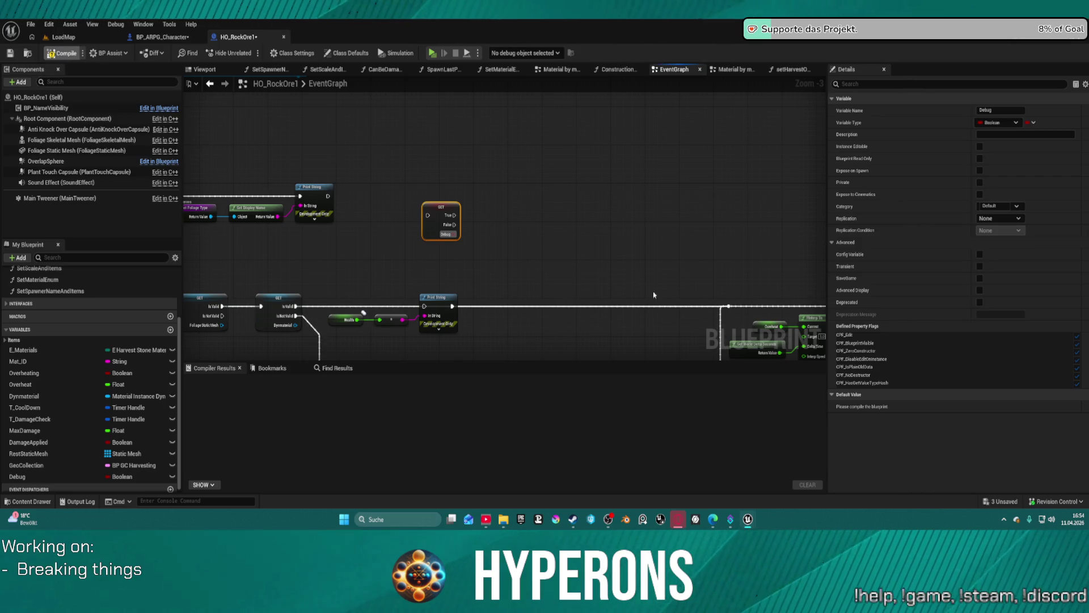
{"action": "mouse_move", "coordinate": [576, 204]}
{"action": "left_mouse_down"}
{"action": "mouse_move", "coordinate": [653, 234]}
{"action": "mouse_move", "coordinate": [550, 214]}
{"action": "mouse_move", "coordinate": [437, 214]}
{"action": "left_mouse_up"}
{"action": "left_click_drag", "start_coordinate": [357, 224], "coordinate": [519, 225]}
{"action": "left_click_drag", "start_coordinate": [640, 227], "coordinate": [482, 100]}
{"action": "left_click", "coordinate": [440, 173]}
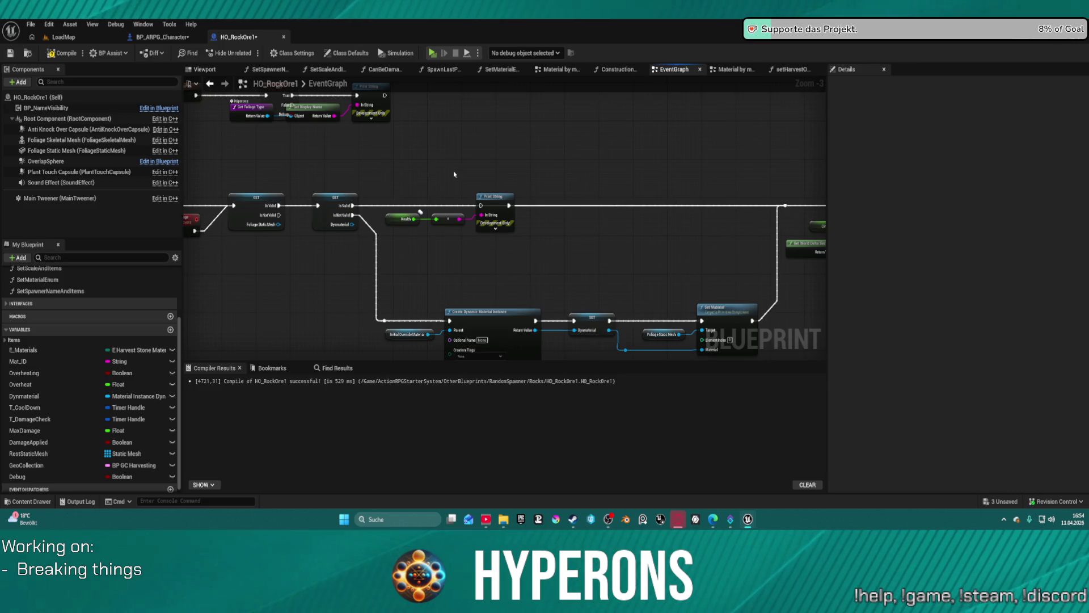
Step: Pan and zoom across HO_RockOre1's event graph to review its damage, timer and material logic
{"action": "scroll", "coordinate": [583, 167], "scroll_direction": "down", "scroll_amount": 4}
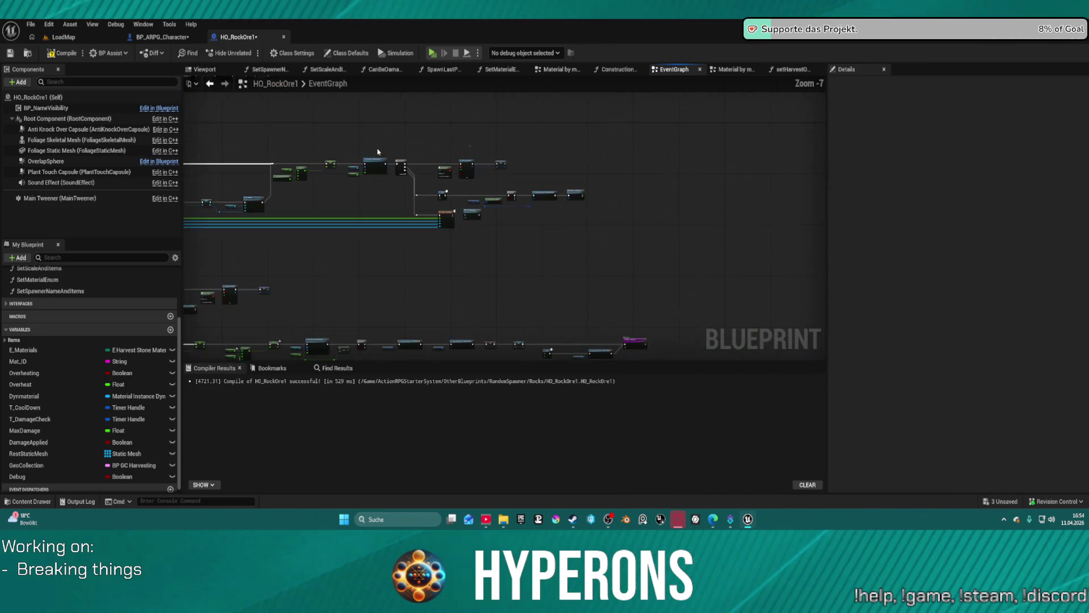
{"action": "left_click_drag", "start_coordinate": [583, 166], "coordinate": [594, 156]}
{"action": "scroll", "coordinate": [578, 203], "scroll_direction": "up", "scroll_amount": 6}
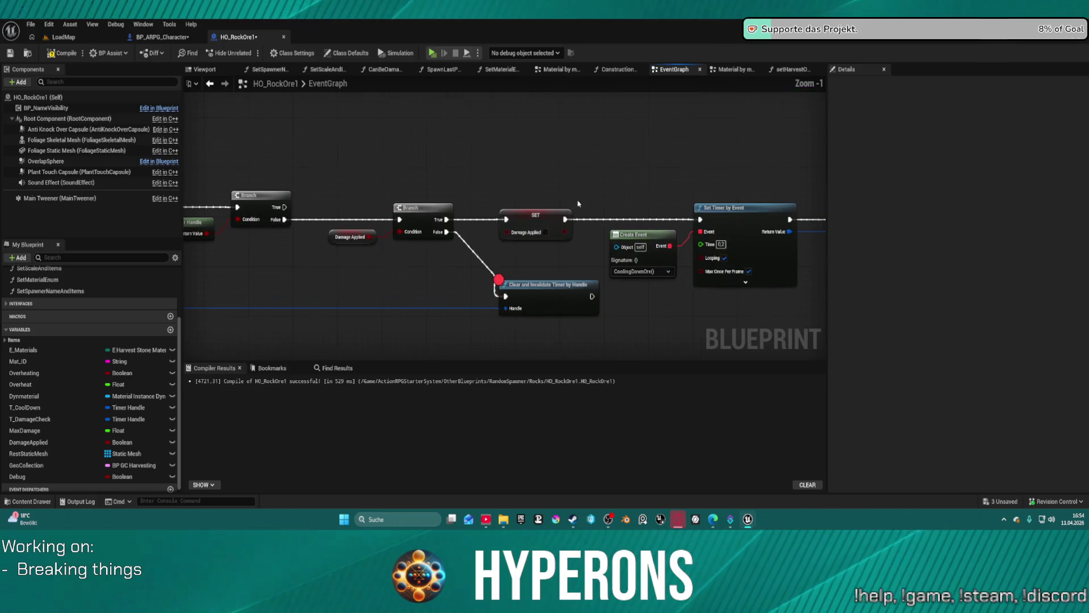
{"action": "mouse_move", "coordinate": [559, 259]}
{"action": "left_mouse_down"}
{"action": "mouse_move", "coordinate": [599, 230]}
{"action": "mouse_move", "coordinate": [855, 219]}
{"action": "mouse_move", "coordinate": [813, 132]}
{"action": "mouse_move", "coordinate": [748, 82]}
{"action": "mouse_move", "coordinate": [570, 162]}
{"action": "mouse_move", "coordinate": [618, 84]}
{"action": "left_mouse_up"}
{"action": "scroll", "coordinate": [317, 185], "scroll_direction": "down", "scroll_amount": 3}
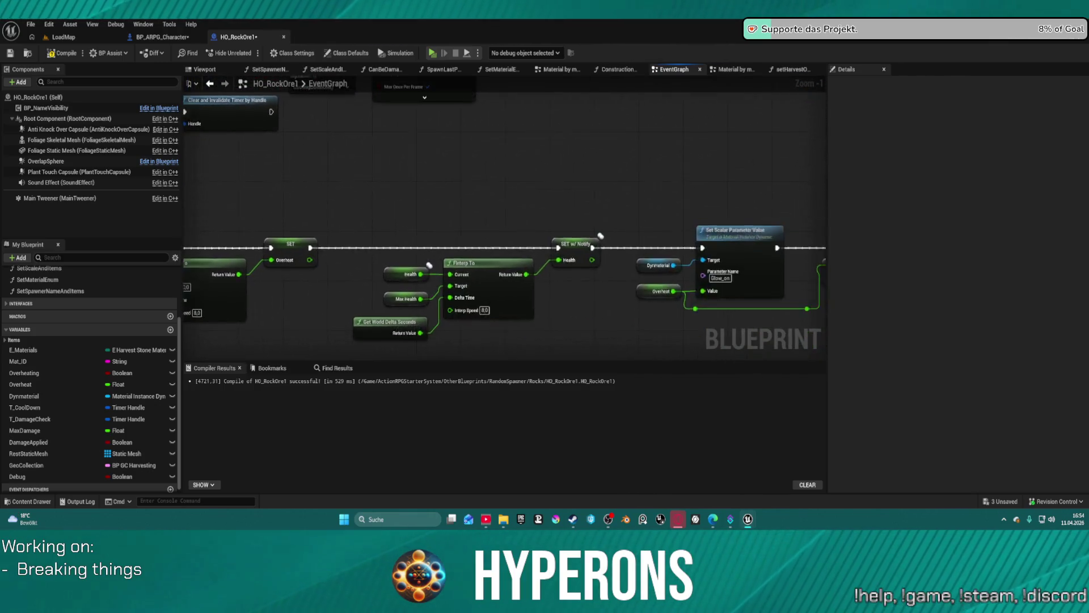
{"action": "mouse_move", "coordinate": [318, 186]}
{"action": "left_mouse_down"}
{"action": "mouse_move", "coordinate": [284, 204]}
{"action": "mouse_move", "coordinate": [244, 196]}
{"action": "mouse_move", "coordinate": [434, 135]}
{"action": "mouse_move", "coordinate": [554, 163]}
{"action": "mouse_move", "coordinate": [239, 93]}
{"action": "mouse_move", "coordinate": [360, 146]}
{"action": "mouse_move", "coordinate": [608, 181]}
{"action": "left_mouse_up"}
{"action": "scroll", "coordinate": [239, 93], "scroll_direction": "down", "scroll_amount": 1}
{"action": "scroll", "coordinate": [550, 204], "scroll_direction": "up", "scroll_amount": 3}
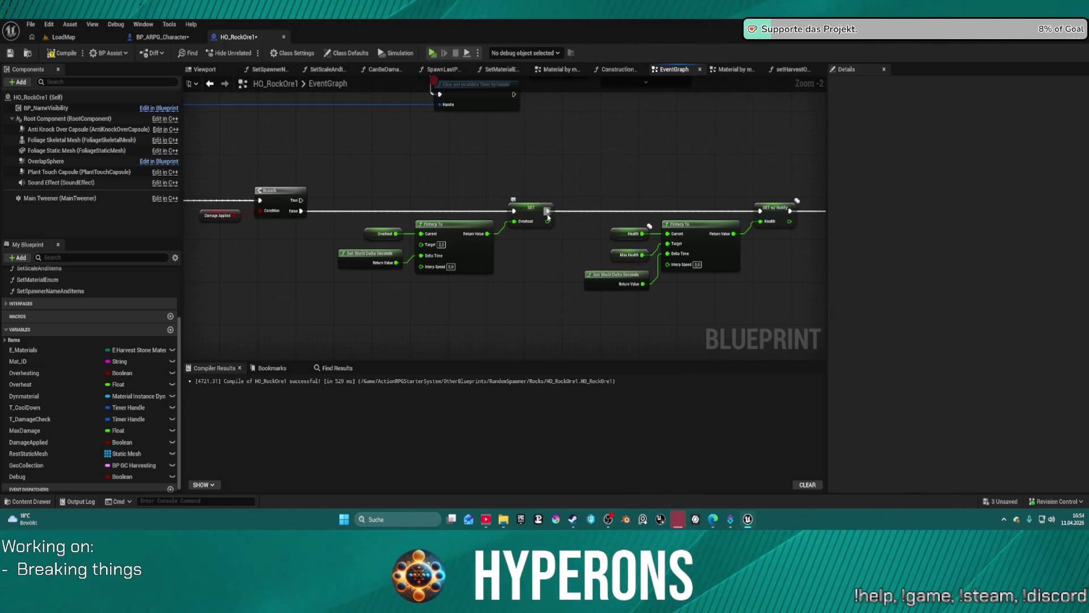
{"action": "left_click_drag", "start_coordinate": [622, 185], "coordinate": [546, 364]}
{"action": "mouse_move", "coordinate": [498, 210]}
{"action": "left_mouse_down"}
{"action": "mouse_move", "coordinate": [541, 195]}
{"action": "mouse_move", "coordinate": [704, 356]}
{"action": "mouse_move", "coordinate": [559, 364]}
{"action": "left_mouse_up"}
{"action": "mouse_move", "coordinate": [584, 298]}
{"action": "left_mouse_down"}
{"action": "mouse_move", "coordinate": [804, 403]}
{"action": "mouse_move", "coordinate": [829, 404]}
{"action": "left_mouse_up"}
{"action": "mouse_move", "coordinate": [738, 270]}
{"action": "left_mouse_down"}
{"action": "mouse_move", "coordinate": [656, 271]}
{"action": "mouse_move", "coordinate": [567, 246]}
{"action": "mouse_move", "coordinate": [411, 227]}
{"action": "mouse_move", "coordinate": [815, 292]}
{"action": "left_mouse_up"}
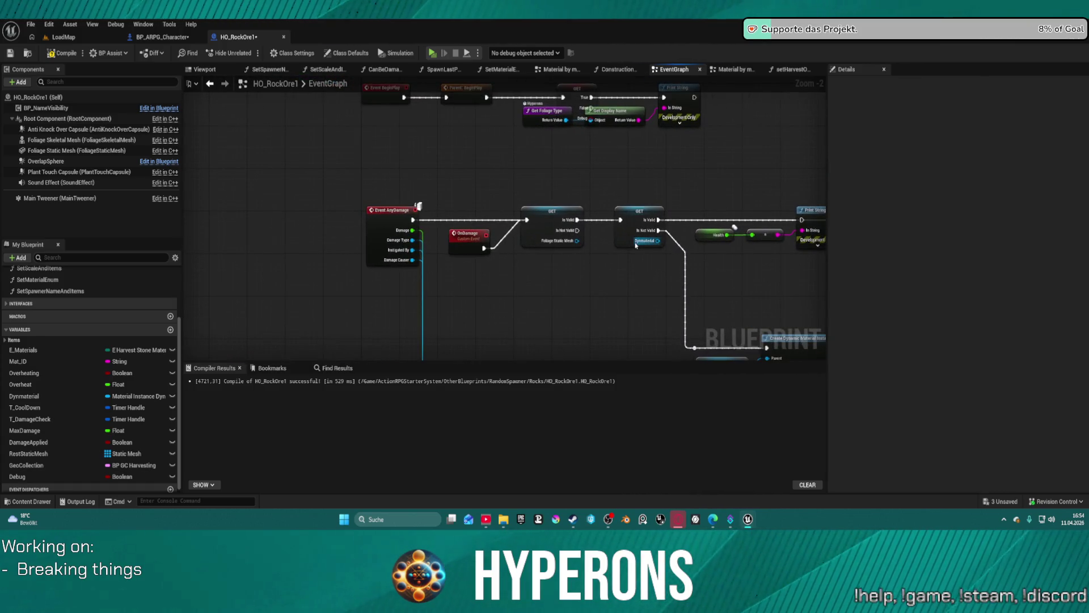
{"action": "mouse_move", "coordinate": [629, 271]}
{"action": "left_mouse_down"}
{"action": "mouse_move", "coordinate": [573, 229]}
{"action": "mouse_move", "coordinate": [341, 226]}
{"action": "left_mouse_up"}
{"action": "mouse_move", "coordinate": [781, 169]}
{"action": "left_mouse_down"}
{"action": "mouse_move", "coordinate": [554, 164]}
{"action": "mouse_move", "coordinate": [514, 140]}
{"action": "mouse_move", "coordinate": [496, 112]}
{"action": "left_mouse_up"}
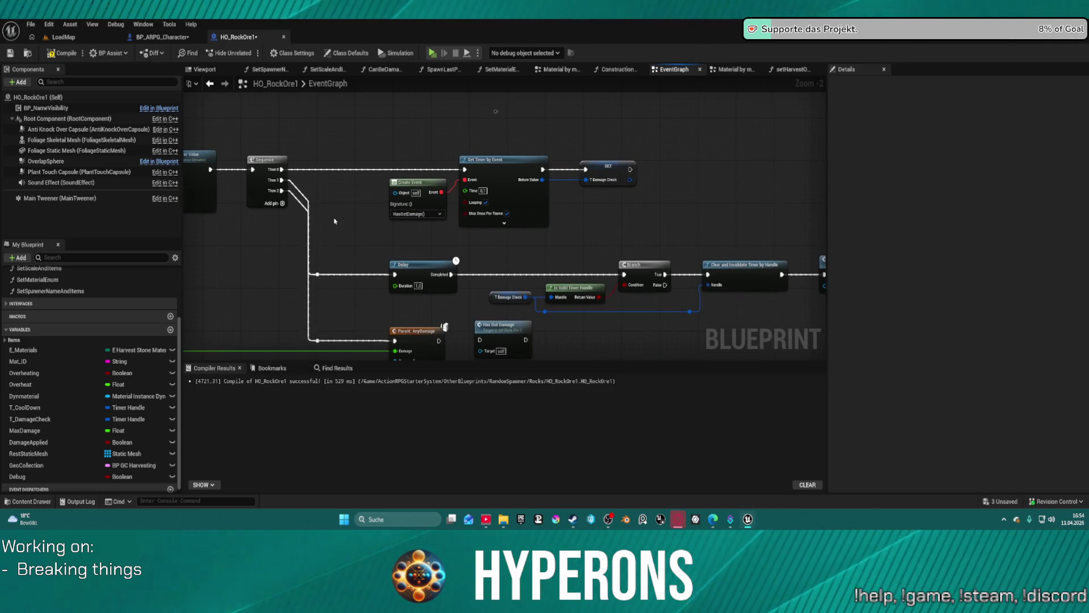
{"action": "mouse_move", "coordinate": [474, 218]}
{"action": "left_mouse_down"}
{"action": "mouse_move", "coordinate": [395, 212]}
{"action": "mouse_move", "coordinate": [392, 178]}
{"action": "left_mouse_up"}
{"action": "mouse_move", "coordinate": [473, 216]}
{"action": "left_mouse_down"}
{"action": "mouse_move", "coordinate": [244, 142]}
{"action": "mouse_move", "coordinate": [487, 238]}
{"action": "left_mouse_up"}
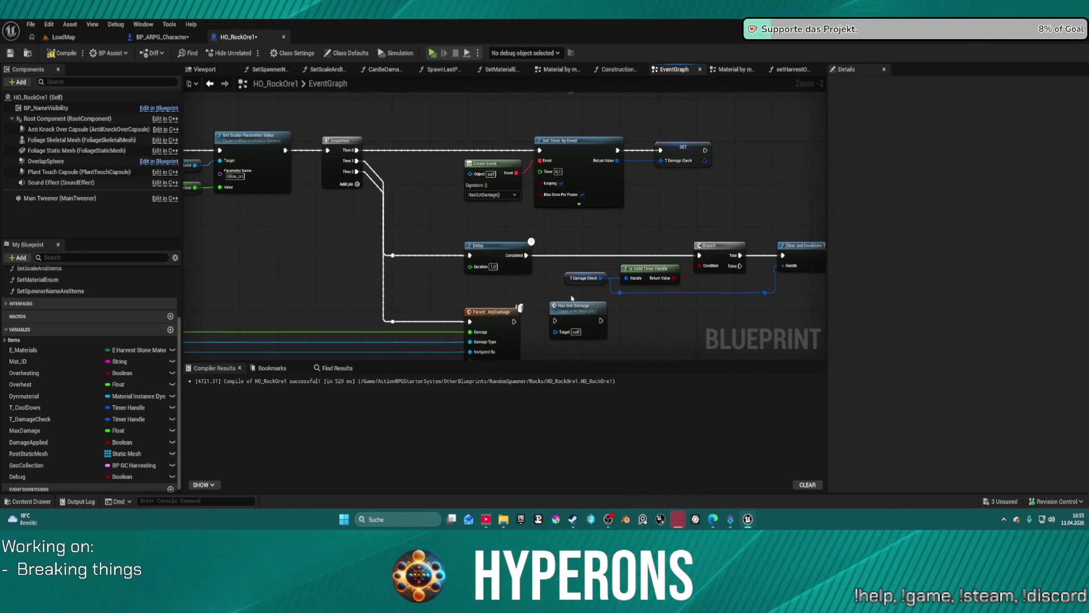
Step: Jump to the HasGotDamage event, then enter the collapsed Setup Widget graph
{"action": "double_click", "coordinate": [579, 314]}
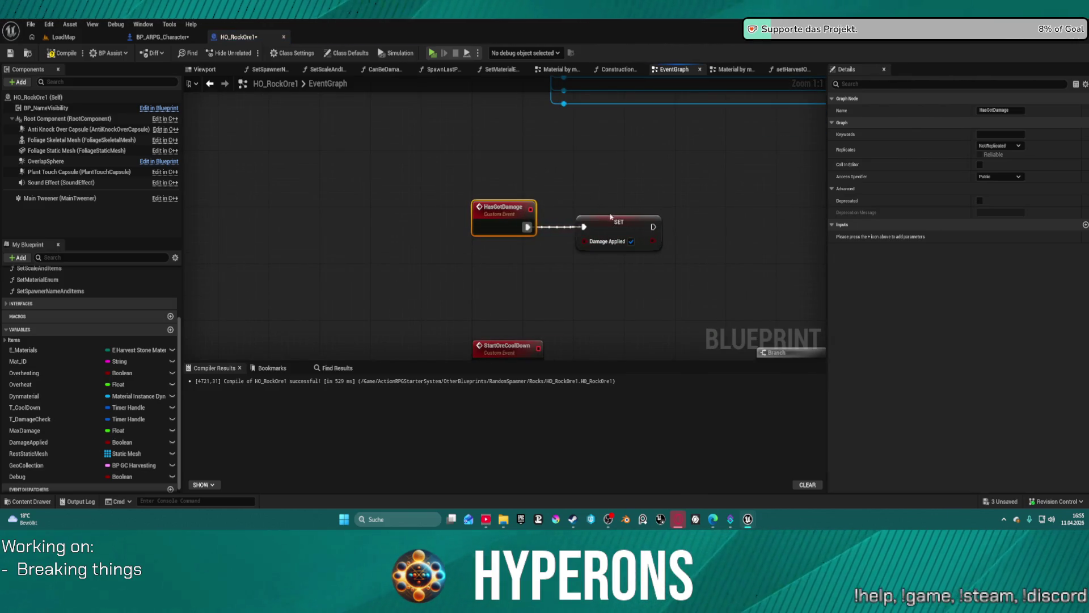
{"action": "scroll", "coordinate": [498, 259], "scroll_direction": "down", "scroll_amount": 6}
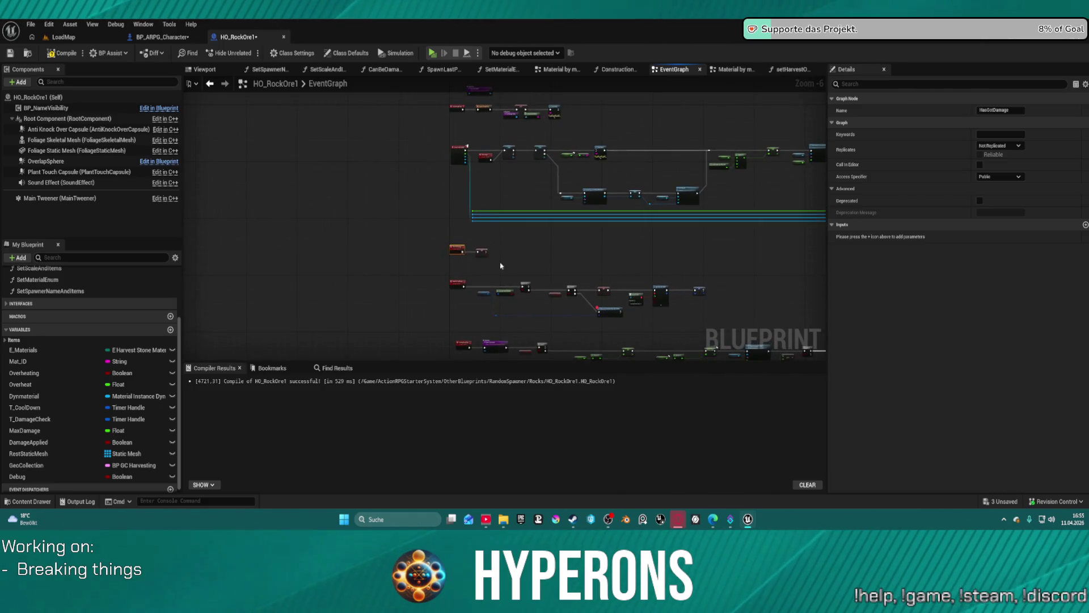
{"action": "scroll", "coordinate": [498, 259], "scroll_direction": "up", "scroll_amount": 6}
{"action": "mouse_move", "coordinate": [615, 194]}
{"action": "left_mouse_down"}
{"action": "mouse_move", "coordinate": [382, 178]}
{"action": "mouse_move", "coordinate": [426, 341]}
{"action": "mouse_move", "coordinate": [412, 278]}
{"action": "left_mouse_up"}
{"action": "scroll", "coordinate": [399, 287], "scroll_direction": "down", "scroll_amount": 12}
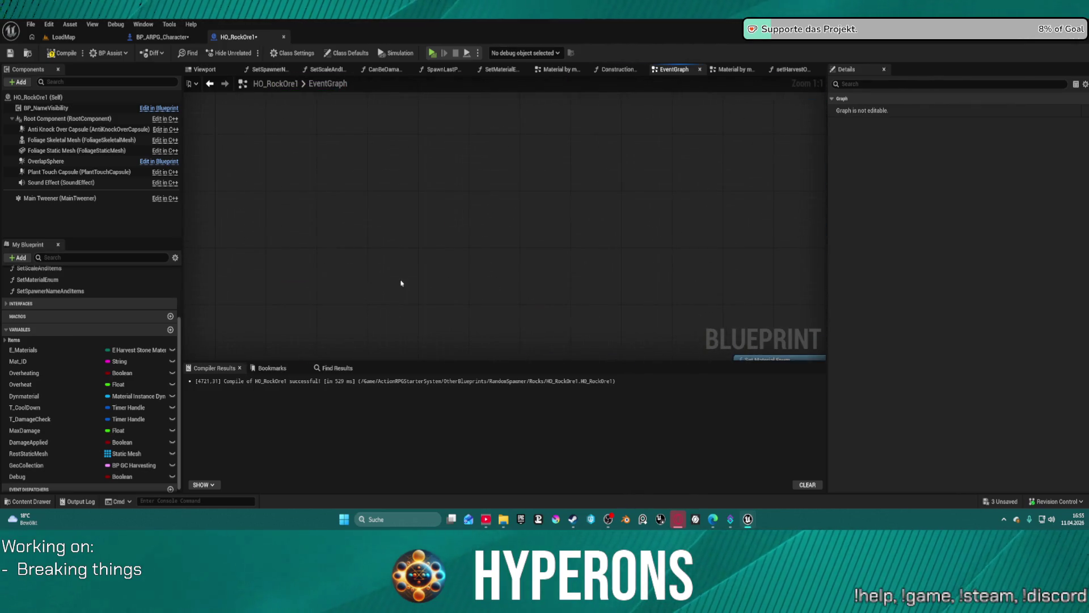
{"action": "scroll", "coordinate": [439, 330], "scroll_direction": "up", "scroll_amount": 8}
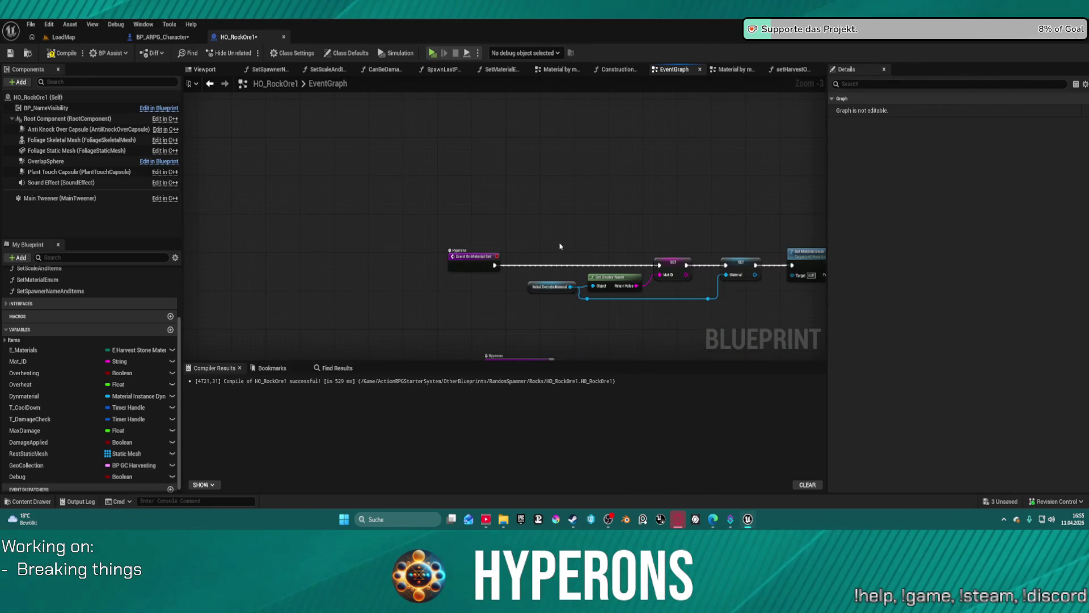
{"action": "mouse_move", "coordinate": [722, 311]}
{"action": "left_mouse_down"}
{"action": "mouse_move", "coordinate": [293, 267]}
{"action": "mouse_move", "coordinate": [431, 236]}
{"action": "mouse_move", "coordinate": [326, 233]}
{"action": "mouse_move", "coordinate": [554, 221]}
{"action": "mouse_move", "coordinate": [162, 235]}
{"action": "mouse_move", "coordinate": [338, 237]}
{"action": "left_mouse_up"}
{"action": "scroll", "coordinate": [307, 265], "scroll_direction": "down", "scroll_amount": 1}
{"action": "scroll", "coordinate": [549, 219], "scroll_direction": "up", "scroll_amount": 1}
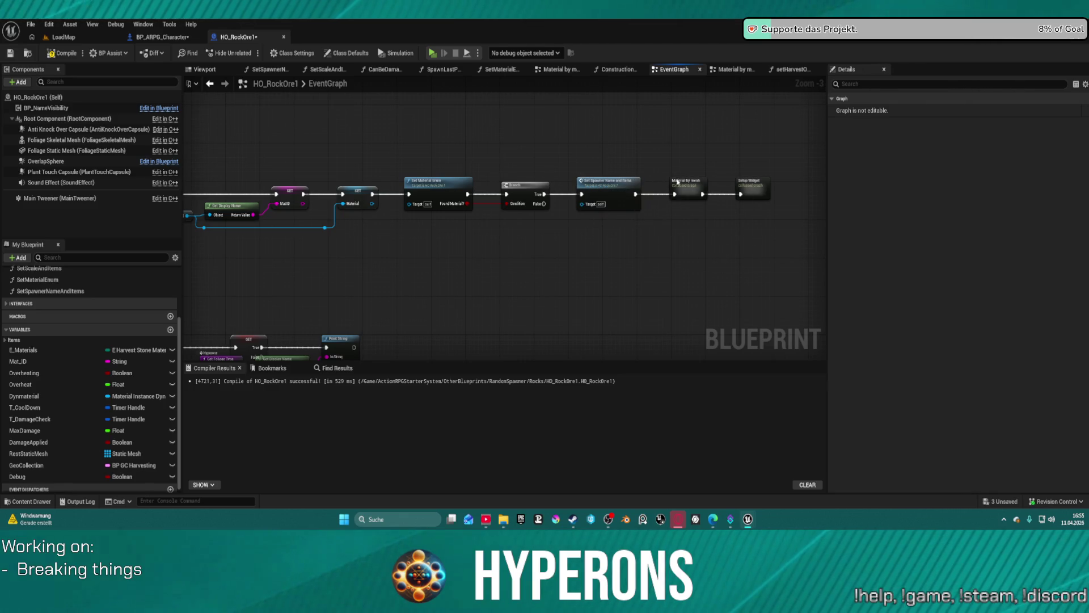
{"action": "double_click", "coordinate": [754, 187]}
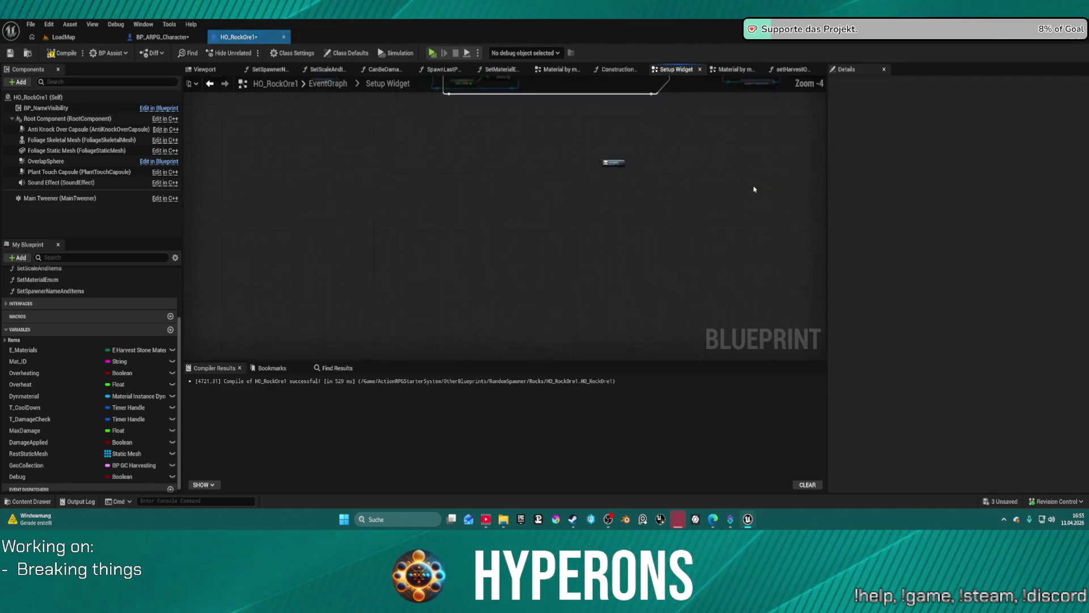
Step: Review the Setup Widget chain: Max Health, Cast To BP_ObjectHealthbar and Update Health
{"action": "mouse_move", "coordinate": [557, 223]}
{"action": "left_mouse_down"}
{"action": "mouse_move", "coordinate": [628, 238]}
{"action": "mouse_move", "coordinate": [649, 231]}
{"action": "left_mouse_up"}
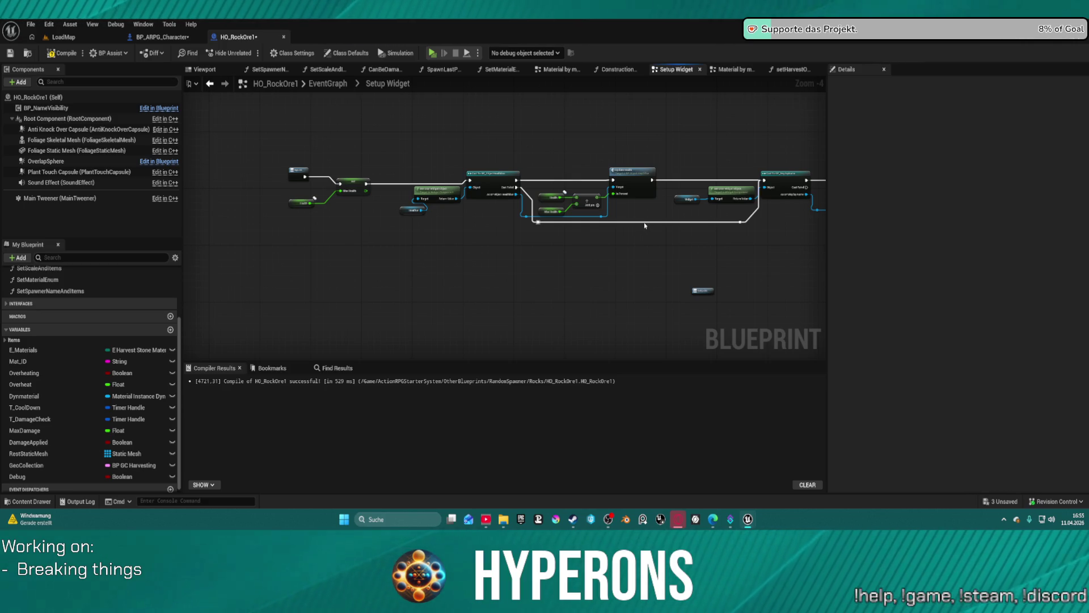
{"action": "left_click_drag", "start_coordinate": [645, 226], "coordinate": [526, 237]}
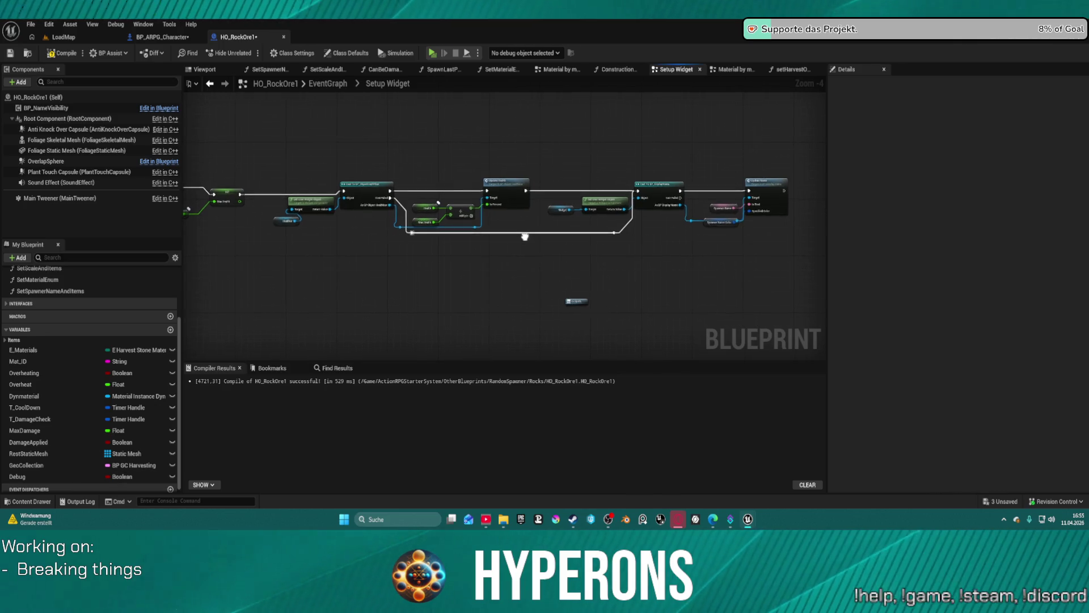
{"action": "scroll", "coordinate": [519, 230], "scroll_direction": "up", "scroll_amount": 4}
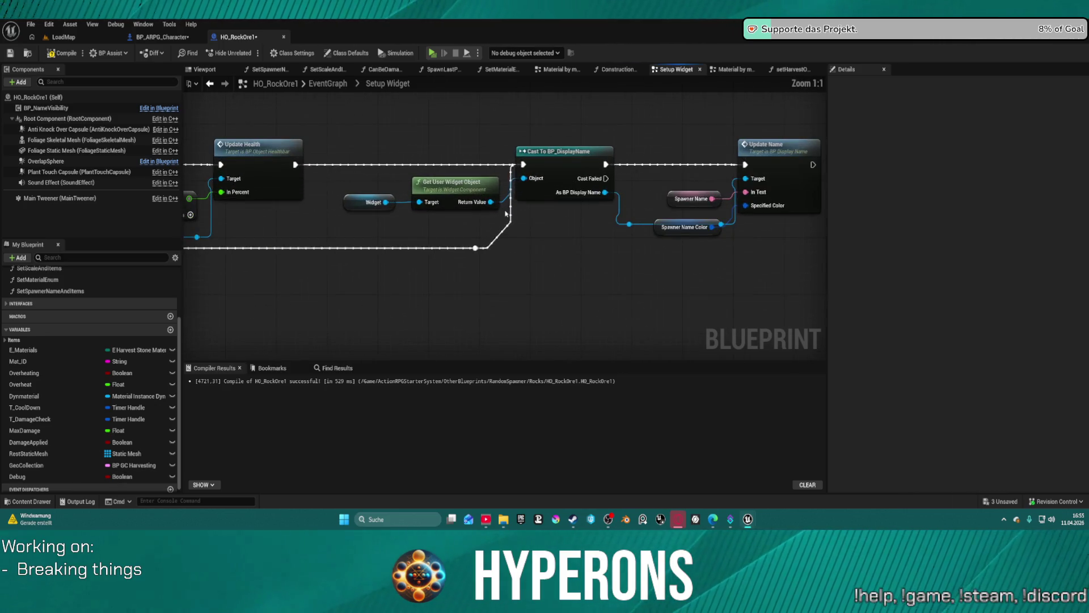
{"action": "mouse_move", "coordinate": [571, 223]}
{"action": "left_mouse_down"}
{"action": "mouse_move", "coordinate": [494, 223]}
{"action": "mouse_move", "coordinate": [751, 234]}
{"action": "left_mouse_up"}
{"action": "scroll", "coordinate": [457, 224], "scroll_direction": "down", "scroll_amount": 2}
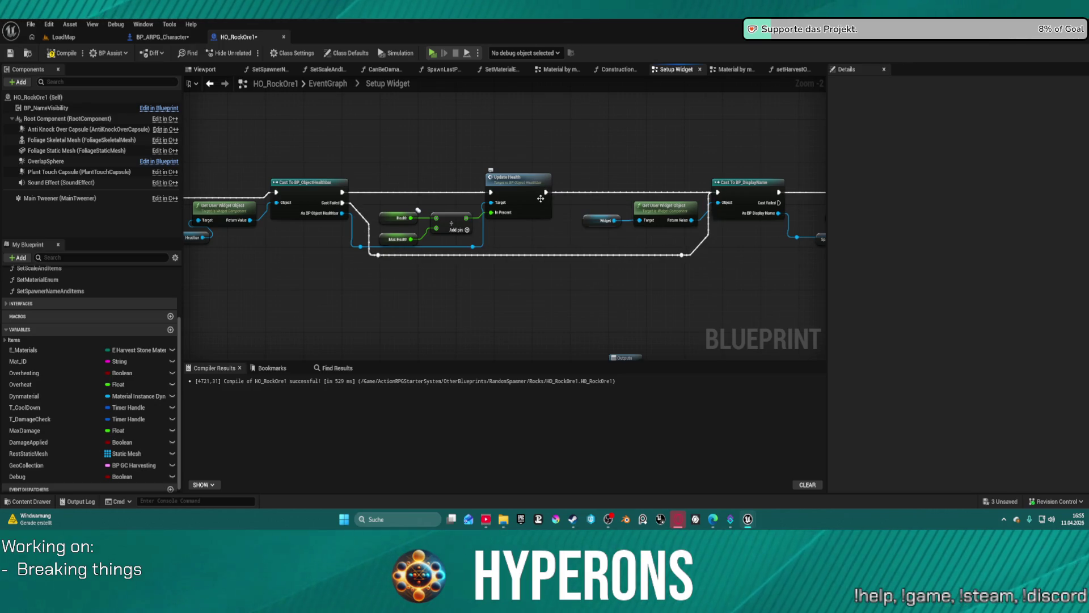
{"action": "left_click_drag", "start_coordinate": [489, 182], "coordinate": [717, 186]}
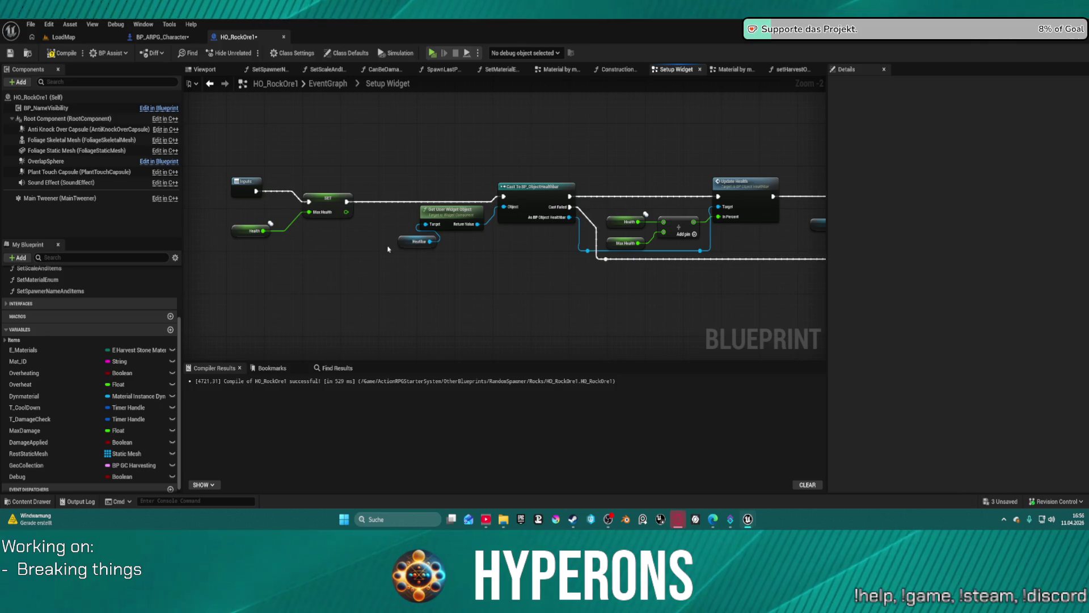
{"action": "scroll", "coordinate": [142, 315], "scroll_direction": "up", "scroll_amount": 3}
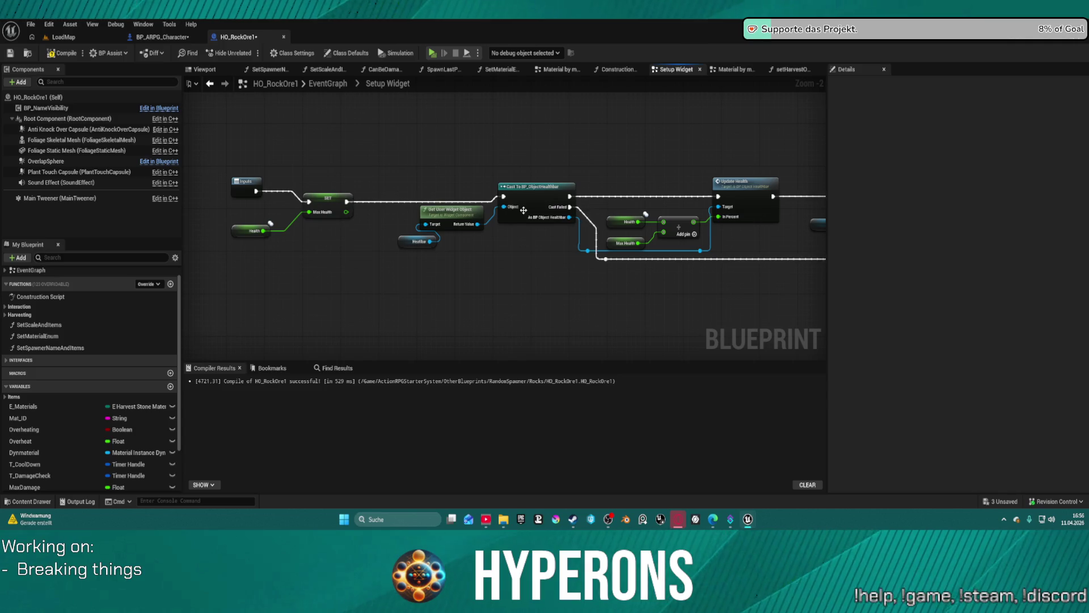
{"action": "left_click_drag", "start_coordinate": [531, 198], "coordinate": [530, 203]}
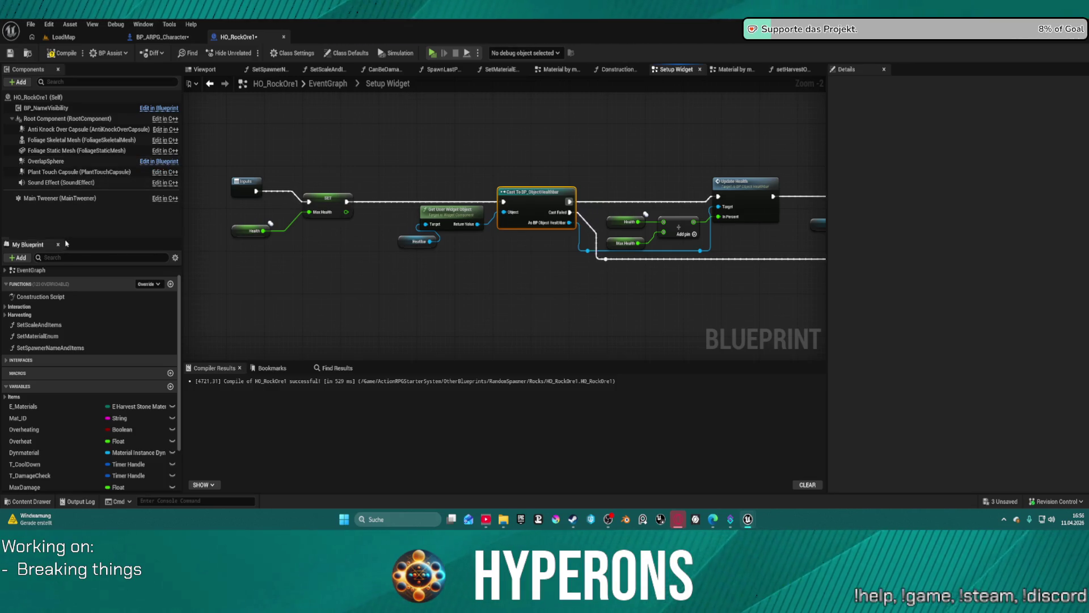
Step: Check the Healthbar node's actions without choosing one, then switch to the Construction Script
{"action": "right_click", "coordinate": [404, 241]}
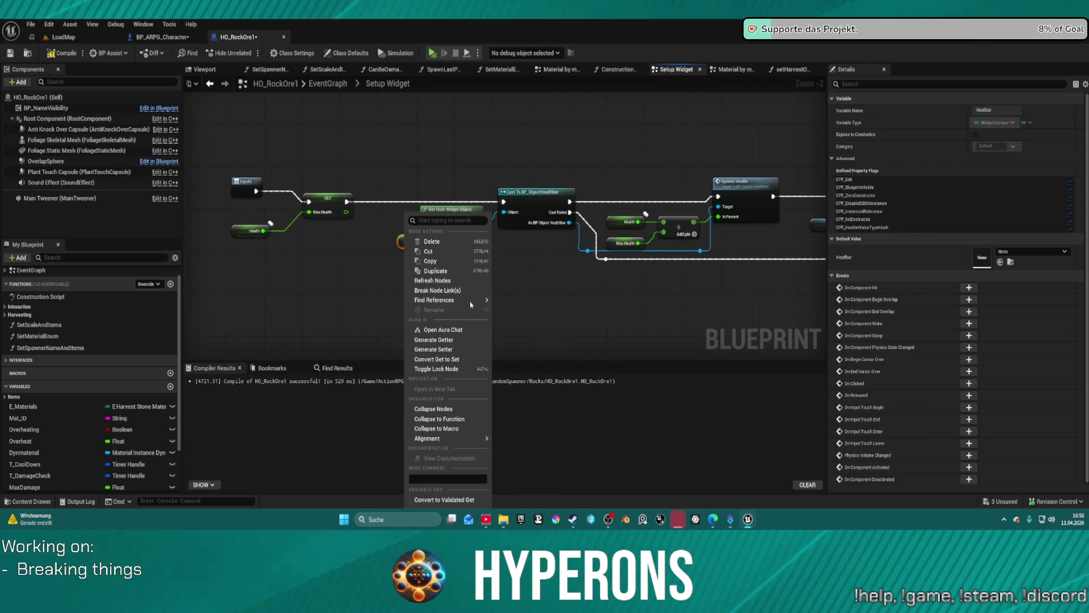
{"action": "mouse_move", "coordinate": [470, 302]}
{"action": "left_click", "coordinate": [613, 69]}
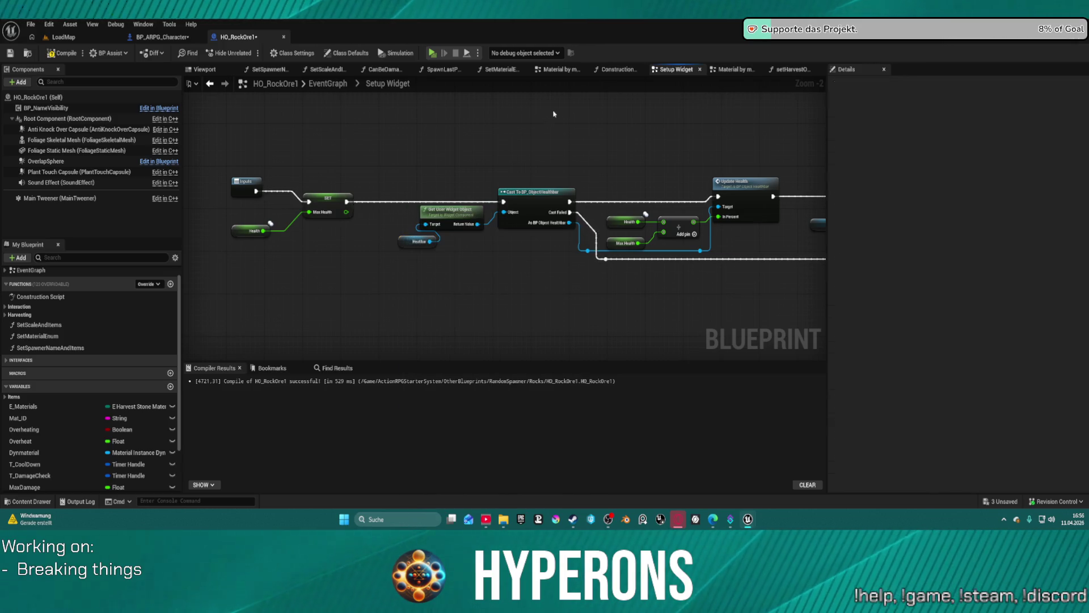
{"action": "left_click", "coordinate": [613, 68]}
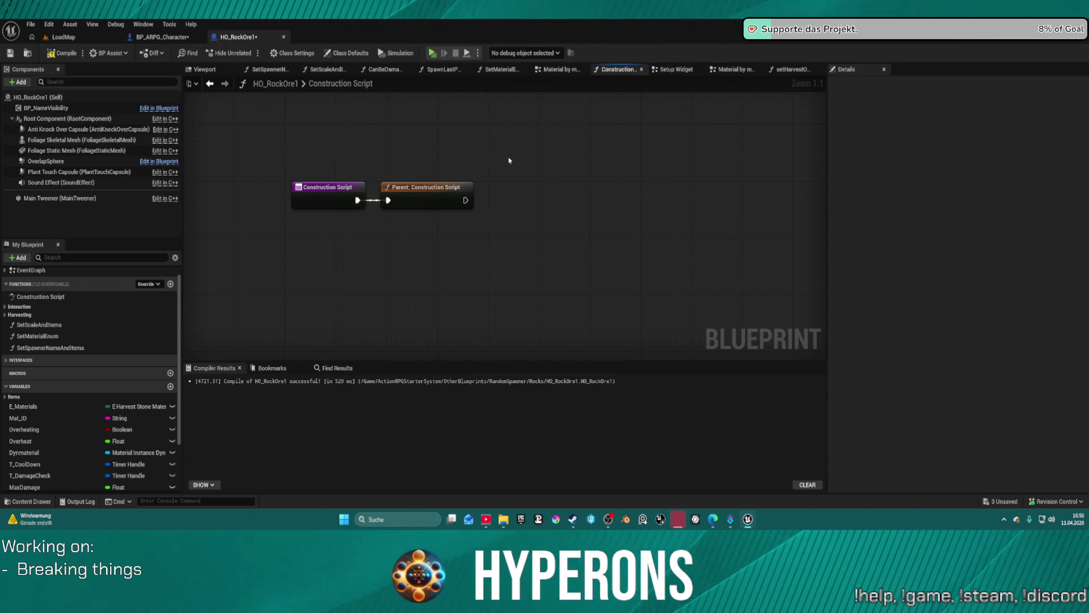
Step: Move from Setup Widget through BPChild_HarvestObject to BP_RandomSpawner's Construction Script
{"action": "left_click", "coordinate": [673, 70]}
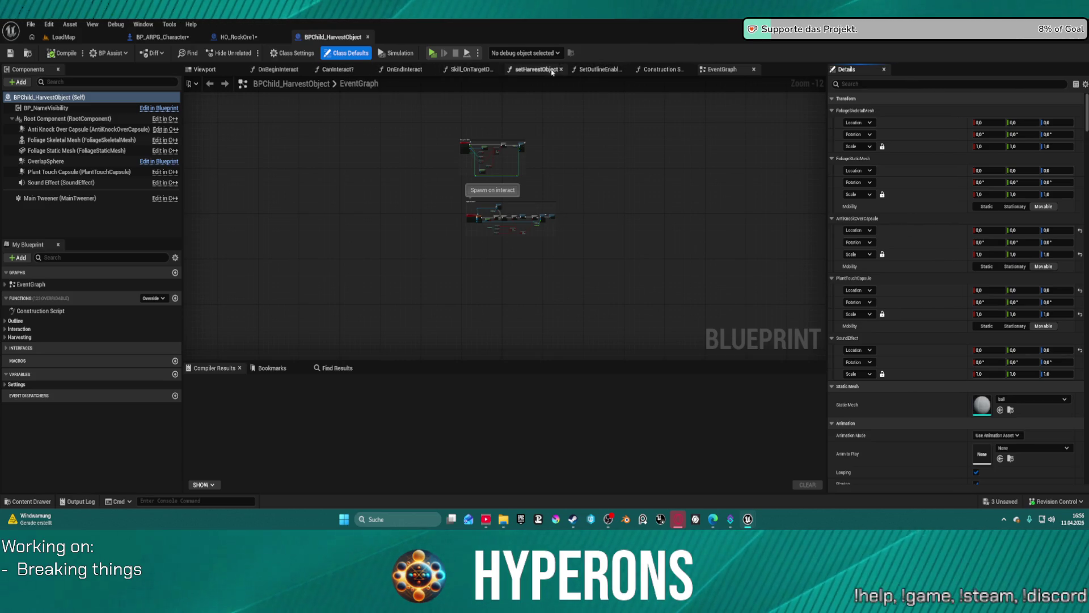
{"action": "left_click", "coordinate": [661, 69]}
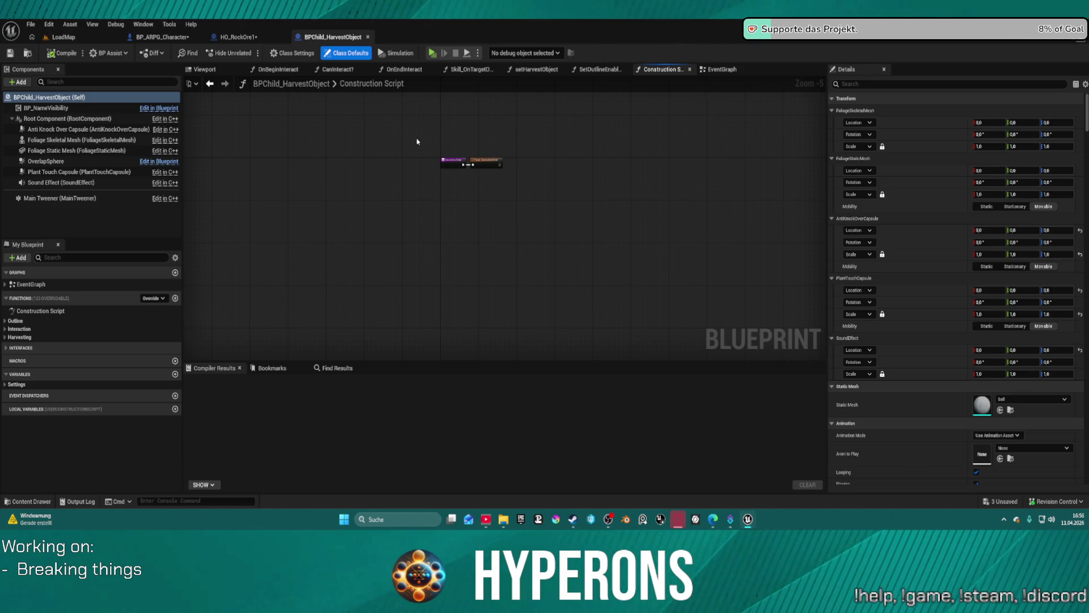
{"action": "scroll", "coordinate": [369, 159], "scroll_direction": "down", "scroll_amount": 5}
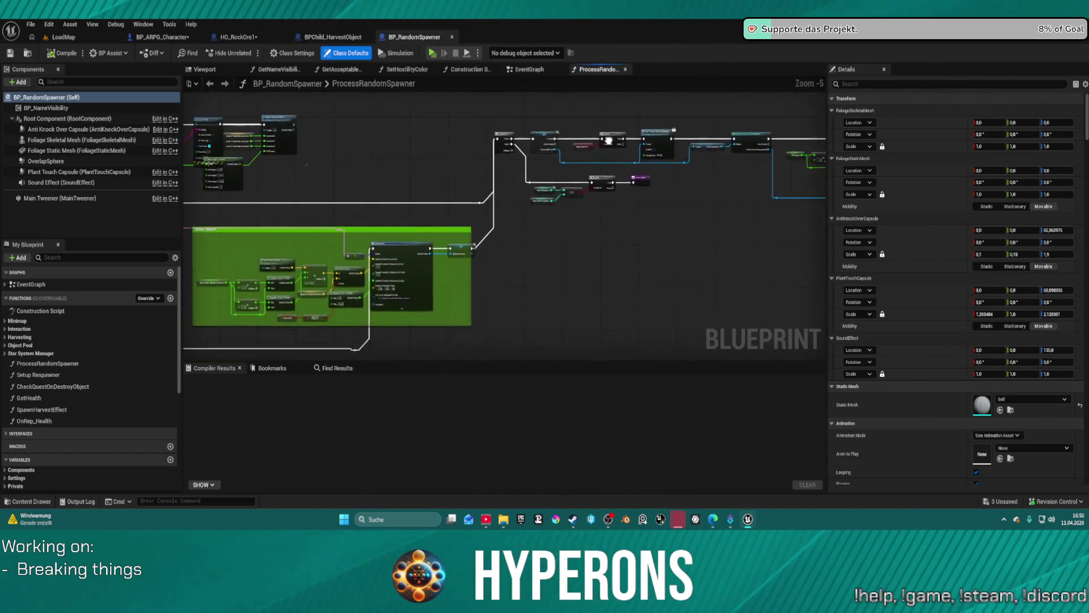
{"action": "left_click", "coordinate": [460, 70]}
Step: Inspect the Show Name Widget? variable and Set Visibility nodes, then compile with F7
{"action": "mouse_move", "coordinate": [513, 165]}
{"action": "left_mouse_down"}
{"action": "mouse_move", "coordinate": [523, 146]}
{"action": "mouse_move", "coordinate": [672, 136]}
{"action": "left_mouse_up"}
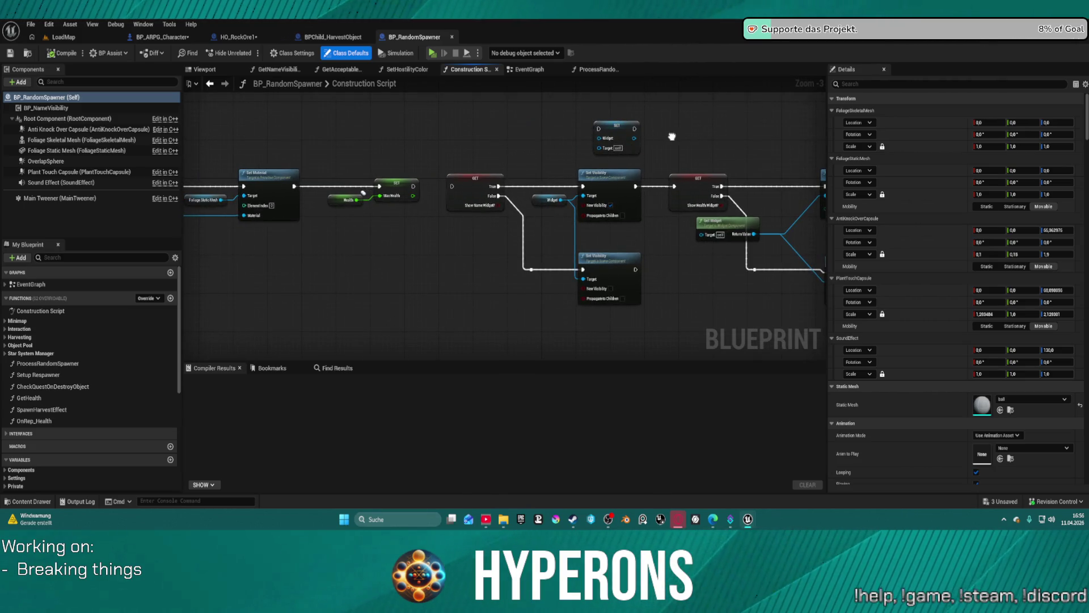
{"action": "left_click_drag", "start_coordinate": [671, 136], "coordinate": [565, 128]}
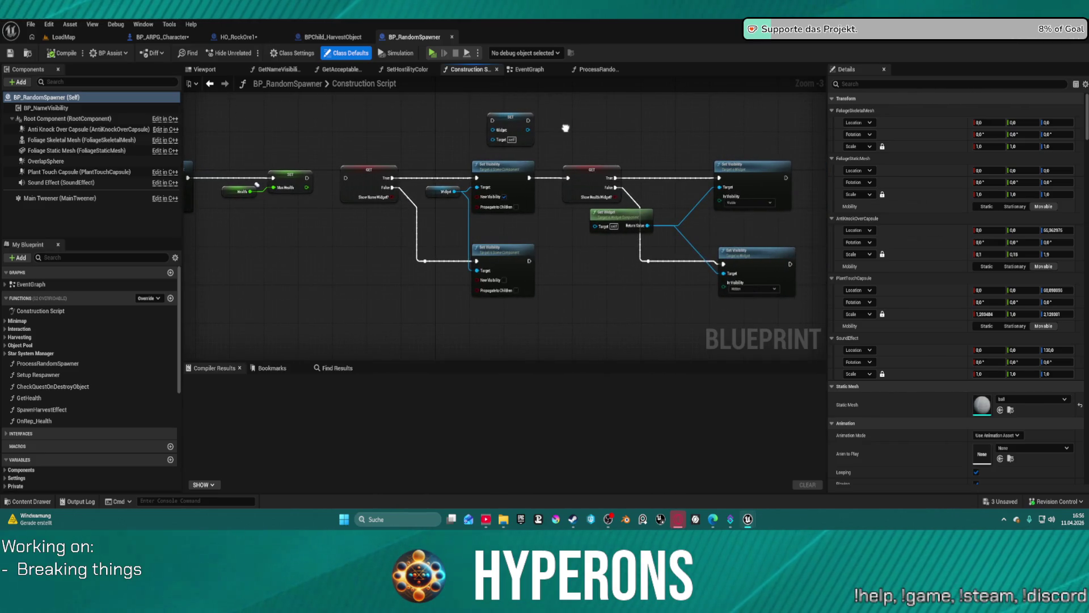
{"action": "left_click_drag", "start_coordinate": [565, 128], "coordinate": [680, 126]}
{"action": "left_click", "coordinate": [498, 165]}
{"action": "left_click_drag", "start_coordinate": [649, 153], "coordinate": [491, 156]}
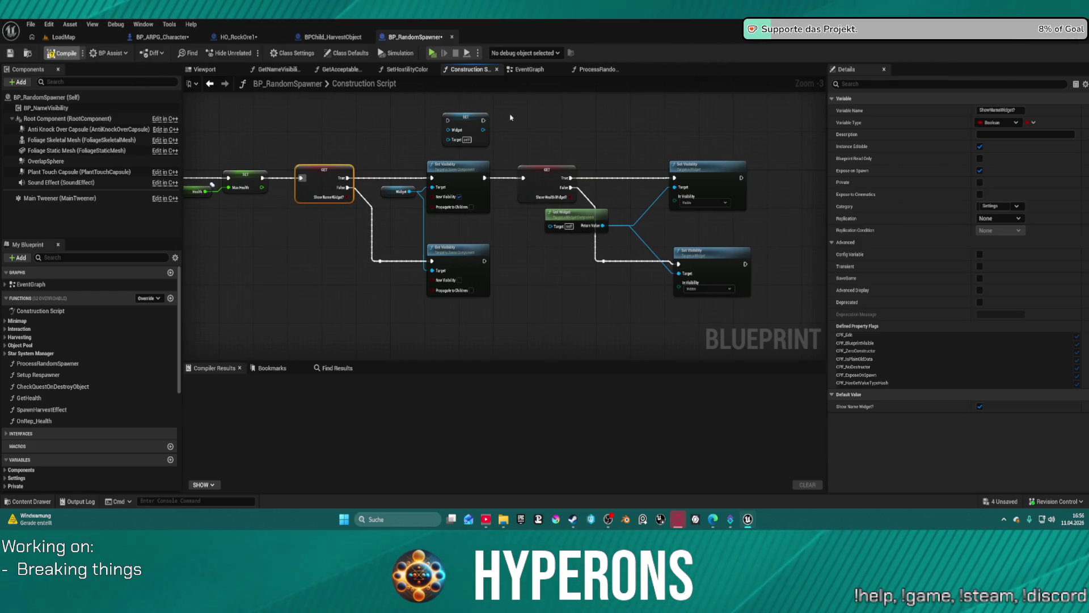
{"action": "key", "text": "F7"}
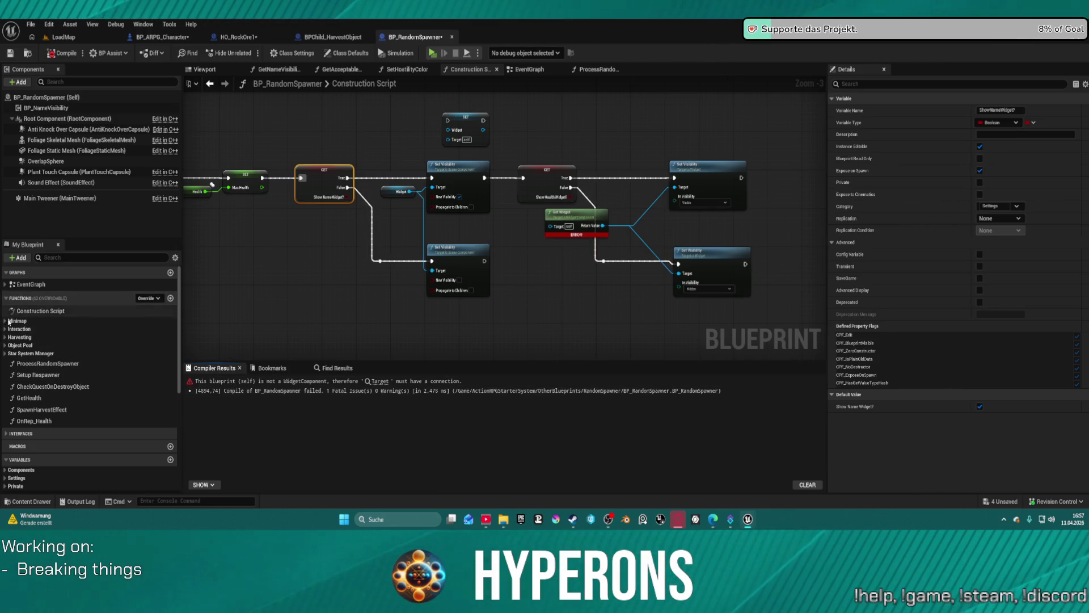
Step: Wire a BP_NameVisibility getter into the Target pin and delete the two unneeded getters
{"action": "scroll", "coordinate": [4, 341], "scroll_direction": "down", "scroll_amount": 4}
{"action": "left_click", "coordinate": [4, 358]}
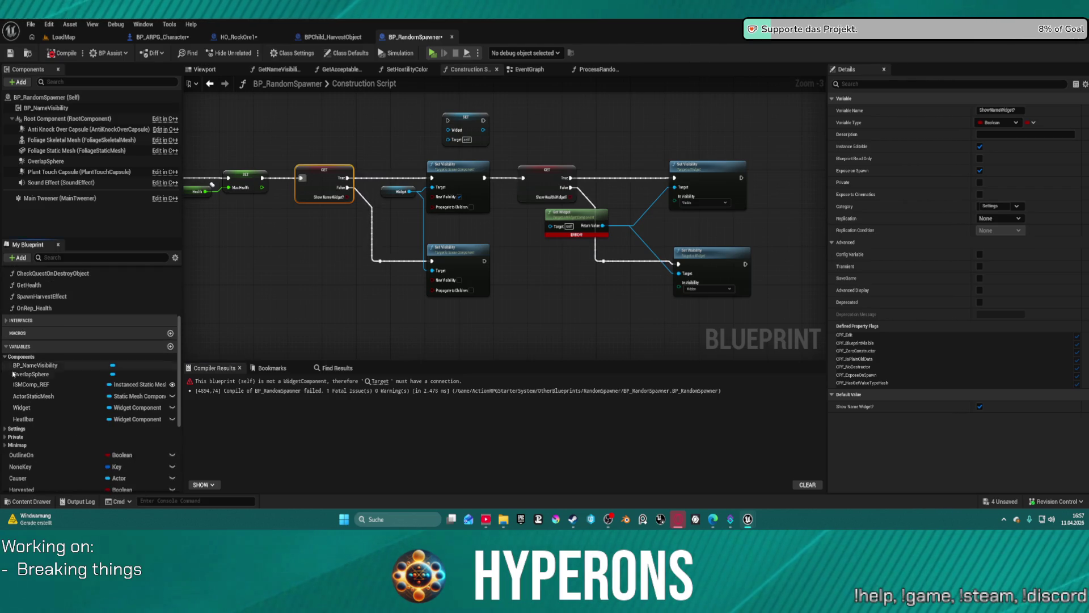
{"action": "mouse_move", "coordinate": [34, 364]}
{"action": "left_mouse_down"}
{"action": "mouse_move", "coordinate": [327, 327]}
{"action": "mouse_move", "coordinate": [549, 227]}
{"action": "mouse_move", "coordinate": [462, 234]}
{"action": "left_mouse_up"}
{"action": "mouse_move", "coordinate": [525, 214]}
{"action": "left_mouse_down"}
{"action": "mouse_move", "coordinate": [510, 227]}
{"action": "mouse_move", "coordinate": [526, 213]}
{"action": "mouse_move", "coordinate": [536, 227]}
{"action": "mouse_move", "coordinate": [531, 253]}
{"action": "mouse_move", "coordinate": [470, 230]}
{"action": "mouse_move", "coordinate": [523, 243]}
{"action": "mouse_move", "coordinate": [517, 261]}
{"action": "left_mouse_up"}
{"action": "key", "text": "Delete"}
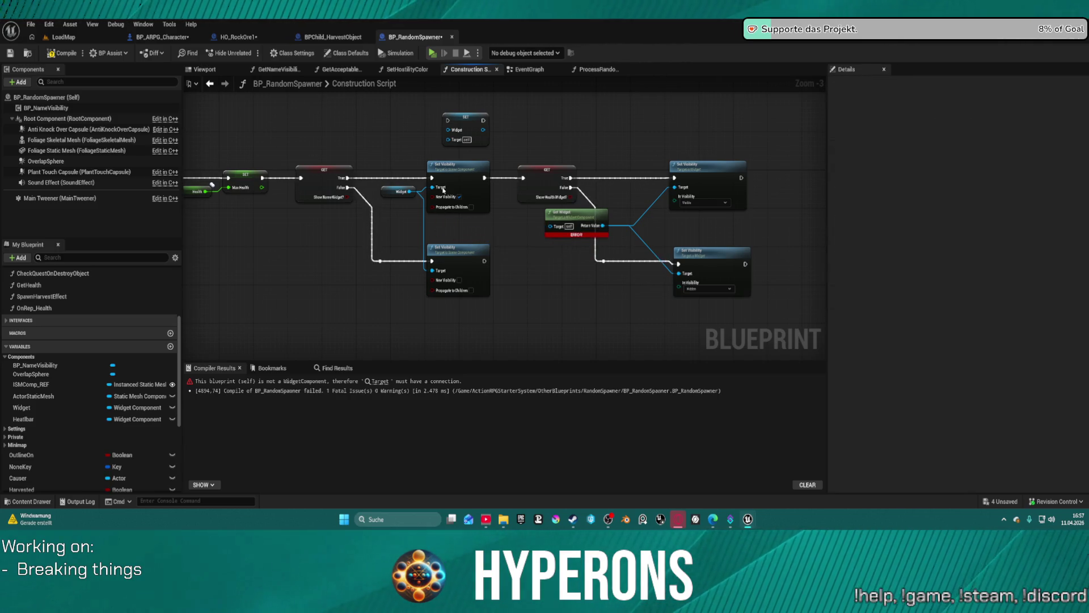
{"action": "mouse_move", "coordinate": [498, 233]}
{"action": "left_mouse_down"}
{"action": "mouse_move", "coordinate": [908, 224]}
{"action": "mouse_move", "coordinate": [373, 206]}
{"action": "left_mouse_up"}
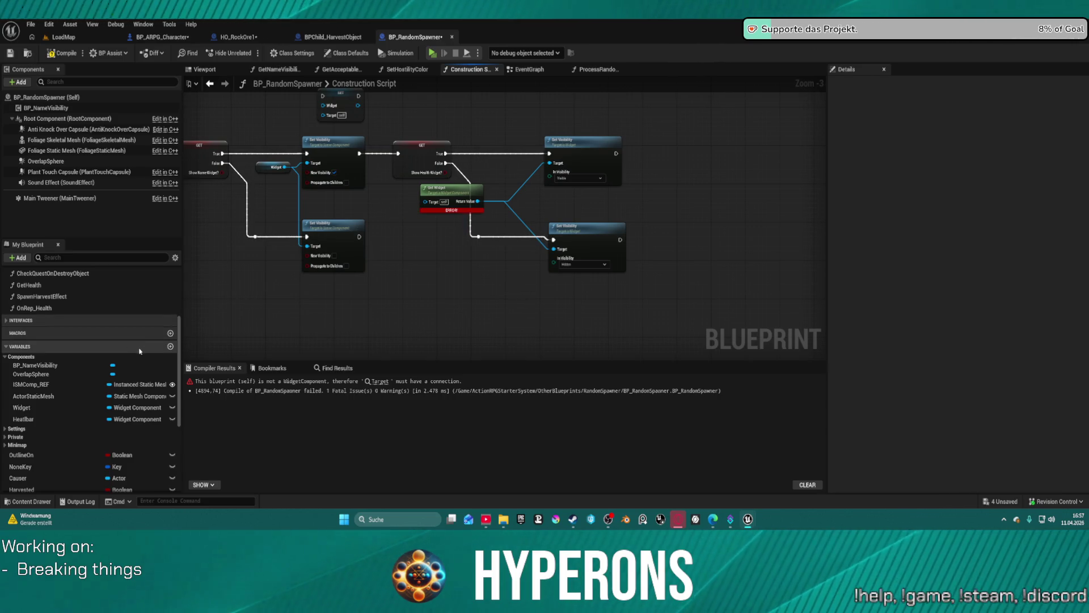
Step: Connect the Healthbar component to Get Widget's Target and rearrange the Set Visibility nodes
{"action": "left_click_drag", "start_coordinate": [23, 418], "coordinate": [305, 293]}
{"action": "left_click_drag", "start_coordinate": [415, 211], "coordinate": [430, 203]}
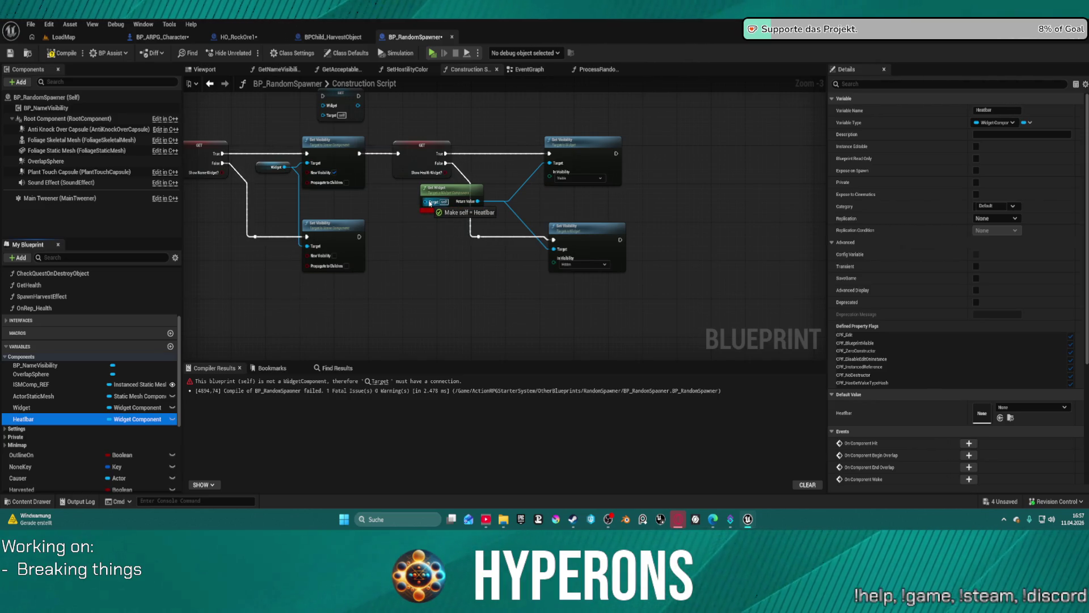
{"action": "left_click_drag", "start_coordinate": [427, 205], "coordinate": [468, 186]}
{"action": "left_click_drag", "start_coordinate": [475, 186], "coordinate": [526, 191]}
{"action": "left_click_drag", "start_coordinate": [301, 196], "coordinate": [335, 255]}
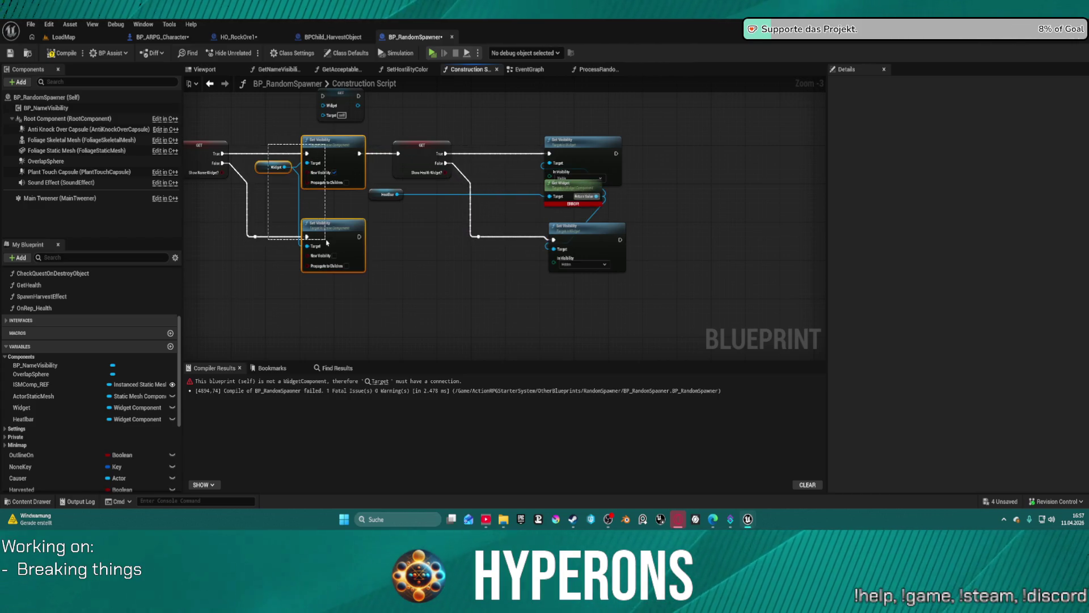
{"action": "left_click", "coordinate": [411, 287]}
{"action": "left_click_drag", "start_coordinate": [509, 132], "coordinate": [477, 182]}
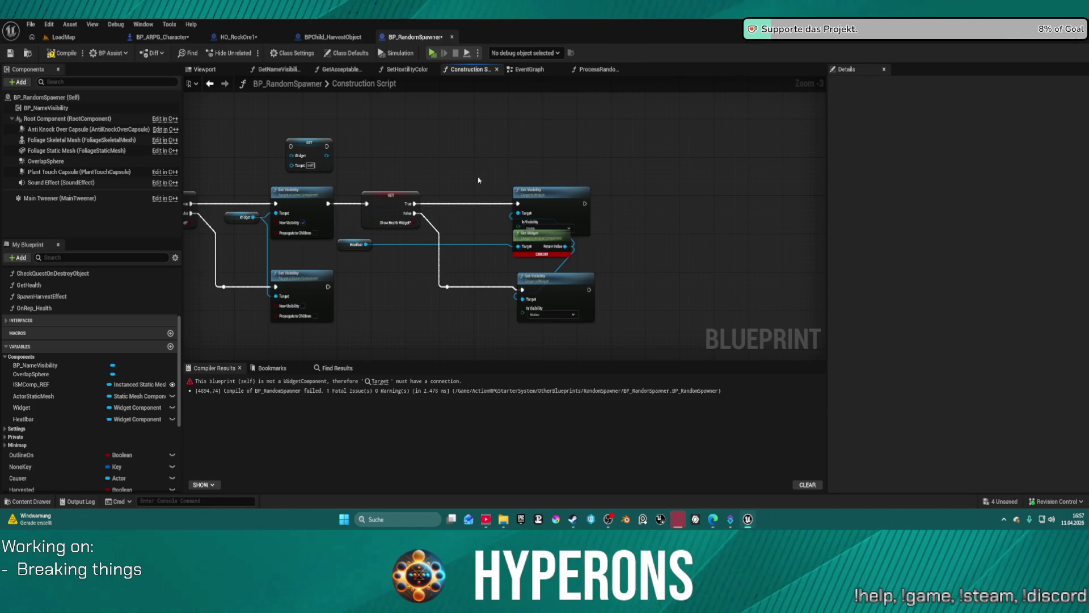
{"action": "mouse_move", "coordinate": [555, 334]}
{"action": "left_mouse_down"}
{"action": "mouse_move", "coordinate": [539, 357]}
{"action": "mouse_move", "coordinate": [529, 233]}
{"action": "left_mouse_up"}
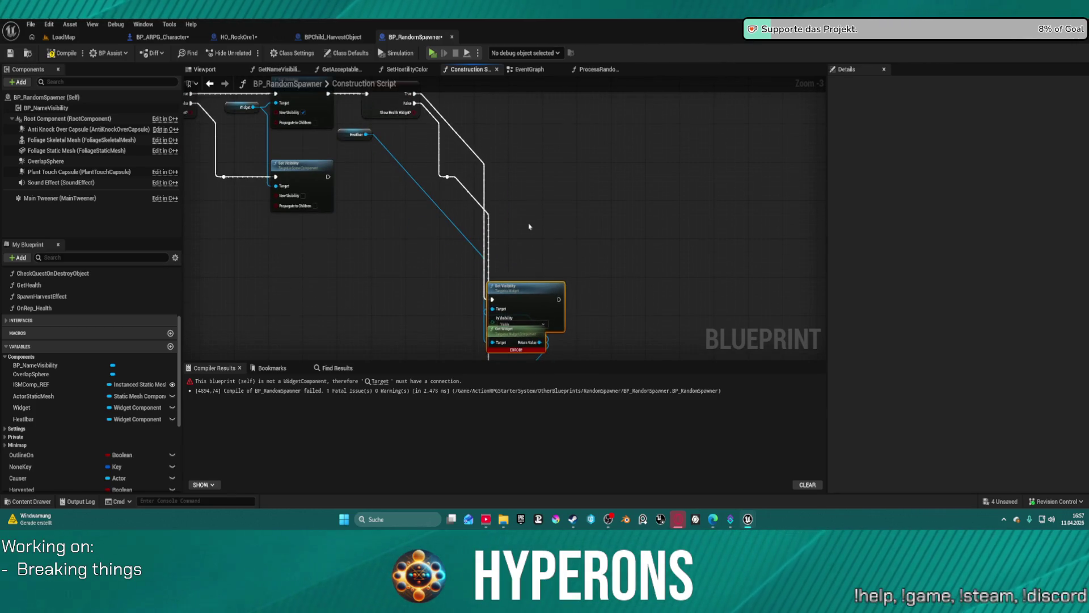
{"action": "left_click_drag", "start_coordinate": [529, 151], "coordinate": [513, 254]}
{"action": "key", "text": "ctrl+z"}
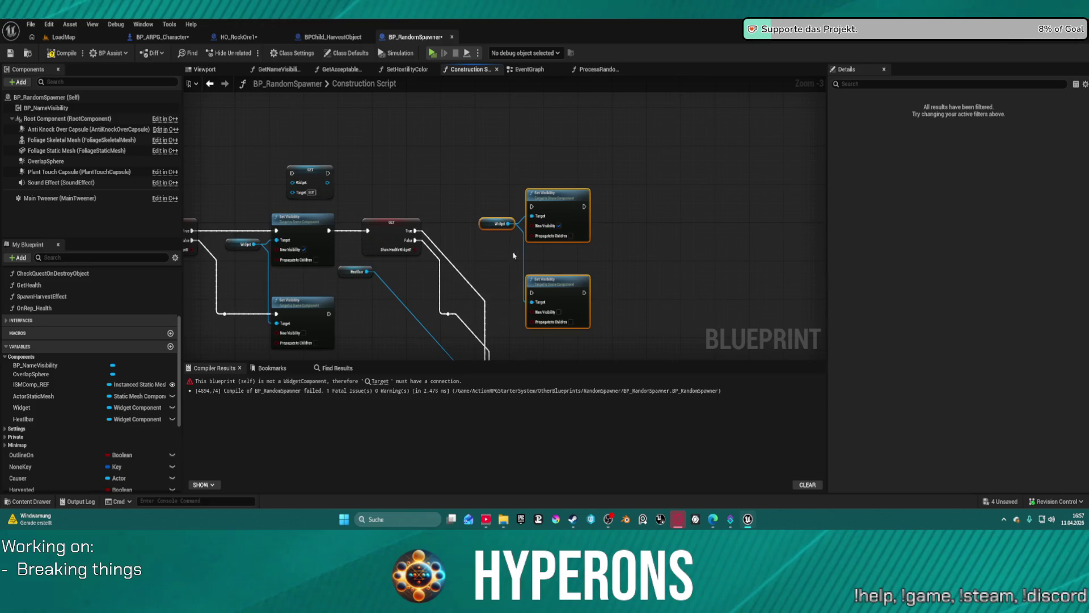
Step: Wire Healthbar to the upper Set Visibility, drive it from Show Health Widget? True, and launch the preview
{"action": "left_click", "coordinate": [355, 271]}
{"action": "mouse_move", "coordinate": [367, 272]}
{"action": "left_mouse_down"}
{"action": "mouse_move", "coordinate": [525, 222]}
{"action": "mouse_move", "coordinate": [518, 229]}
{"action": "left_mouse_up"}
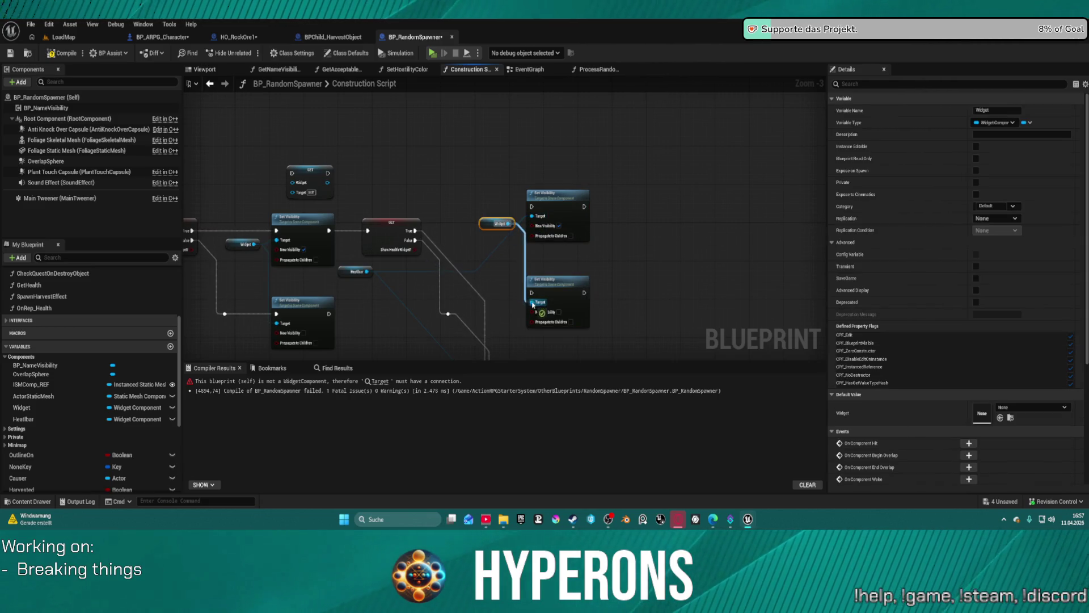
{"action": "mouse_move", "coordinate": [532, 293]}
{"action": "left_mouse_down"}
{"action": "mouse_move", "coordinate": [416, 241]}
{"action": "mouse_move", "coordinate": [490, 233]}
{"action": "mouse_move", "coordinate": [435, 233]}
{"action": "mouse_move", "coordinate": [532, 207]}
{"action": "left_mouse_up"}
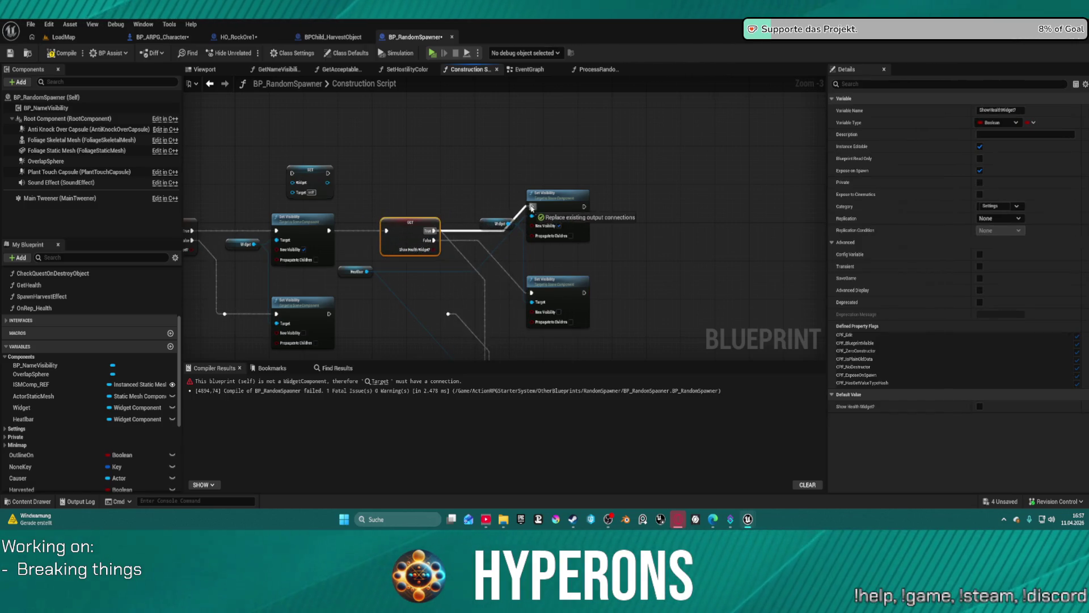
{"action": "left_click", "coordinate": [456, 191]}
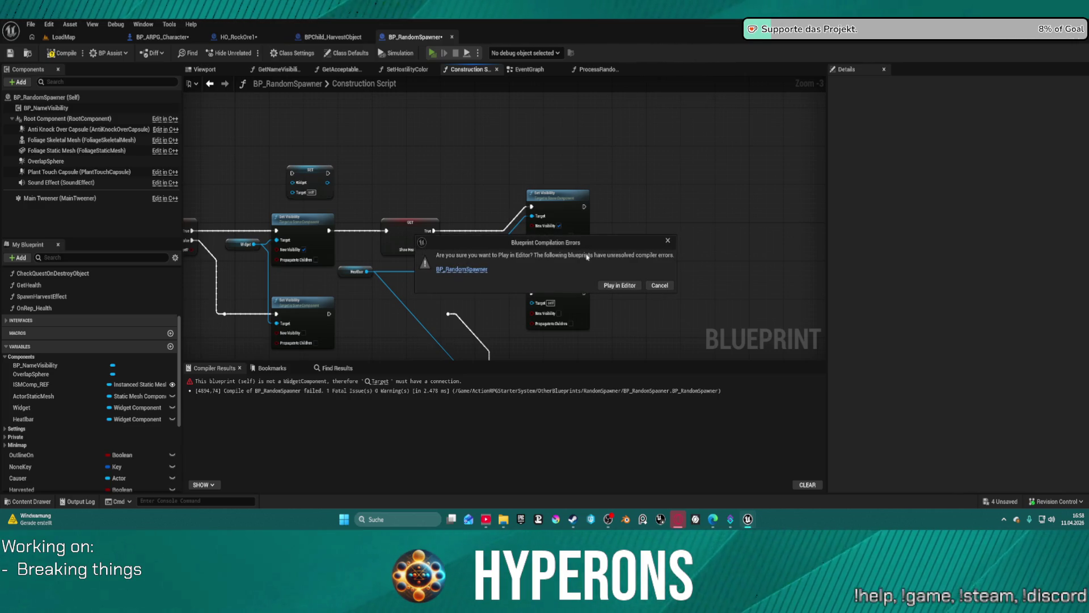
{"action": "left_click", "coordinate": [652, 283]}
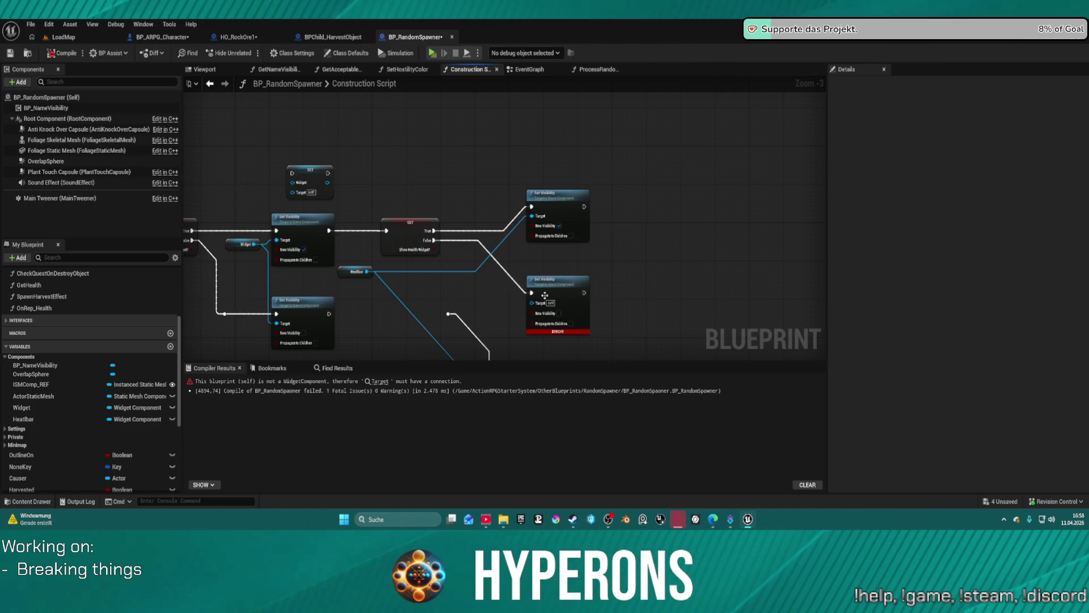
{"action": "left_click_drag", "start_coordinate": [532, 310], "coordinate": [366, 273]}
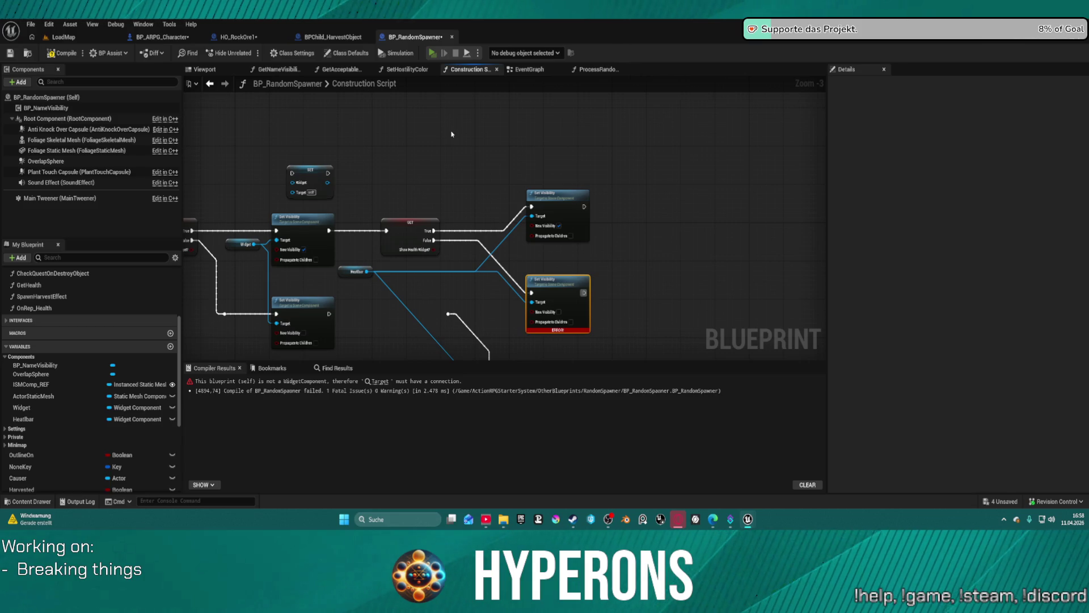
{"action": "key", "text": "i"}
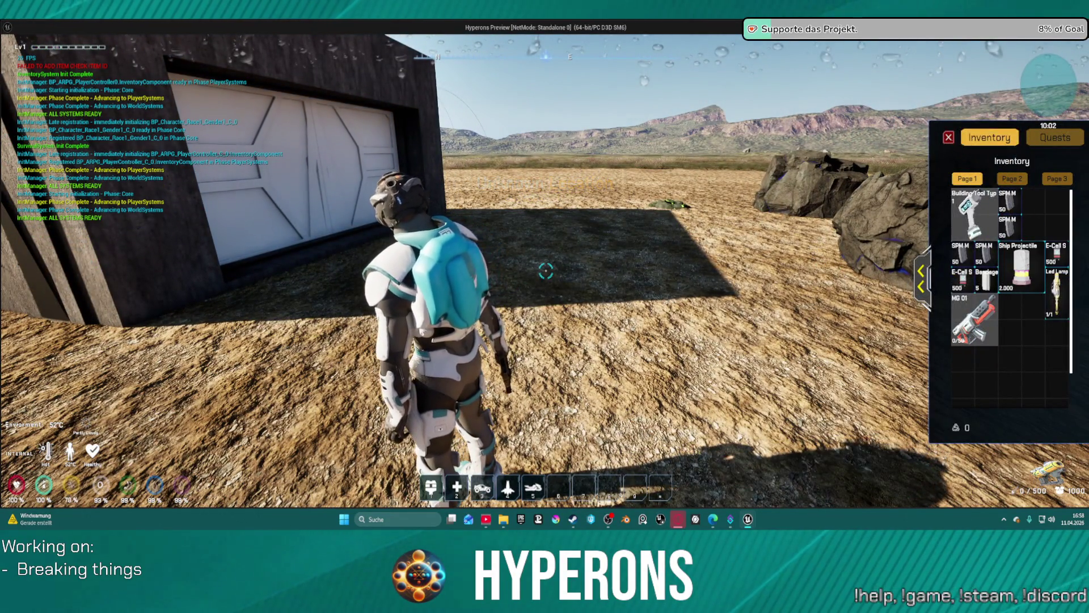
Step: In the preview, switch from the Harvester to the MG 01, shoot a rock to check its health bar, then stop play
{"action": "key", "text": "i"}
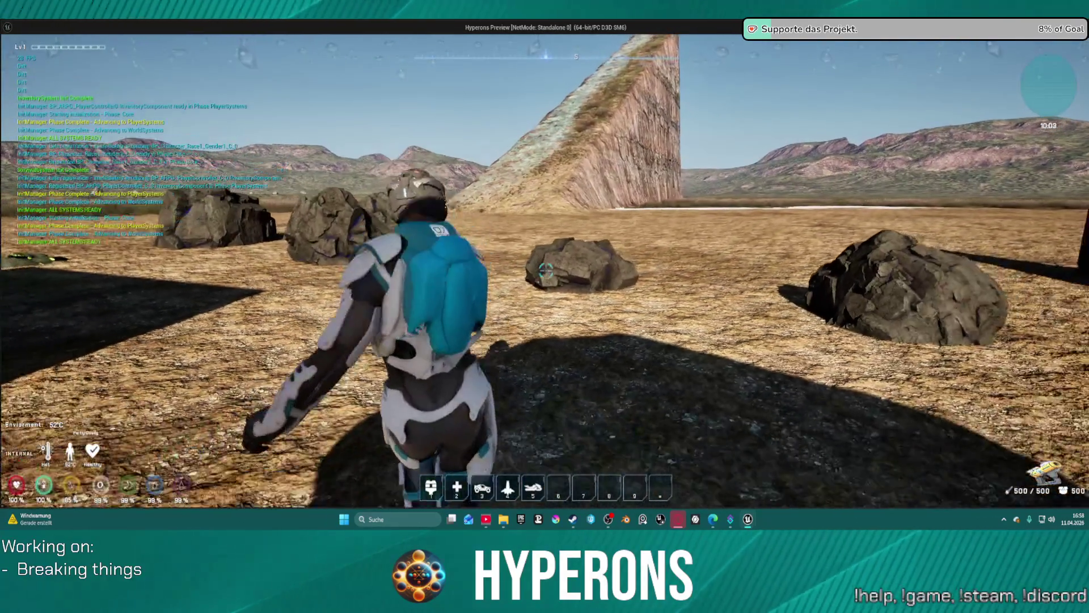
{"action": "left_click", "coordinate": [546, 271]}
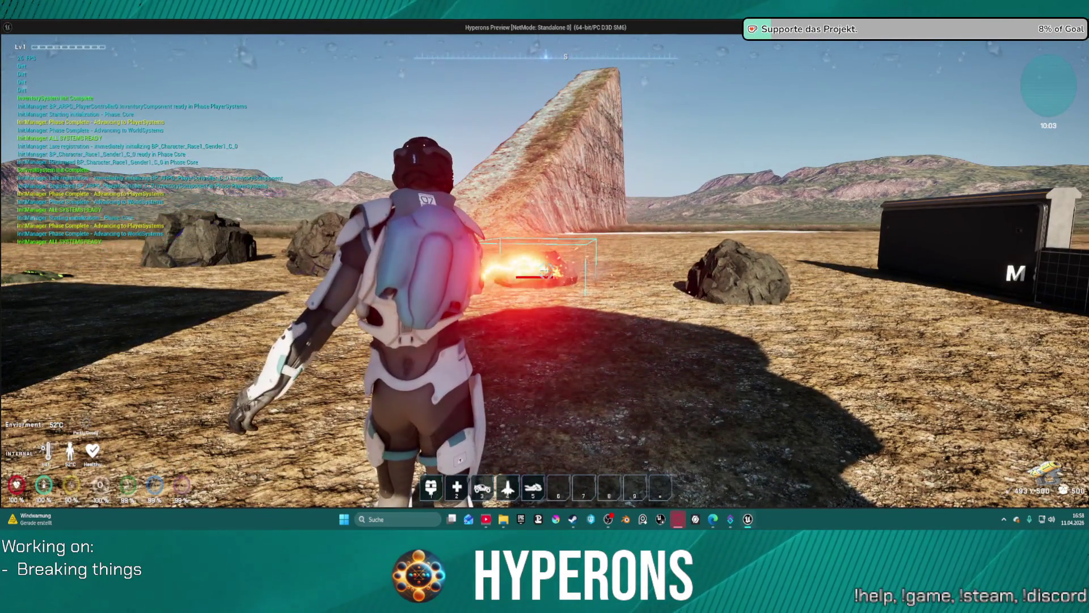
{"action": "left_click_drag", "start_coordinate": [546, 270], "coordinate": [546, 270]}
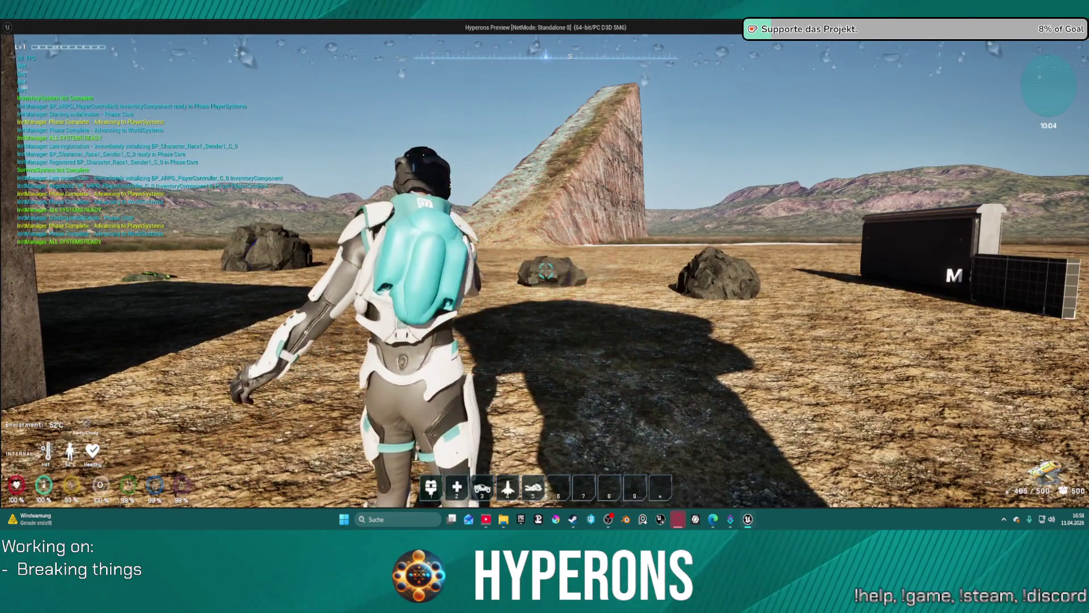
{"action": "key", "text": "i"}
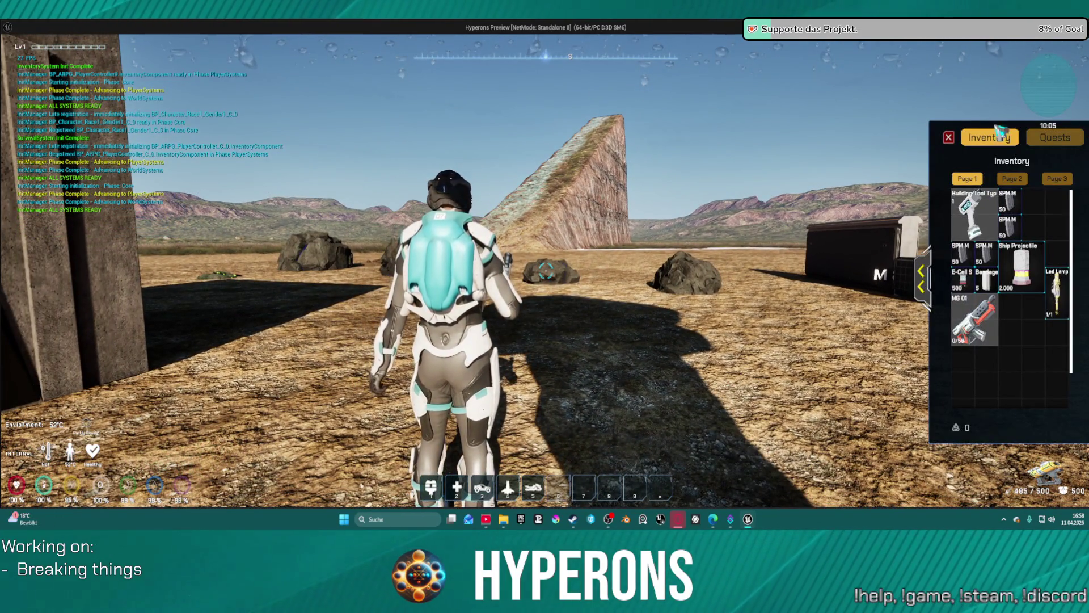
{"action": "double_click", "coordinate": [975, 319]}
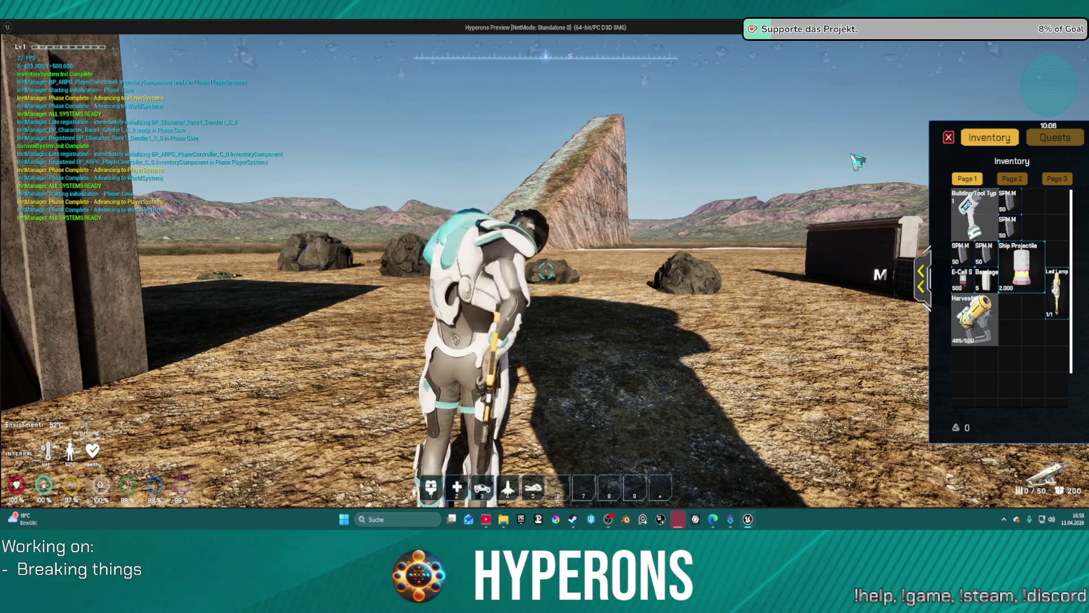
{"action": "left_click", "coordinate": [948, 138]}
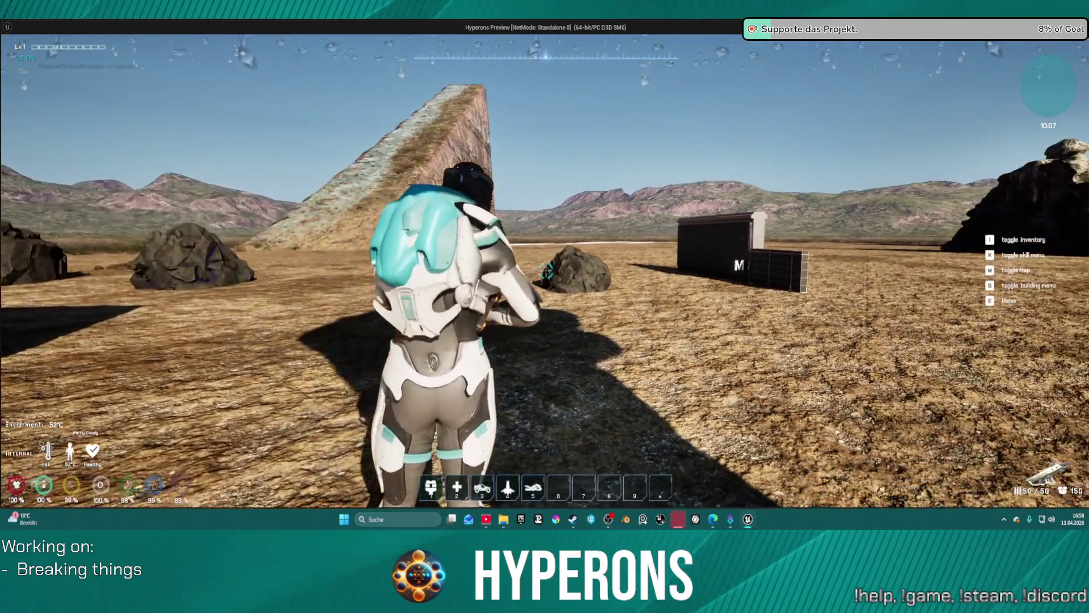
{"action": "left_click", "coordinate": [546, 271]}
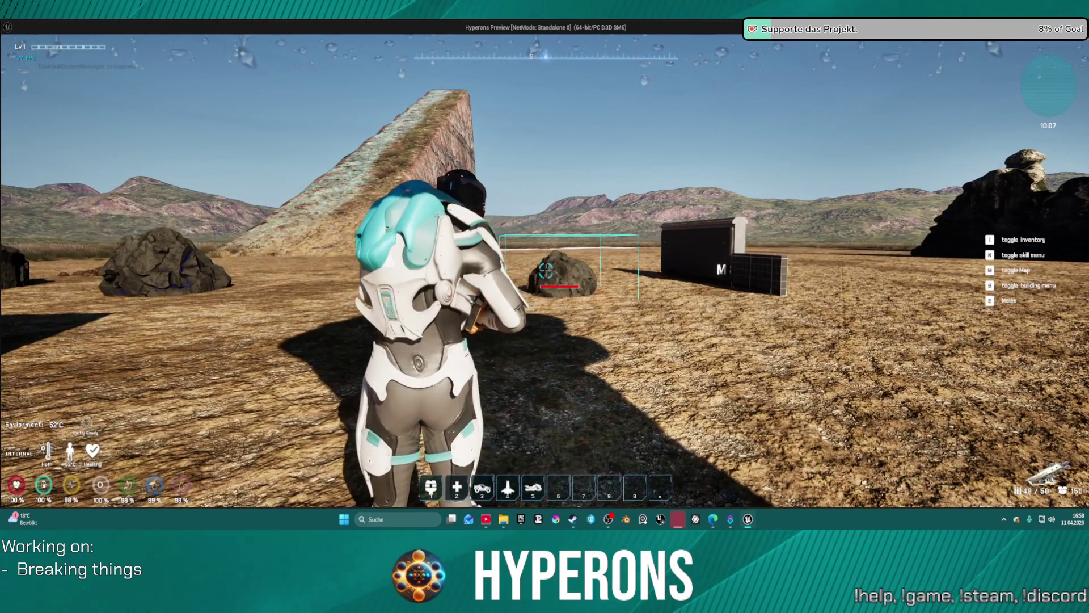
{"action": "key", "text": "Escape"}
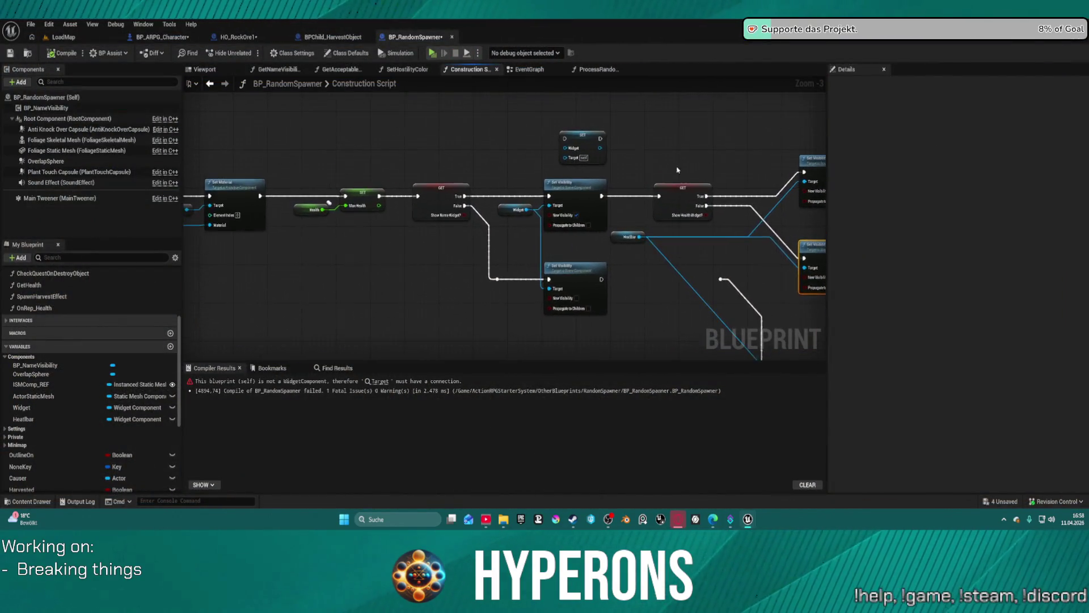
Step: Browse BP_RandomSpawner's EventGraph from Execute Interact through the Set Harvest Object nodes
{"action": "scroll", "coordinate": [690, 168], "scroll_direction": "down", "scroll_amount": 5}
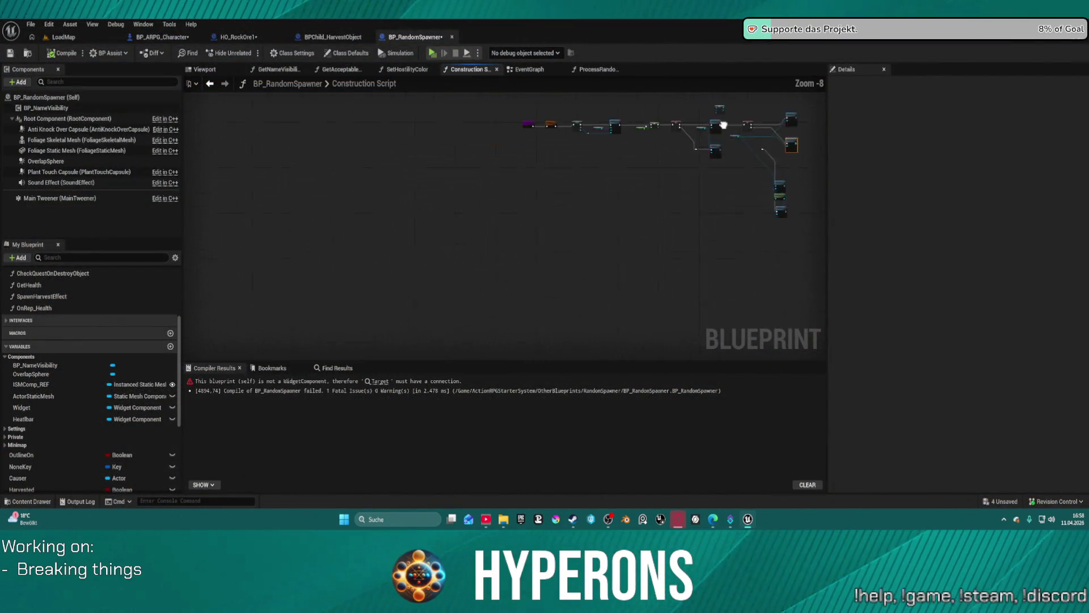
{"action": "left_click", "coordinate": [533, 74]}
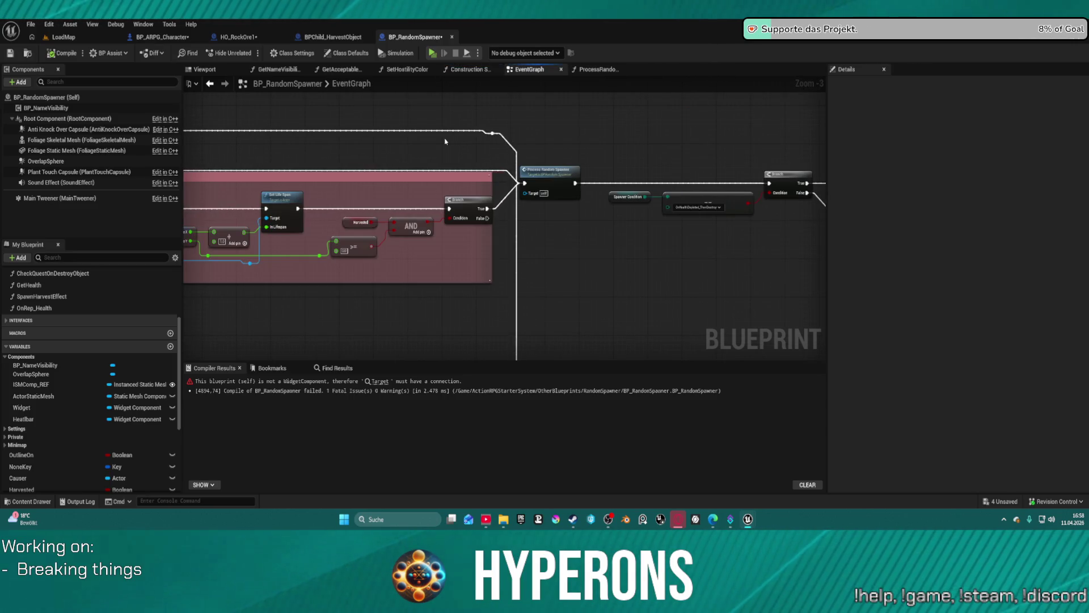
{"action": "scroll", "coordinate": [393, 154], "scroll_direction": "down", "scroll_amount": 6}
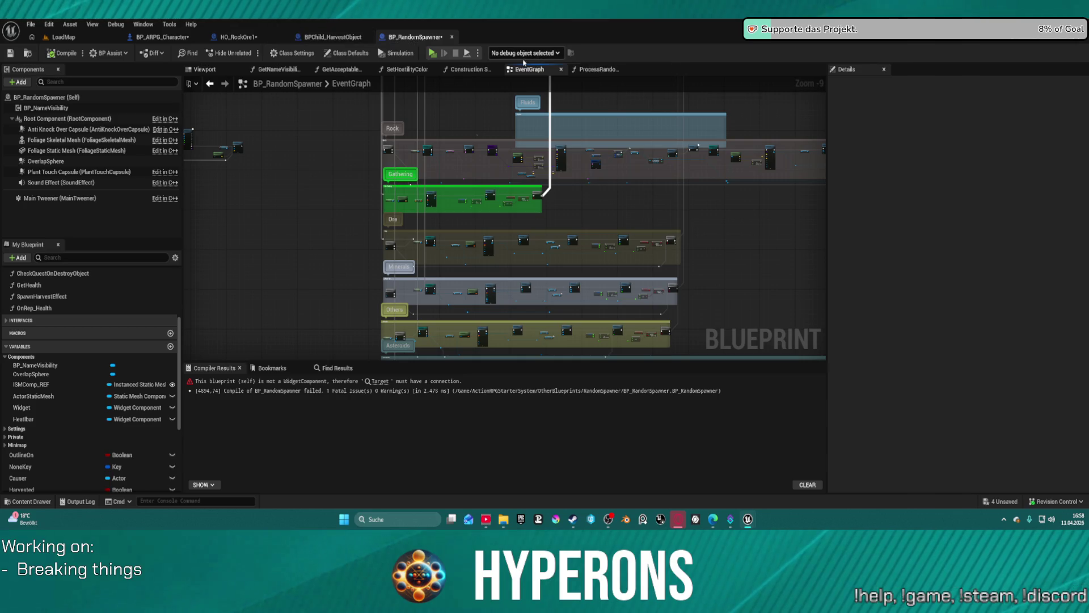
{"action": "scroll", "coordinate": [466, 121], "scroll_direction": "down", "scroll_amount": 3}
{"action": "mouse_move", "coordinate": [466, 121]}
{"action": "left_mouse_down"}
{"action": "mouse_move", "coordinate": [539, 90]}
{"action": "mouse_move", "coordinate": [573, 113]}
{"action": "mouse_move", "coordinate": [566, 162]}
{"action": "left_mouse_up"}
{"action": "scroll", "coordinate": [565, 161], "scroll_direction": "up", "scroll_amount": 9}
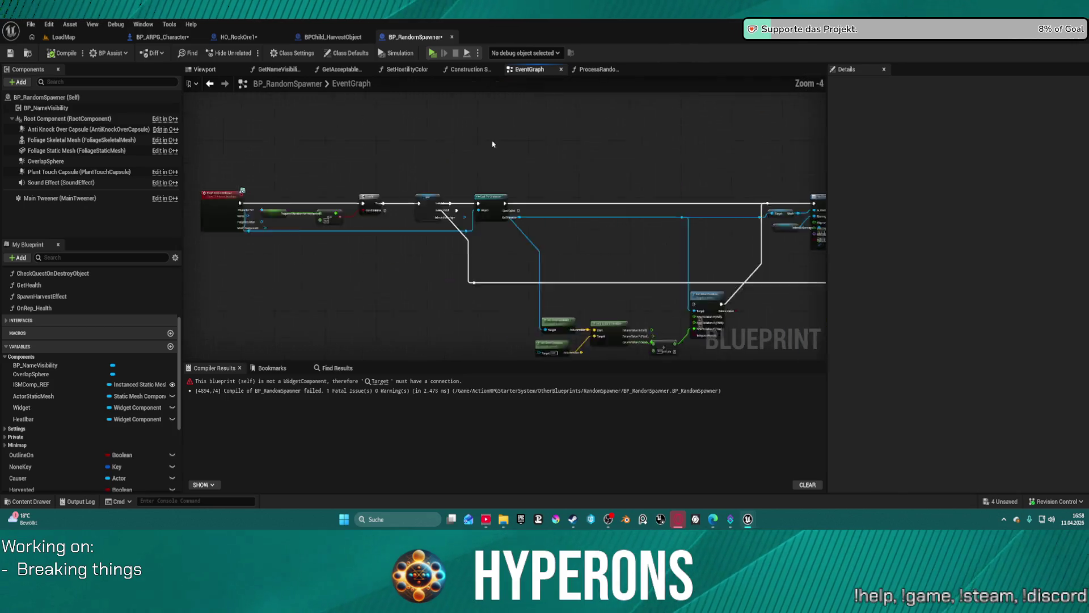
{"action": "mouse_move", "coordinate": [420, 165]}
{"action": "left_mouse_down"}
{"action": "mouse_move", "coordinate": [543, 178]}
{"action": "mouse_move", "coordinate": [662, 152]}
{"action": "left_mouse_up"}
{"action": "scroll", "coordinate": [662, 153], "scroll_direction": "down", "scroll_amount": 8}
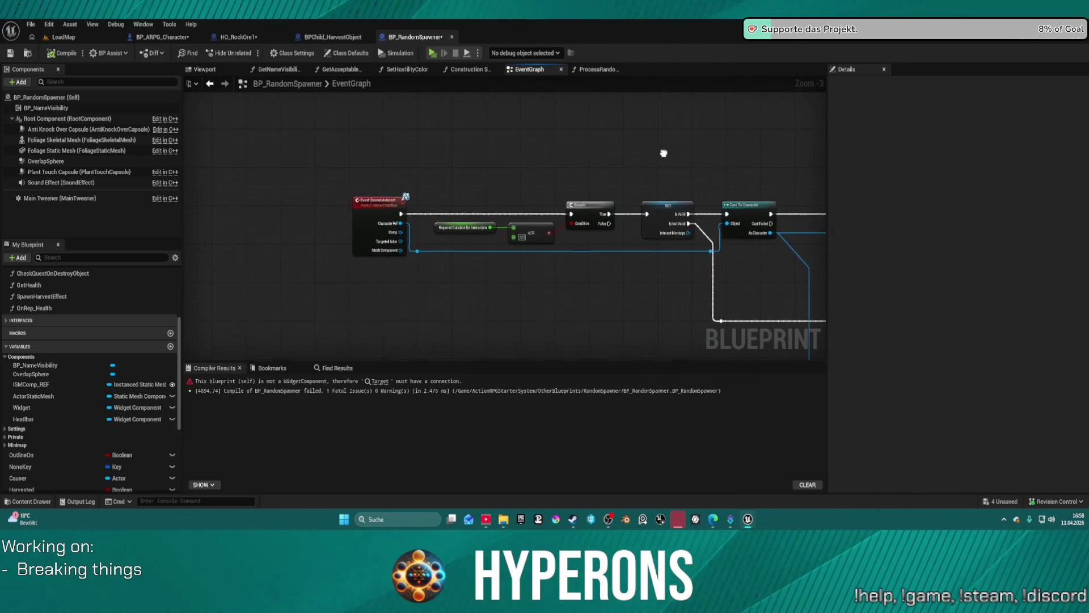
{"action": "scroll", "coordinate": [552, 320], "scroll_direction": "up", "scroll_amount": 9}
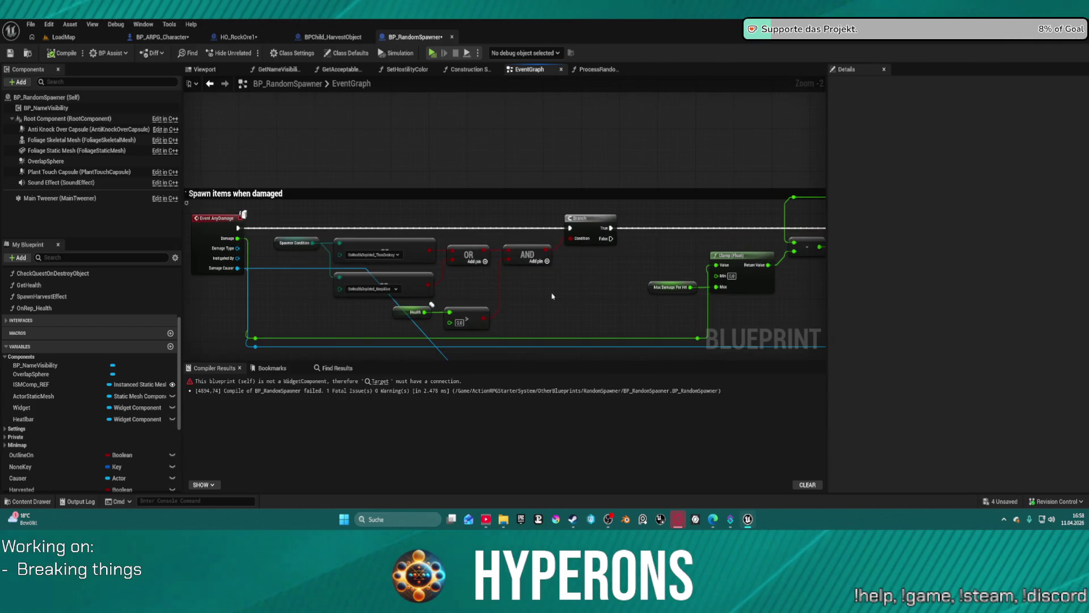
{"action": "left_click_drag", "start_coordinate": [573, 299], "coordinate": [179, 301]}
{"action": "left_click_drag", "start_coordinate": [510, 301], "coordinate": [207, 287]}
{"action": "left_click_drag", "start_coordinate": [648, 296], "coordinate": [447, 291]}
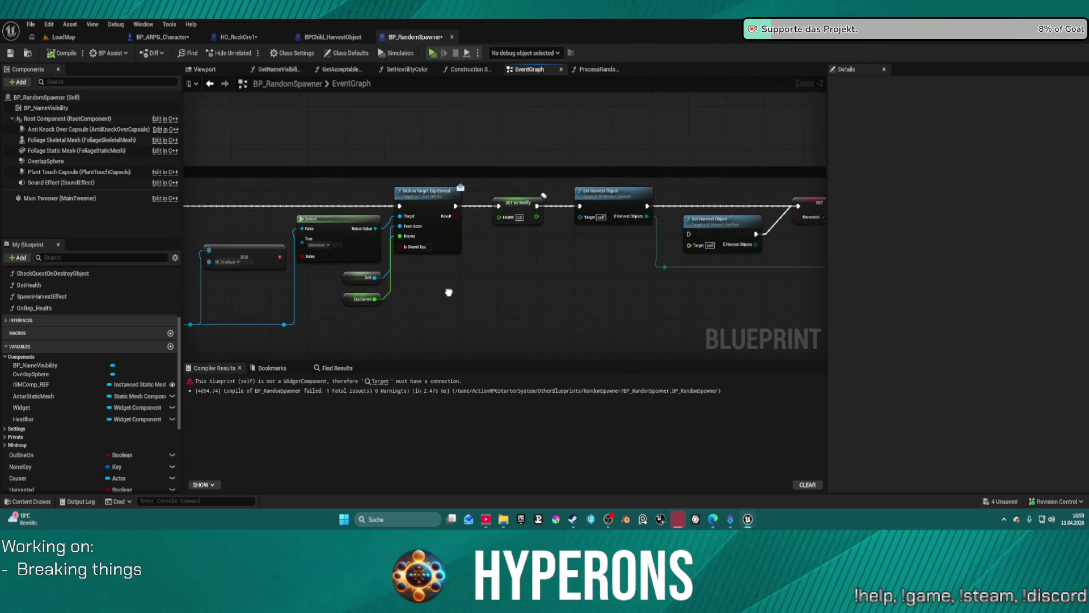
Step: Back in the Construction Script, delete the extra Set Visibility and Get Widget nodes
{"action": "left_click", "coordinate": [475, 70]}
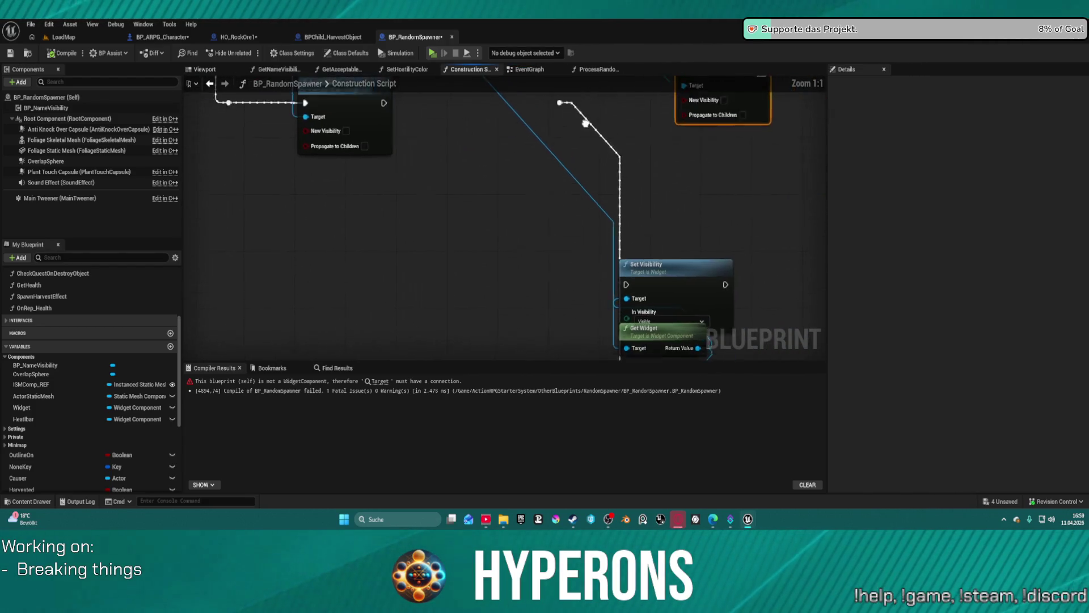
{"action": "scroll", "coordinate": [587, 119], "scroll_direction": "down", "scroll_amount": 5}
{"action": "left_click_drag", "start_coordinate": [614, 295], "coordinate": [614, 339]}
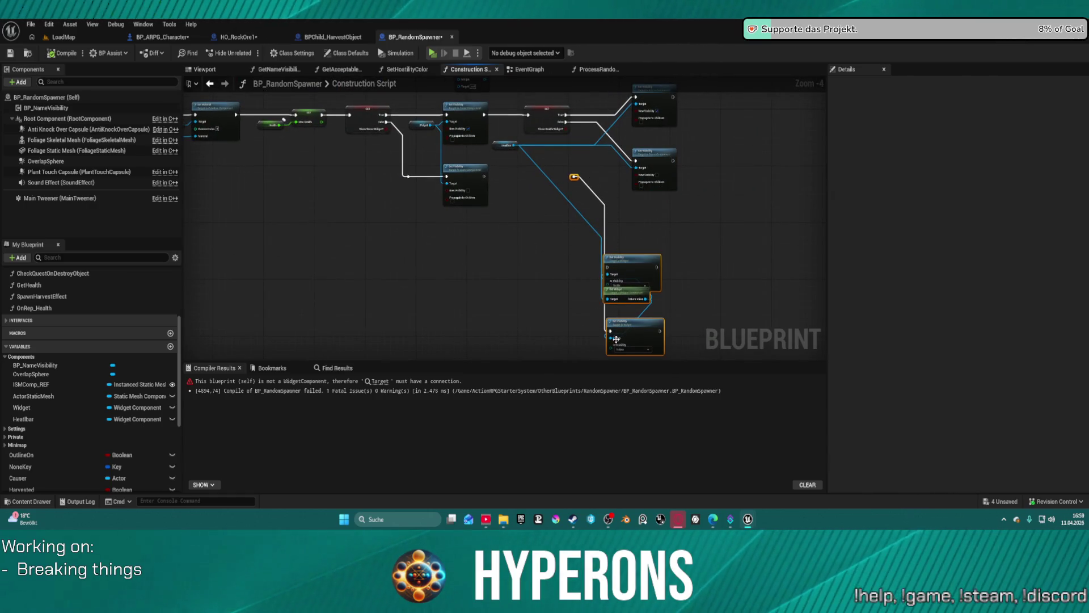
{"action": "key", "text": "Delete"}
{"action": "scroll", "coordinate": [620, 267], "scroll_direction": "up", "scroll_amount": 5}
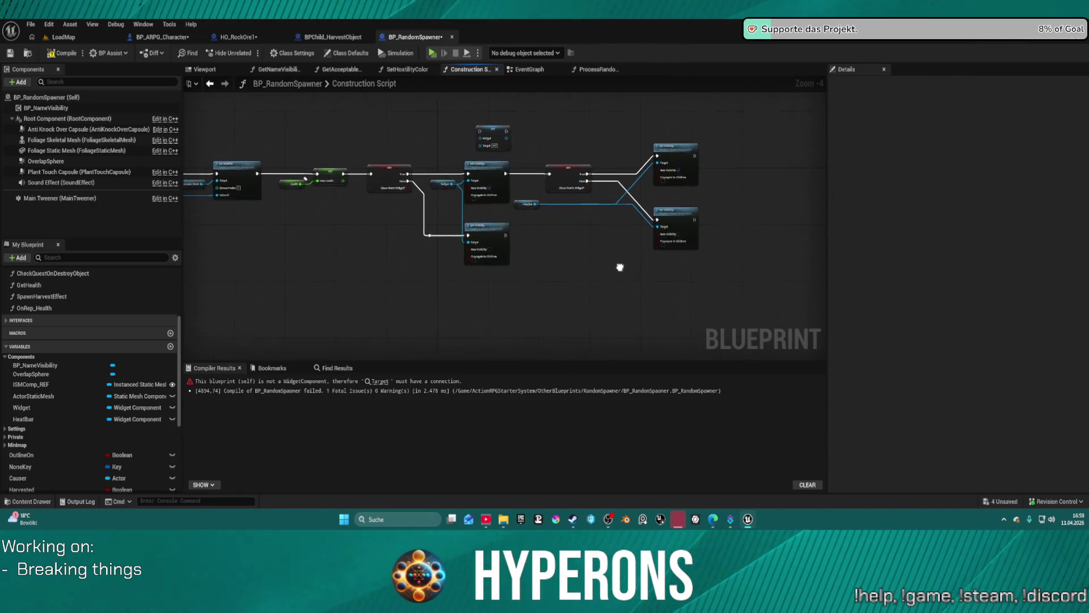
Step: Move the Heatbar getter beside the lower Set Visibility node
{"action": "left_click", "coordinate": [481, 194]}
{"action": "left_click_drag", "start_coordinate": [494, 194], "coordinate": [567, 196]}
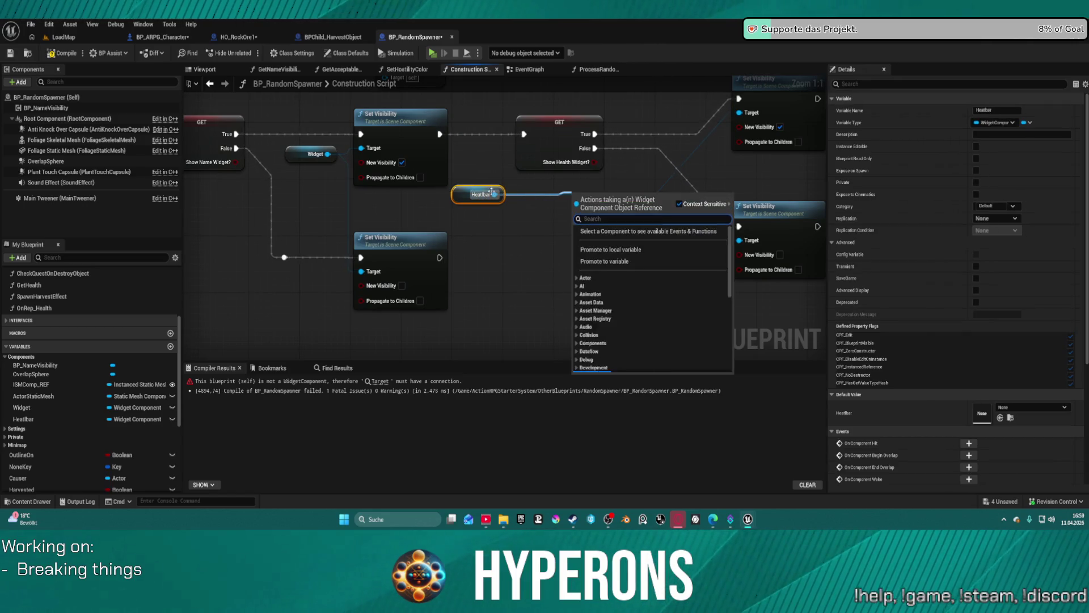
{"action": "key", "text": "Escape"}
{"action": "mouse_move", "coordinate": [476, 195]}
{"action": "left_mouse_down"}
{"action": "mouse_move", "coordinate": [607, 181]}
{"action": "mouse_move", "coordinate": [641, 165]}
{"action": "mouse_move", "coordinate": [639, 180]}
{"action": "left_mouse_up"}
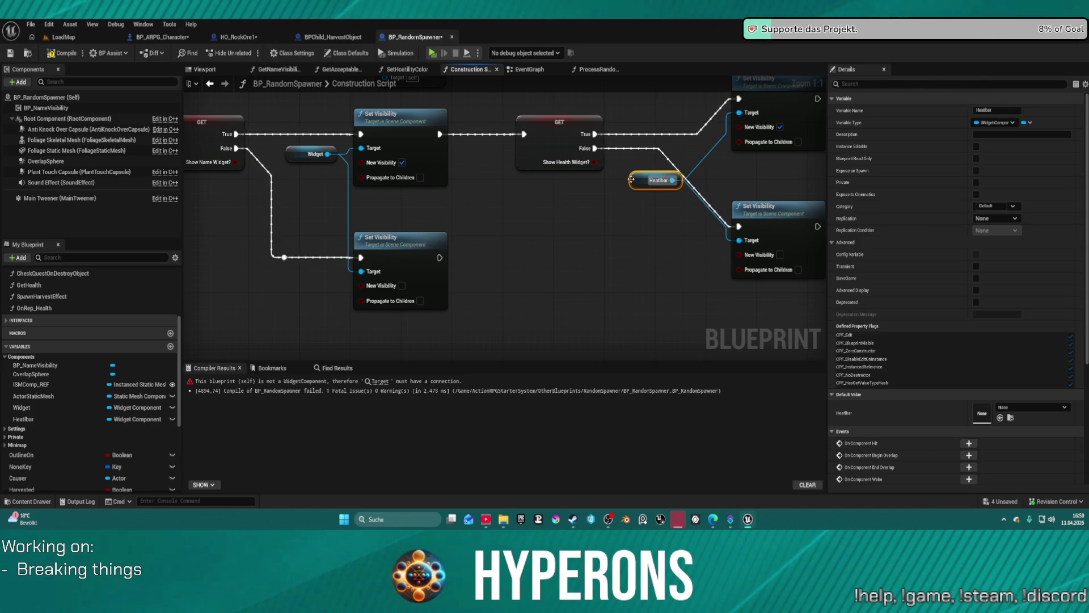
Step: Run Find References > By Name (All) on the Heatbar getter
{"action": "right_click", "coordinate": [632, 180]}
{"action": "mouse_move", "coordinate": [699, 269]}
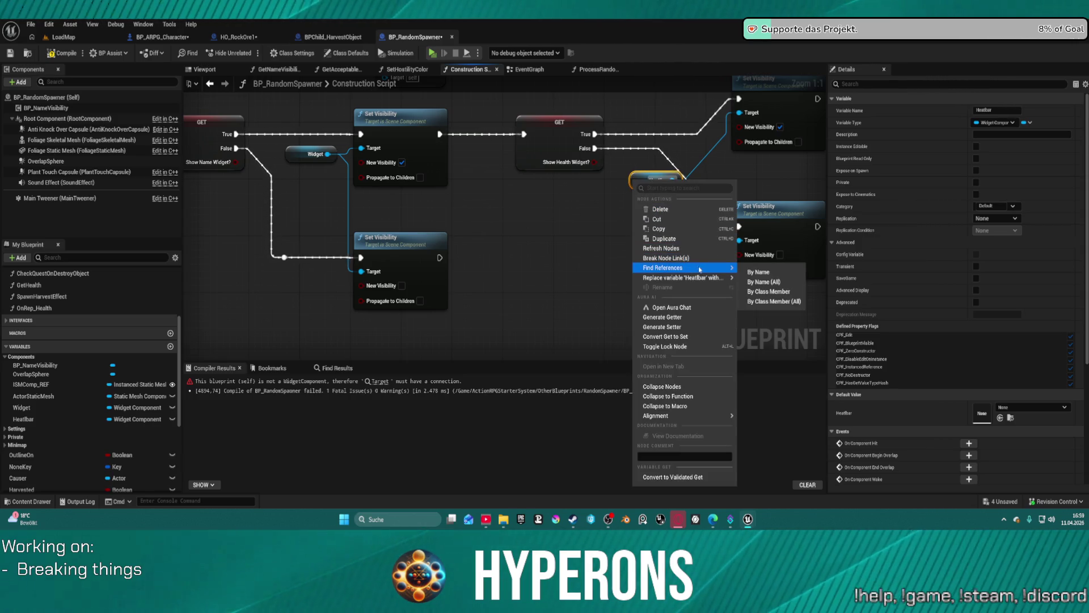
{"action": "left_click", "coordinate": [759, 281]}
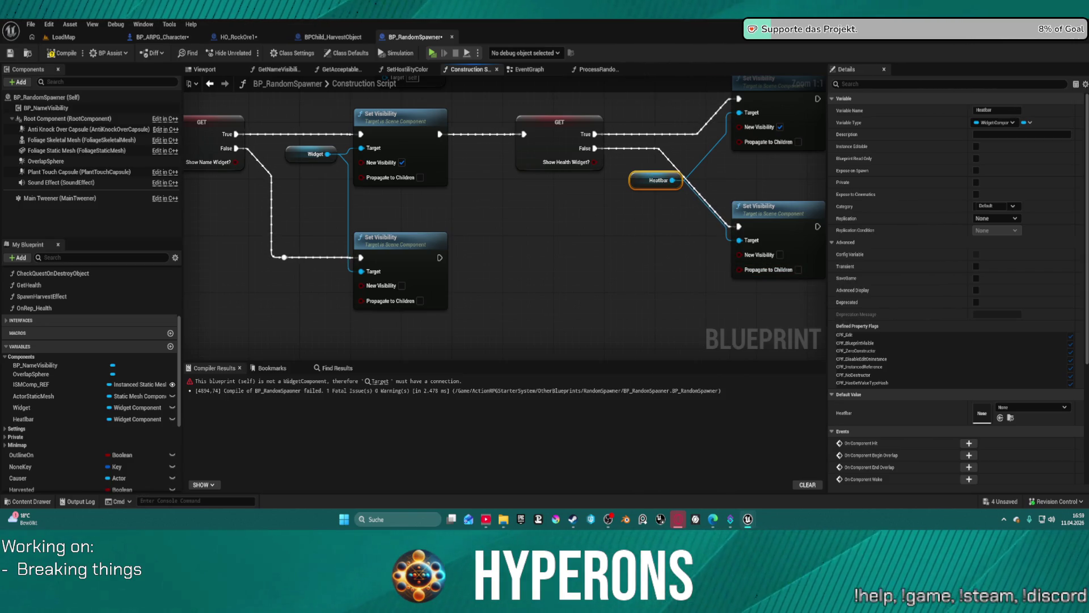
{"action": "right_click", "coordinate": [636, 182]}
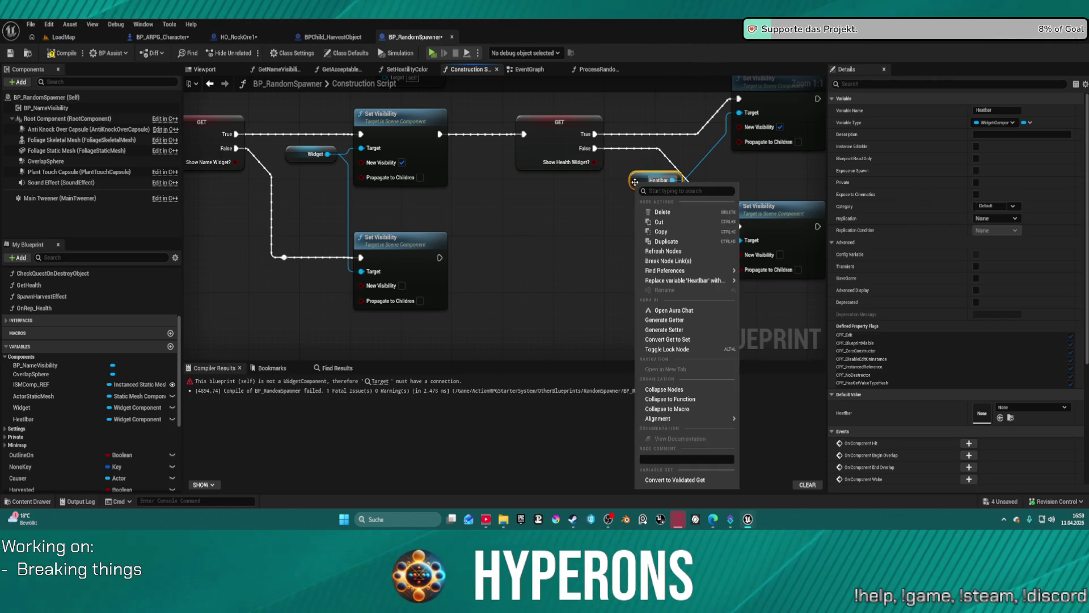
{"action": "mouse_move", "coordinate": [699, 270]}
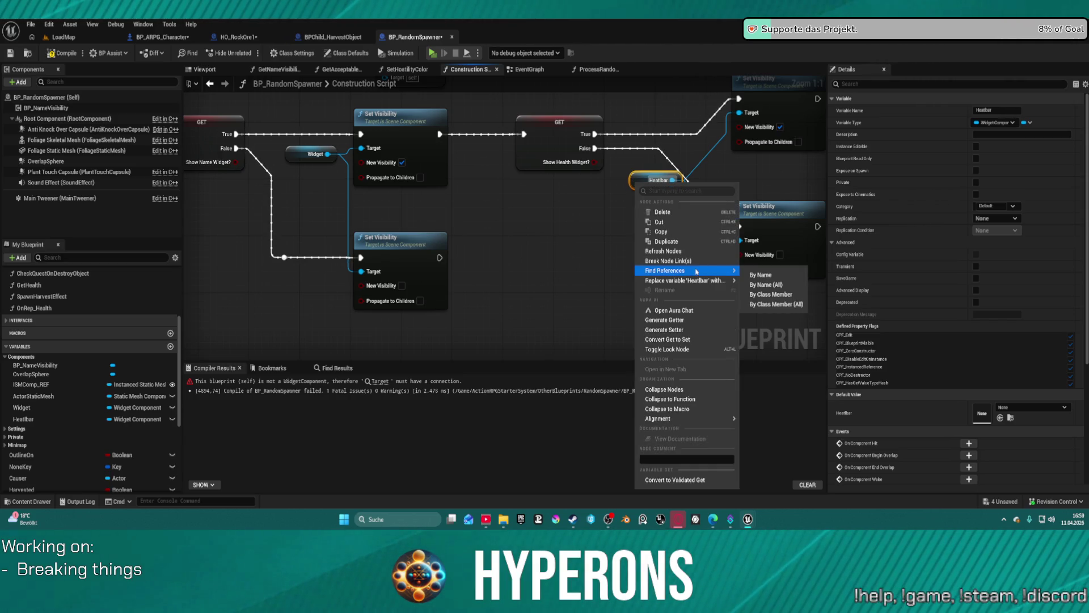
{"action": "left_click", "coordinate": [767, 280]}
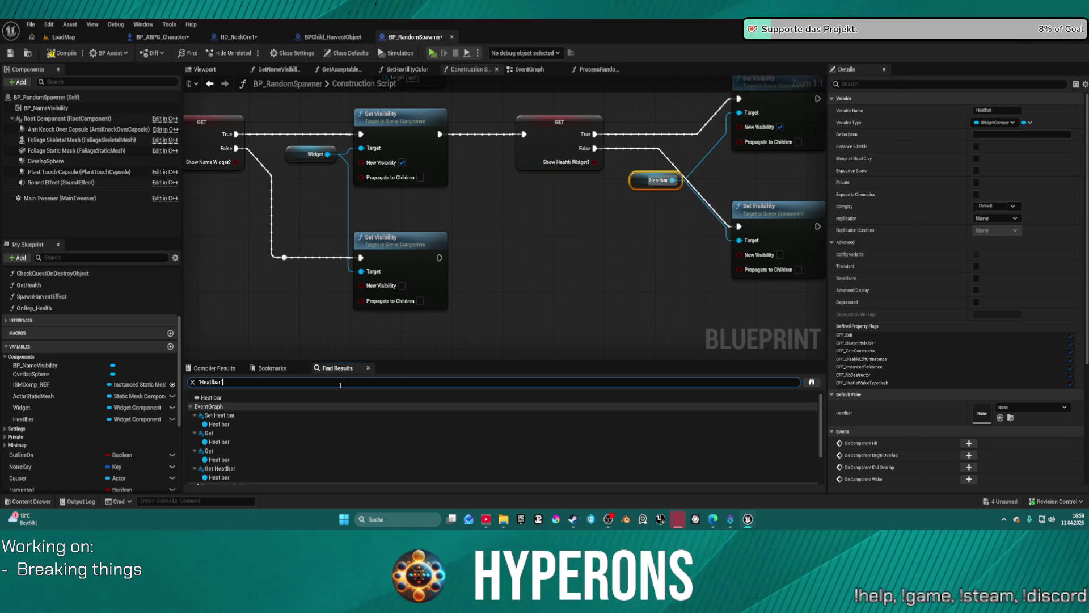
Step: Step through each Heatbar find result, ending in OnRep_Health at its Heatbar getter
{"action": "left_click", "coordinate": [232, 443]}
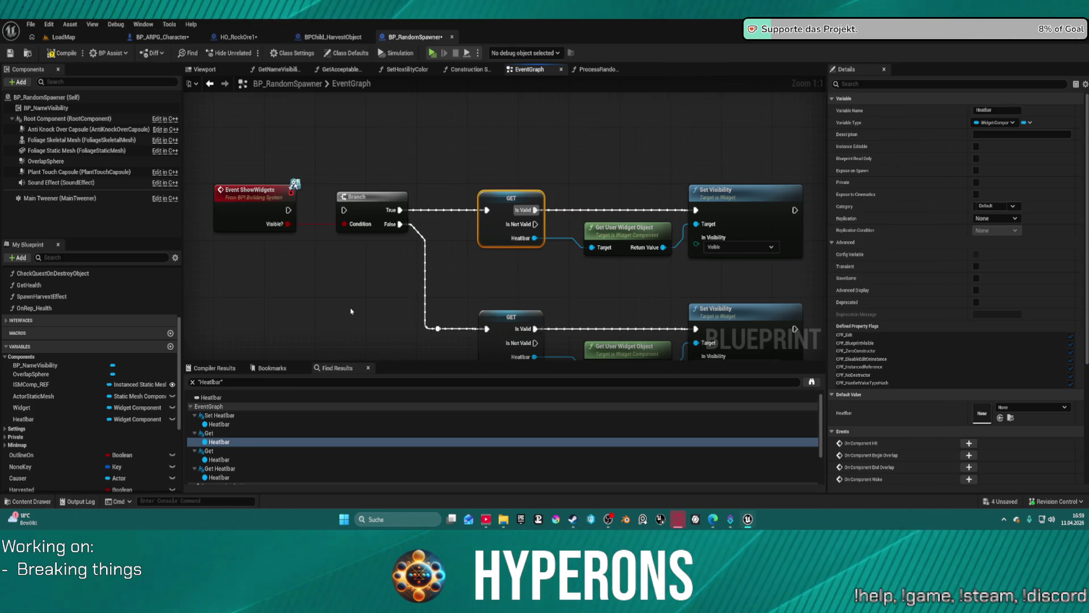
{"action": "left_click_drag", "start_coordinate": [514, 286], "coordinate": [472, 234]}
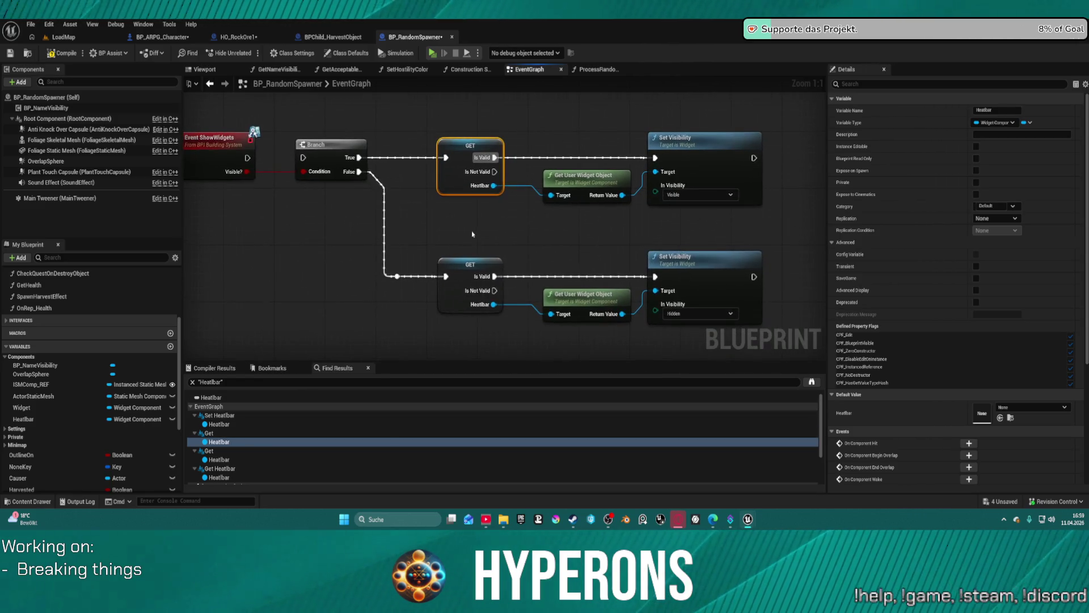
{"action": "left_click", "coordinate": [219, 459]}
{"action": "left_click", "coordinate": [219, 478]}
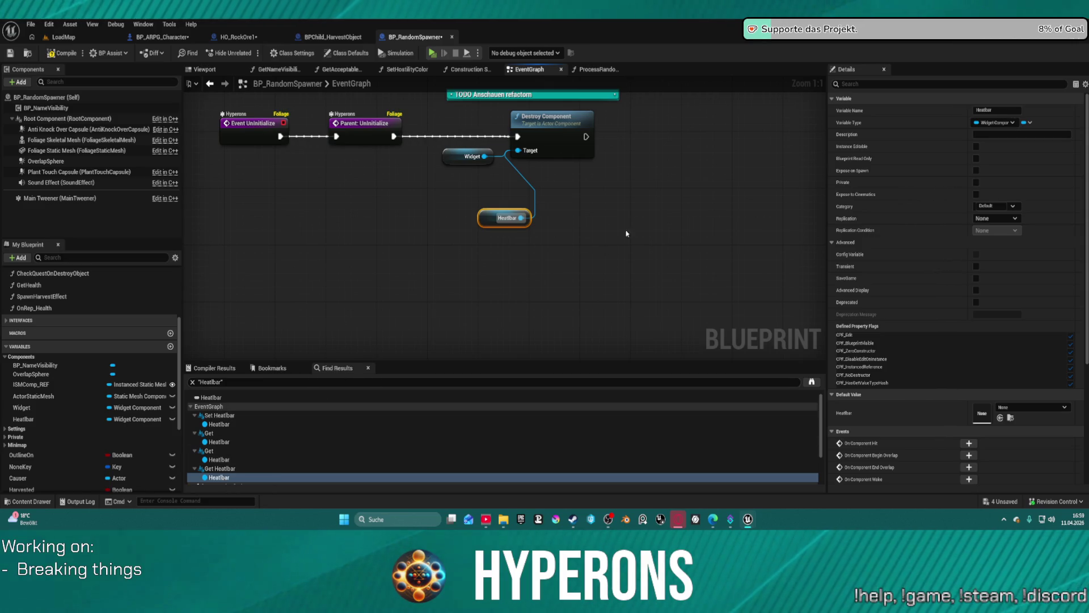
{"action": "left_click_drag", "start_coordinate": [575, 259], "coordinate": [509, 148]}
{"action": "scroll", "coordinate": [275, 437], "scroll_direction": "down", "scroll_amount": 3}
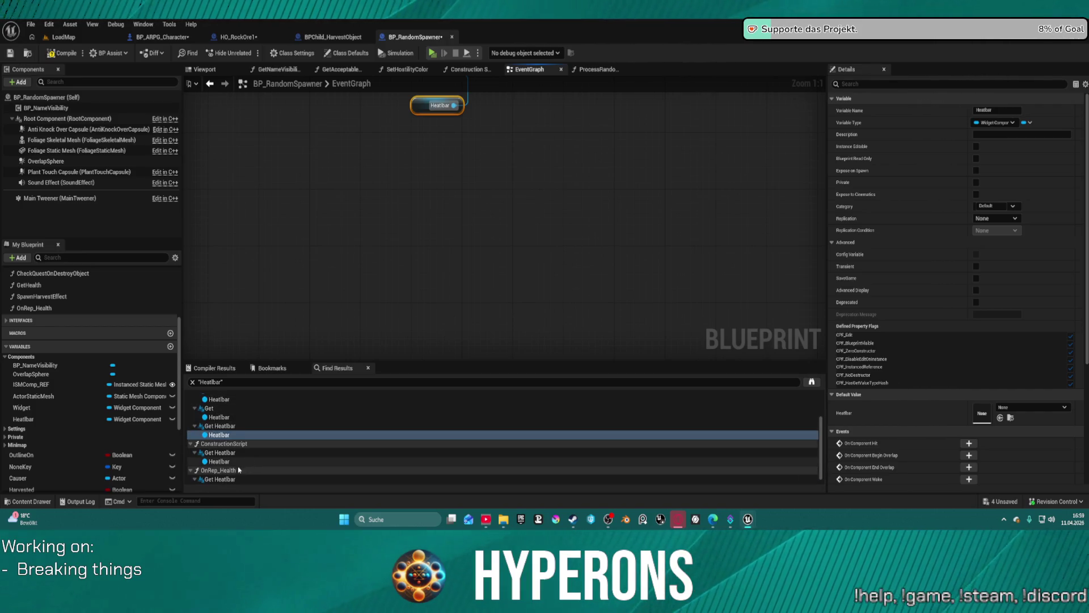
{"action": "left_click", "coordinate": [227, 481]}
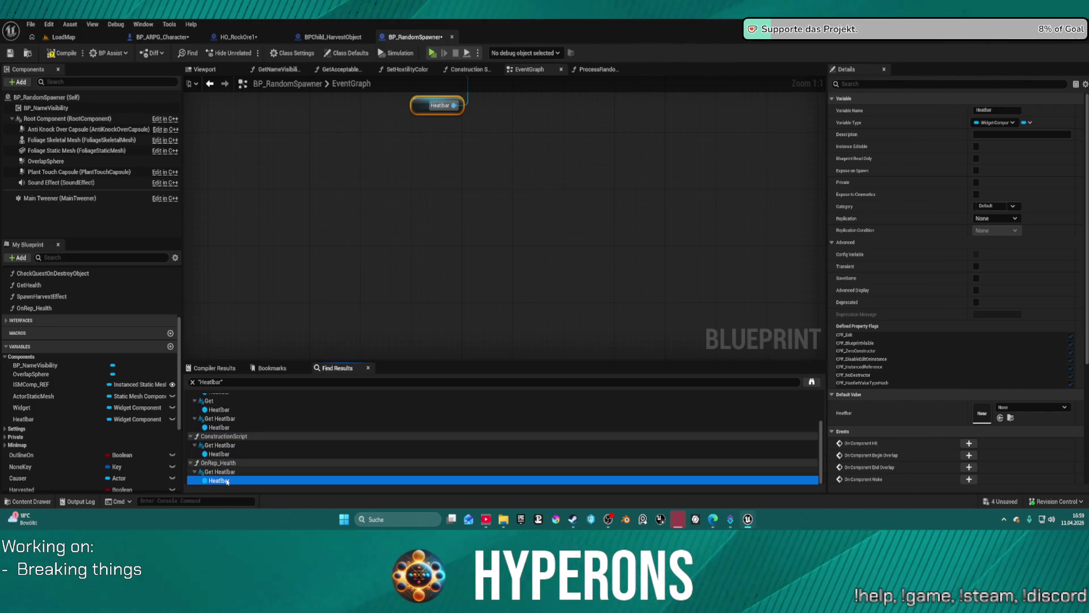
{"action": "double_click", "coordinate": [227, 476]}
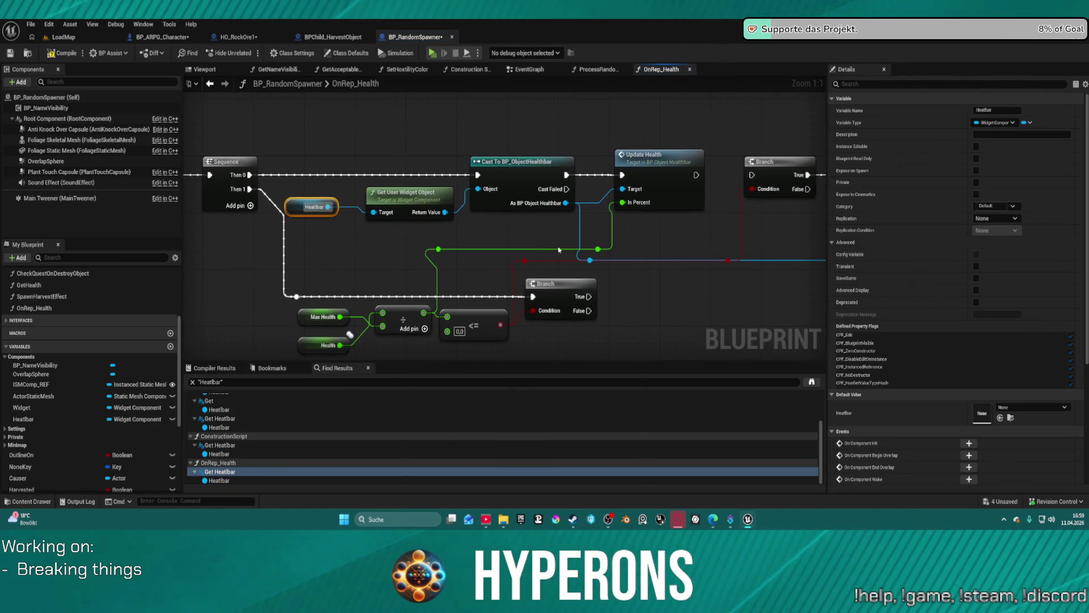
Step: In OnRep_Health, wire Update Health's exec output into the visibility Branch and launch with Alt+P
{"action": "mouse_move", "coordinate": [650, 245]}
{"action": "left_mouse_down"}
{"action": "mouse_move", "coordinate": [471, 237]}
{"action": "mouse_move", "coordinate": [749, 231]}
{"action": "mouse_move", "coordinate": [572, 223]}
{"action": "left_mouse_up"}
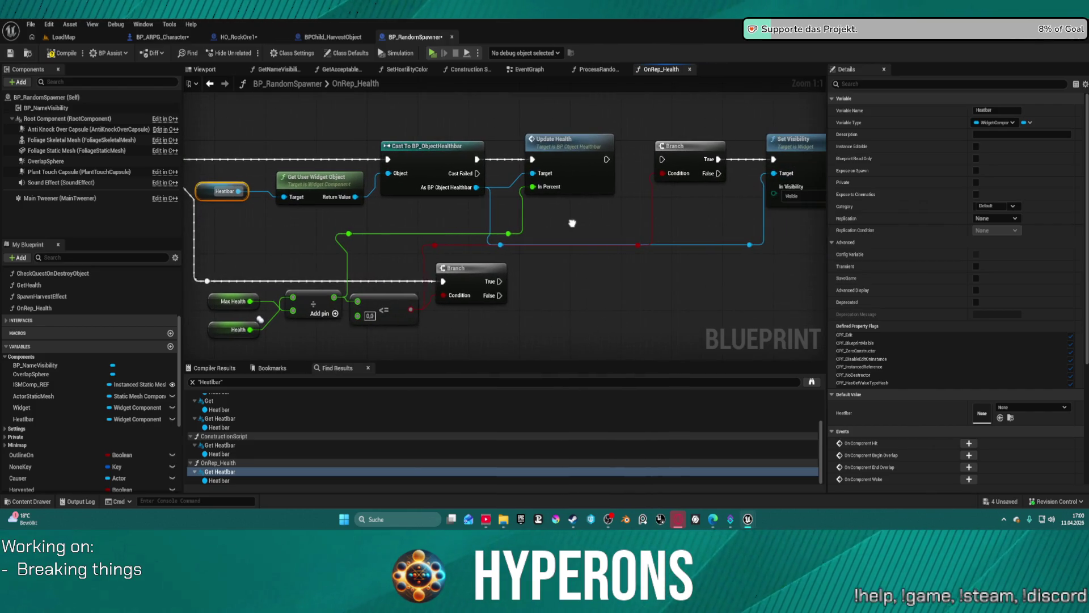
{"action": "mouse_move", "coordinate": [712, 177]}
{"action": "left_mouse_down"}
{"action": "mouse_move", "coordinate": [571, 198]}
{"action": "mouse_move", "coordinate": [676, 212]}
{"action": "mouse_move", "coordinate": [869, 206]}
{"action": "mouse_move", "coordinate": [629, 225]}
{"action": "left_mouse_up"}
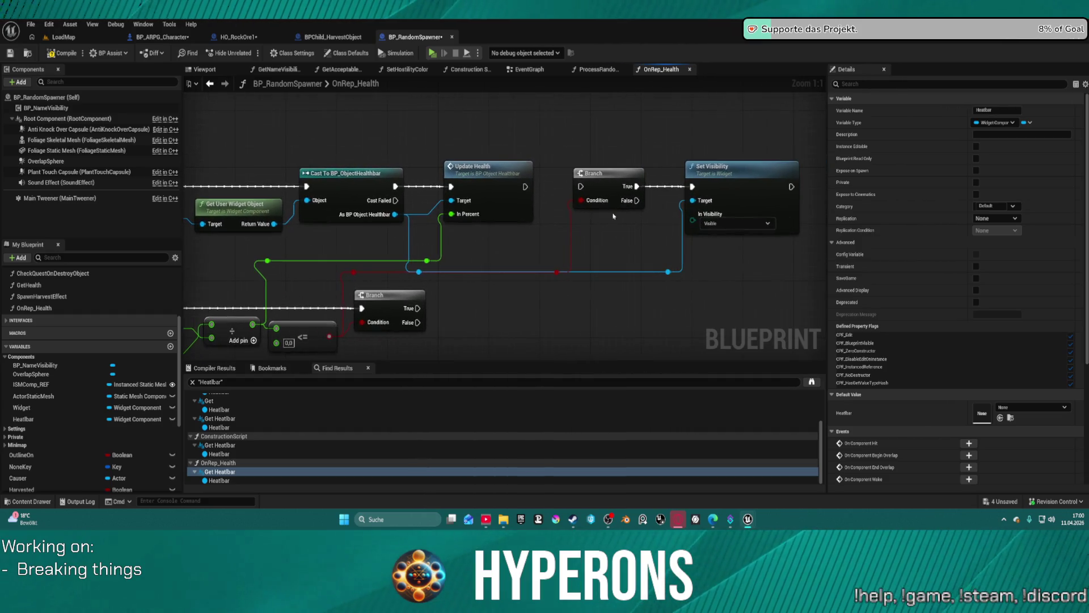
{"action": "left_click_drag", "start_coordinate": [525, 186], "coordinate": [582, 188]}
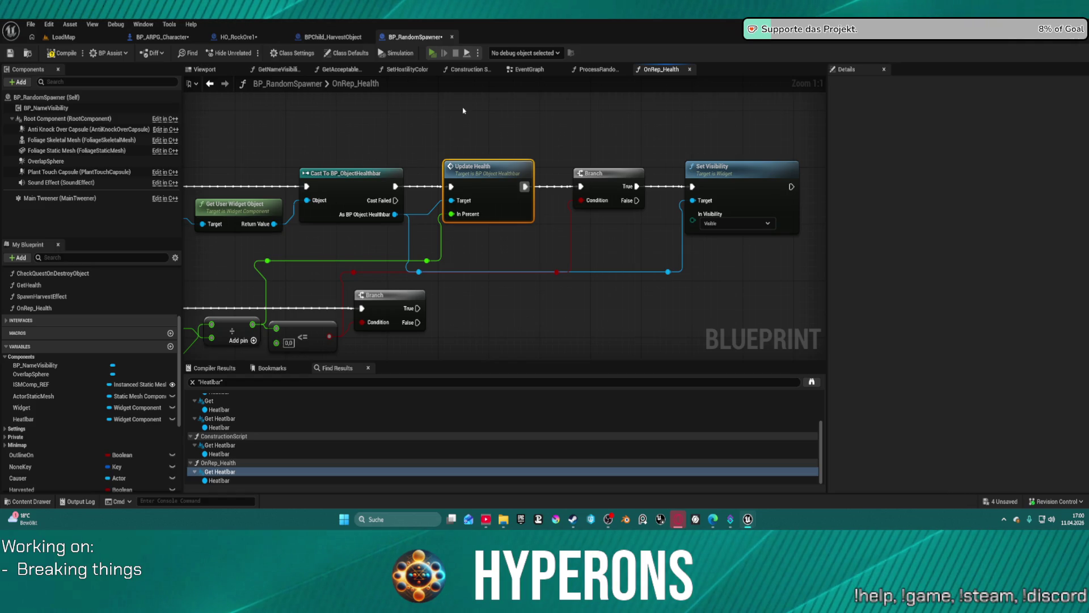
{"action": "key", "text": "alt+p"}
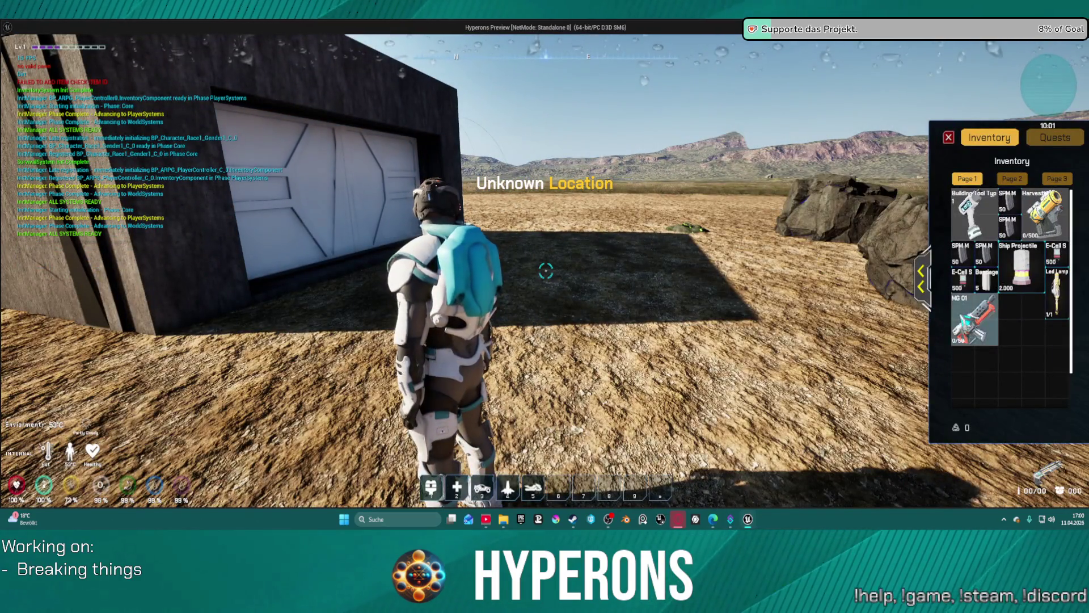
Step: Equip the MG 01 rifle from the inventory and reload it
{"action": "double_click", "coordinate": [975, 321]}
{"action": "left_click", "coordinate": [949, 138]}
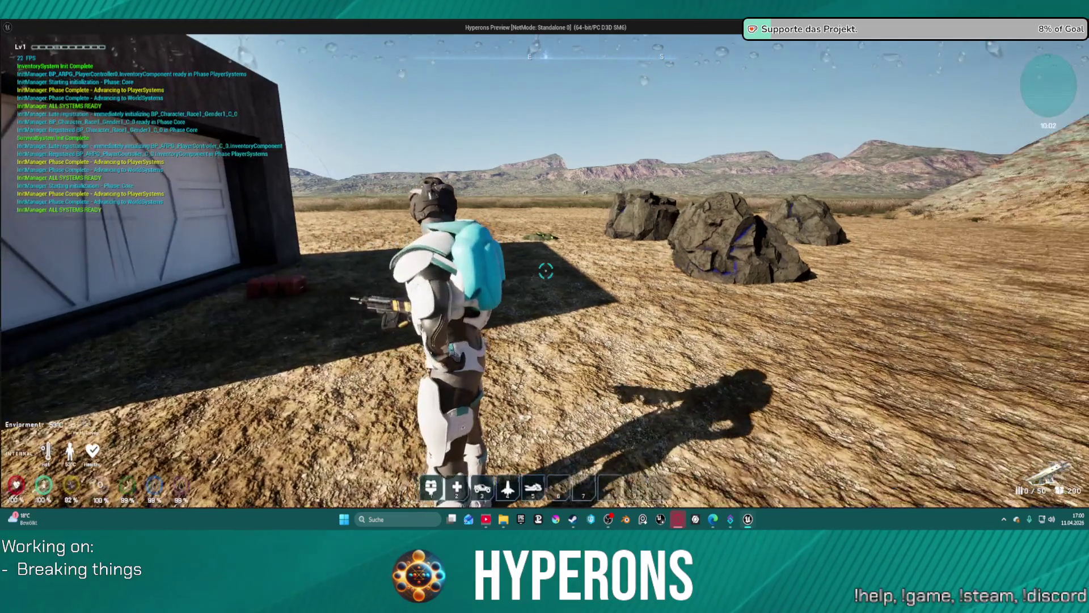
{"action": "key", "text": "r"}
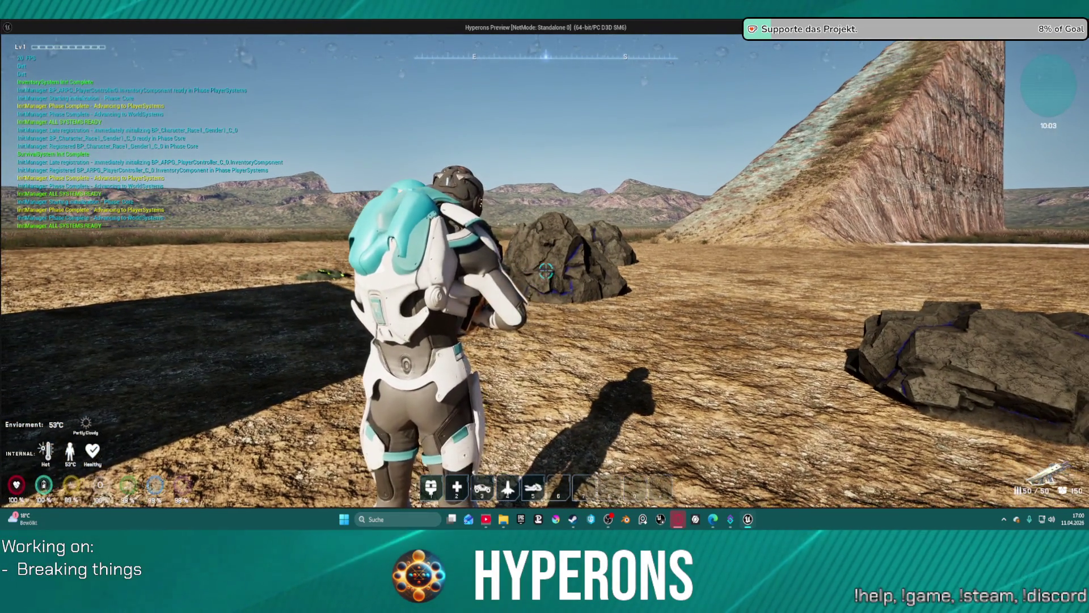
Step: Shoot several rocks to confirm their red health bar appears, then stop the preview
{"action": "left_click", "coordinate": [546, 271]}
{"action": "key", "text": "s"}
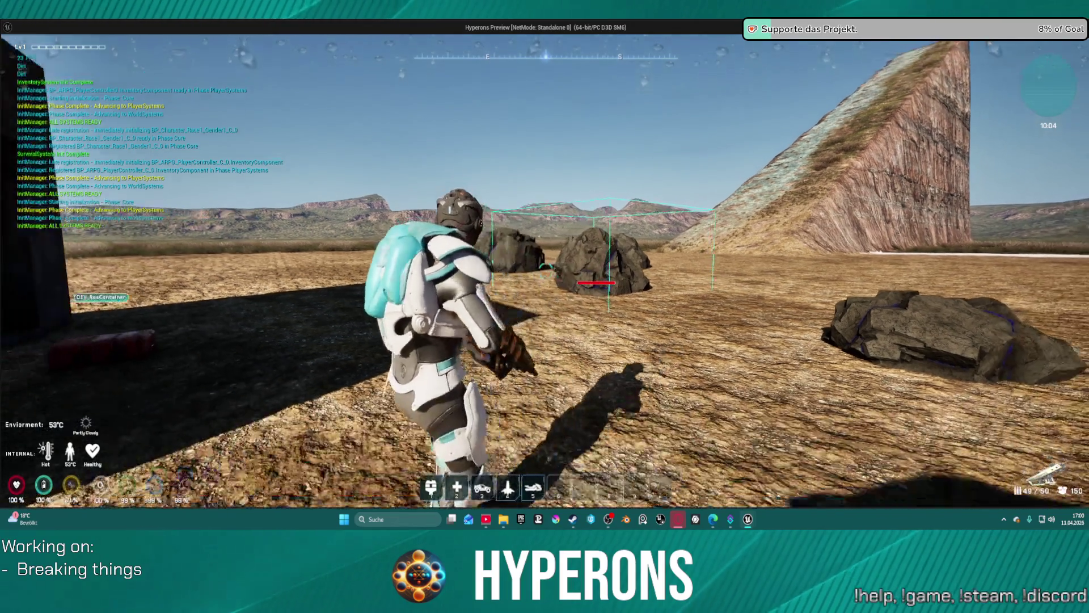
{"action": "key", "text": "w"}
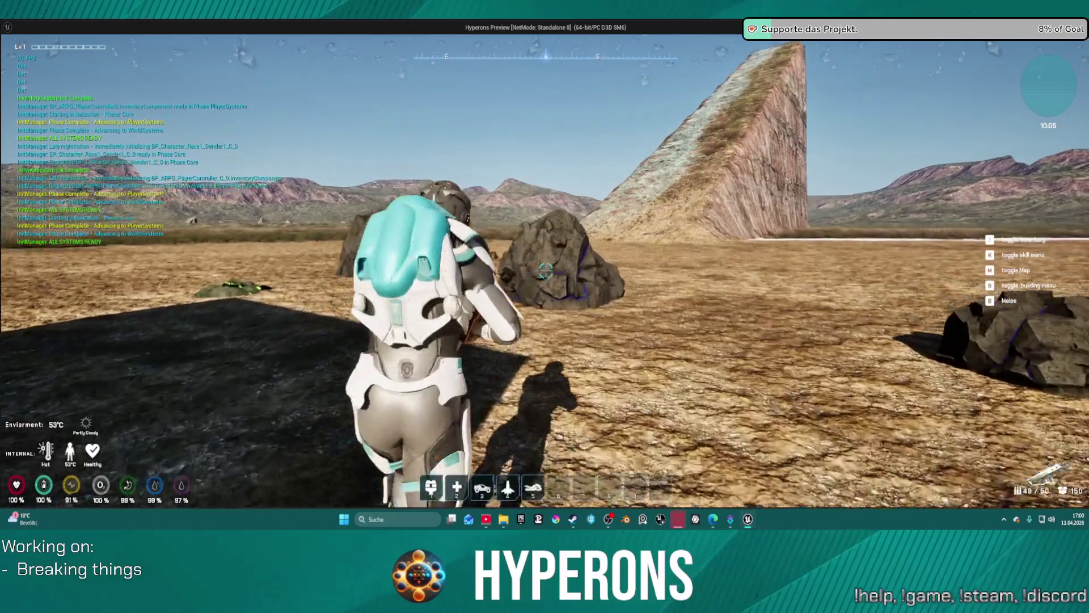
{"action": "left_click", "coordinate": [545, 271]}
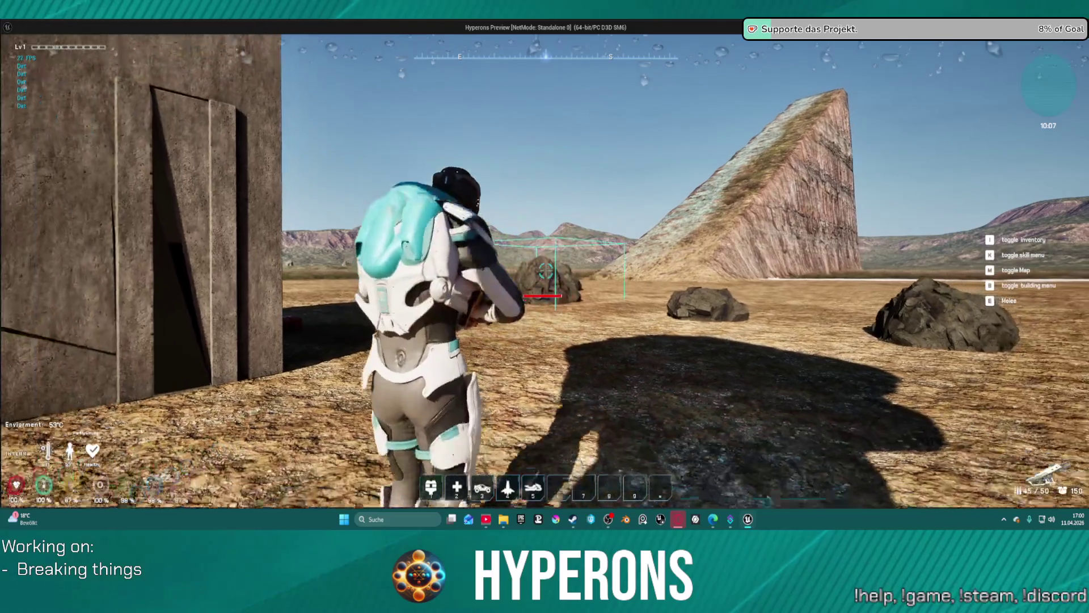
{"action": "left_click", "coordinate": [545, 271]}
{"action": "left_click", "coordinate": [546, 271]}
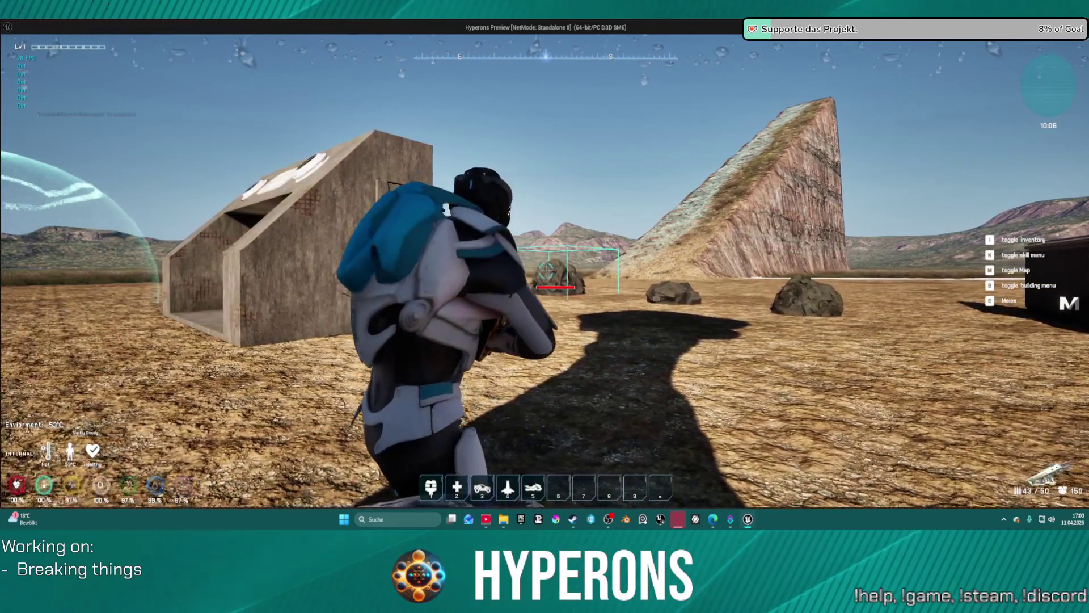
{"action": "key", "text": "w"}
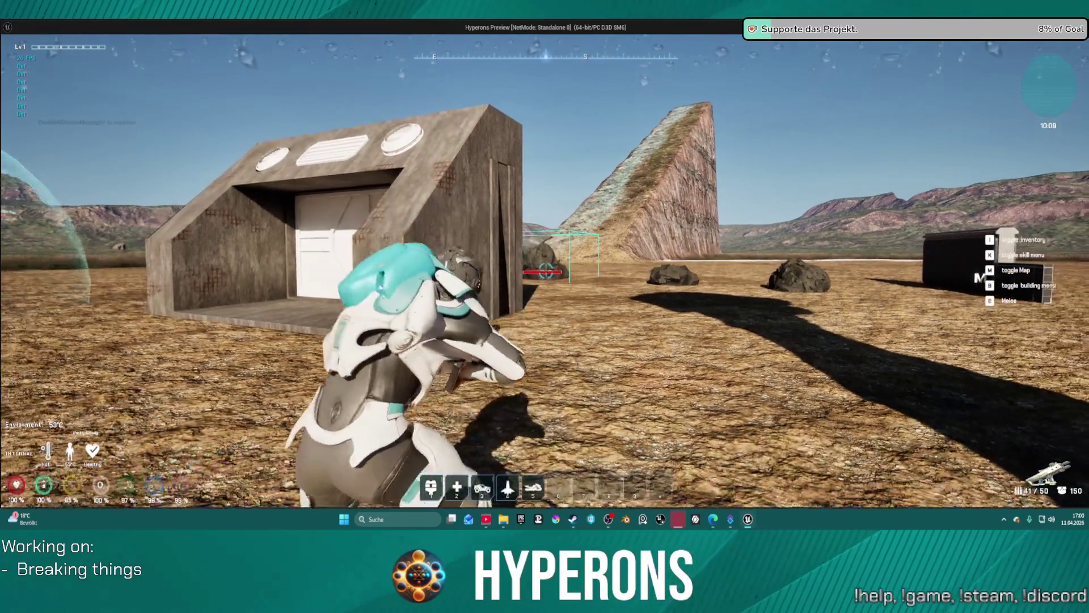
{"action": "left_click", "coordinate": [546, 271]}
{"action": "key", "text": "a"}
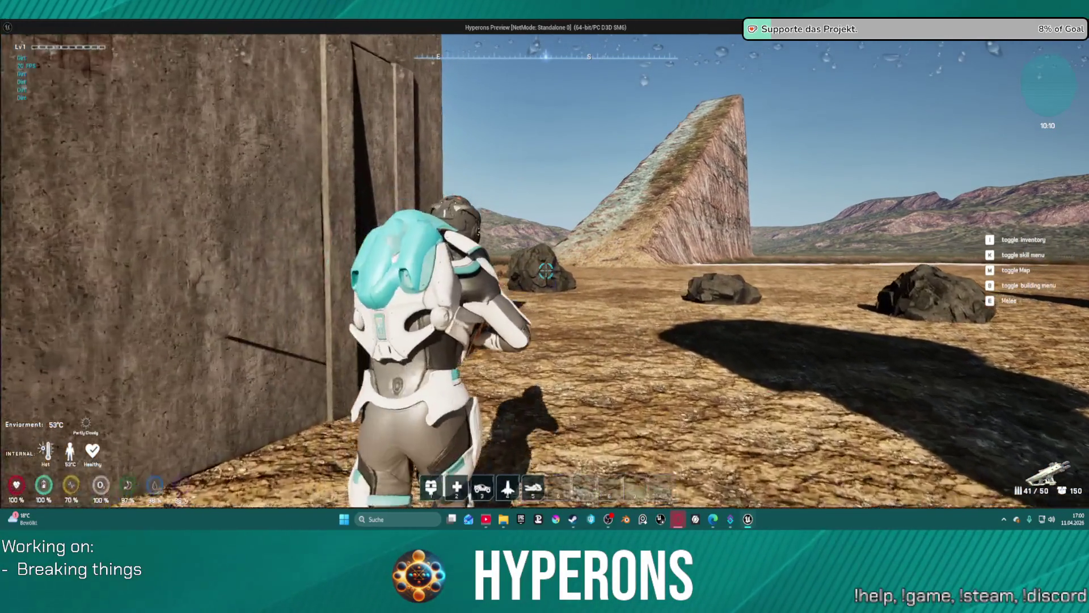
{"action": "key", "text": "w"}
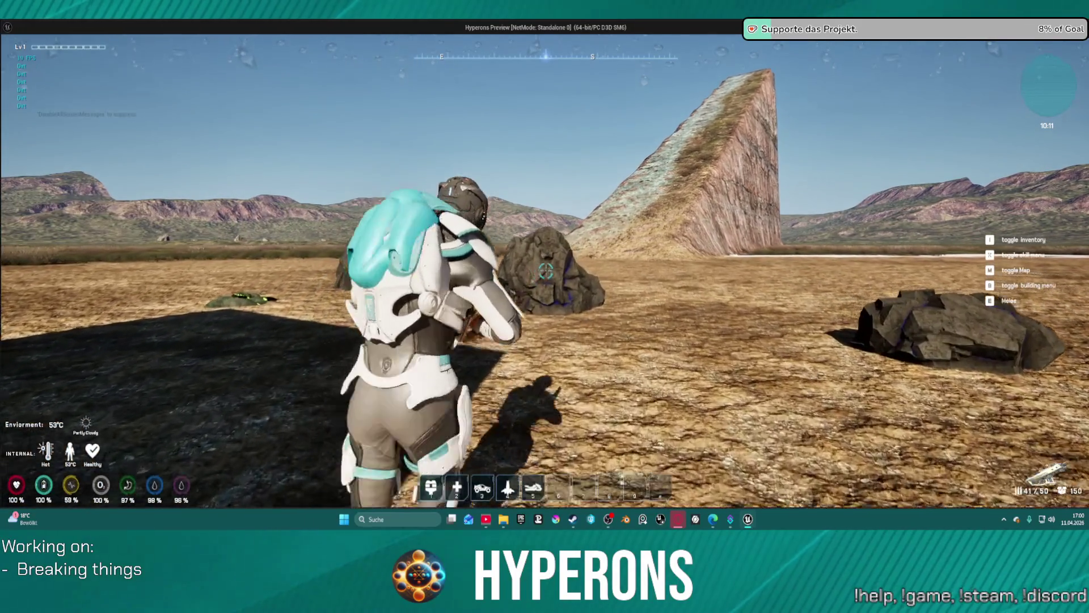
{"action": "key", "text": "Escape"}
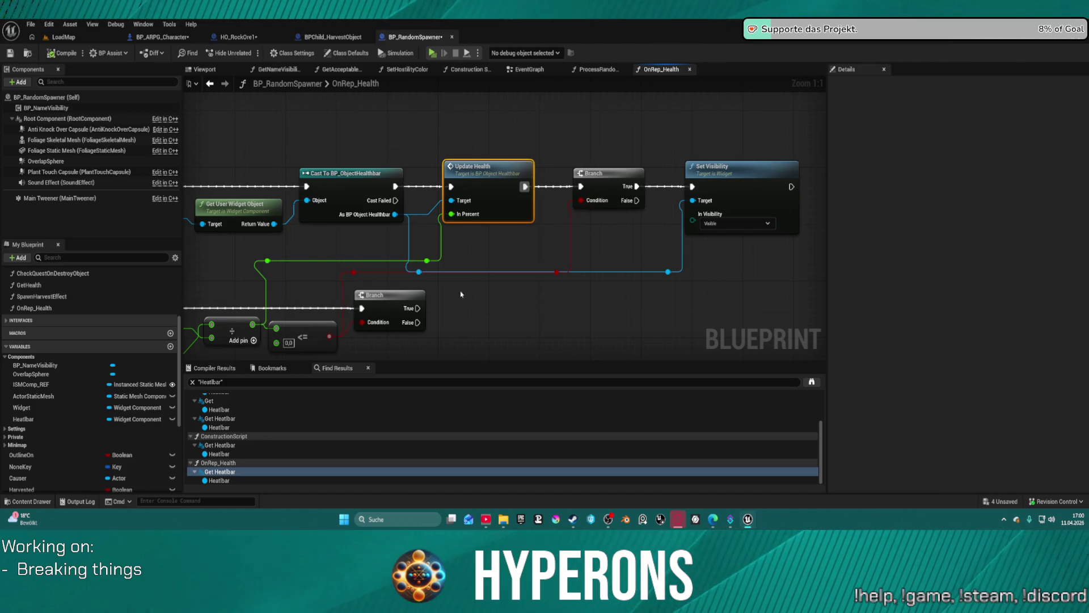
Step: Break the exec link from Update Health to the Branch in OnRep_Health, then go to the EventGraph
{"action": "mouse_move", "coordinate": [477, 271]}
{"action": "left_mouse_down"}
{"action": "mouse_move", "coordinate": [778, 265]}
{"action": "mouse_move", "coordinate": [459, 229]}
{"action": "mouse_move", "coordinate": [501, 232]}
{"action": "left_mouse_up"}
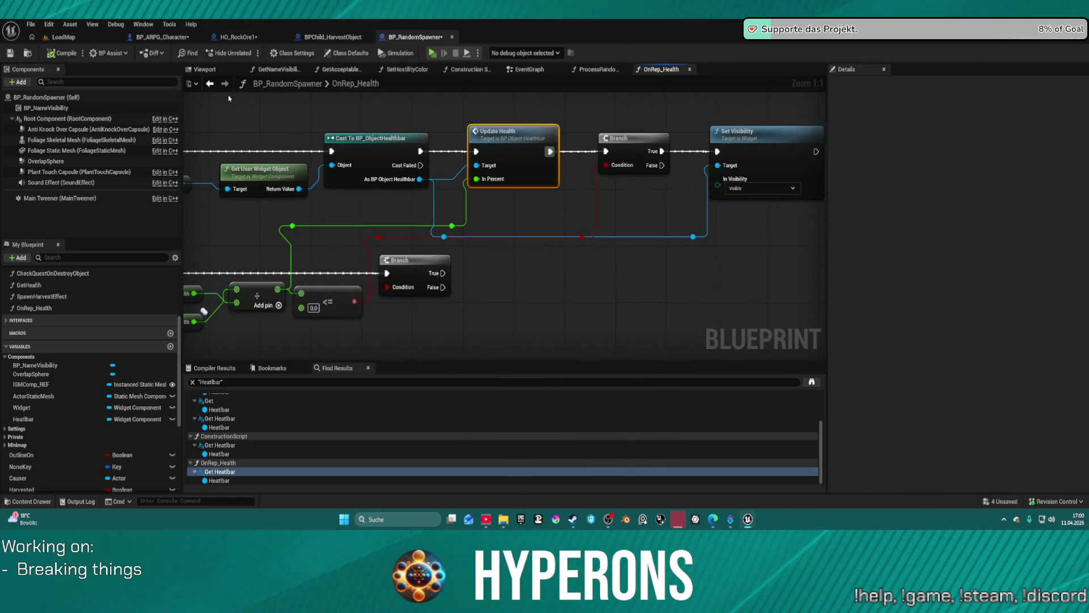
{"action": "left_click", "coordinate": [210, 84]}
{"action": "left_click_drag", "start_coordinate": [529, 227], "coordinate": [427, 191]}
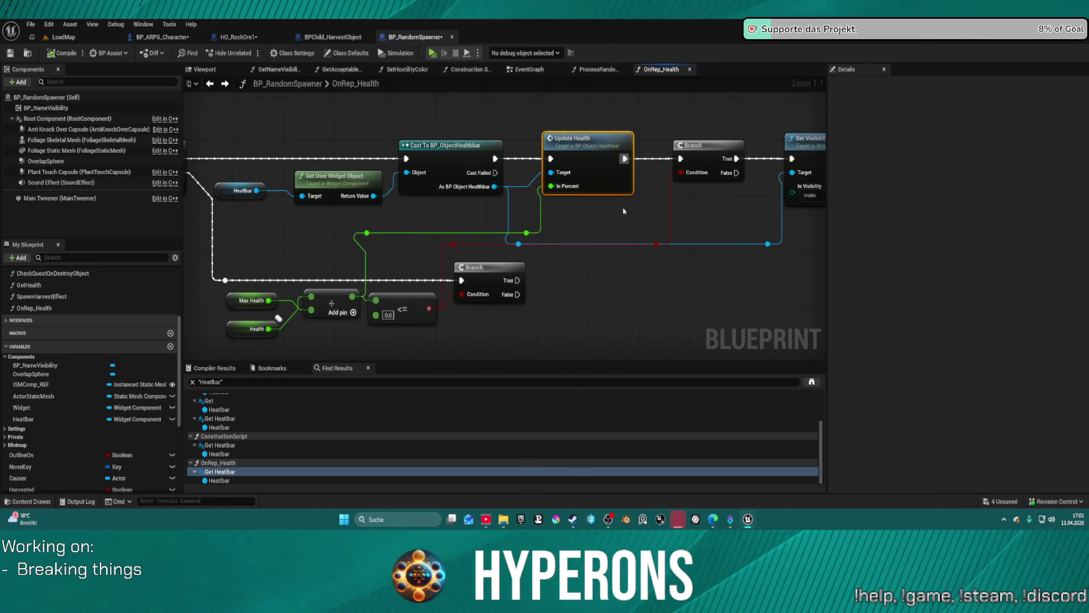
{"action": "mouse_move", "coordinate": [520, 152]}
{"action": "left_mouse_down"}
{"action": "mouse_move", "coordinate": [393, 153]}
{"action": "mouse_move", "coordinate": [526, 162]}
{"action": "left_mouse_up"}
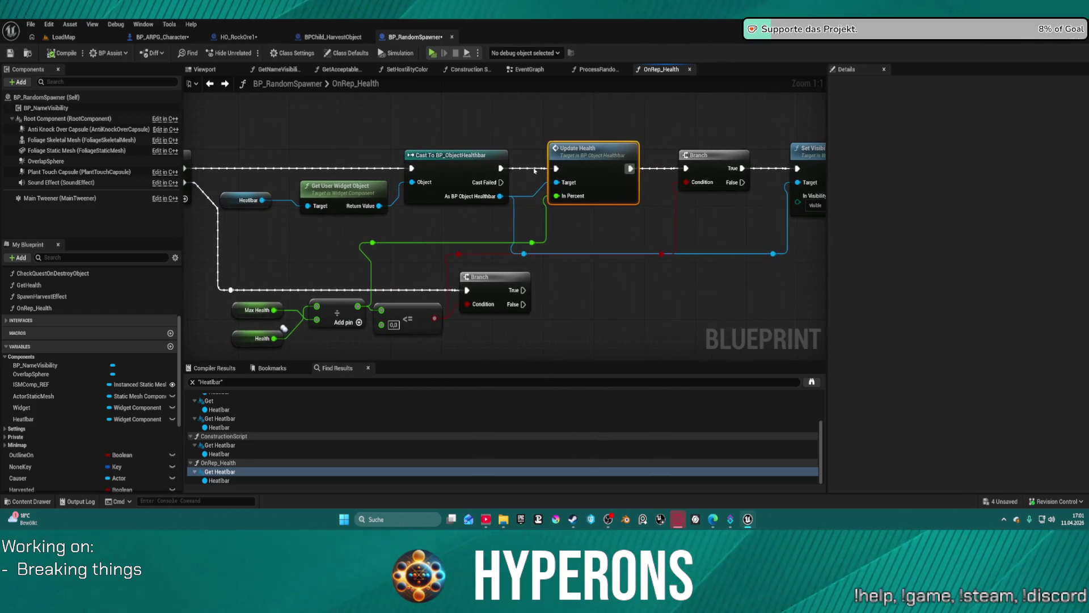
{"action": "left_click", "coordinate": [658, 171], "text": "alt"}
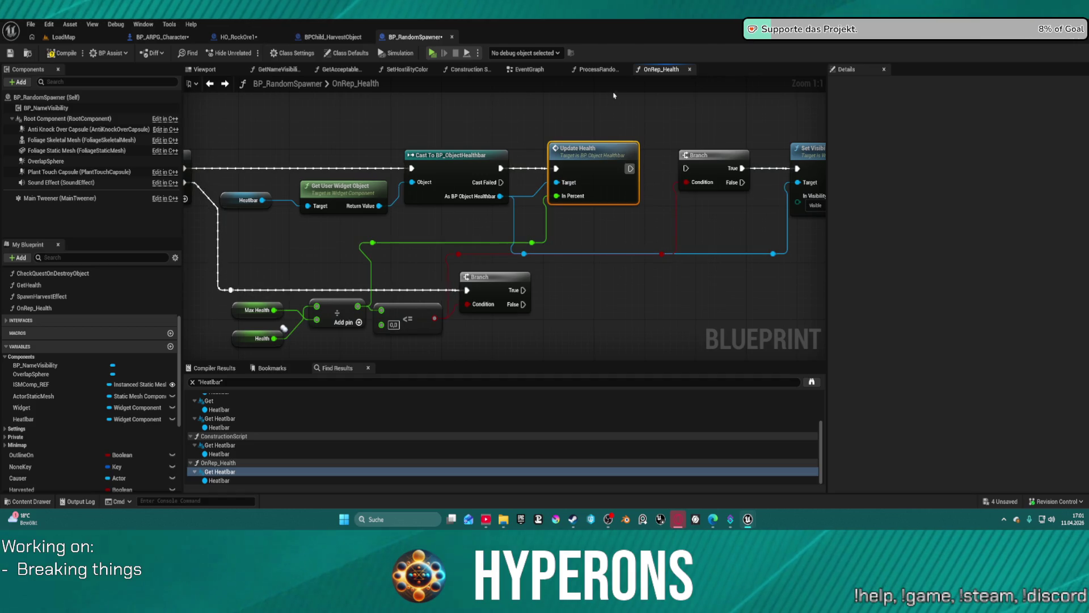
{"action": "left_click", "coordinate": [529, 70]}
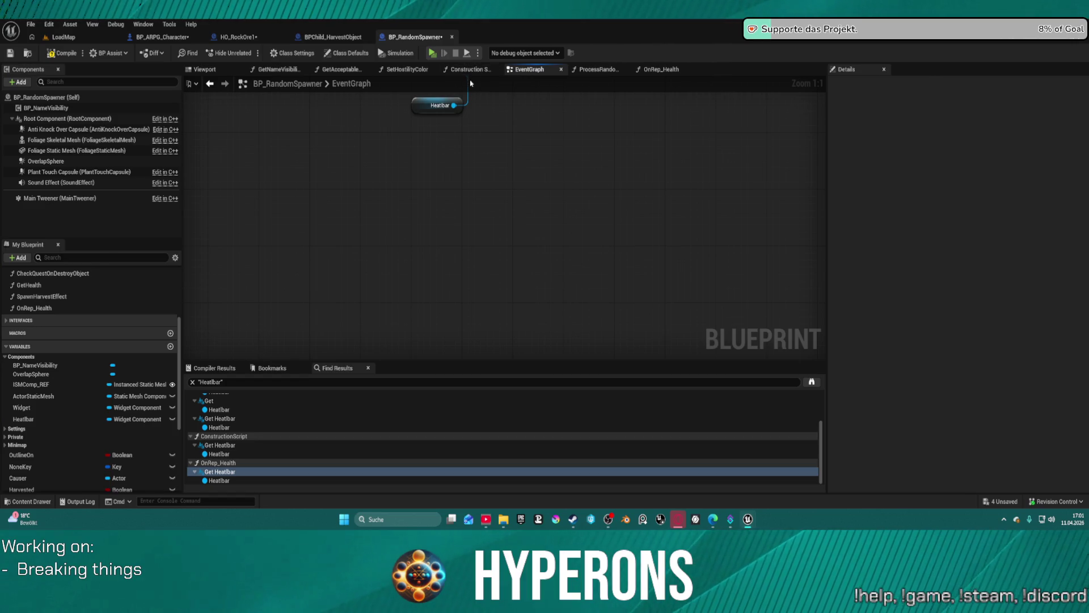
{"action": "left_click", "coordinate": [536, 74]}
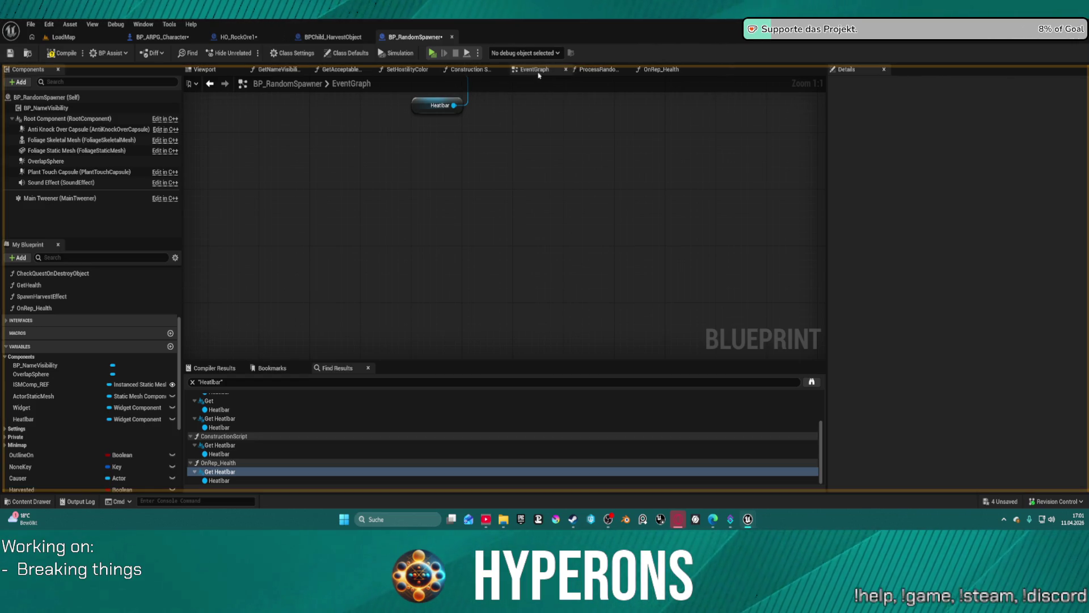
{"action": "scroll", "coordinate": [376, 216], "scroll_direction": "down", "scroll_amount": 1}
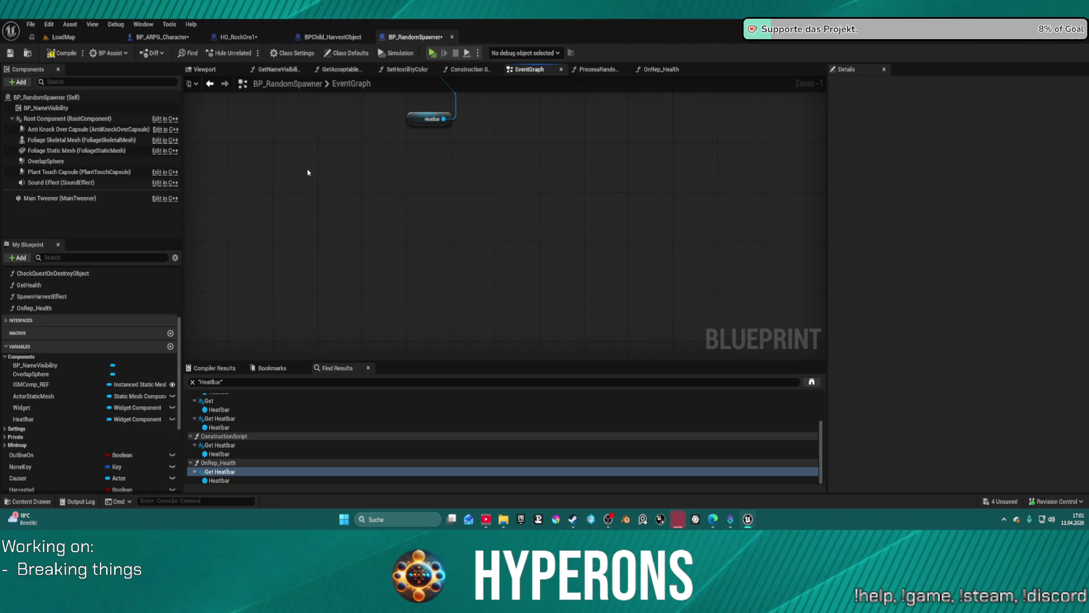
{"action": "scroll", "coordinate": [384, 118], "scroll_direction": "down", "scroll_amount": 9}
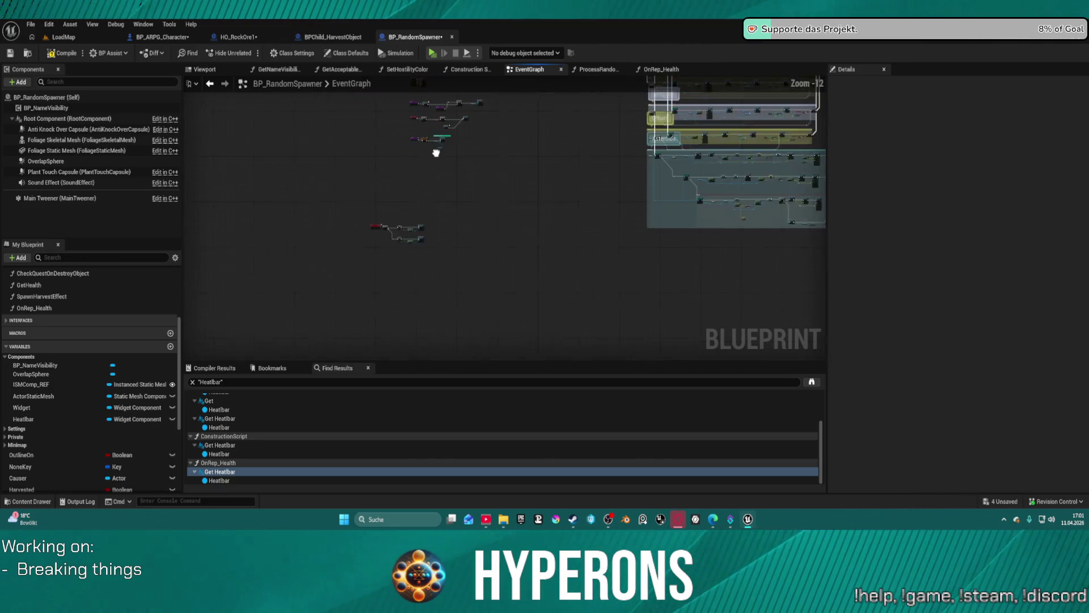
{"action": "scroll", "coordinate": [401, 225], "scroll_direction": "up", "scroll_amount": 8}
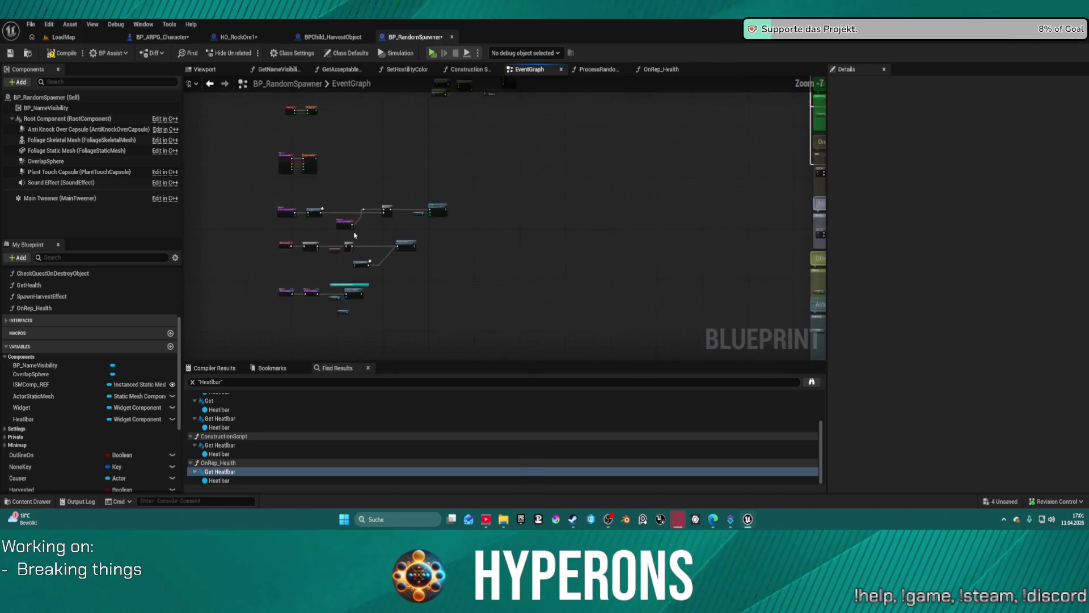
{"action": "left_click_drag", "start_coordinate": [472, 261], "coordinate": [456, 213]}
{"action": "scroll", "coordinate": [457, 213], "scroll_direction": "up", "scroll_amount": 4}
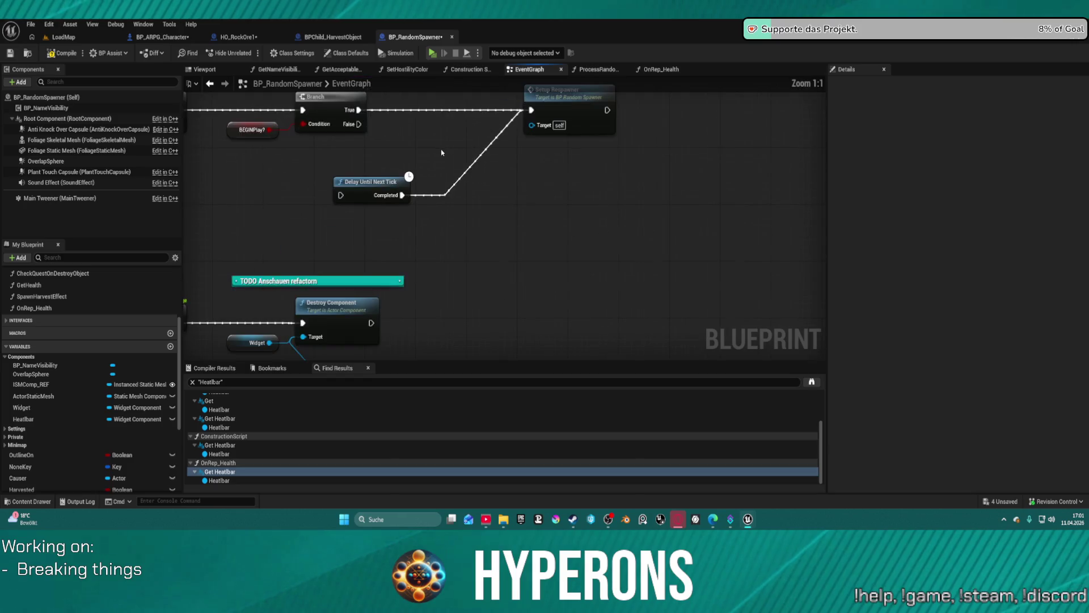
{"action": "mouse_move", "coordinate": [414, 259]}
{"action": "left_mouse_down"}
{"action": "mouse_move", "coordinate": [340, 311]}
{"action": "mouse_move", "coordinate": [360, 199]}
{"action": "mouse_move", "coordinate": [352, 170]}
{"action": "left_mouse_up"}
{"action": "mouse_move", "coordinate": [373, 237]}
{"action": "left_mouse_down"}
{"action": "mouse_move", "coordinate": [424, 158]}
{"action": "mouse_move", "coordinate": [474, 227]}
{"action": "mouse_move", "coordinate": [576, 241]}
{"action": "mouse_move", "coordinate": [560, 241]}
{"action": "left_mouse_up"}
{"action": "scroll", "coordinate": [560, 241], "scroll_direction": "down", "scroll_amount": 7}
{"action": "mouse_move", "coordinate": [470, 282]}
{"action": "left_mouse_down"}
{"action": "mouse_move", "coordinate": [452, 244]}
{"action": "mouse_move", "coordinate": [418, 226]}
{"action": "mouse_move", "coordinate": [387, 322]}
{"action": "left_mouse_up"}
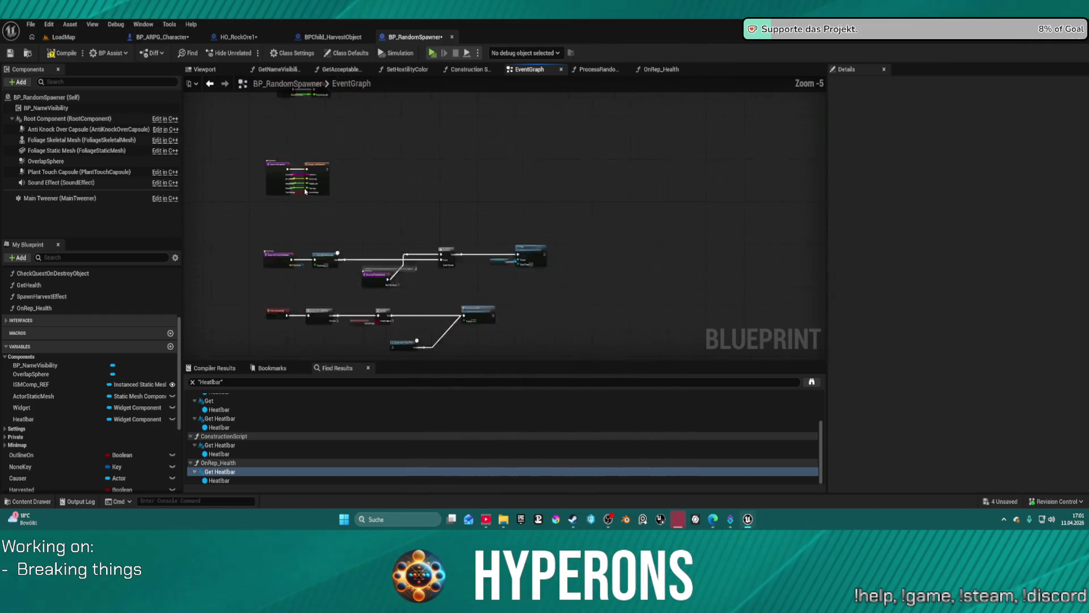
{"action": "scroll", "coordinate": [307, 185], "scroll_direction": "up", "scroll_amount": 7}
{"action": "left_click_drag", "start_coordinate": [541, 183], "coordinate": [506, 222]}
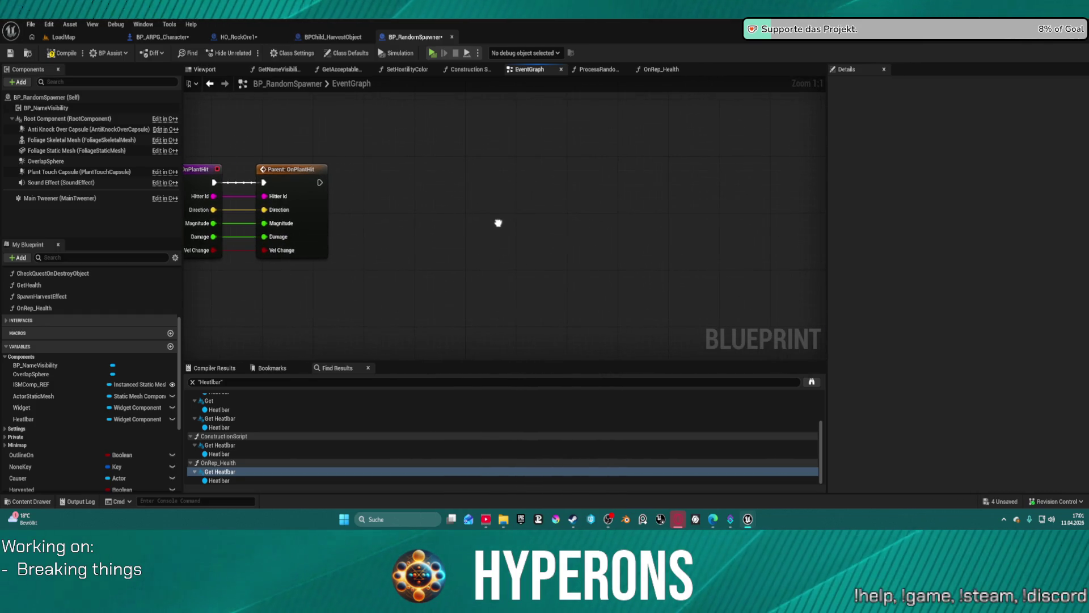
{"action": "scroll", "coordinate": [428, 228], "scroll_direction": "down", "scroll_amount": 6}
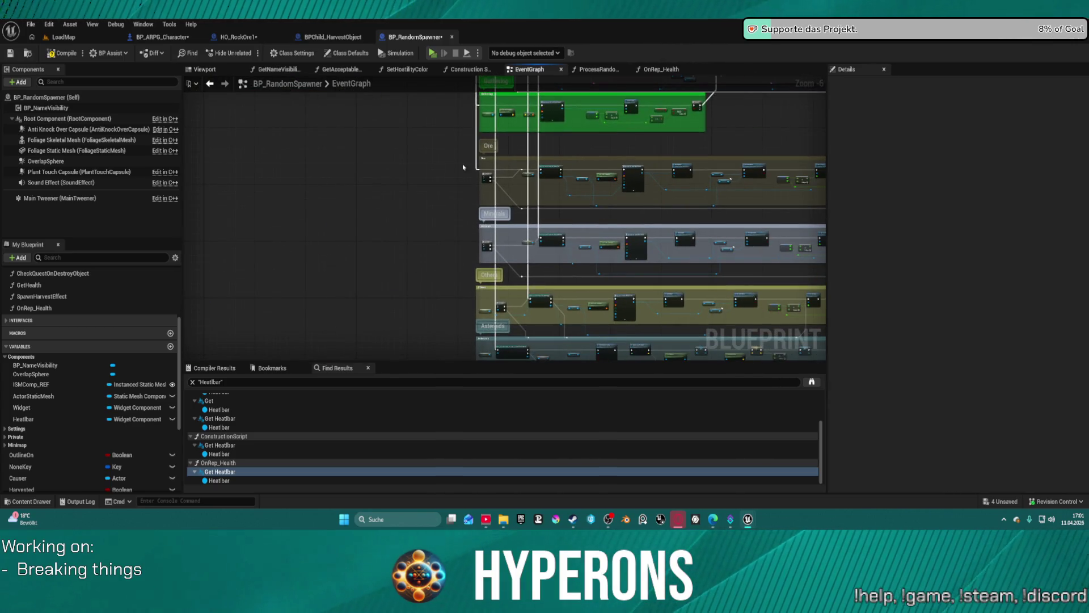
{"action": "scroll", "coordinate": [458, 167], "scroll_direction": "down", "scroll_amount": 6}
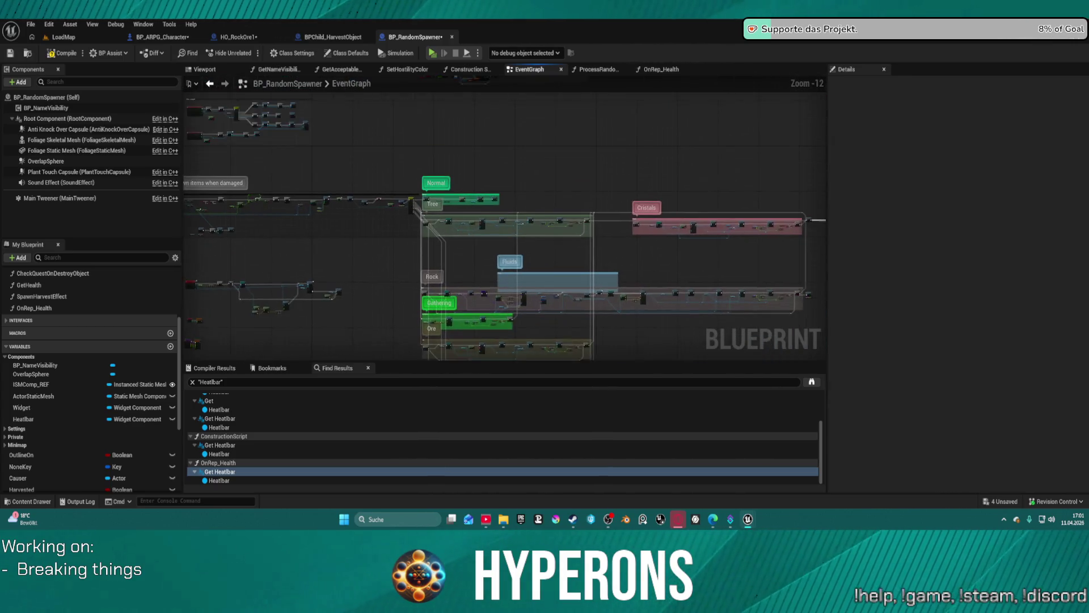
{"action": "mouse_move", "coordinate": [459, 167]}
{"action": "left_mouse_down"}
{"action": "mouse_move", "coordinate": [545, 250]}
{"action": "mouse_move", "coordinate": [583, 295]}
{"action": "mouse_move", "coordinate": [578, 306]}
{"action": "left_mouse_up"}
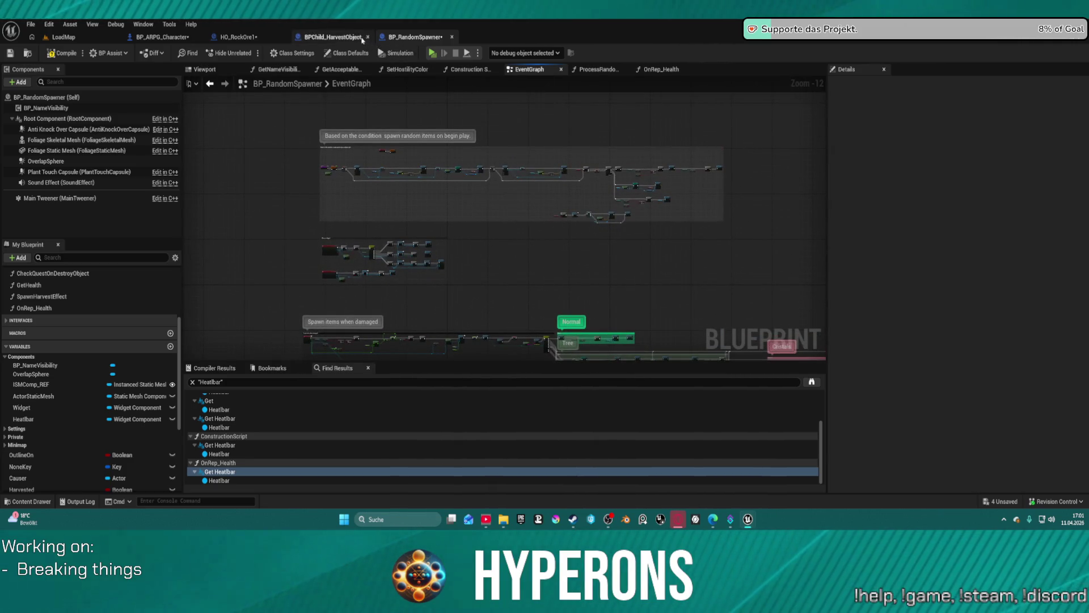
{"action": "left_click", "coordinate": [335, 38]}
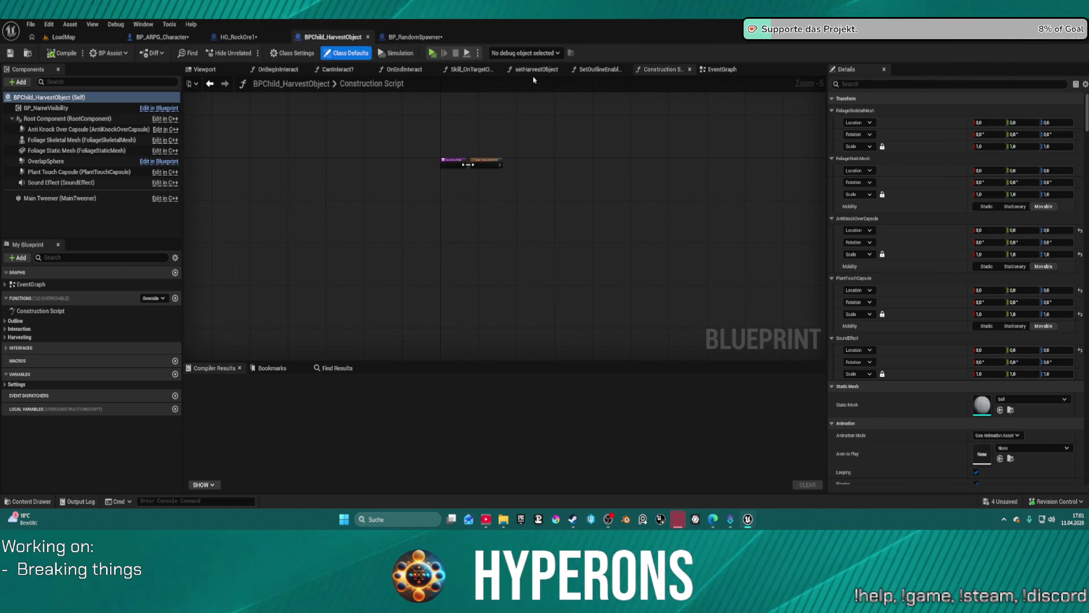
Step: Move the SERVER Request Interact node to the right in BPChild_HarvestObject's EventGraph
{"action": "left_click", "coordinate": [719, 71]}
{"action": "scroll", "coordinate": [452, 193], "scroll_direction": "up", "scroll_amount": 12}
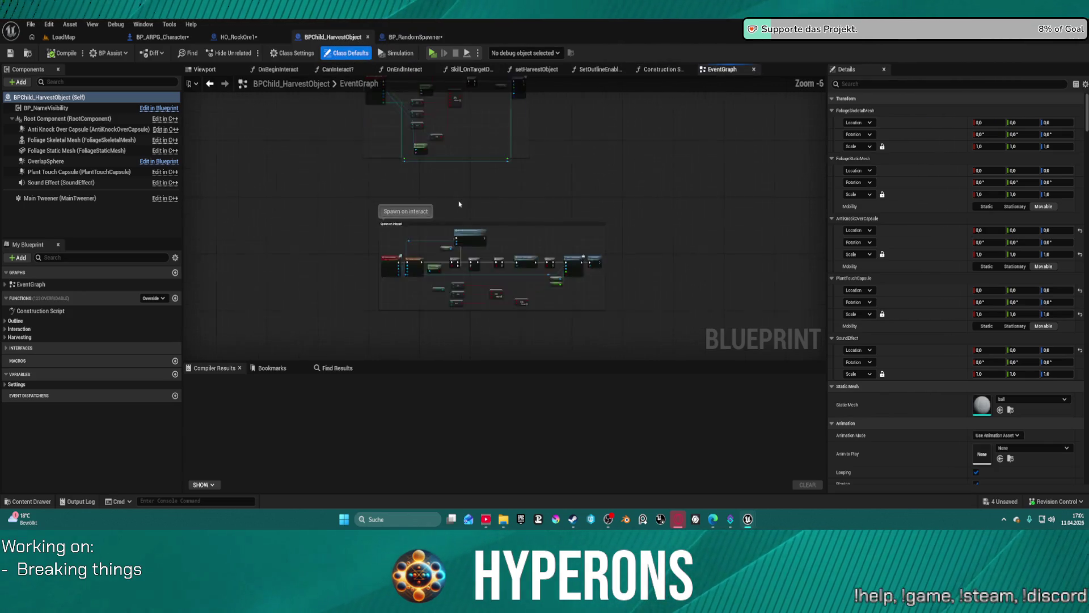
{"action": "mouse_move", "coordinate": [564, 178]}
{"action": "left_mouse_down"}
{"action": "mouse_move", "coordinate": [362, 171]}
{"action": "mouse_move", "coordinate": [290, 152]}
{"action": "mouse_move", "coordinate": [21, 149]}
{"action": "mouse_move", "coordinate": [294, 144]}
{"action": "mouse_move", "coordinate": [454, 166]}
{"action": "mouse_move", "coordinate": [260, 161]}
{"action": "mouse_move", "coordinate": [358, 224]}
{"action": "left_mouse_up"}
{"action": "scroll", "coordinate": [454, 166], "scroll_direction": "down", "scroll_amount": 2}
{"action": "left_click_drag", "start_coordinate": [447, 164], "coordinate": [557, 168]}
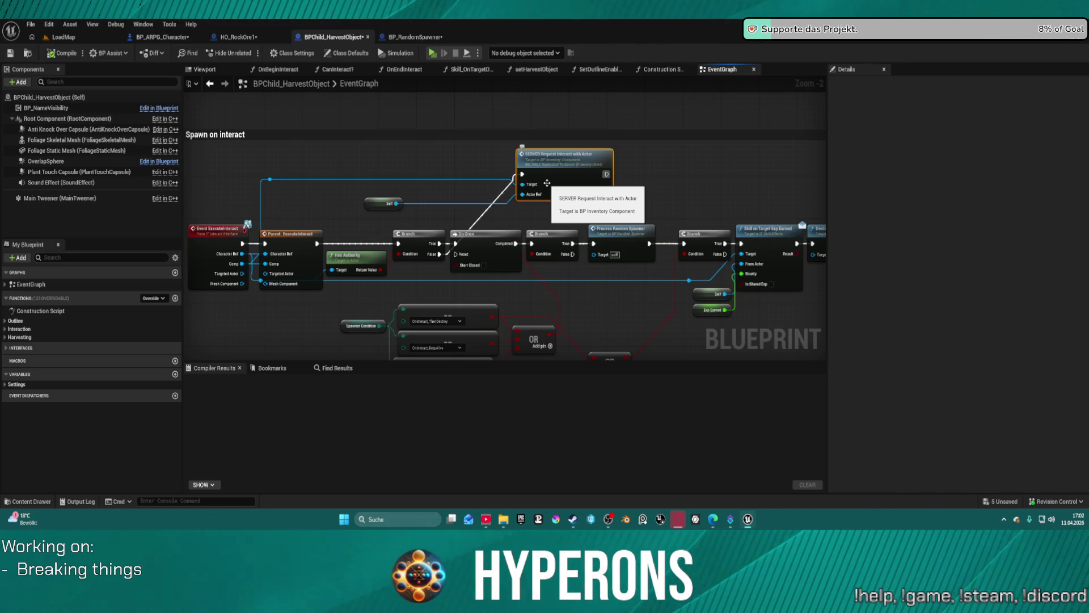
{"action": "left_click", "coordinate": [254, 43]}
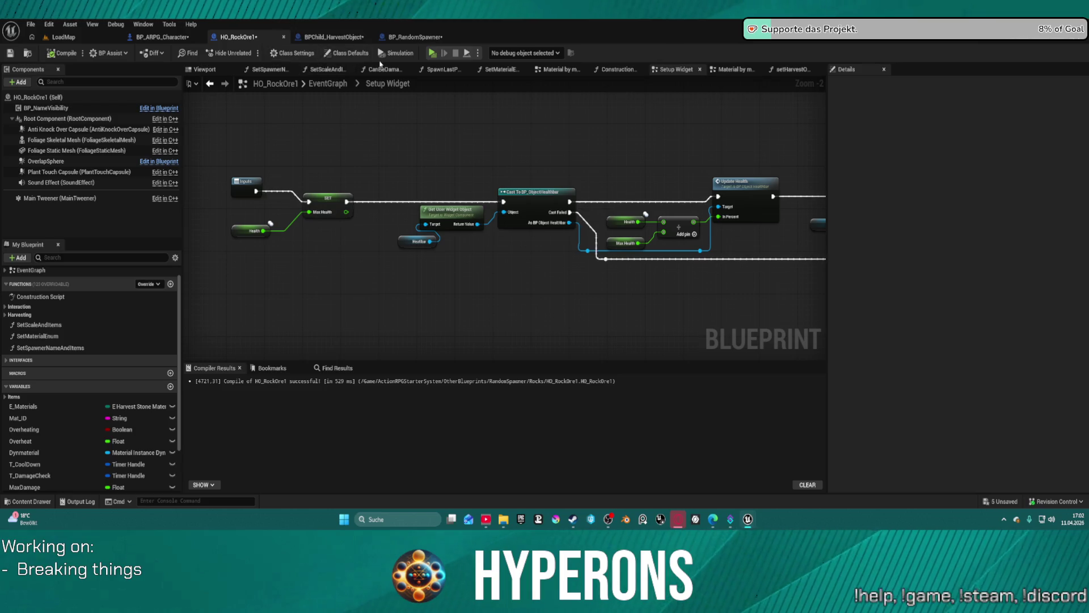
Step: Return to HO_RockOre1's EventGraph and pan across the material, timer, Branch and spawner nodes
{"action": "left_click", "coordinate": [332, 85]}
{"action": "scroll", "coordinate": [253, 173], "scroll_direction": "up", "scroll_amount": 5}
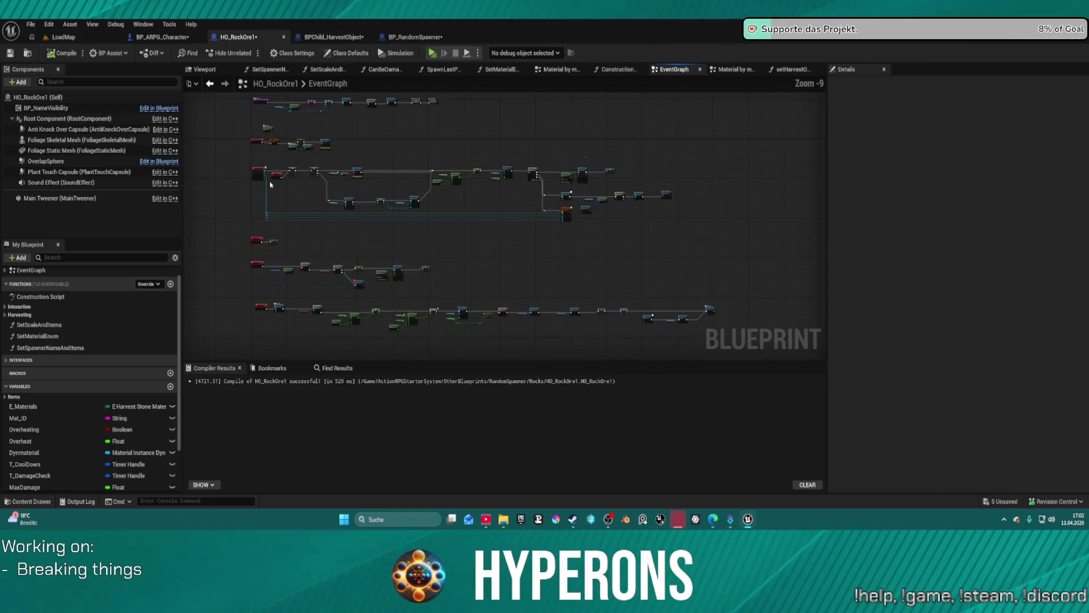
{"action": "left_click_drag", "start_coordinate": [413, 192], "coordinate": [187, 187]}
{"action": "left_click_drag", "start_coordinate": [578, 189], "coordinate": [577, 189]}
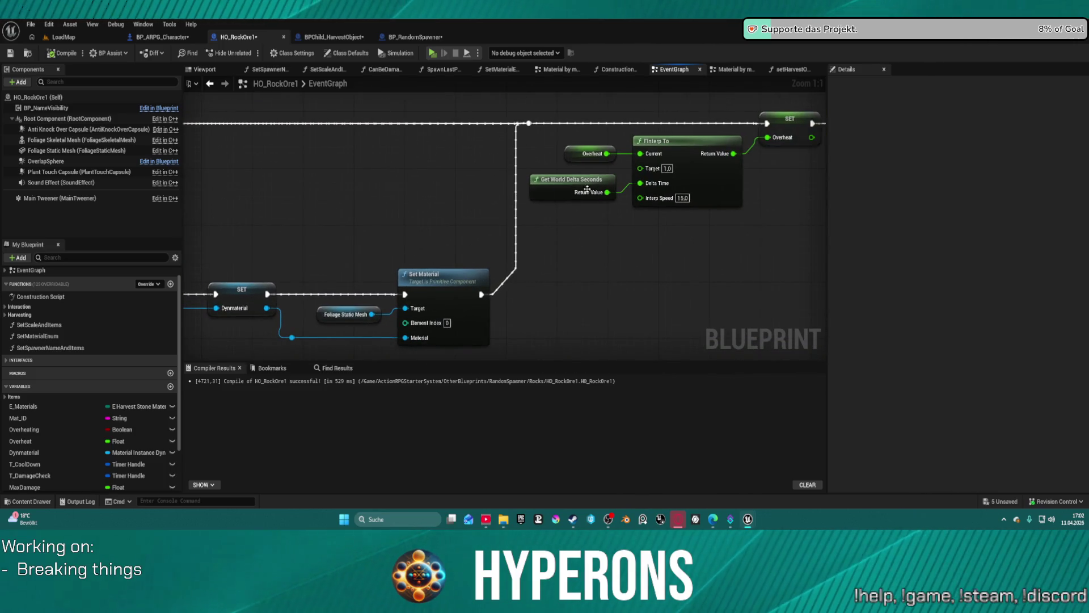
{"action": "mouse_move", "coordinate": [686, 214]}
{"action": "left_mouse_down"}
{"action": "mouse_move", "coordinate": [572, 236]}
{"action": "mouse_move", "coordinate": [280, 248]}
{"action": "mouse_move", "coordinate": [397, 227]}
{"action": "mouse_move", "coordinate": [290, 217]}
{"action": "left_mouse_up"}
{"action": "mouse_move", "coordinate": [567, 255]}
{"action": "left_mouse_down"}
{"action": "mouse_move", "coordinate": [422, 249]}
{"action": "mouse_move", "coordinate": [369, 237]}
{"action": "mouse_move", "coordinate": [317, 204]}
{"action": "left_mouse_up"}
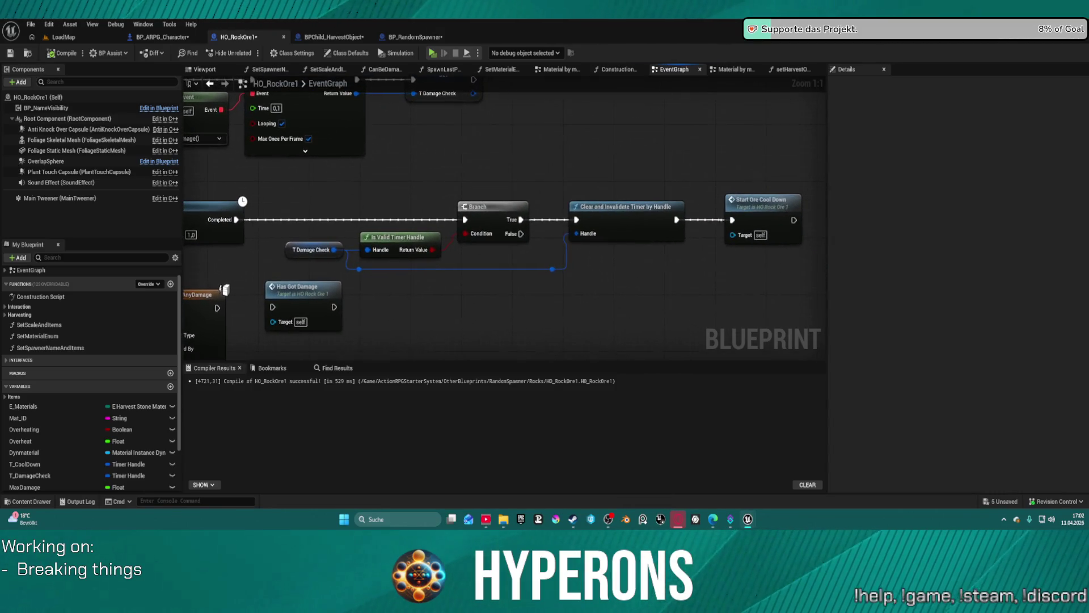
{"action": "scroll", "coordinate": [225, 288], "scroll_direction": "down", "scroll_amount": 5}
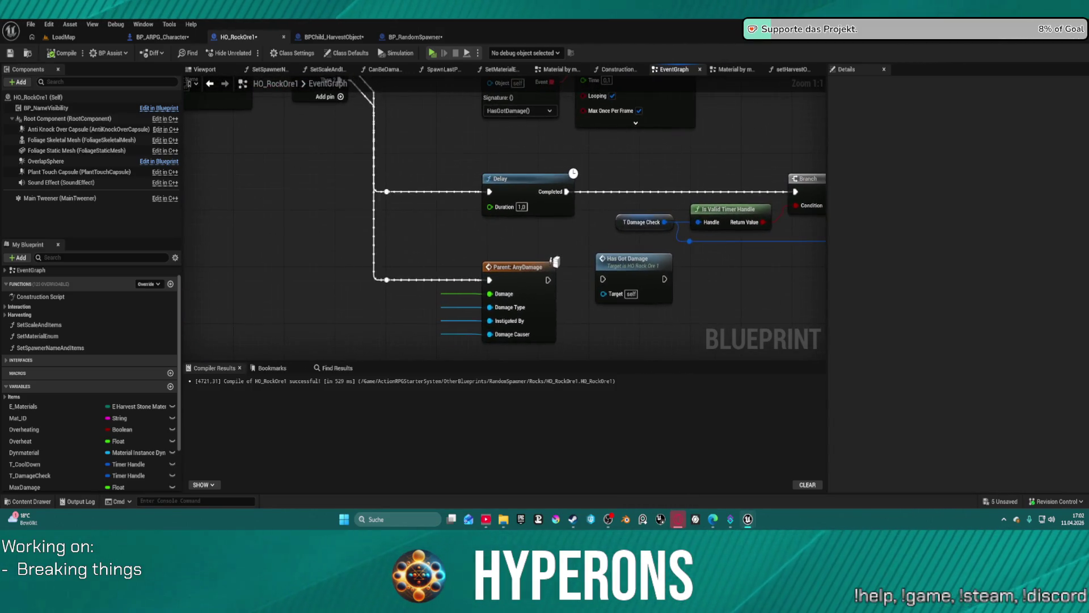
{"action": "scroll", "coordinate": [480, 232], "scroll_direction": "up", "scroll_amount": 5}
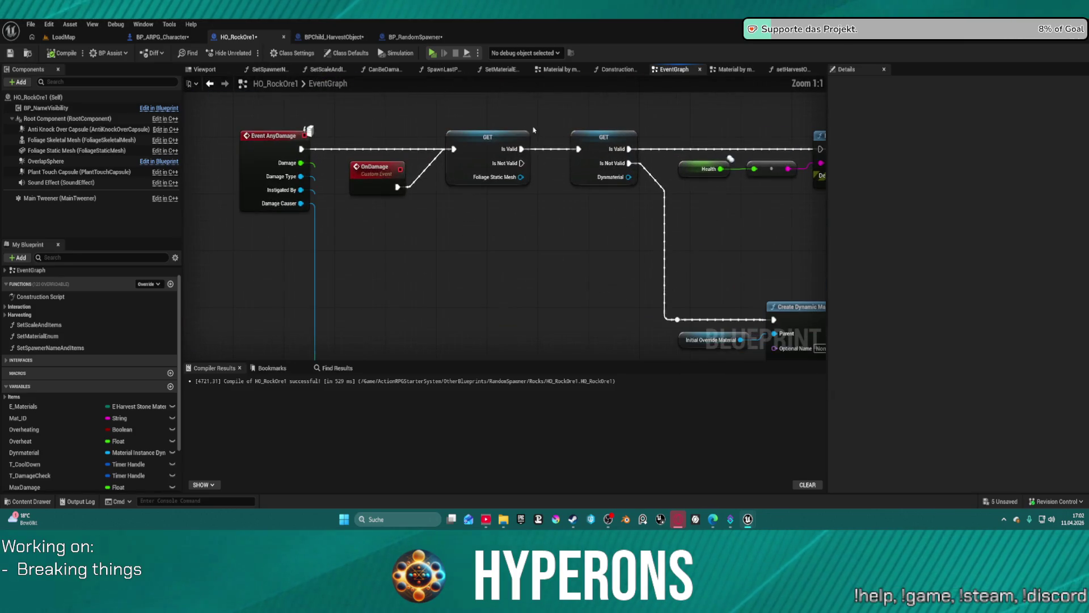
{"action": "scroll", "coordinate": [511, 227], "scroll_direction": "down", "scroll_amount": 5}
{"action": "scroll", "coordinate": [540, 260], "scroll_direction": "up", "scroll_amount": 3}
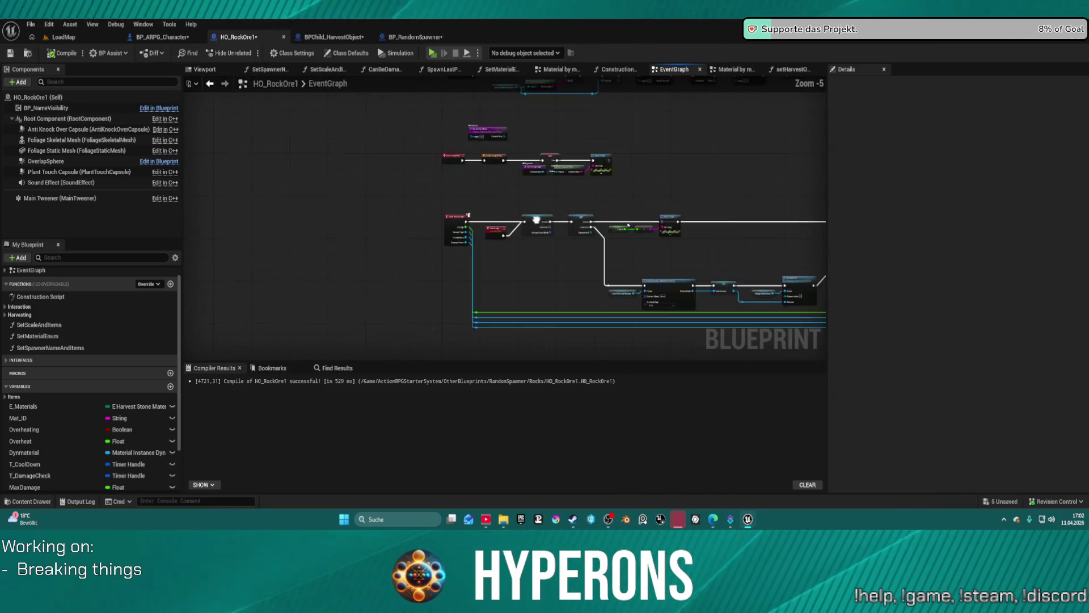
{"action": "left_click_drag", "start_coordinate": [540, 260], "coordinate": [369, 250]}
{"action": "mouse_move", "coordinate": [652, 233]}
{"action": "left_mouse_down"}
{"action": "mouse_move", "coordinate": [365, 244]}
{"action": "mouse_move", "coordinate": [423, 250]}
{"action": "left_mouse_up"}
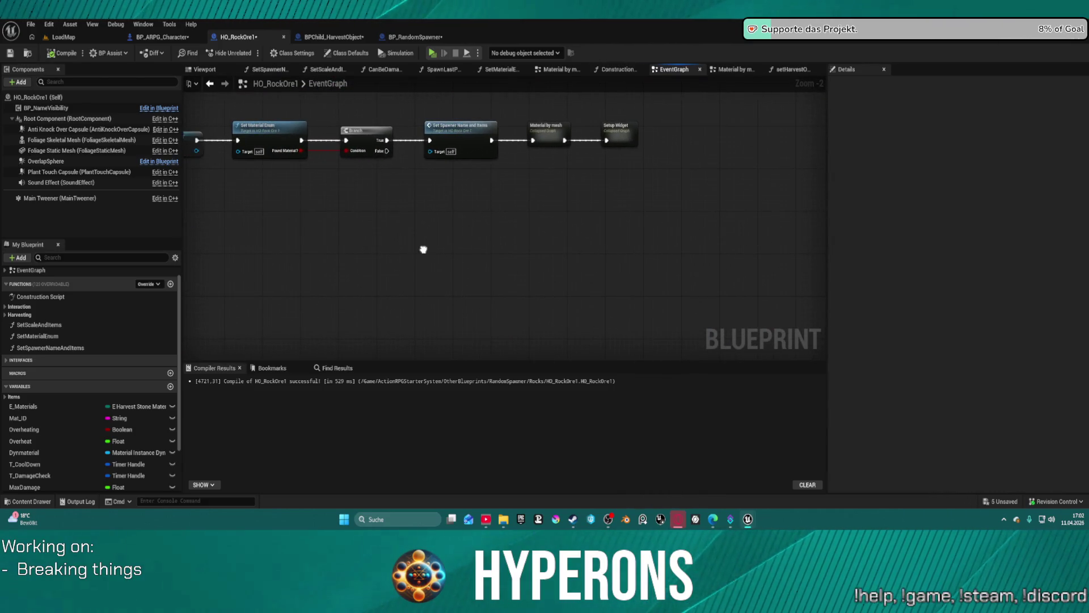
Step: Review the Setup Widget graph's Inputs, SET and Cast nodes, then return and select Setup Widget
{"action": "double_click", "coordinate": [621, 140]}
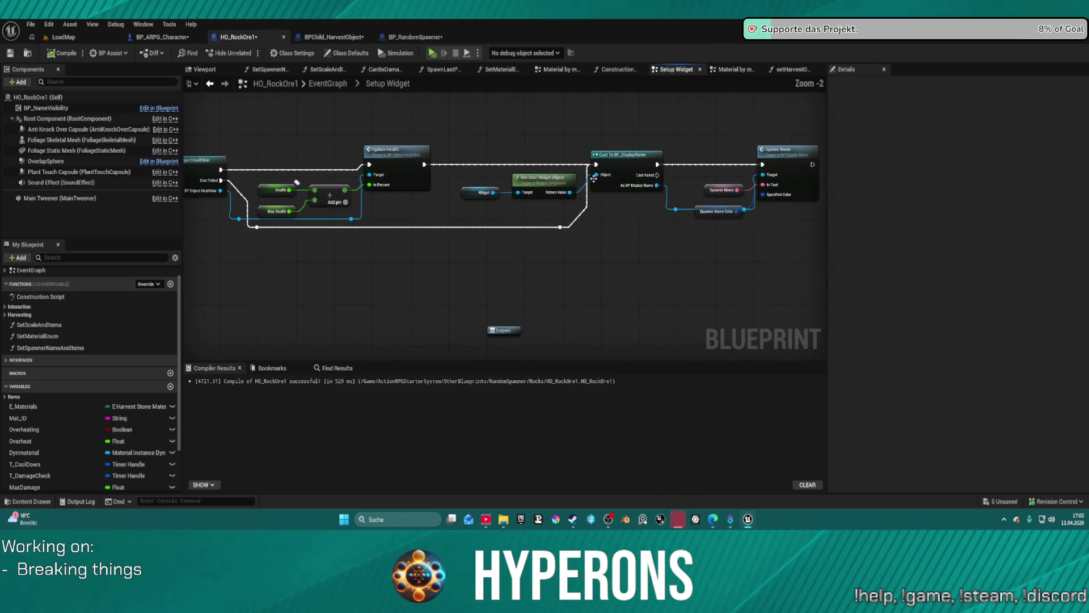
{"action": "mouse_move", "coordinate": [436, 259]}
{"action": "left_mouse_down"}
{"action": "mouse_move", "coordinate": [759, 261]}
{"action": "mouse_move", "coordinate": [749, 263]}
{"action": "mouse_move", "coordinate": [541, 257]}
{"action": "mouse_move", "coordinate": [826, 250]}
{"action": "left_mouse_up"}
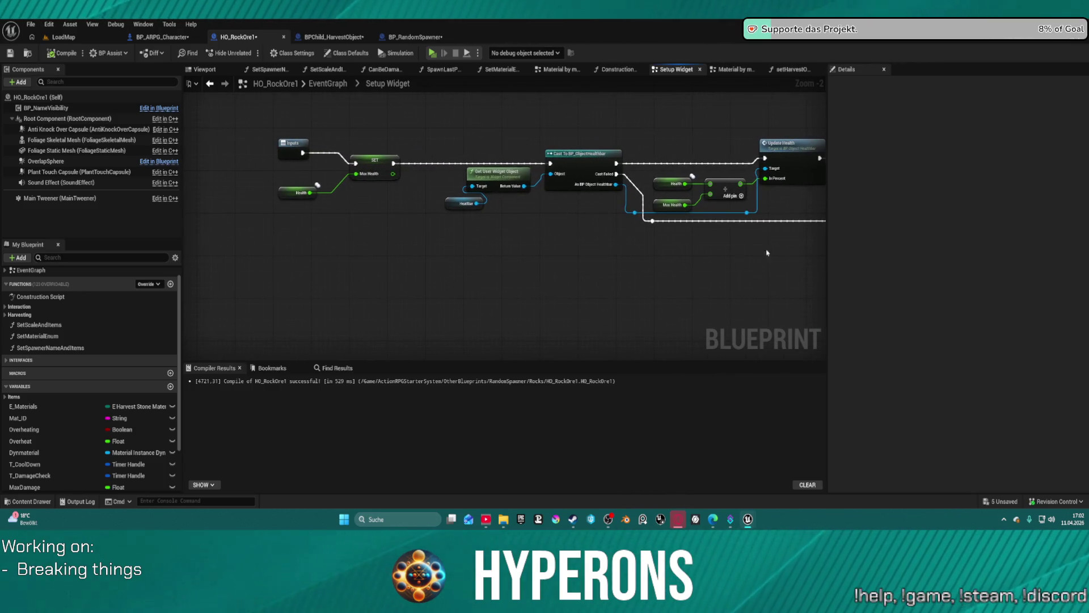
{"action": "left_click", "coordinate": [211, 85]}
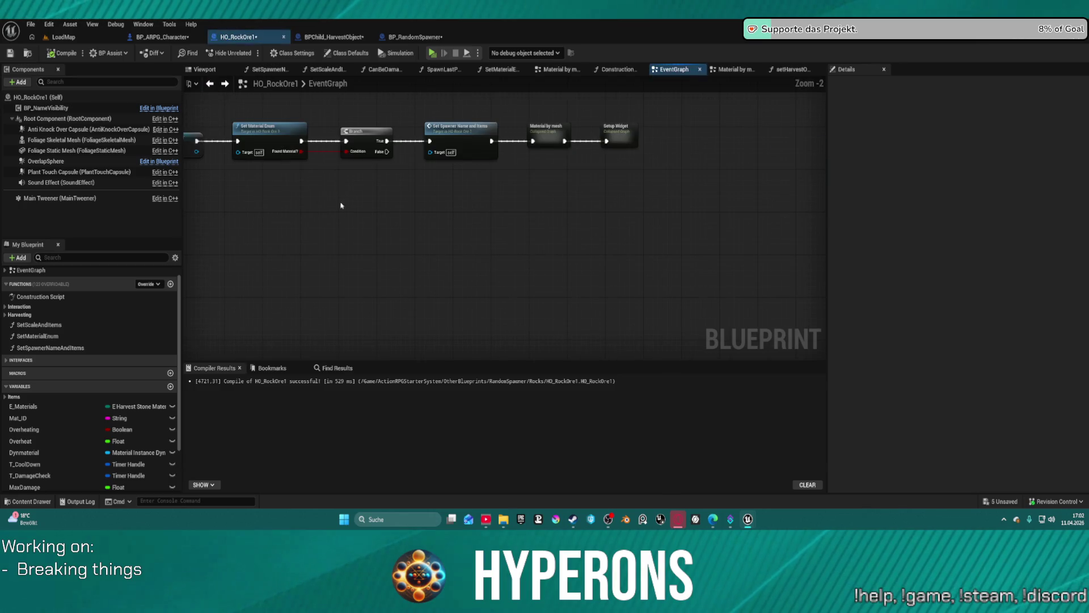
{"action": "scroll", "coordinate": [630, 195], "scroll_direction": "up", "scroll_amount": 2}
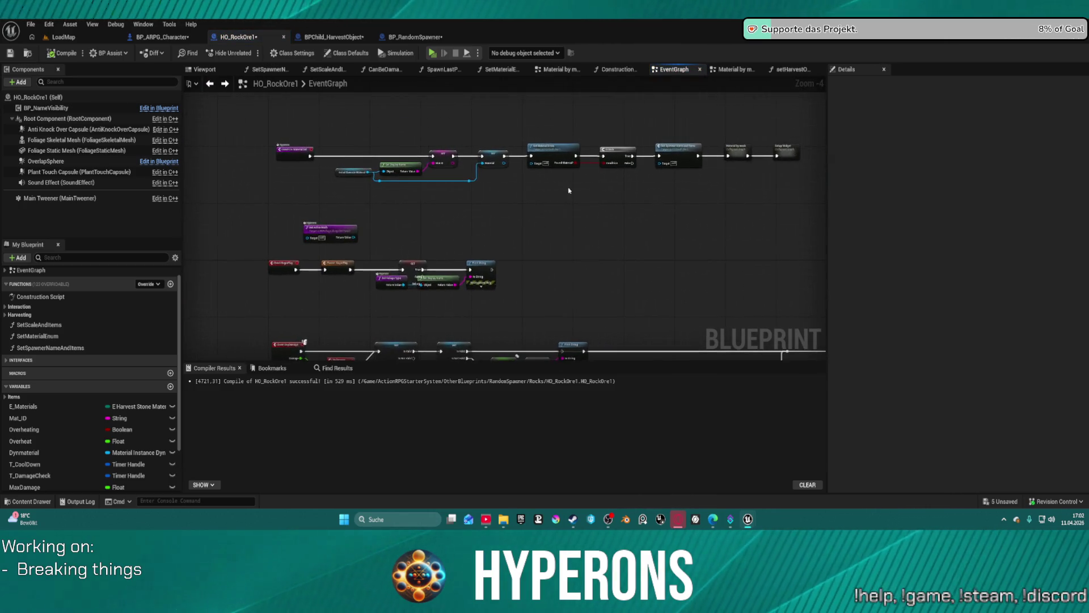
{"action": "mouse_move", "coordinate": [576, 239]}
{"action": "left_mouse_down"}
{"action": "mouse_move", "coordinate": [590, 176]}
{"action": "mouse_move", "coordinate": [632, 170]}
{"action": "mouse_move", "coordinate": [340, 255]}
{"action": "mouse_move", "coordinate": [341, 242]}
{"action": "mouse_move", "coordinate": [391, 227]}
{"action": "mouse_move", "coordinate": [622, 97]}
{"action": "left_mouse_up"}
{"action": "mouse_move", "coordinate": [432, 246]}
{"action": "left_mouse_down"}
{"action": "mouse_move", "coordinate": [445, 224]}
{"action": "mouse_move", "coordinate": [431, 85]}
{"action": "left_mouse_up"}
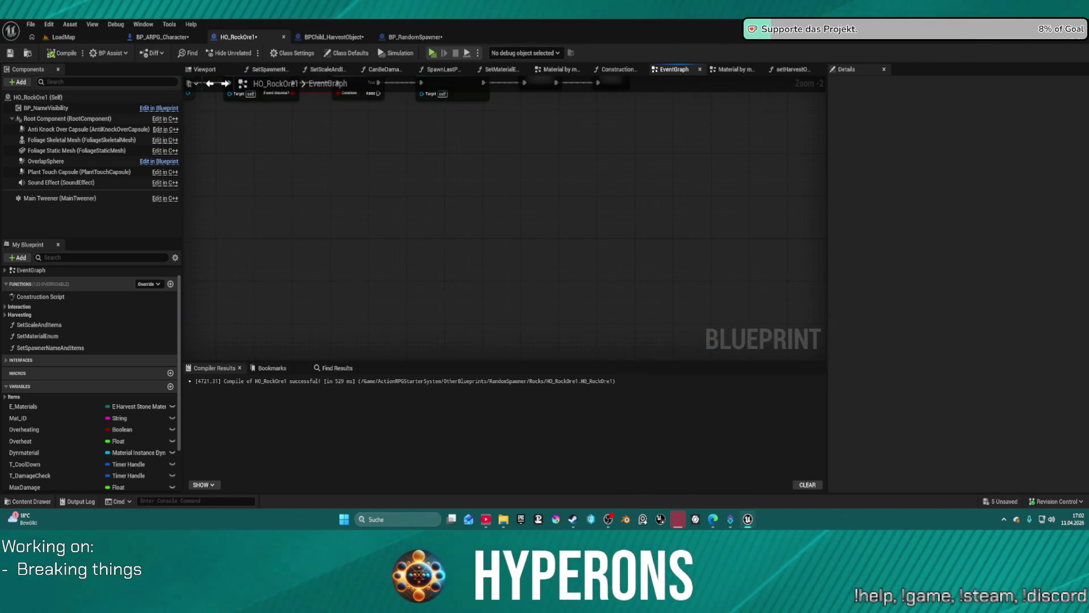
{"action": "left_click_drag", "start_coordinate": [471, 219], "coordinate": [462, 204]}
{"action": "left_click", "coordinate": [483, 146]}
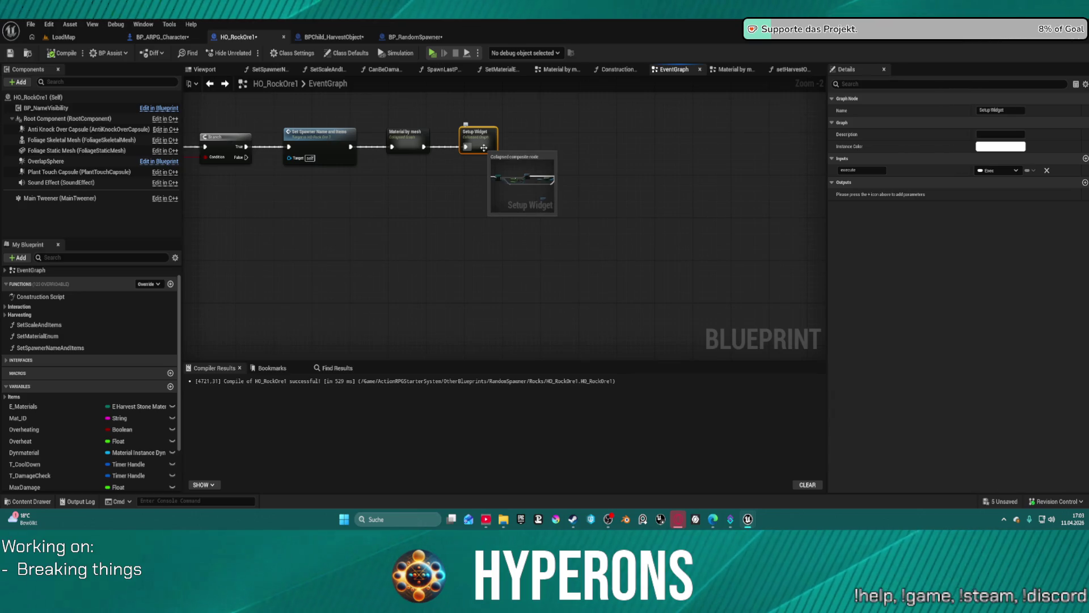
Step: Inside Setup Widget, add a Set Visibility node from the healthbar reference and place it in the chain
{"action": "double_click", "coordinate": [484, 148]}
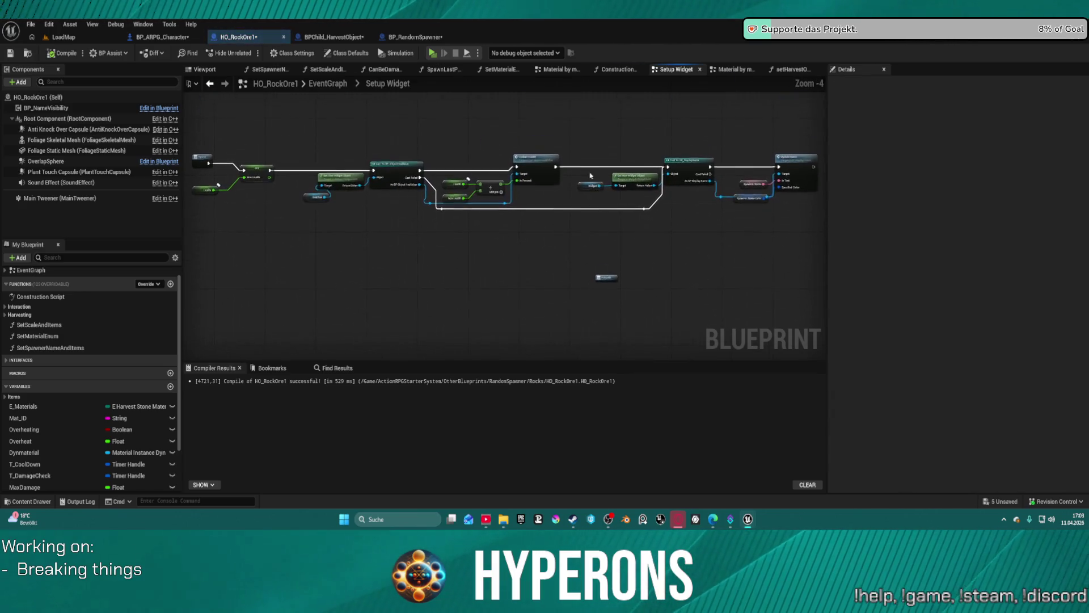
{"action": "scroll", "coordinate": [550, 206], "scroll_direction": "up", "scroll_amount": 3}
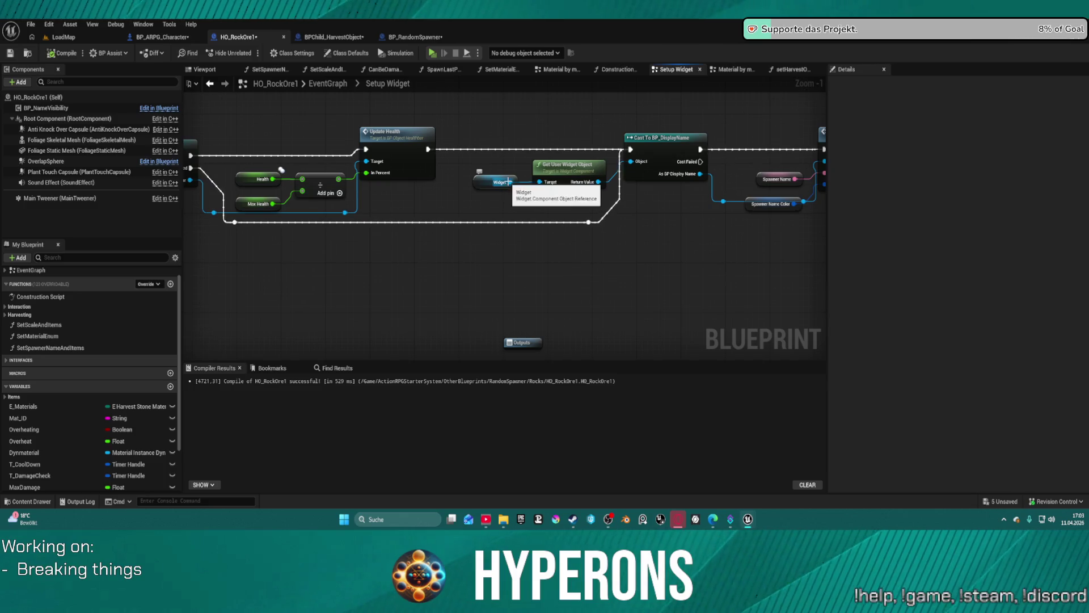
{"action": "mouse_move", "coordinate": [509, 182]}
{"action": "left_mouse_down"}
{"action": "mouse_move", "coordinate": [378, 184]}
{"action": "mouse_move", "coordinate": [596, 201]}
{"action": "left_mouse_up"}
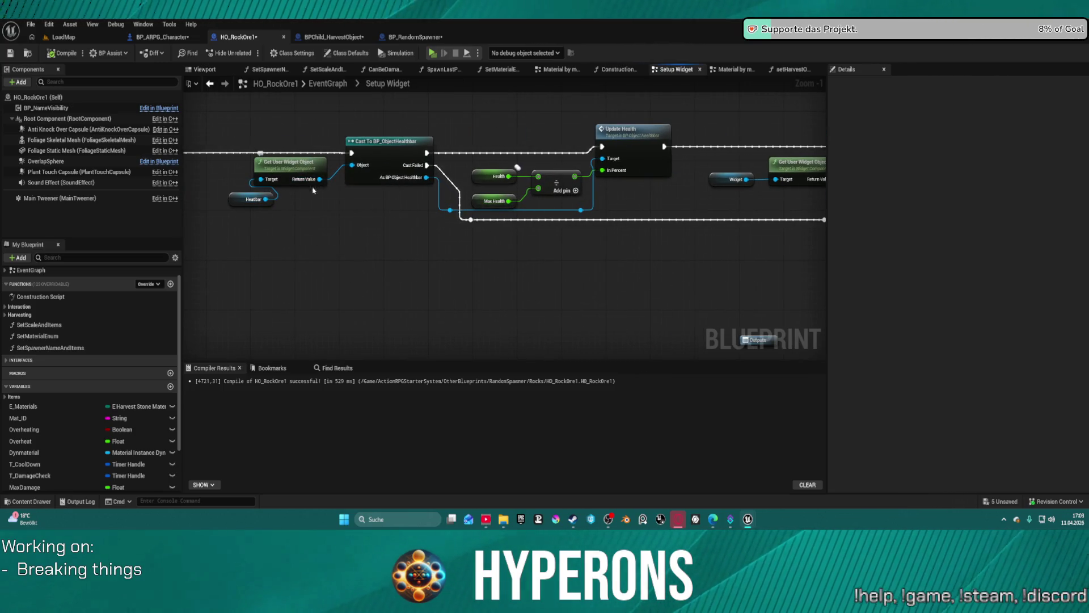
{"action": "left_click_drag", "start_coordinate": [272, 198], "coordinate": [346, 221]}
{"action": "type", "text": "set"}
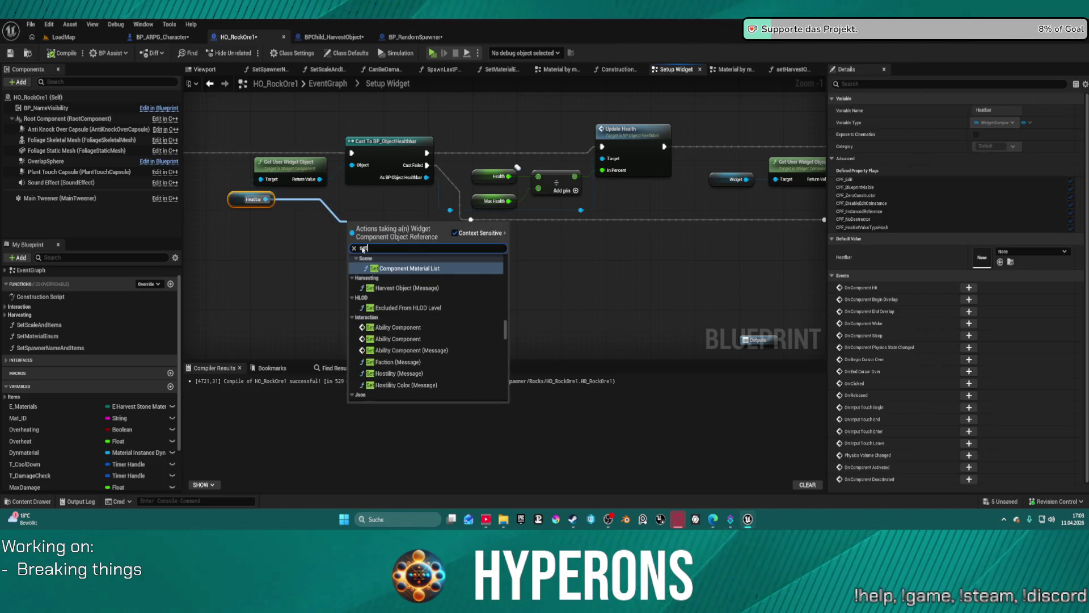
{"action": "type", "text": " vis"}
{"action": "key", "text": "Return"}
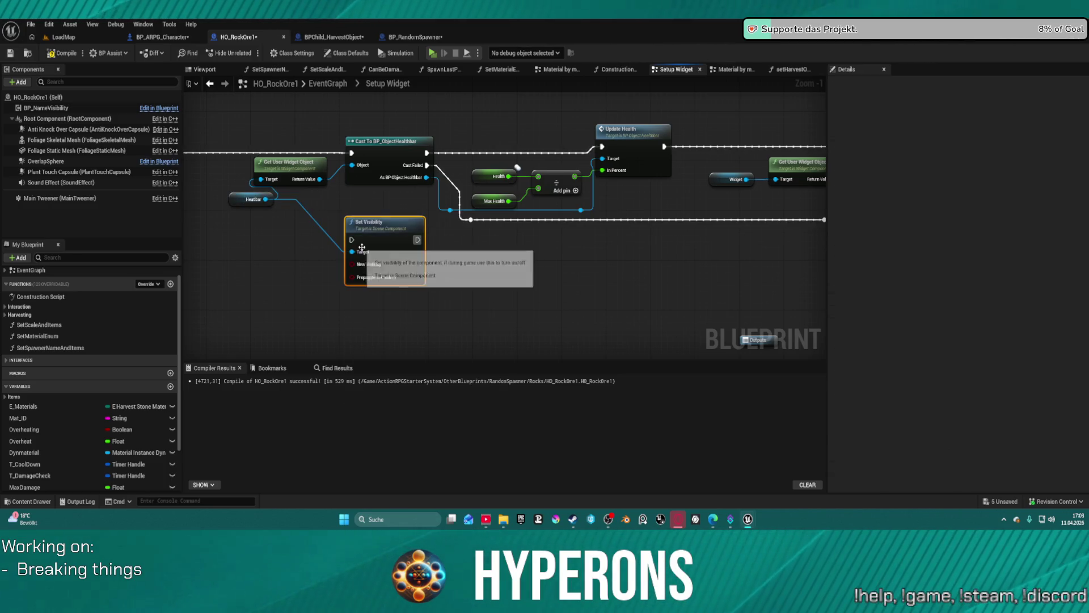
{"action": "left_click_drag", "start_coordinate": [404, 219], "coordinate": [304, 123]}
{"action": "left_click_drag", "start_coordinate": [196, 132], "coordinate": [431, 183]}
{"action": "left_click_drag", "start_coordinate": [489, 251], "coordinate": [389, 274]}
{"action": "left_click_drag", "start_coordinate": [503, 187], "coordinate": [501, 192]}
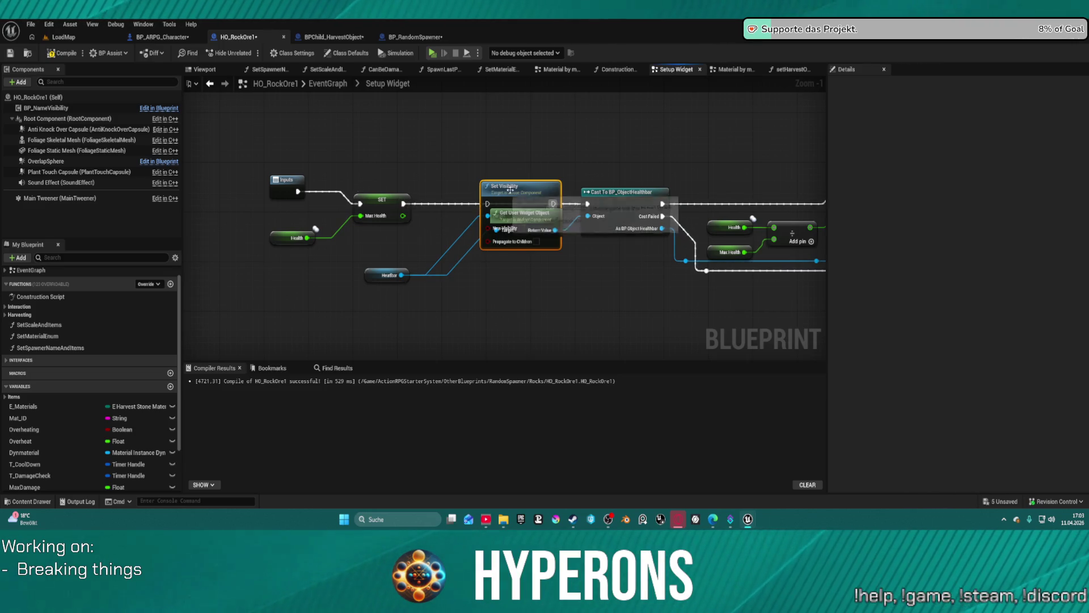
Step: Delete the trial Set Visibility node and view the whole Setup Widget chain
{"action": "left_click", "coordinate": [394, 276]}
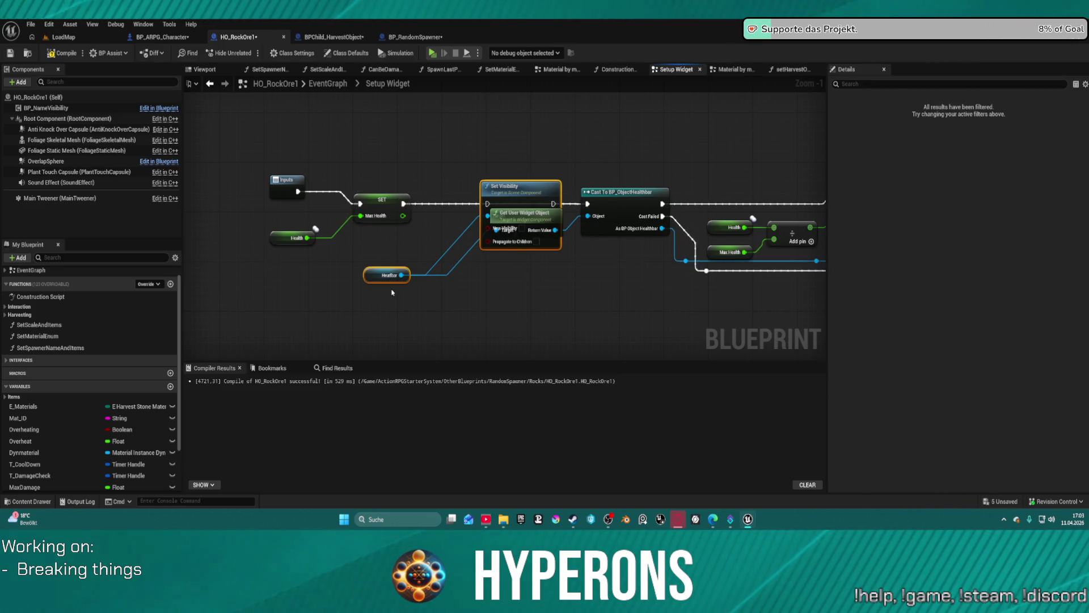
{"action": "left_click", "coordinate": [505, 186]}
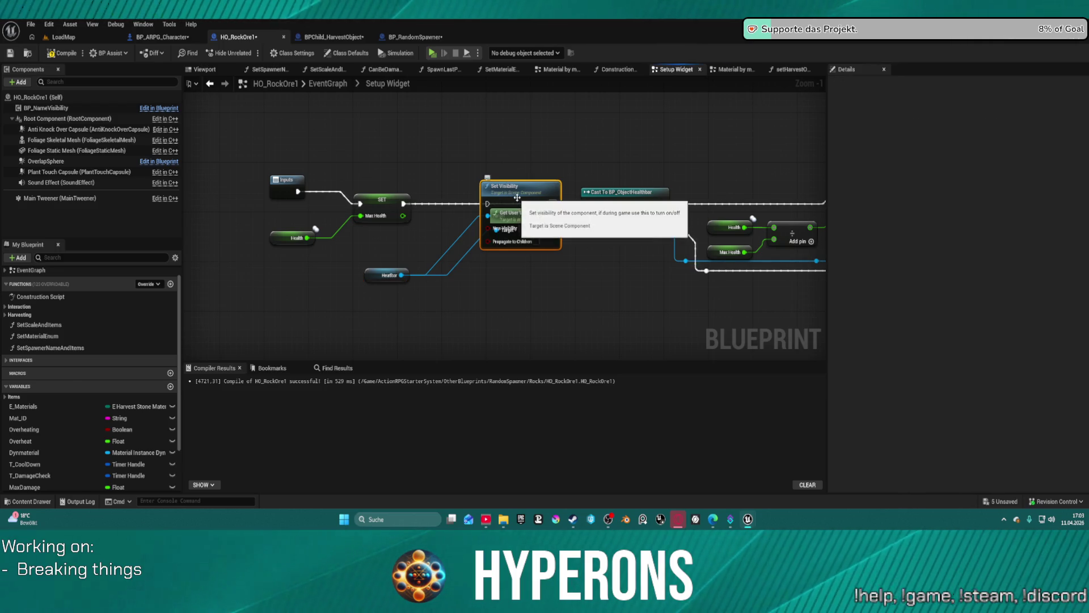
{"action": "key", "text": "Delete"}
{"action": "scroll", "coordinate": [461, 172], "scroll_direction": "down", "scroll_amount": 3}
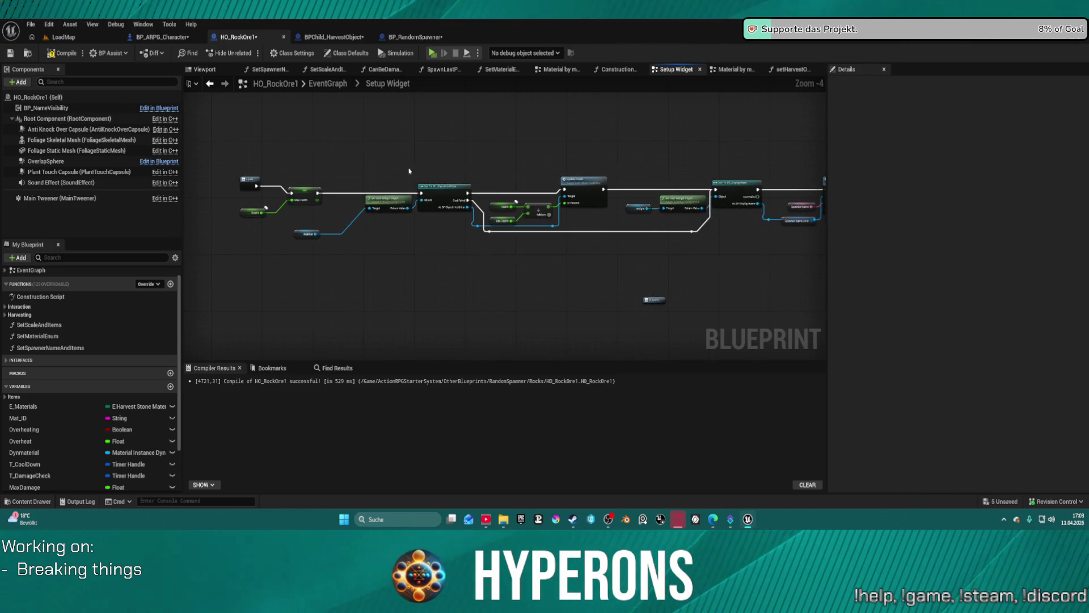
{"action": "left_click_drag", "start_coordinate": [605, 159], "coordinate": [528, 165]}
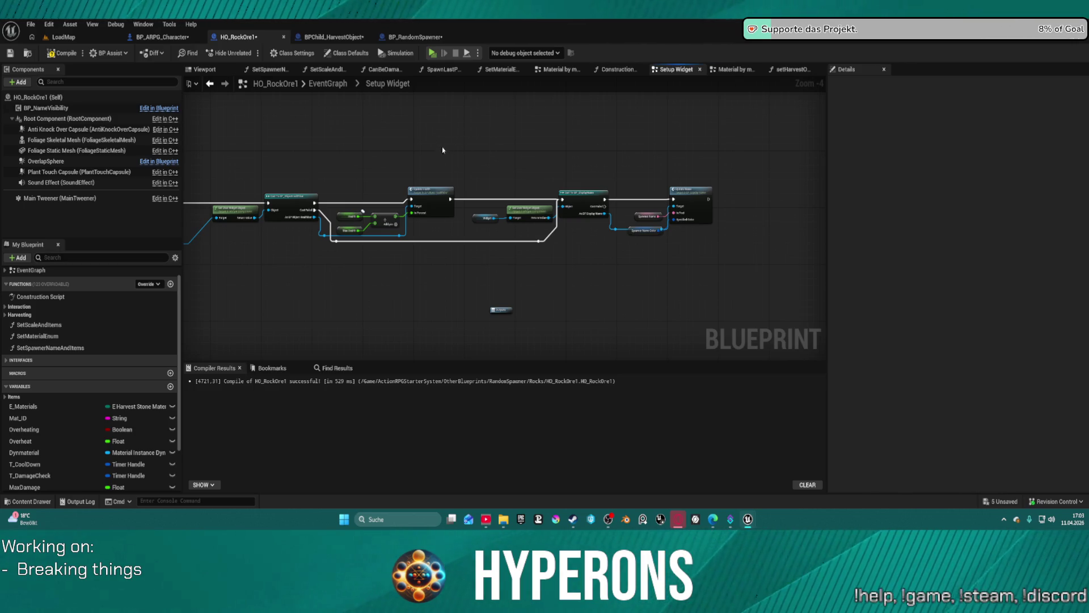
Step: Pan HO_RockOre1's Setup Widget graph, then open the Content Drawer at the Meshes folder
{"action": "left_click_drag", "start_coordinate": [404, 184], "coordinate": [597, 179]}
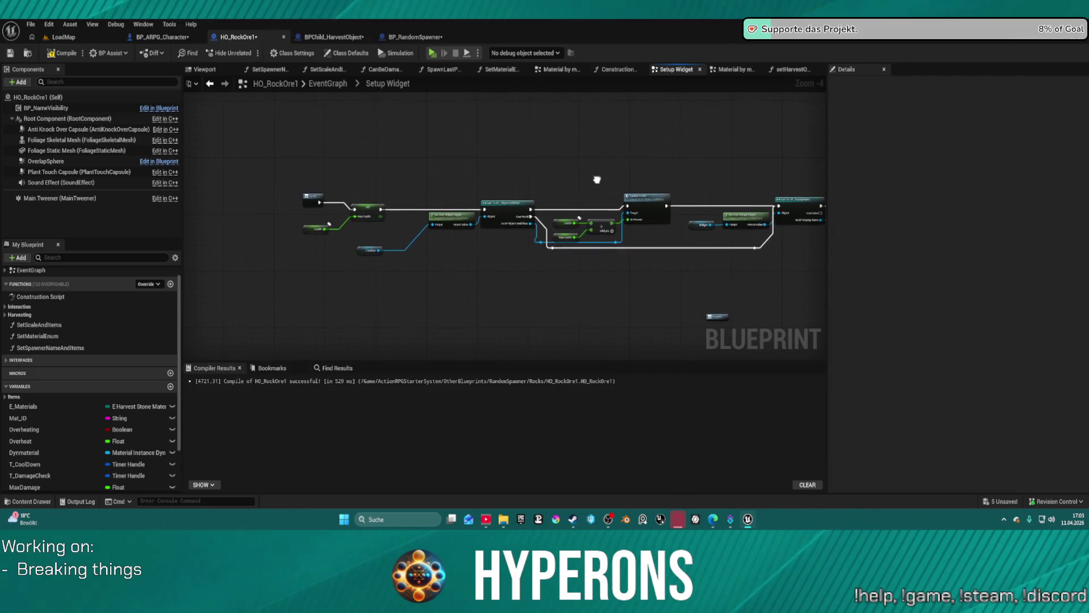
{"action": "scroll", "coordinate": [150, 374], "scroll_direction": "up", "scroll_amount": 1}
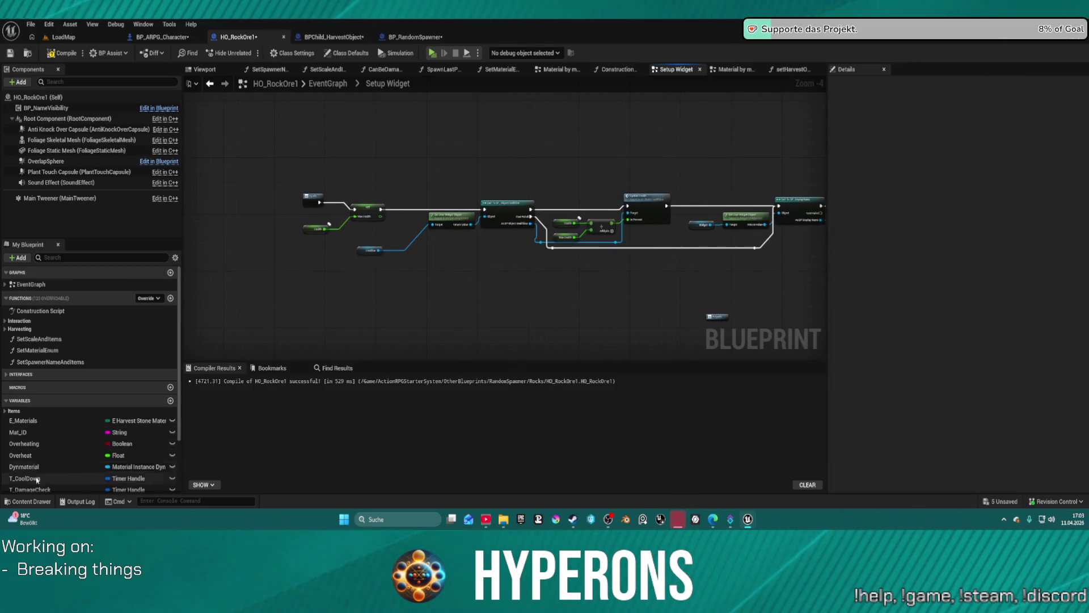
{"action": "left_click", "coordinate": [31, 503]}
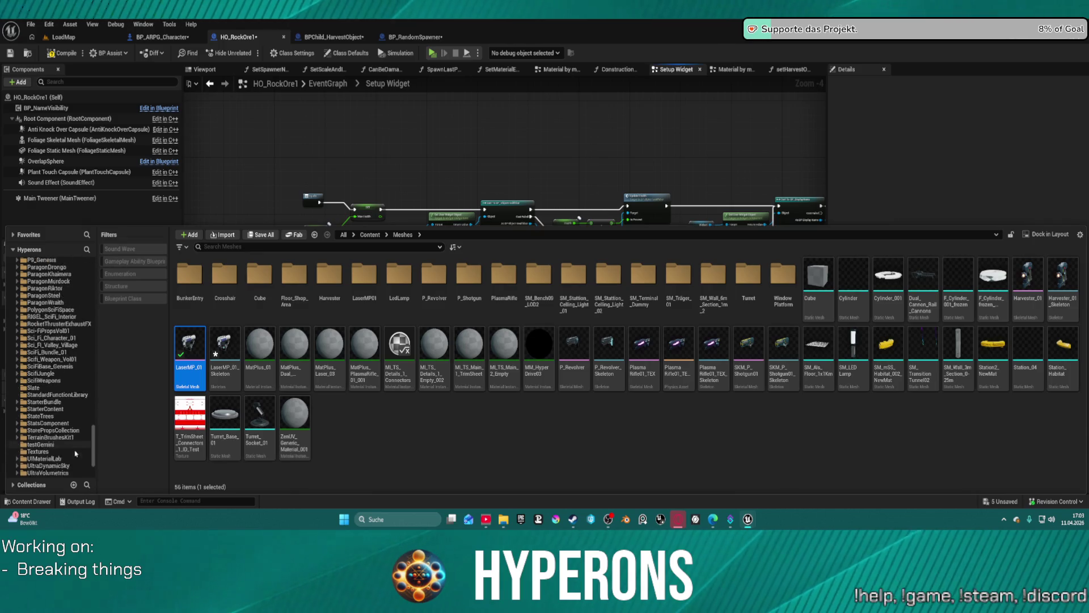
Step: Browse Core/Widgets and Skills/Widgets/Utility, then open ActionRPGStarterSystem/Widgets/OtherWidgets
{"action": "scroll", "coordinate": [76, 447], "scroll_direction": "up", "scroll_amount": 5}
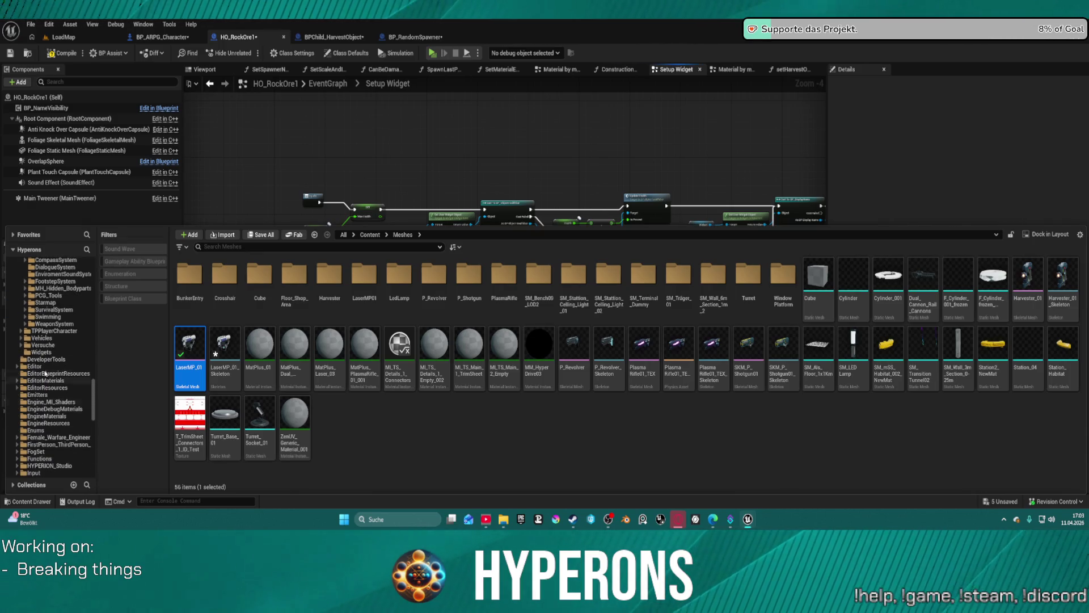
{"action": "left_click", "coordinate": [41, 351]}
{"action": "scroll", "coordinate": [67, 353], "scroll_direction": "up", "scroll_amount": 10}
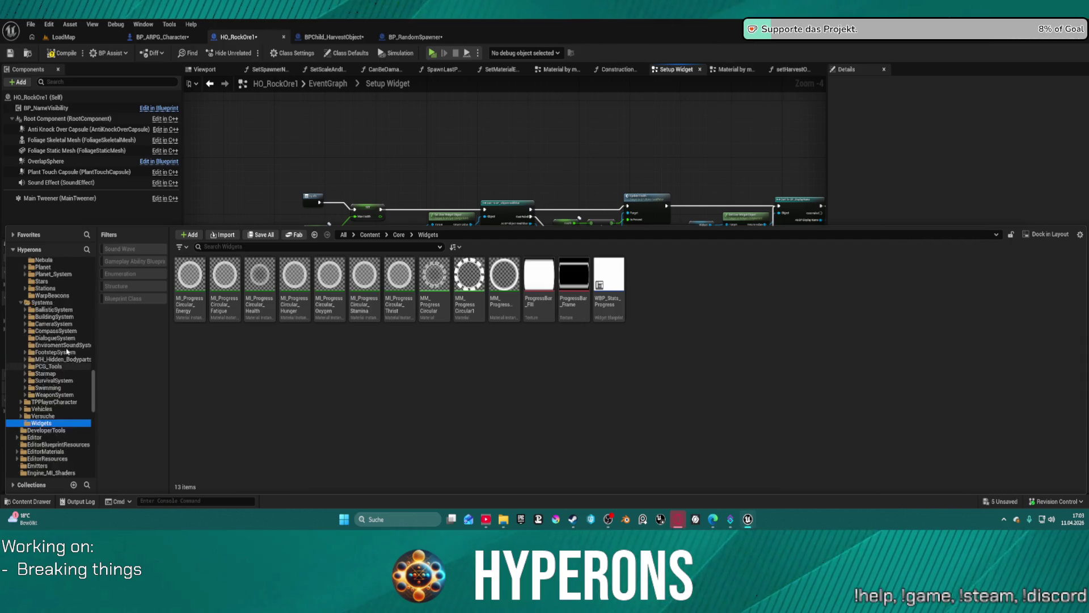
{"action": "scroll", "coordinate": [67, 353], "scroll_direction": "up", "scroll_amount": 5}
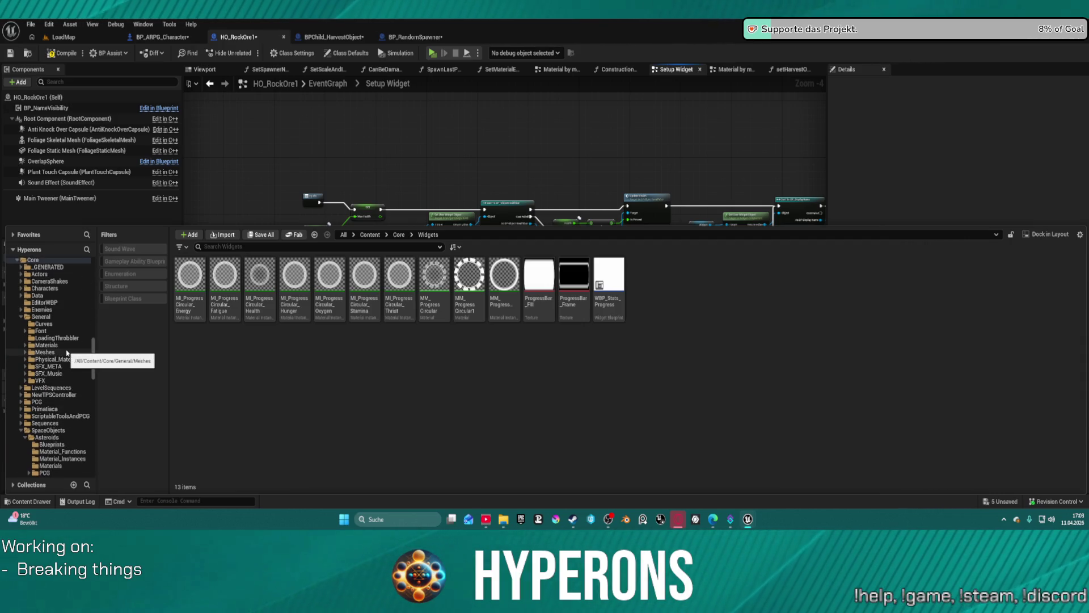
{"action": "scroll", "coordinate": [67, 353], "scroll_direction": "up", "scroll_amount": 10}
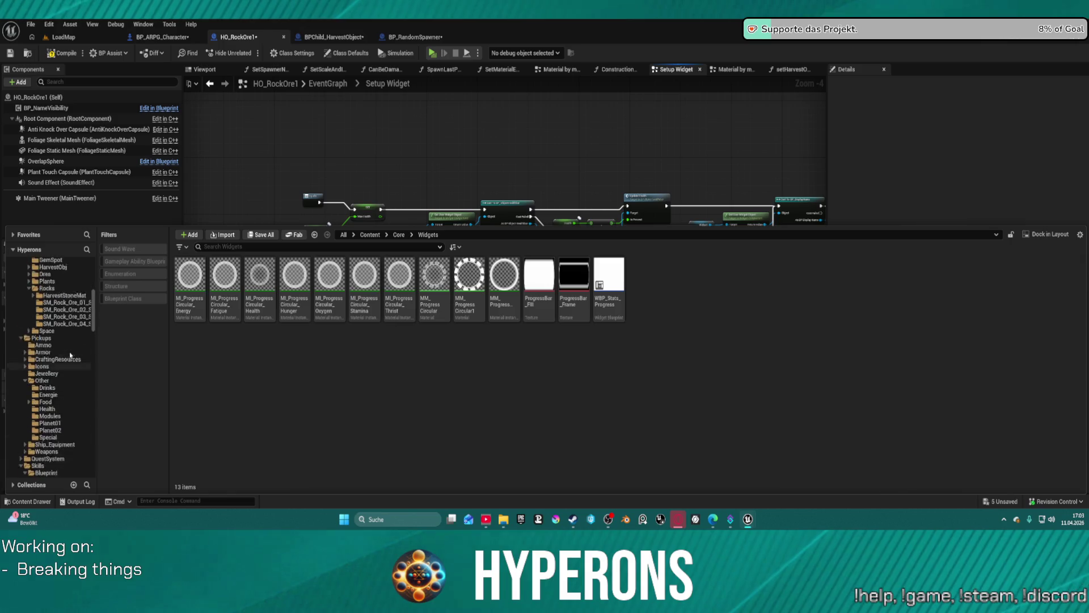
{"action": "scroll", "coordinate": [68, 355], "scroll_direction": "up", "scroll_amount": 15}
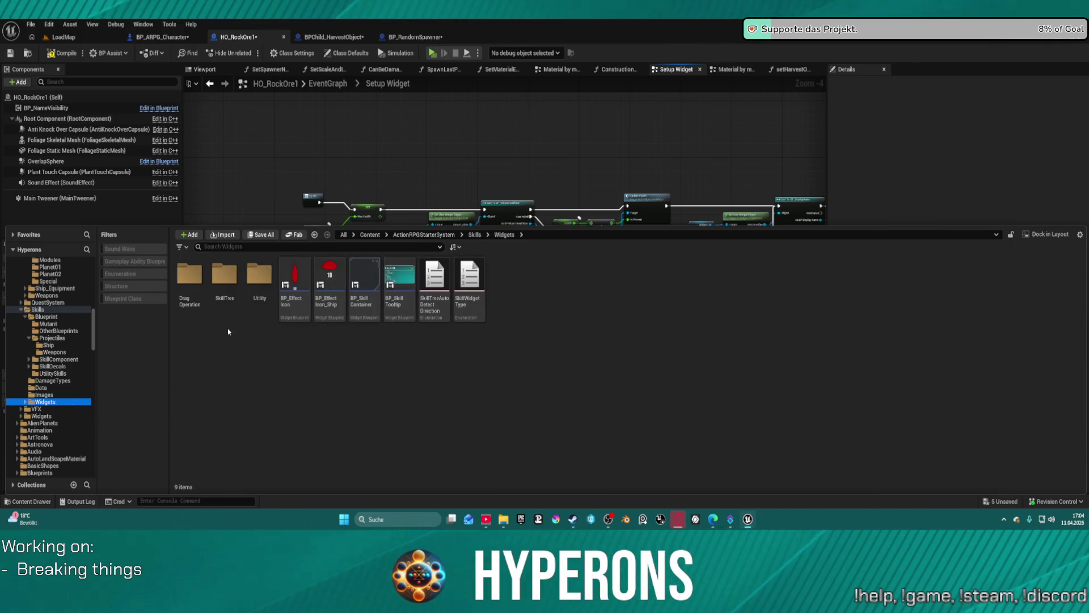
{"action": "double_click", "coordinate": [263, 292]}
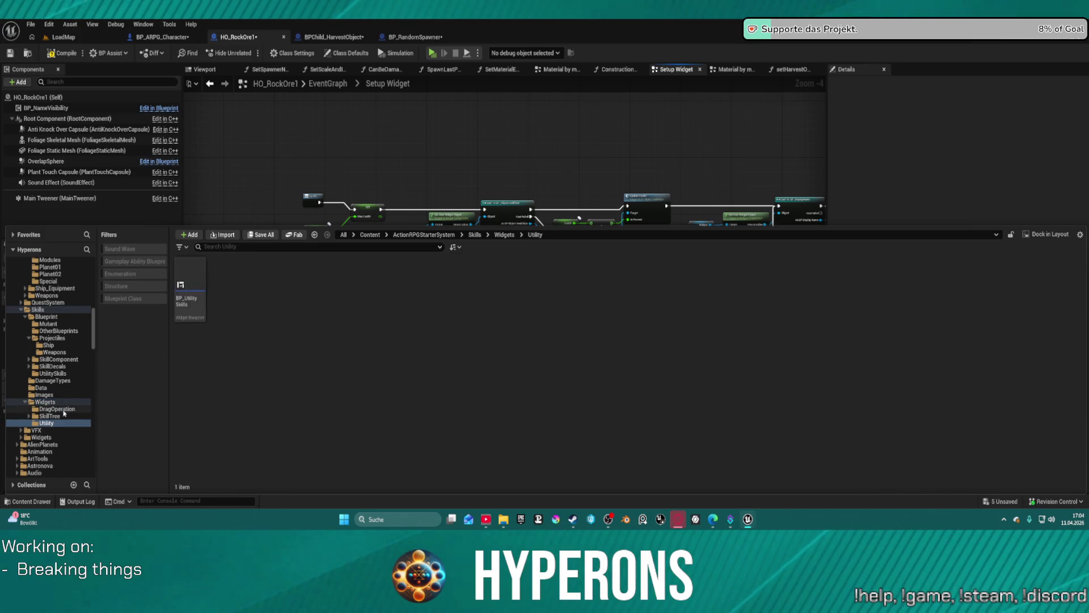
{"action": "left_click", "coordinate": [54, 438]}
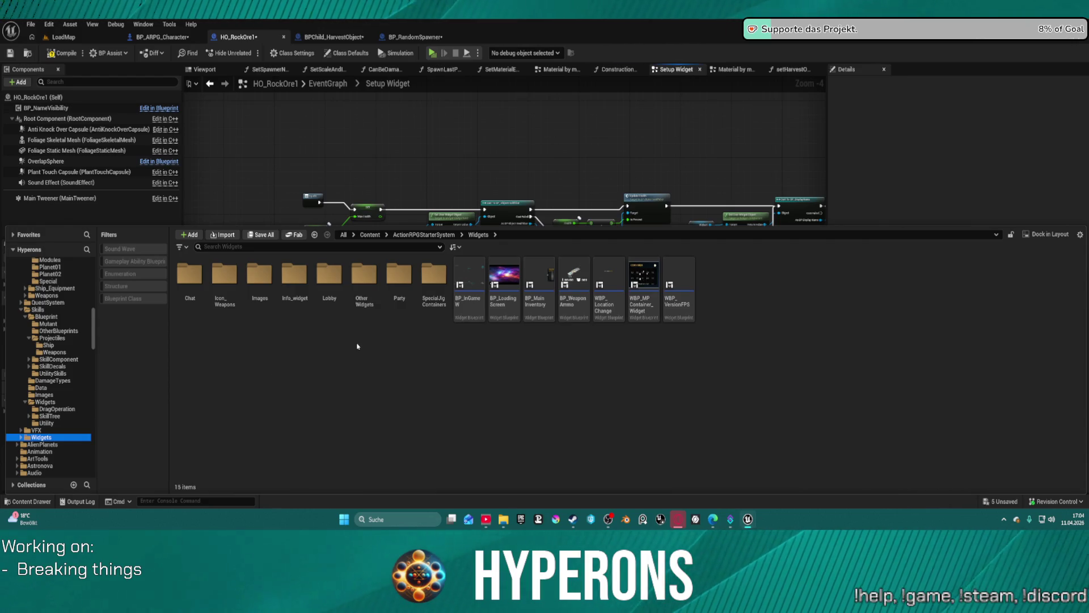
{"action": "double_click", "coordinate": [363, 278]}
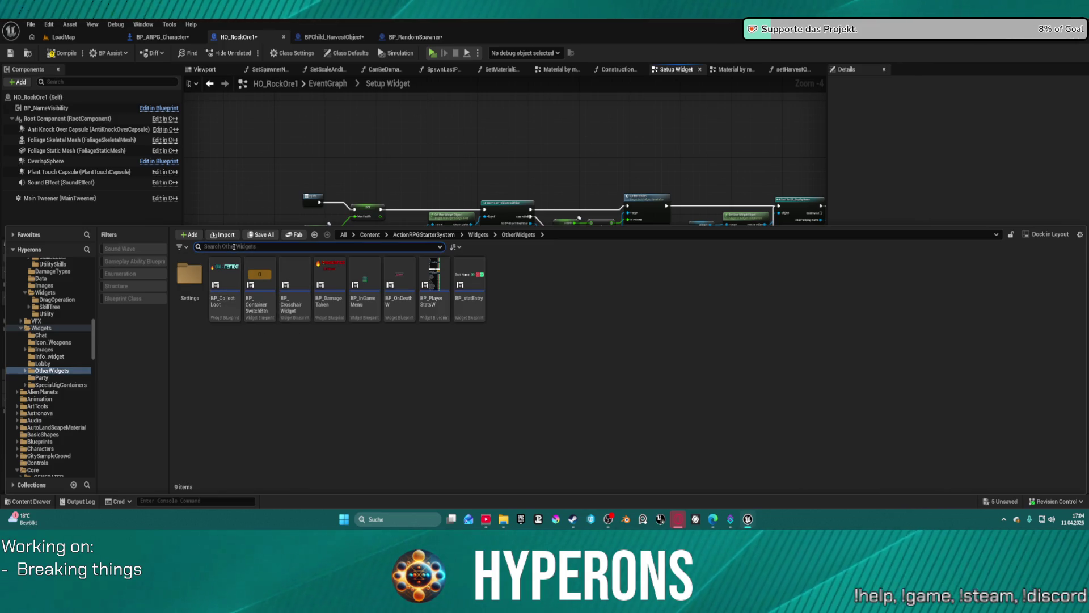
Step: Search the Content Drawer for 'healt', step back to the Widgets folder, and dismiss the drawer
{"action": "type", "text": "healt"}
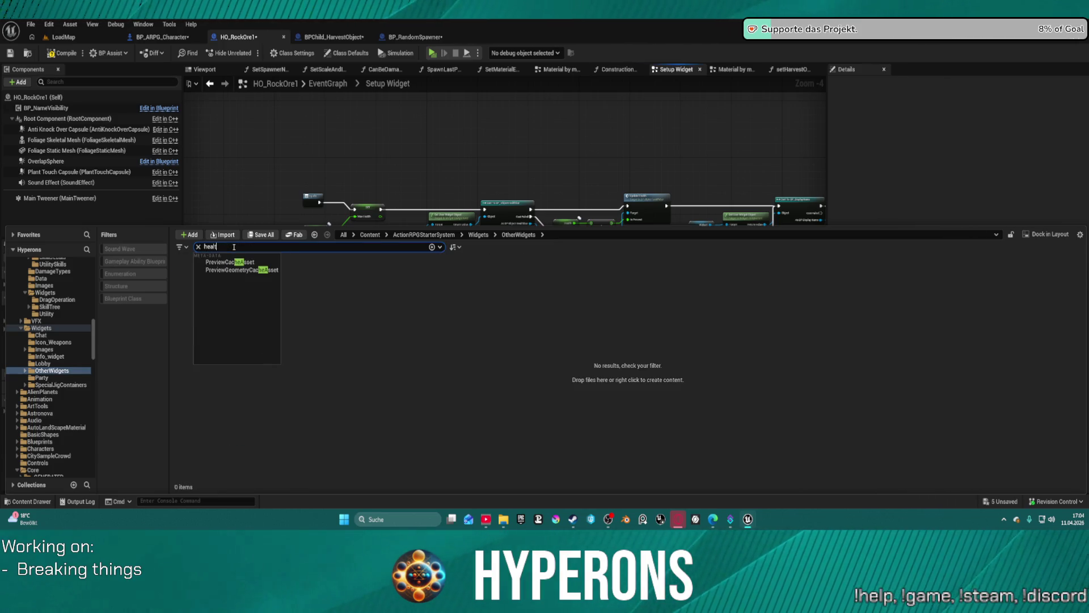
{"action": "left_click", "coordinate": [62, 328]}
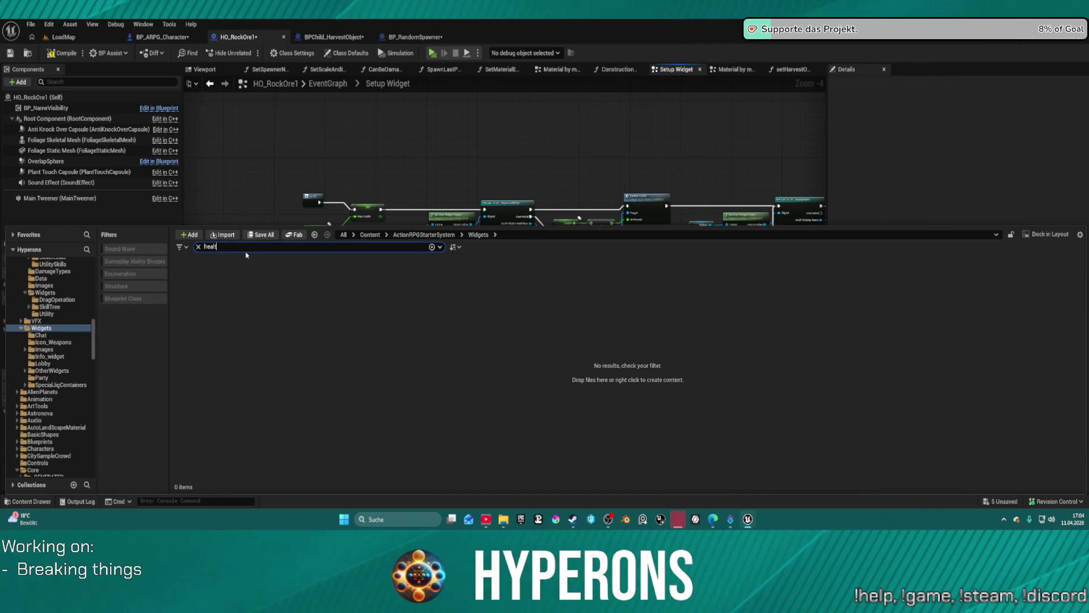
{"action": "left_click", "coordinate": [327, 199]}
{"action": "scroll", "coordinate": [364, 210], "scroll_direction": "up", "scroll_amount": 4}
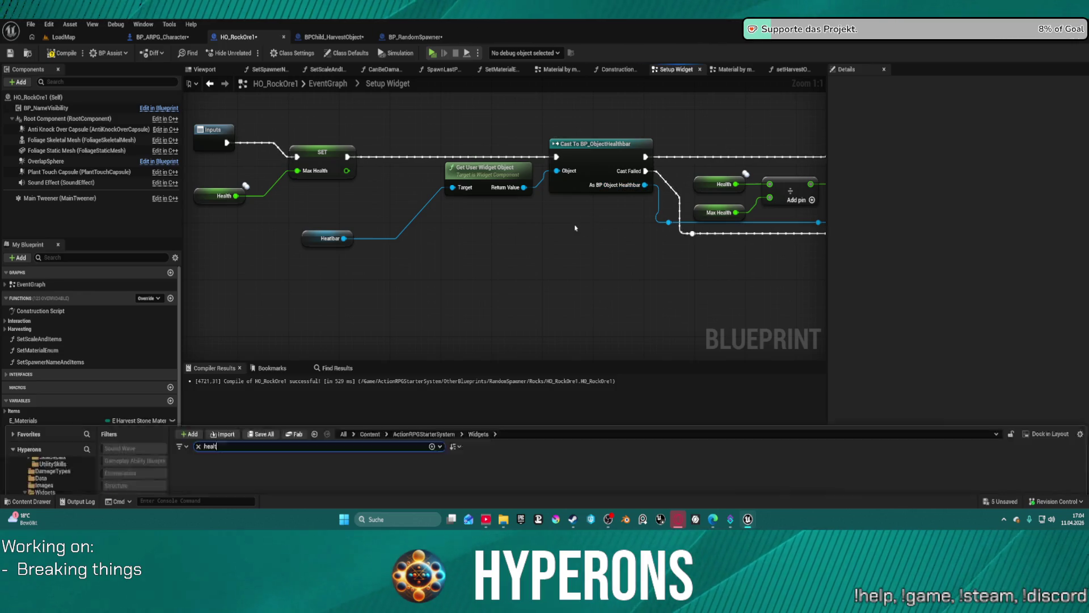
Step: Reopen the content assets with Ctrl+Space and check the Pickups and Mounts folders for health assets
{"action": "key", "text": "ctrl+space"}
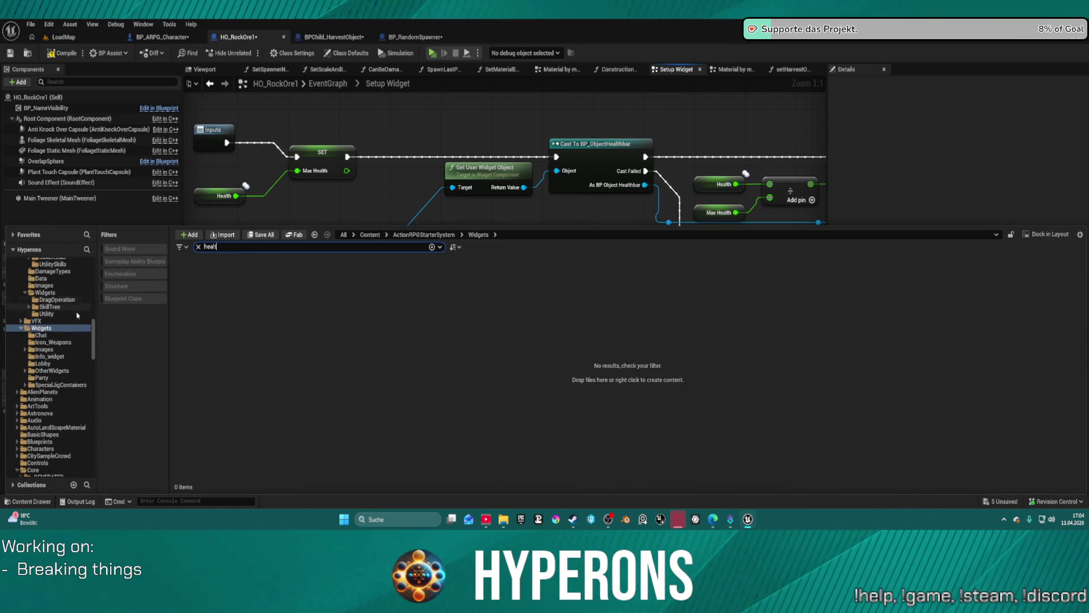
{"action": "scroll", "coordinate": [52, 382], "scroll_direction": "up", "scroll_amount": 4}
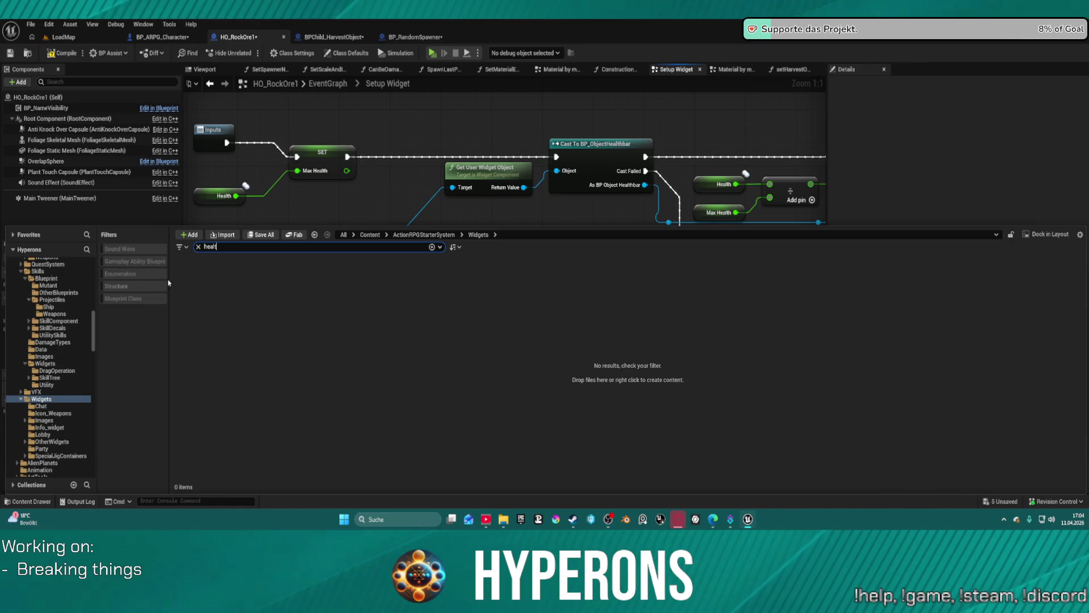
{"action": "scroll", "coordinate": [58, 300], "scroll_direction": "up", "scroll_amount": 2}
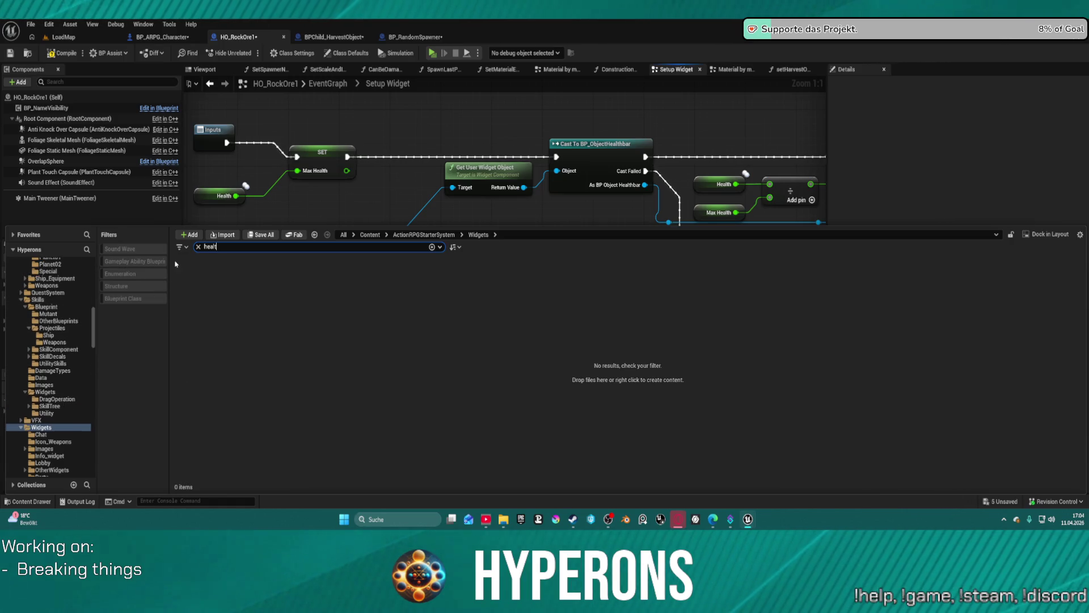
{"action": "scroll", "coordinate": [56, 312], "scroll_direction": "up", "scroll_amount": 1}
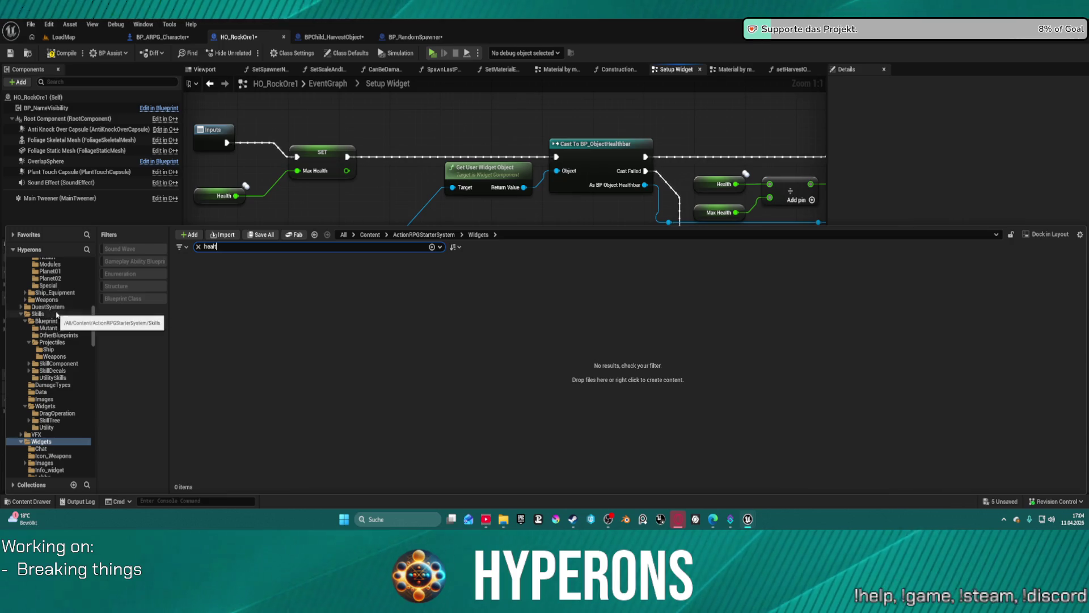
{"action": "scroll", "coordinate": [57, 315], "scroll_direction": "up", "scroll_amount": 8}
{"action": "left_click", "coordinate": [55, 328]}
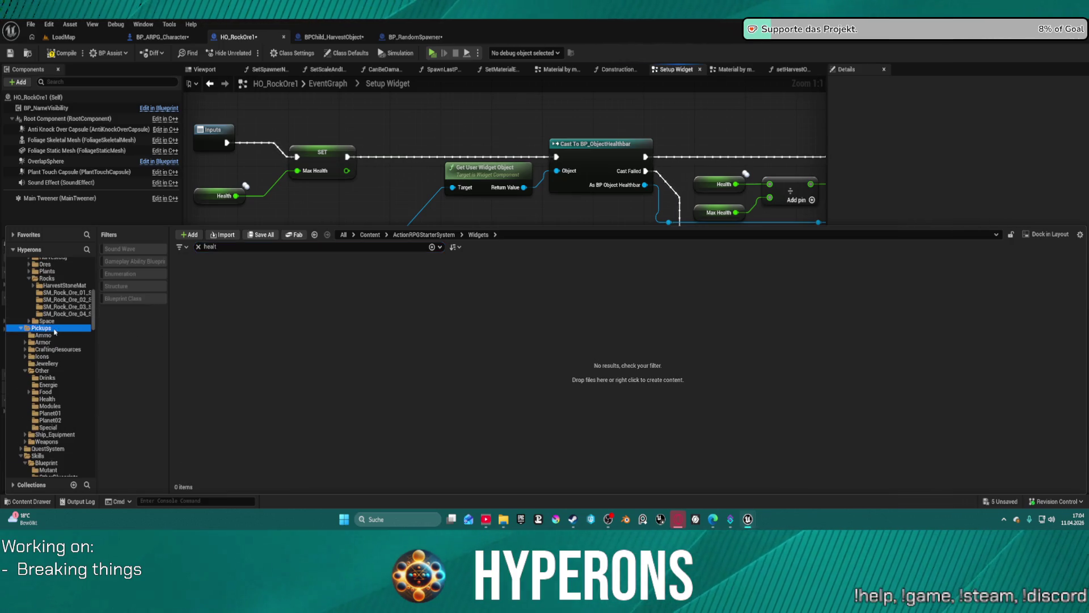
{"action": "scroll", "coordinate": [55, 324], "scroll_direction": "up", "scroll_amount": 7}
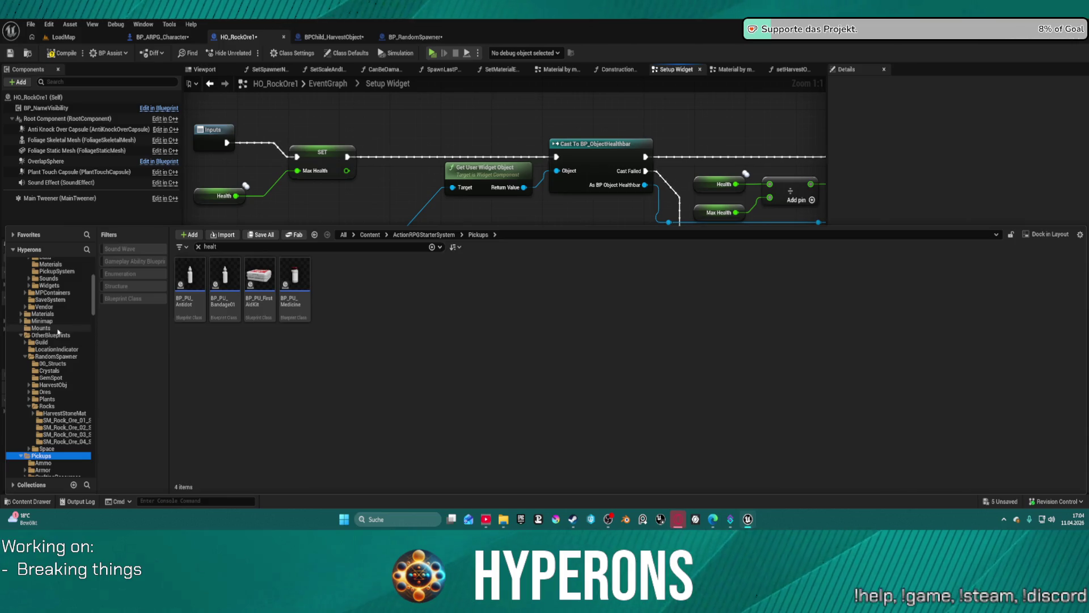
{"action": "left_click", "coordinate": [58, 330]}
{"action": "scroll", "coordinate": [69, 319], "scroll_direction": "up", "scroll_amount": 2}
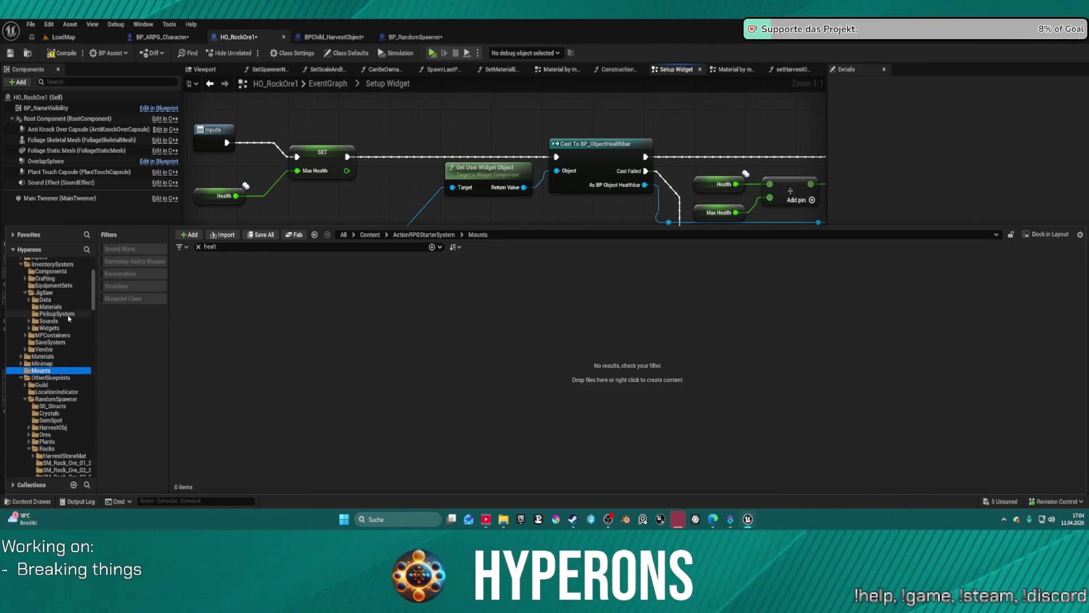
Step: Check OtherBlueprints, InventorySystem and _GENERATED, then select Core, listing 22 'healt' matches
{"action": "left_click", "coordinate": [61, 378]}
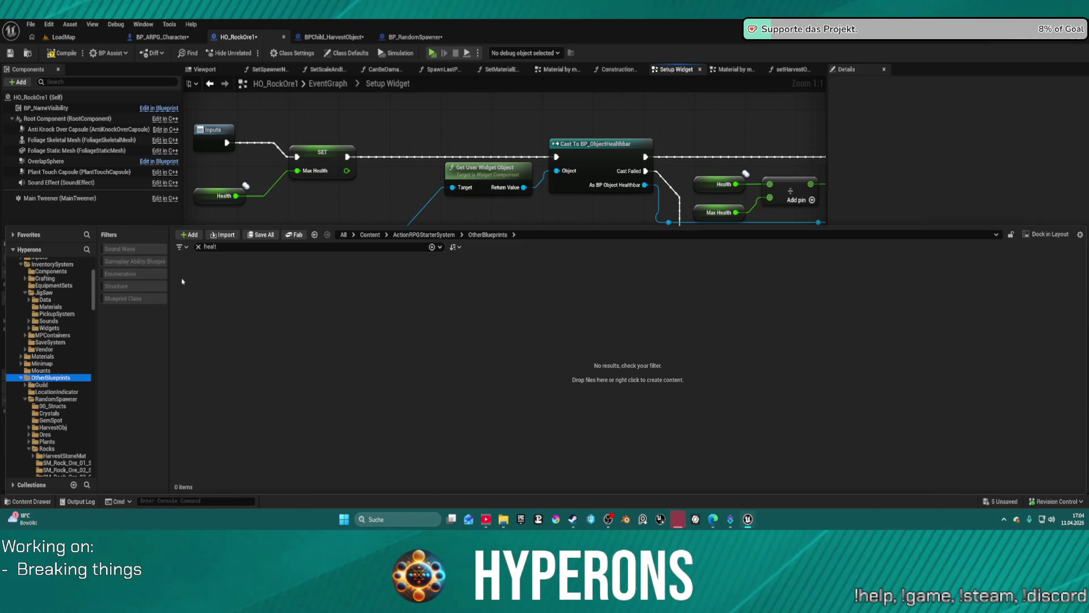
{"action": "scroll", "coordinate": [87, 322], "scroll_direction": "up", "scroll_amount": 2}
{"action": "left_click", "coordinate": [54, 293]}
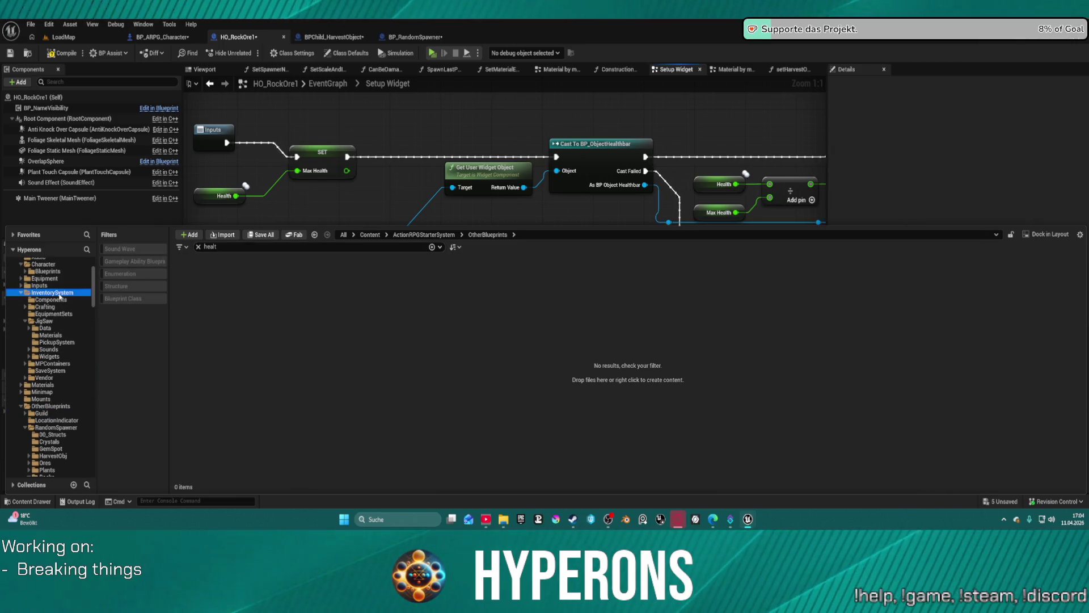
{"action": "scroll", "coordinate": [59, 305], "scroll_direction": "up", "scroll_amount": 3}
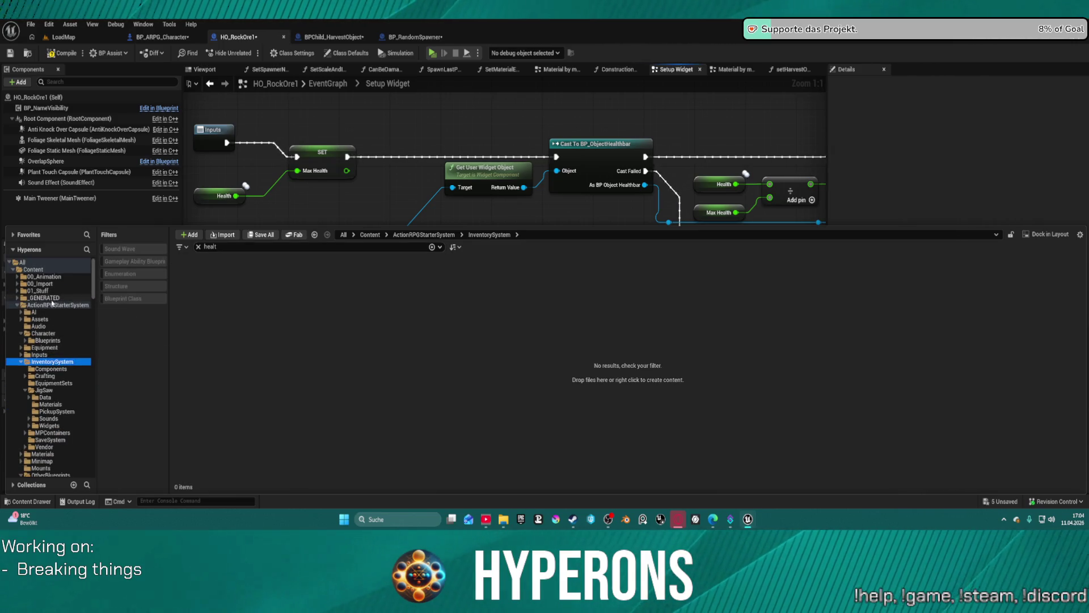
{"action": "left_click", "coordinate": [52, 301]}
{"action": "scroll", "coordinate": [83, 365], "scroll_direction": "down", "scroll_amount": 20}
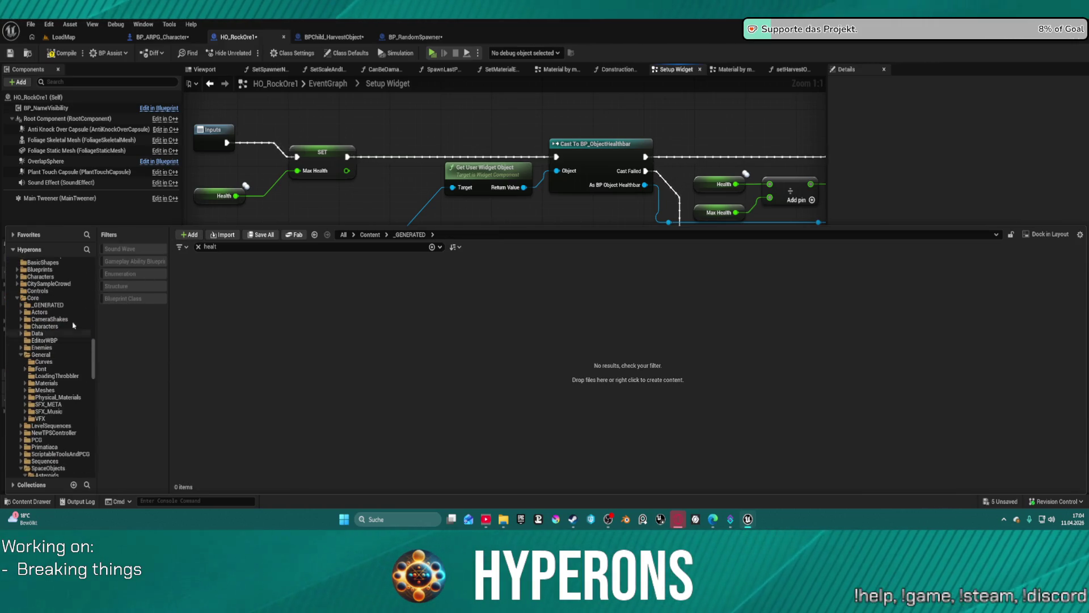
{"action": "left_click", "coordinate": [33, 297]}
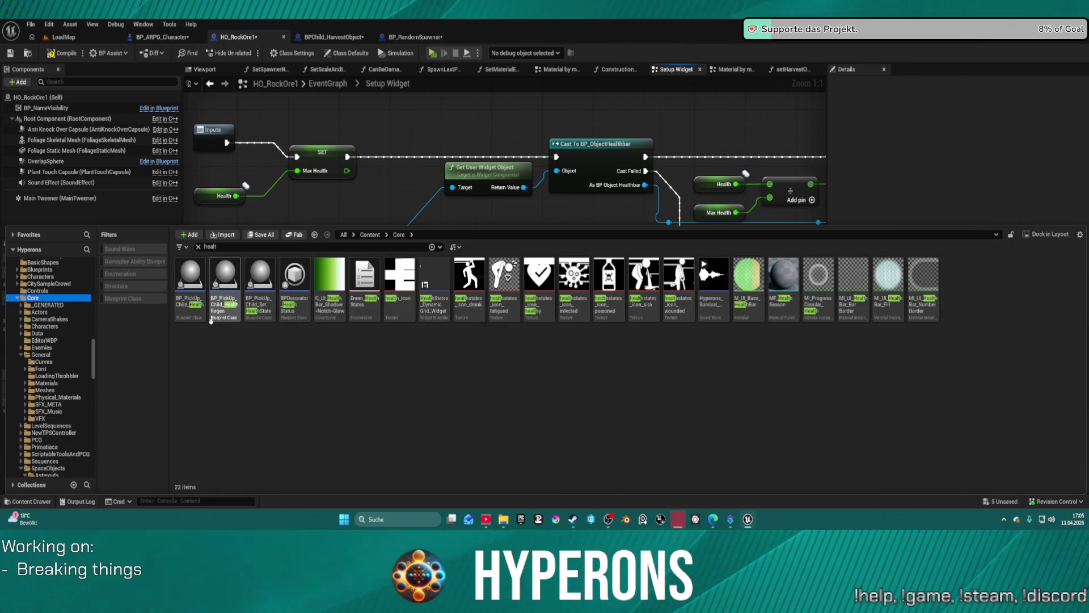
{"action": "mouse_move", "coordinate": [229, 315]}
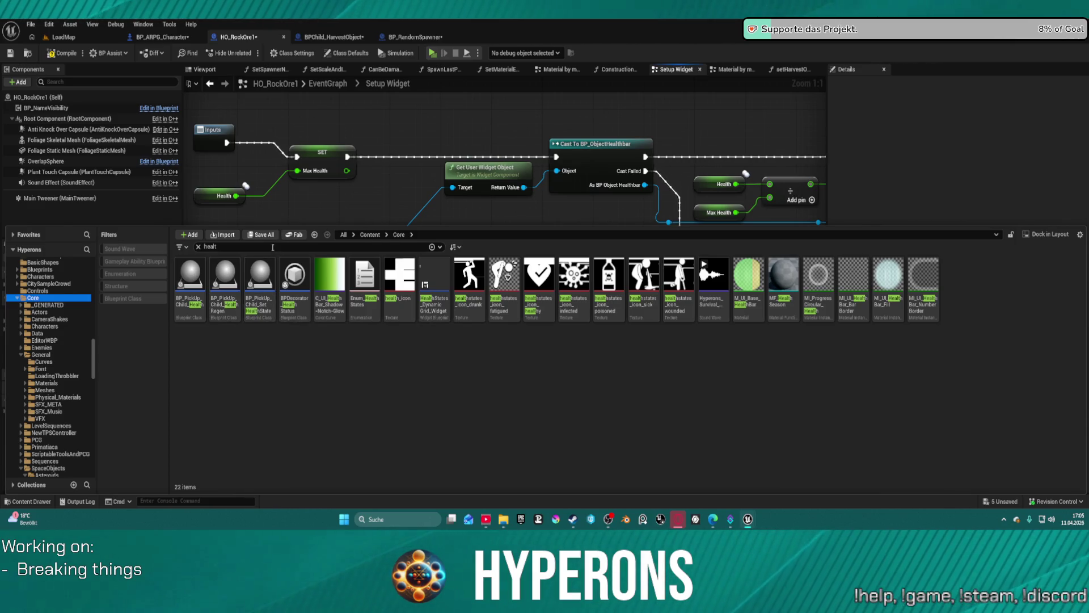
Step: Refine the search to 'object he' and check the Other, Pickups, OtherBlueprints and InventorySystem folders
{"action": "mouse_move", "coordinate": [226, 262]}
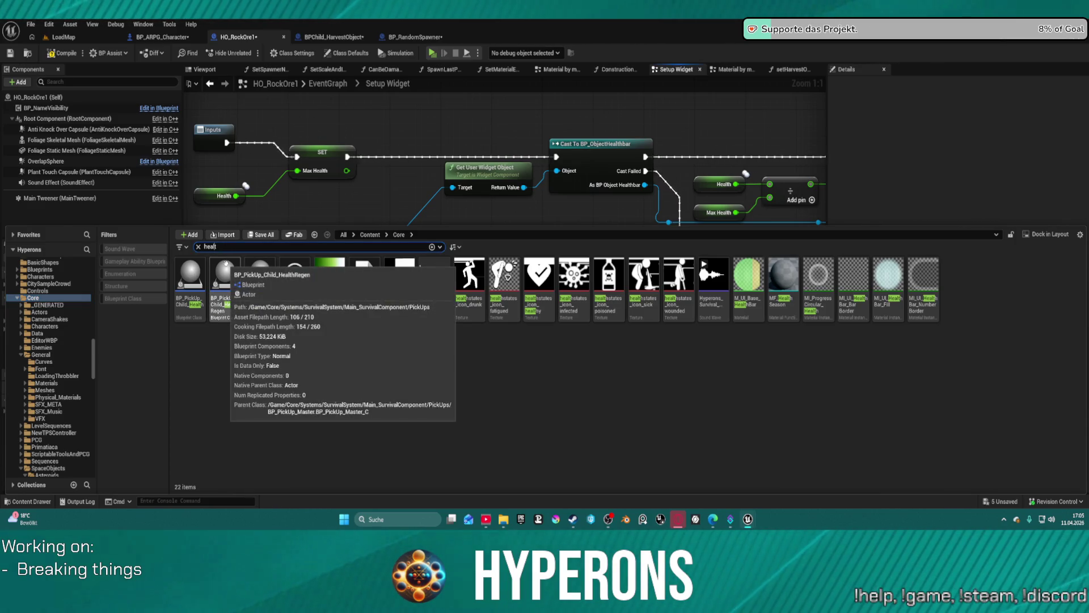
{"action": "type", "text": "object"}
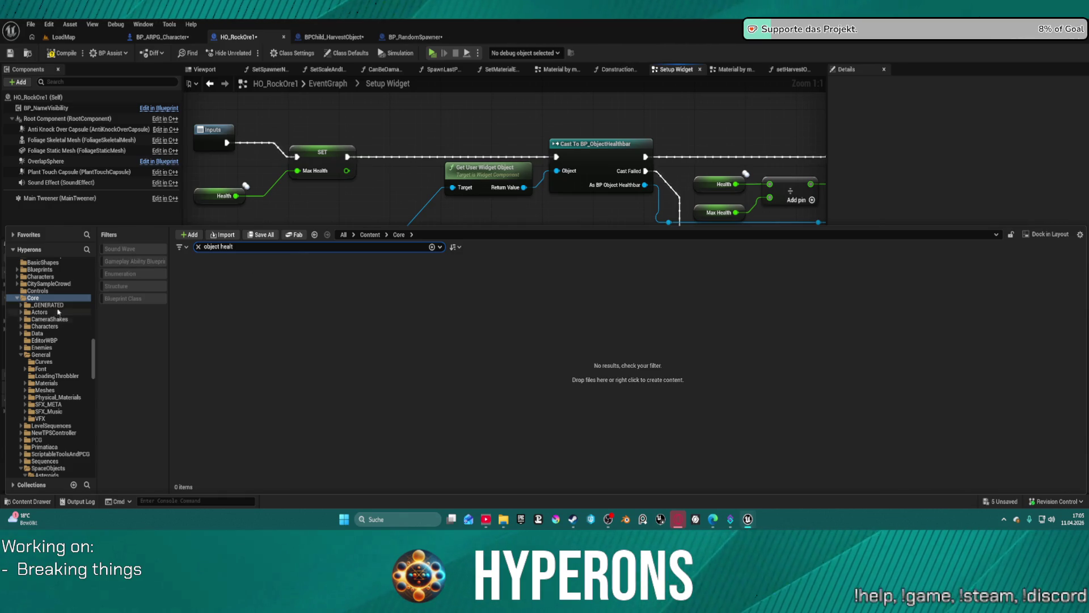
{"action": "scroll", "coordinate": [36, 341], "scroll_direction": "down", "scroll_amount": 10}
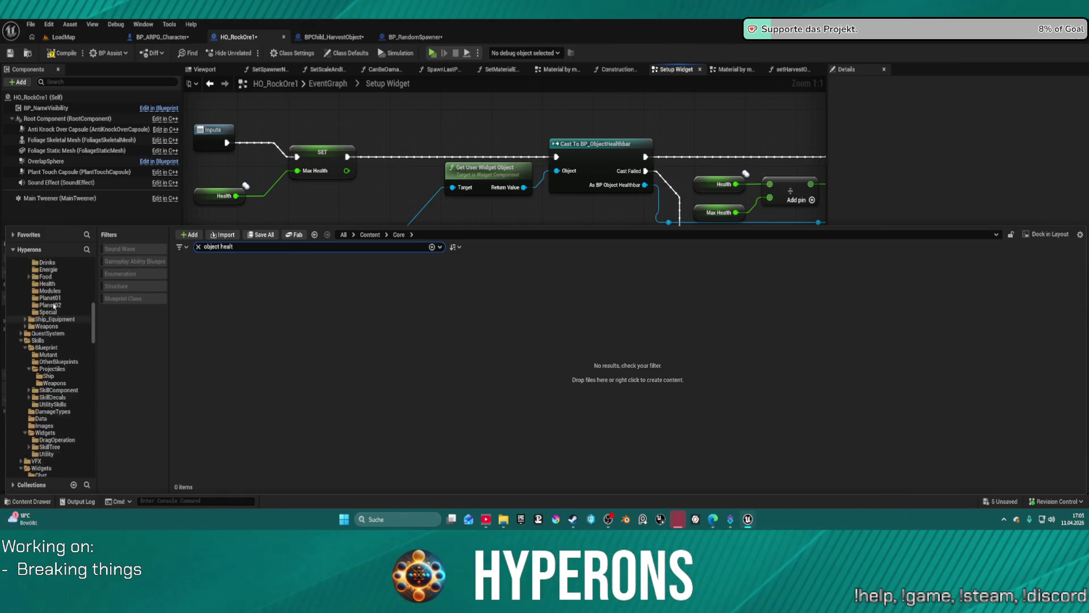
{"action": "key", "text": "BackSpace"}
{"action": "key", "text": "BackSpace"}
{"action": "key", "text": "BackSpace"}
{"action": "left_click", "coordinate": [42, 284]}
{"action": "scroll", "coordinate": [63, 286], "scroll_direction": "up", "scroll_amount": 5}
{"action": "left_click", "coordinate": [49, 342]}
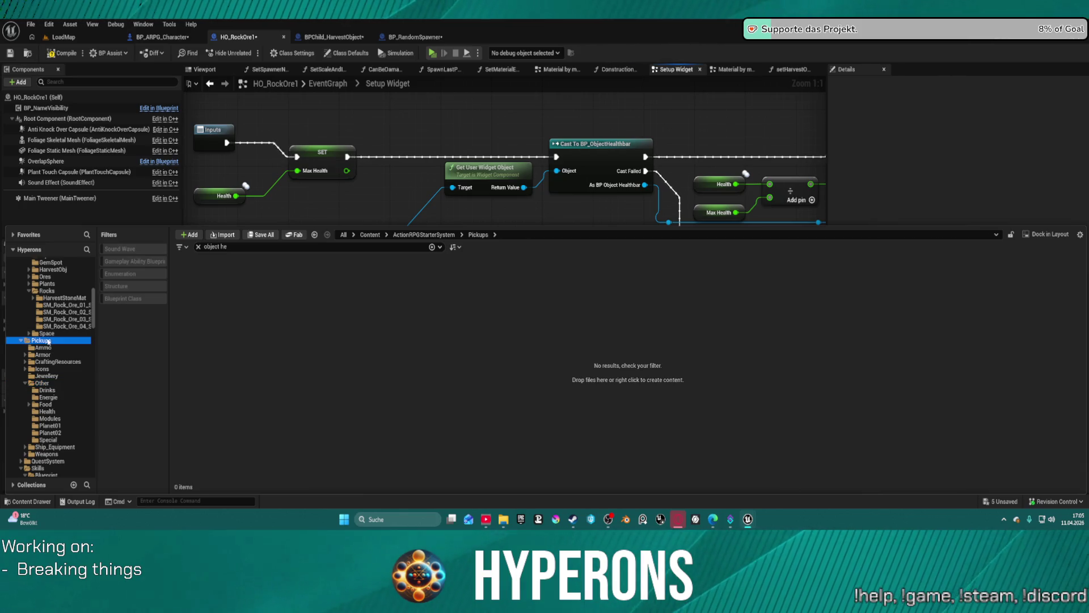
{"action": "scroll", "coordinate": [49, 341], "scroll_direction": "up", "scroll_amount": 6}
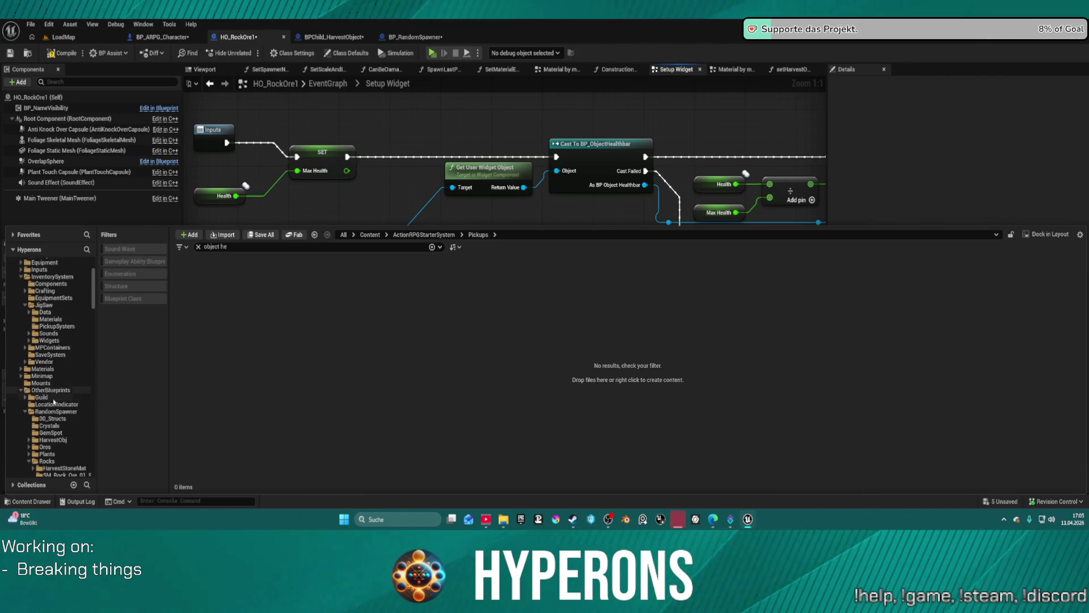
{"action": "left_click", "coordinate": [51, 390]}
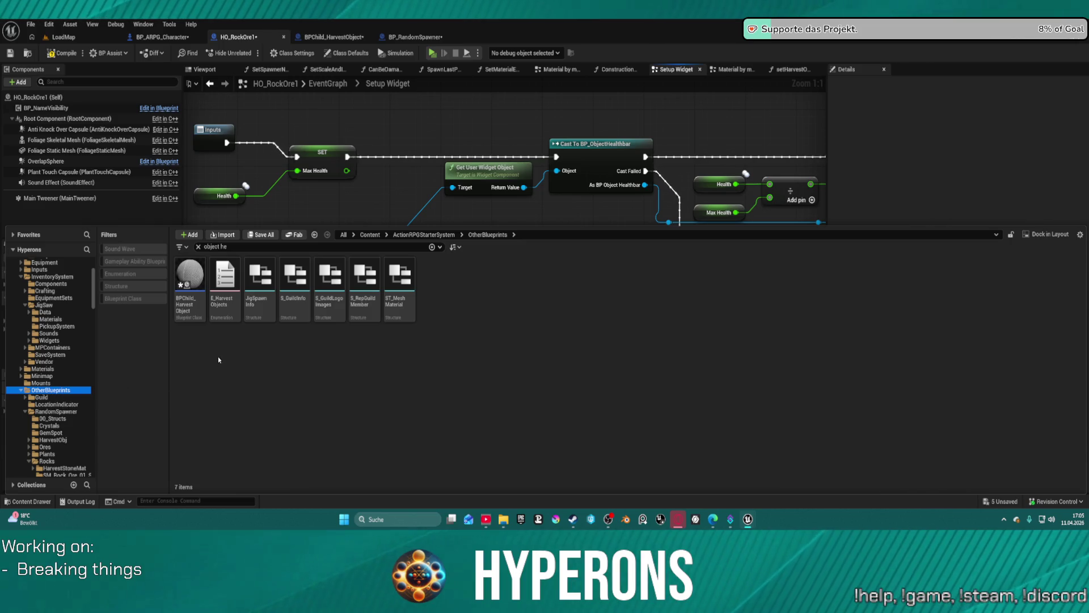
{"action": "scroll", "coordinate": [55, 338], "scroll_direction": "up", "scroll_amount": 3}
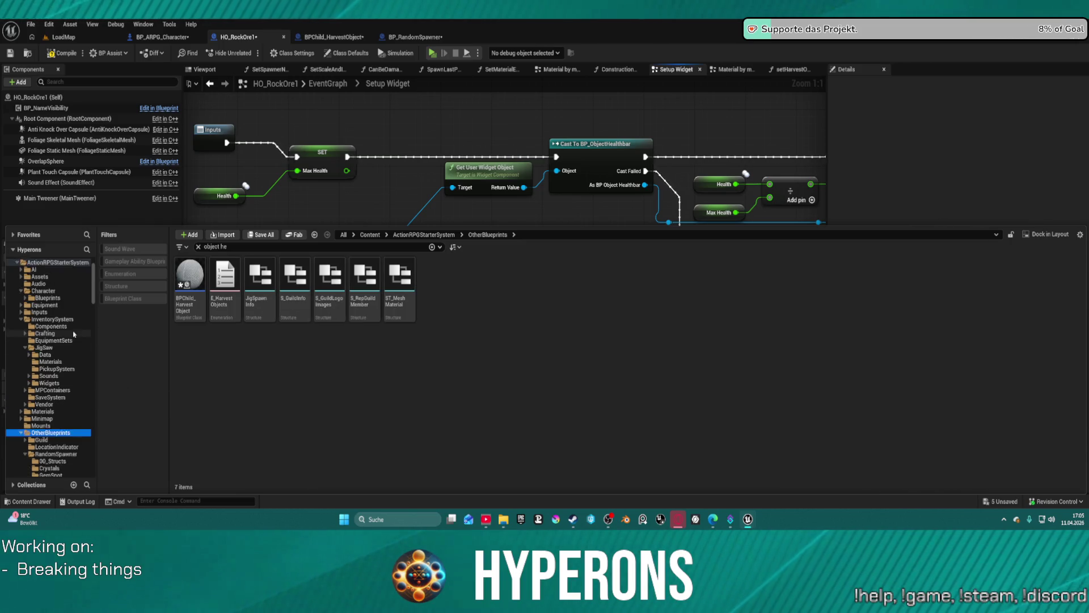
{"action": "left_click", "coordinate": [53, 334]}
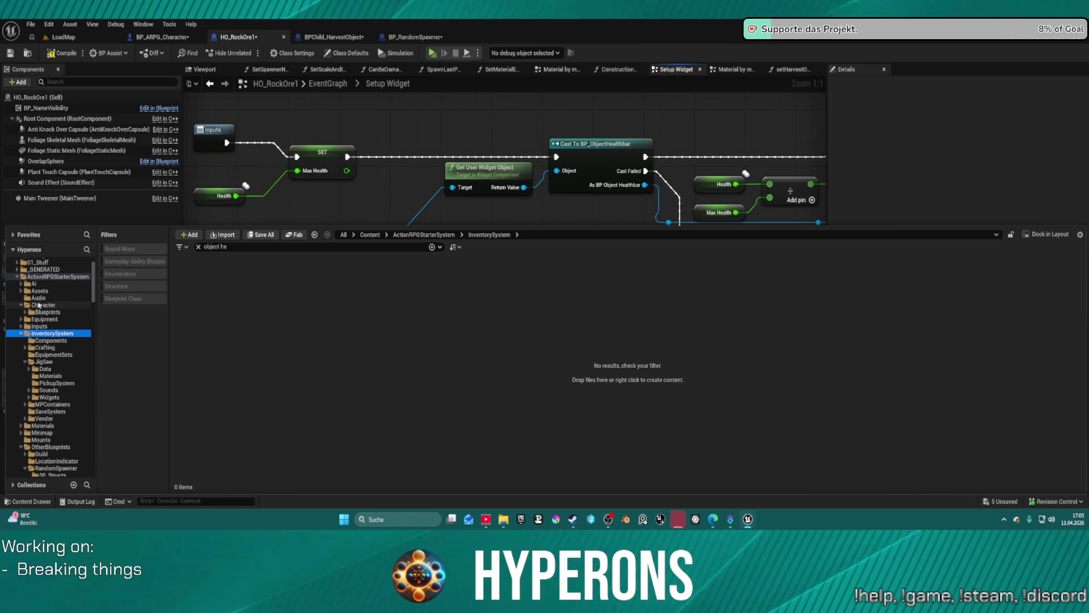
Step: Search the whole ActionRPGStarterSystem folder and open the BP_ObjectHealthbar widget blueprint
{"action": "left_click", "coordinate": [31, 277]}
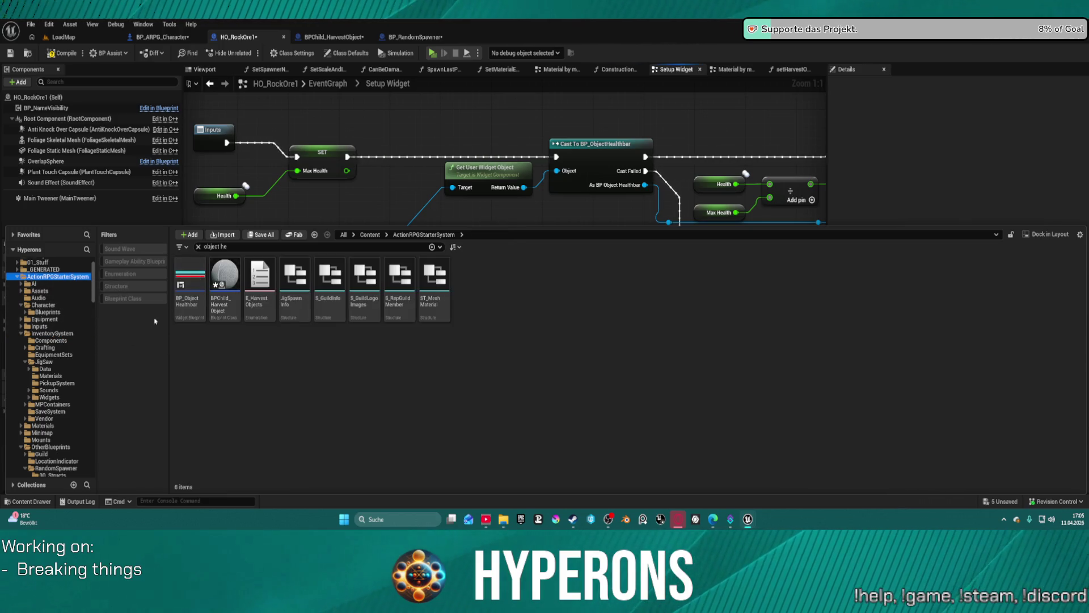
{"action": "left_click", "coordinate": [189, 304]}
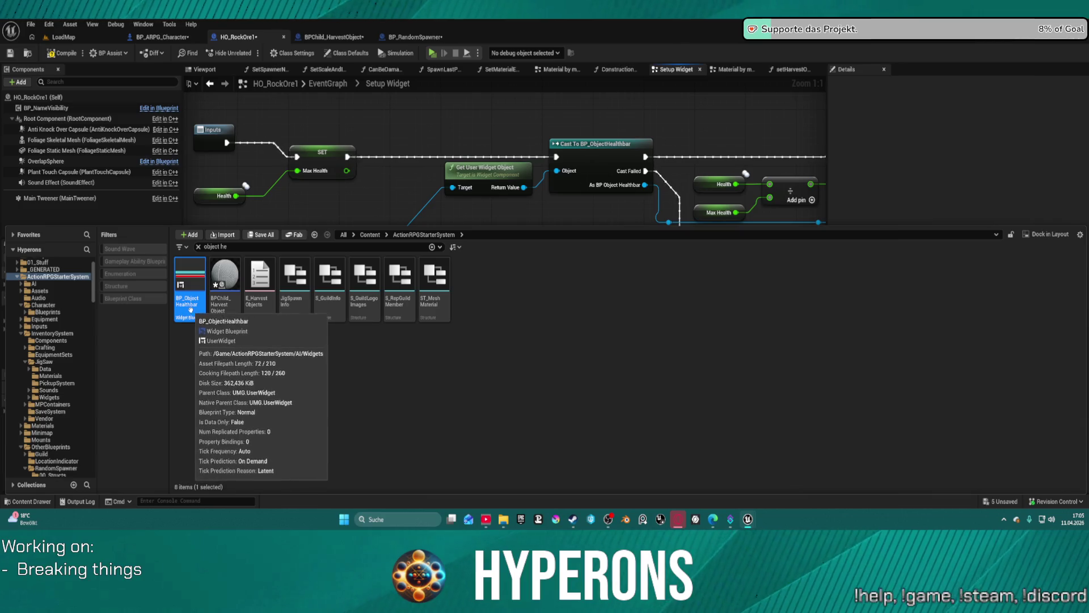
{"action": "double_click", "coordinate": [191, 310]}
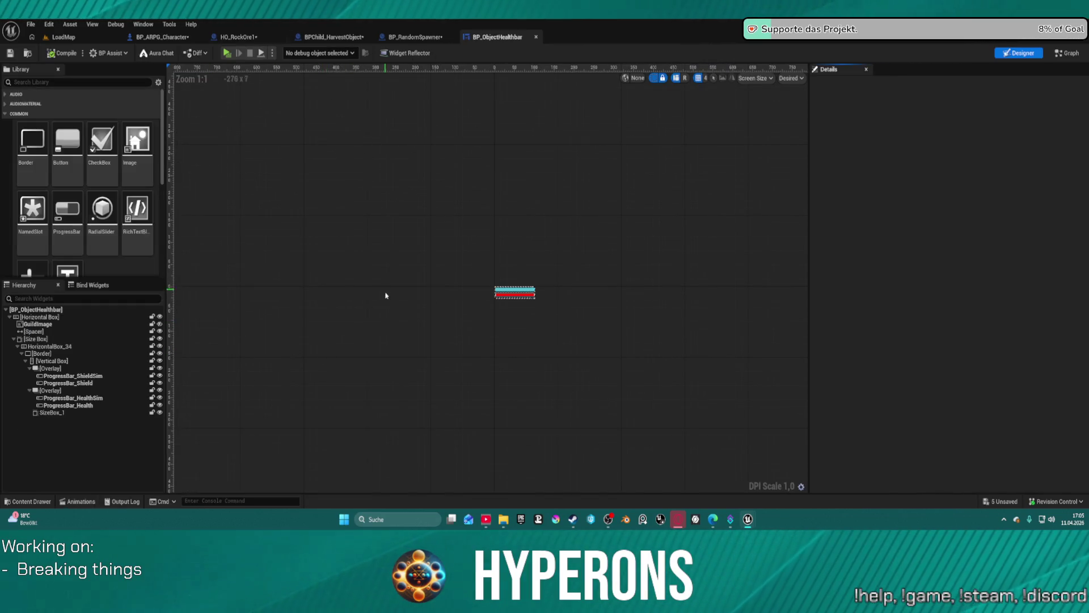
Step: Switch BP_ObjectHealthbar to its graph and inspect the ShowWidget event and Set Visibility node
{"action": "left_click", "coordinate": [1067, 53]}
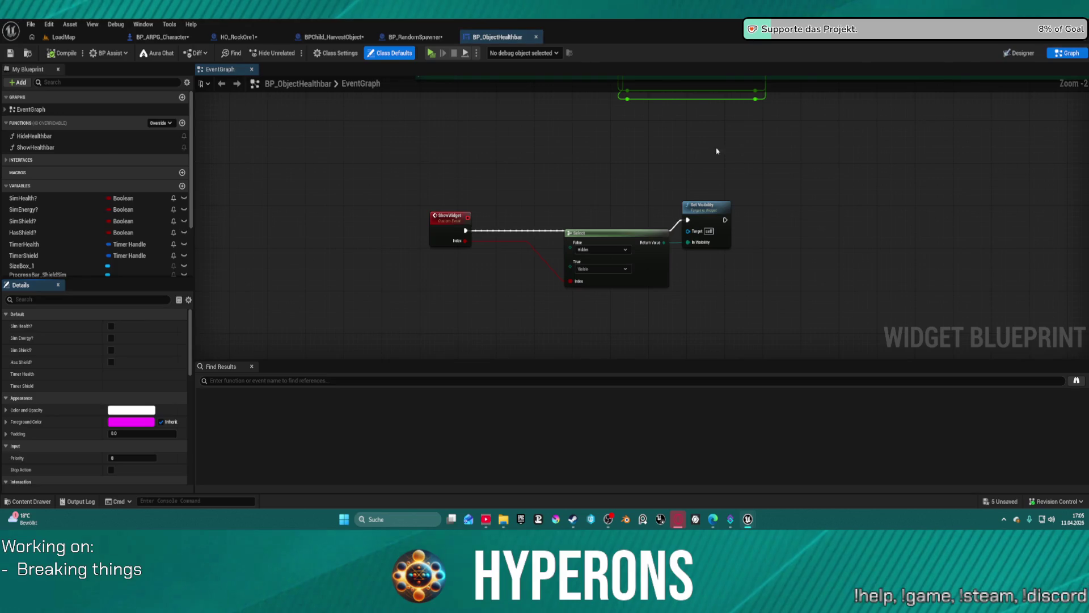
{"action": "mouse_move", "coordinate": [594, 146]}
{"action": "left_mouse_down"}
{"action": "mouse_move", "coordinate": [605, 163]}
{"action": "mouse_move", "coordinate": [574, 170]}
{"action": "left_mouse_up"}
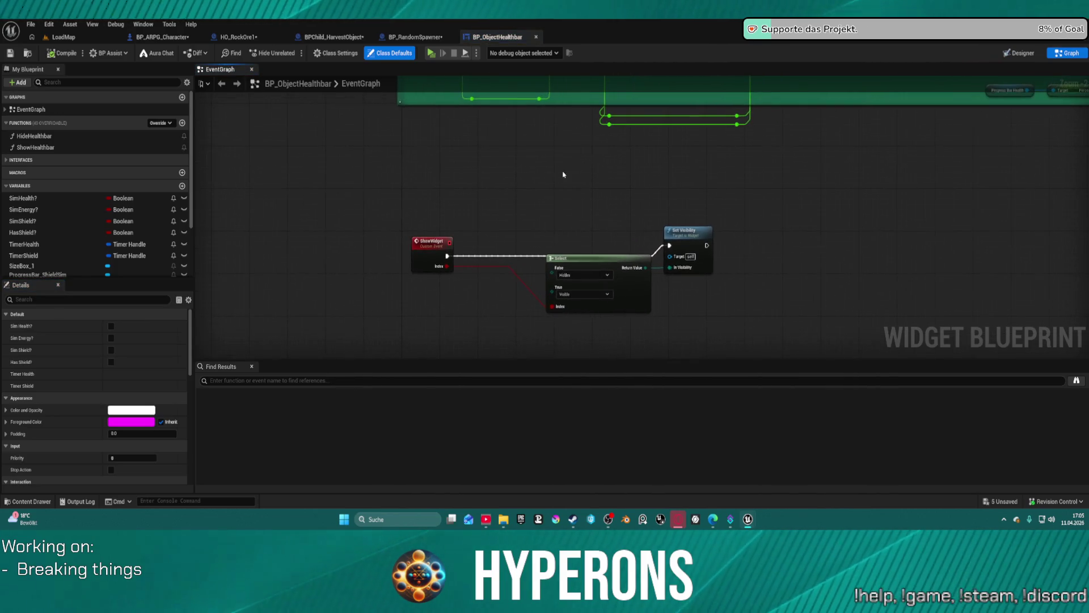
{"action": "left_click_drag", "start_coordinate": [421, 241], "coordinate": [476, 241]}
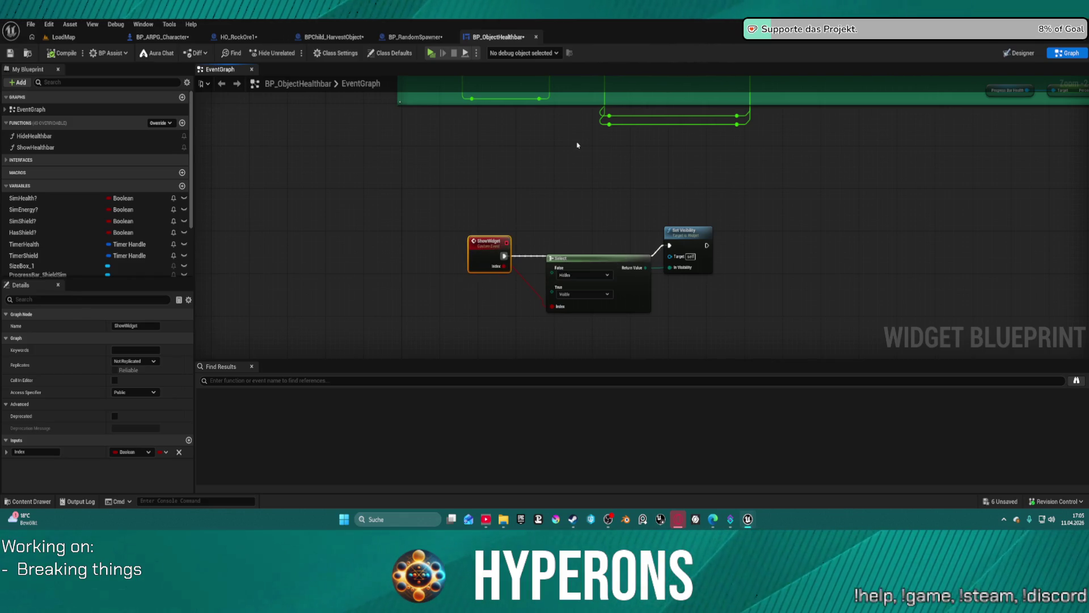
{"action": "mouse_move", "coordinate": [560, 160]}
{"action": "left_mouse_down"}
{"action": "mouse_move", "coordinate": [498, 253]}
{"action": "mouse_move", "coordinate": [462, 354]}
{"action": "mouse_move", "coordinate": [470, 194]}
{"action": "left_mouse_up"}
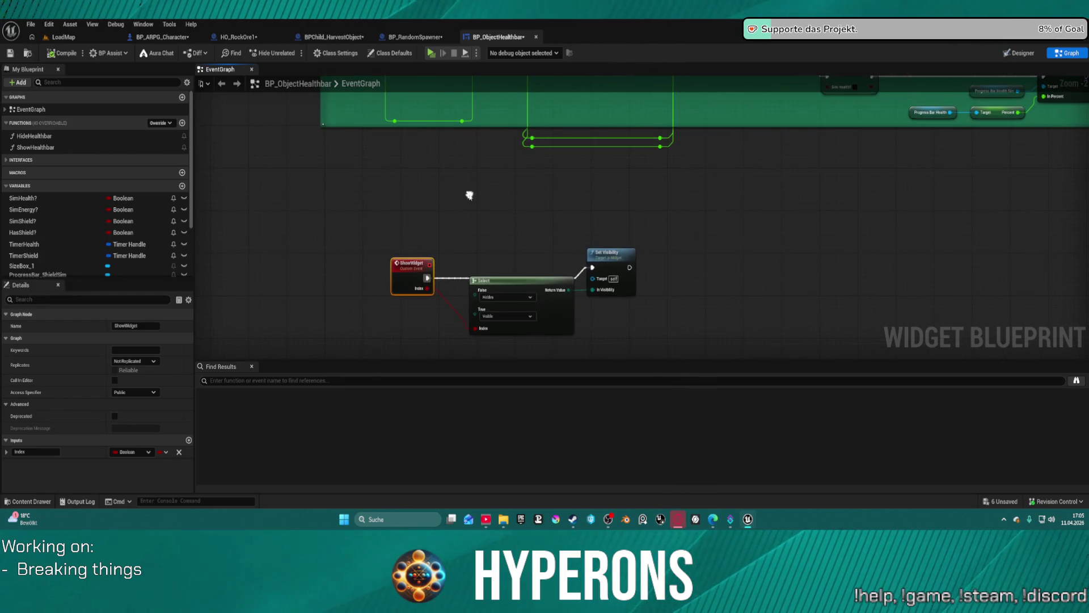
{"action": "left_click_drag", "start_coordinate": [408, 271], "coordinate": [400, 260]}
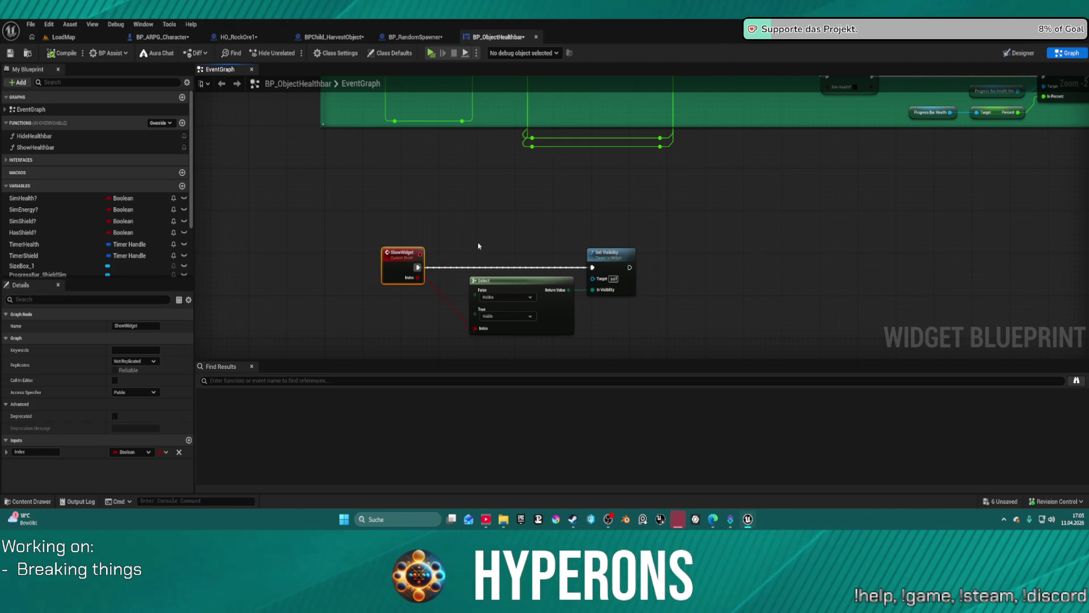
{"action": "left_click_drag", "start_coordinate": [448, 216], "coordinate": [476, 356]}
{"action": "scroll", "coordinate": [477, 356], "scroll_direction": "down", "scroll_amount": 5}
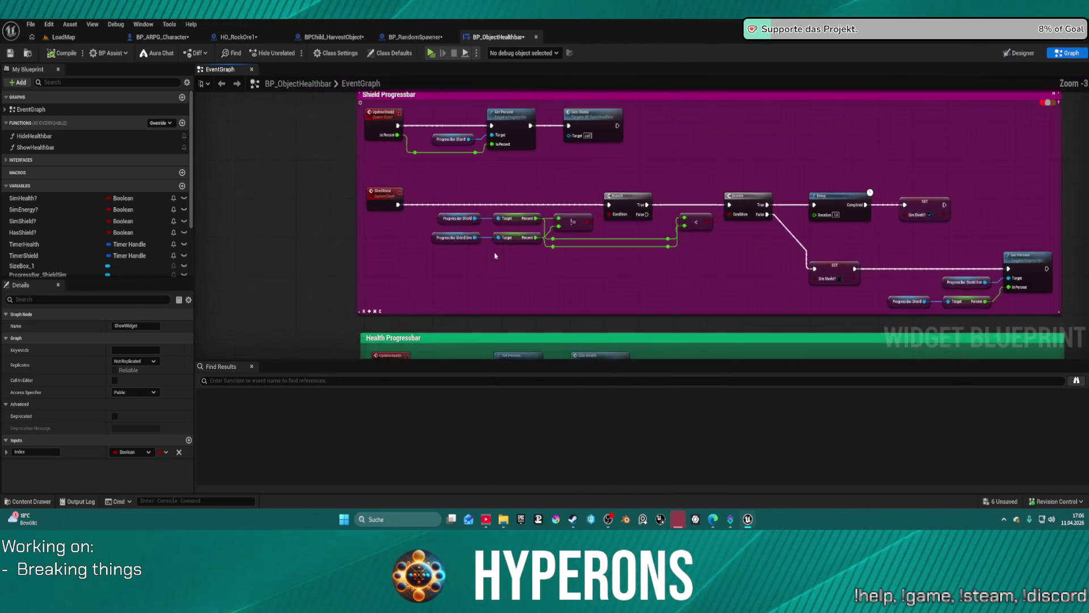
{"action": "scroll", "coordinate": [487, 168], "scroll_direction": "up", "scroll_amount": 5}
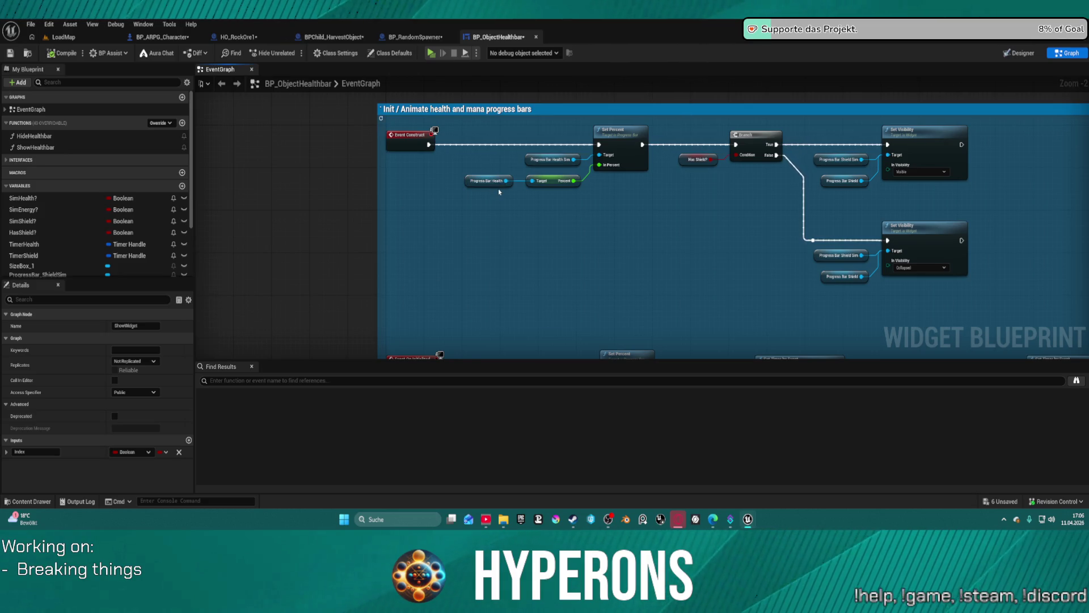
Step: Review the Event Construct logic for the Shield and Health progress bars, Delay and Set Percent
{"action": "mouse_move", "coordinate": [615, 219]}
{"action": "left_mouse_down"}
{"action": "mouse_move", "coordinate": [522, 216]}
{"action": "mouse_move", "coordinate": [530, 102]}
{"action": "left_mouse_up"}
{"action": "scroll", "coordinate": [530, 213], "scroll_direction": "down", "scroll_amount": 2}
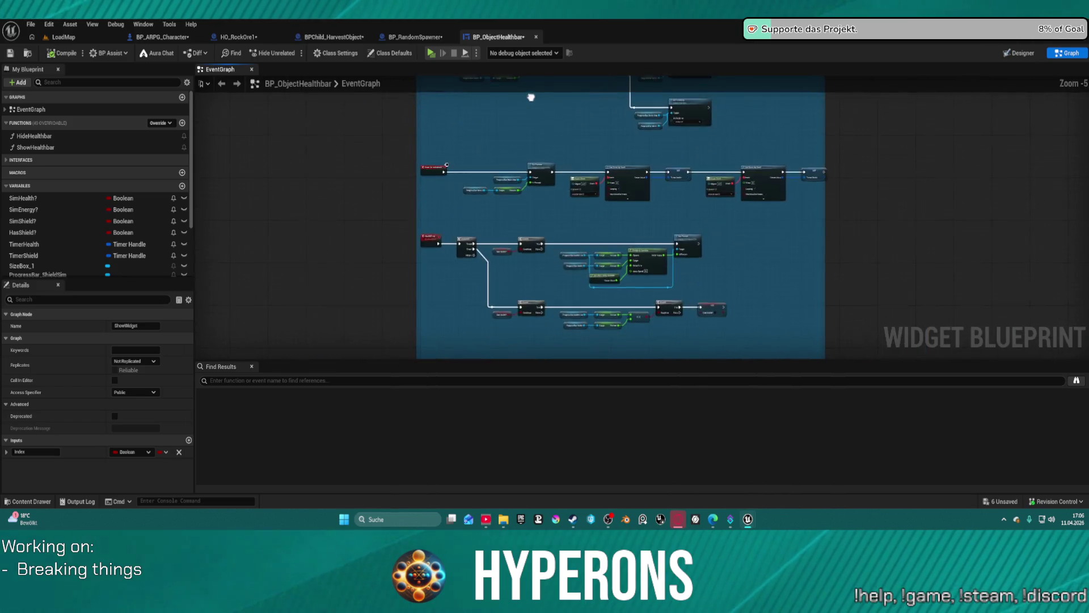
{"action": "scroll", "coordinate": [506, 219], "scroll_direction": "up", "scroll_amount": 4}
{"action": "left_click_drag", "start_coordinate": [506, 219], "coordinate": [499, 123]}
{"action": "left_click_drag", "start_coordinate": [499, 227], "coordinate": [500, 103]}
{"action": "mouse_move", "coordinate": [470, 238]}
{"action": "left_mouse_down"}
{"action": "mouse_move", "coordinate": [470, 178]}
{"action": "mouse_move", "coordinate": [501, 105]}
{"action": "left_mouse_up"}
{"action": "left_click_drag", "start_coordinate": [492, 331], "coordinate": [500, 102]}
{"action": "mouse_move", "coordinate": [500, 150]}
{"action": "left_mouse_down"}
{"action": "mouse_move", "coordinate": [490, 104]}
{"action": "mouse_move", "coordinate": [499, 80]}
{"action": "left_mouse_up"}
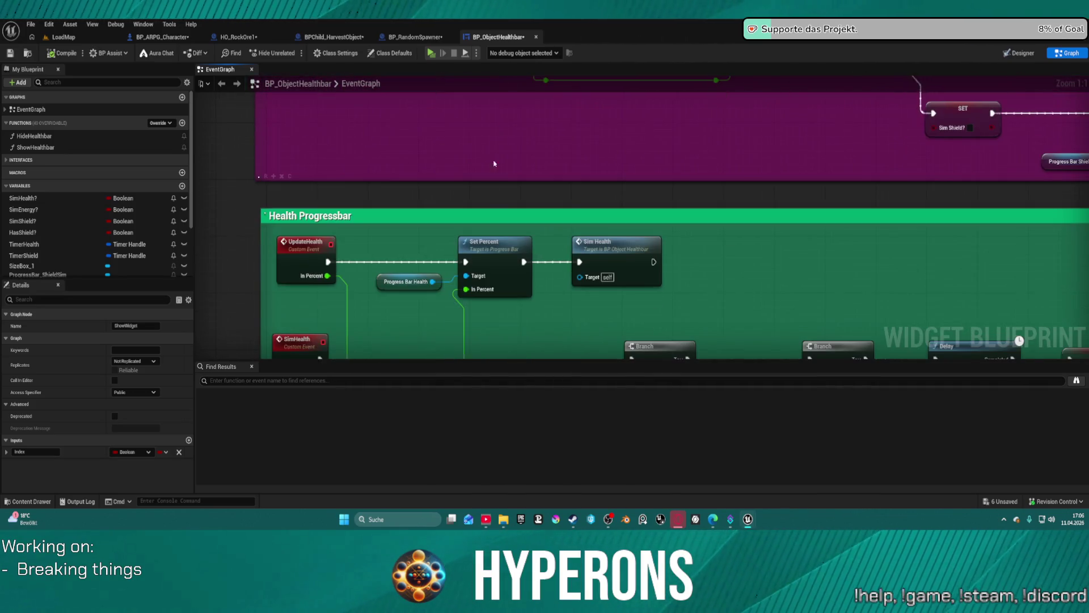
{"action": "left_click_drag", "start_coordinate": [488, 221], "coordinate": [450, 90]}
{"action": "mouse_move", "coordinate": [521, 256]}
{"action": "left_mouse_down"}
{"action": "mouse_move", "coordinate": [306, 219]}
{"action": "mouse_move", "coordinate": [192, 220]}
{"action": "left_mouse_up"}
{"action": "mouse_move", "coordinate": [511, 226]}
{"action": "left_mouse_down"}
{"action": "mouse_move", "coordinate": [656, 205]}
{"action": "mouse_move", "coordinate": [896, 196]}
{"action": "left_mouse_up"}
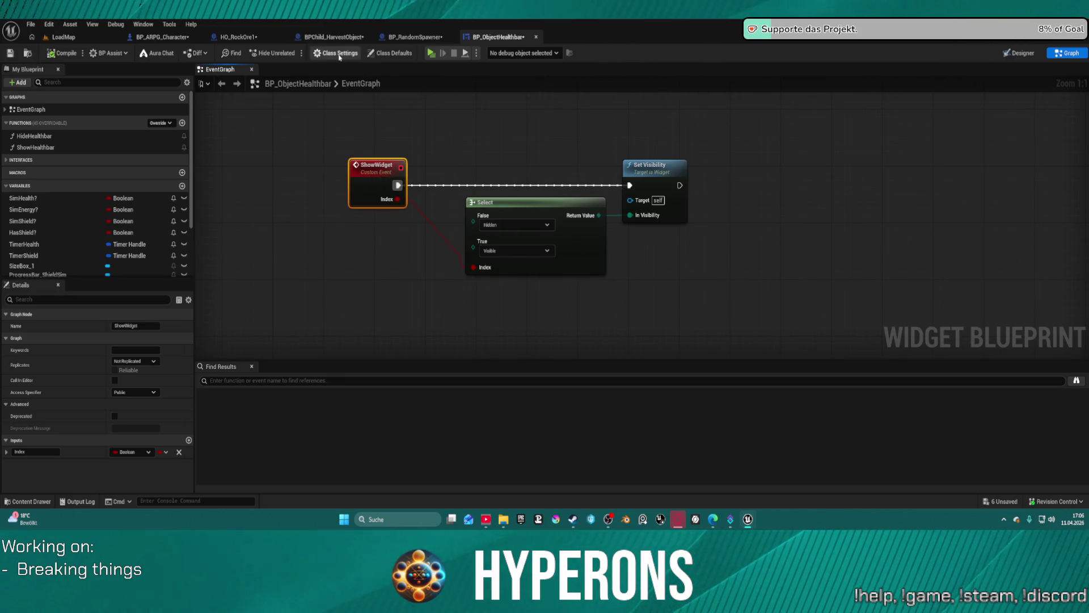
Step: Peek at the Power System interface functions, then switch to the BP_RandomSpawner blueprint
{"action": "left_click", "coordinate": [6, 160]}
{"action": "left_click", "coordinate": [5, 170]}
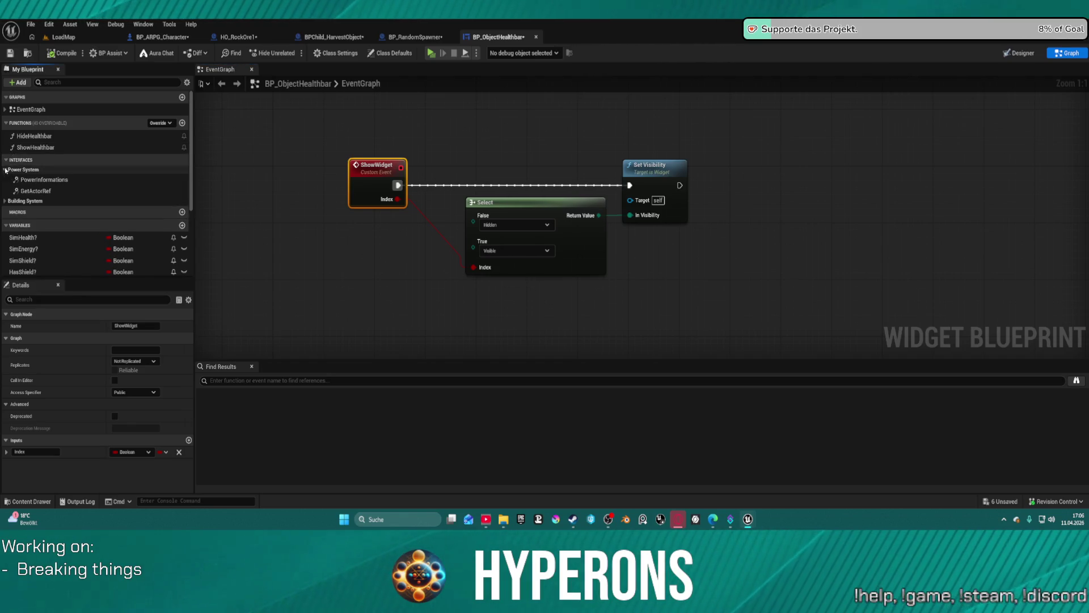
{"action": "left_click", "coordinate": [5, 170]}
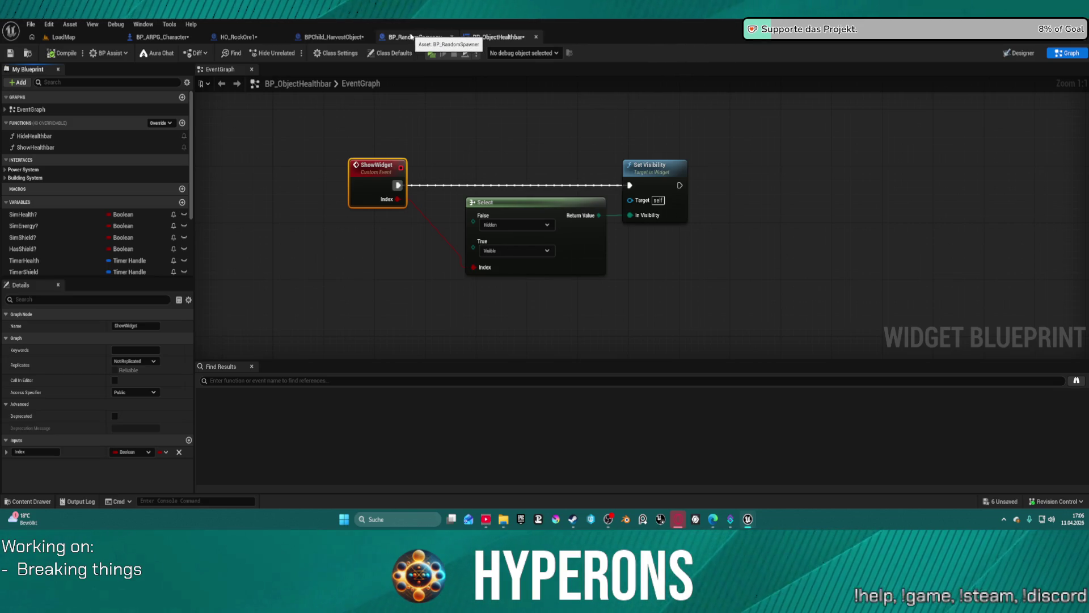
{"action": "left_click", "coordinate": [409, 37]}
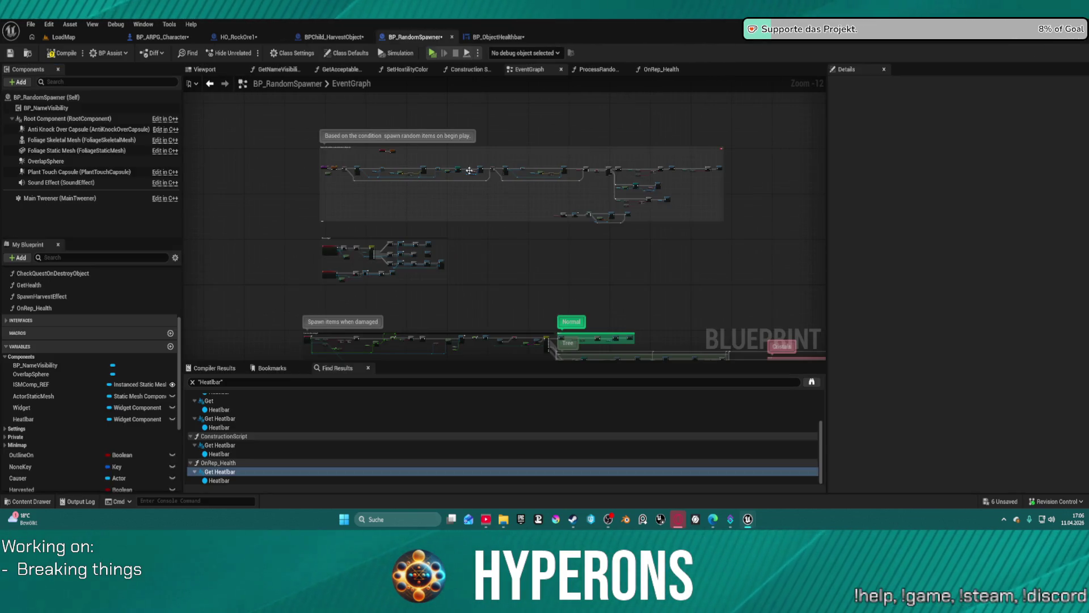
Step: Find 'show widget' references in BP_RandomSpawner and survey the nodes around Add Widget Component and SET Healthbar
{"action": "type", "text": "show widget"}
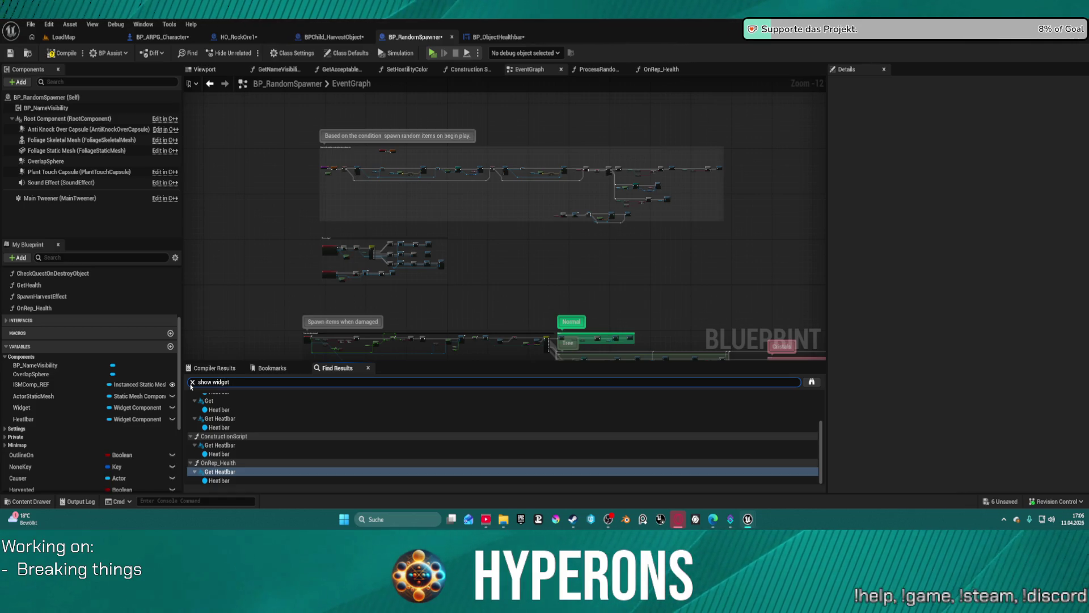
{"action": "key", "text": "Return"}
{"action": "left_click", "coordinate": [234, 409]}
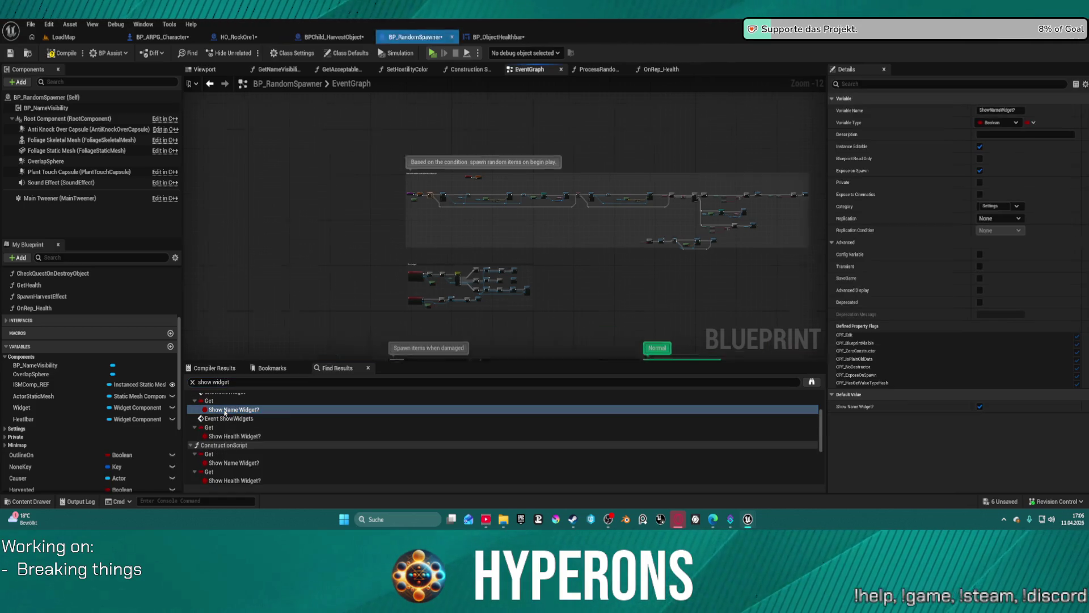
{"action": "scroll", "coordinate": [463, 311], "scroll_direction": "down", "scroll_amount": 2}
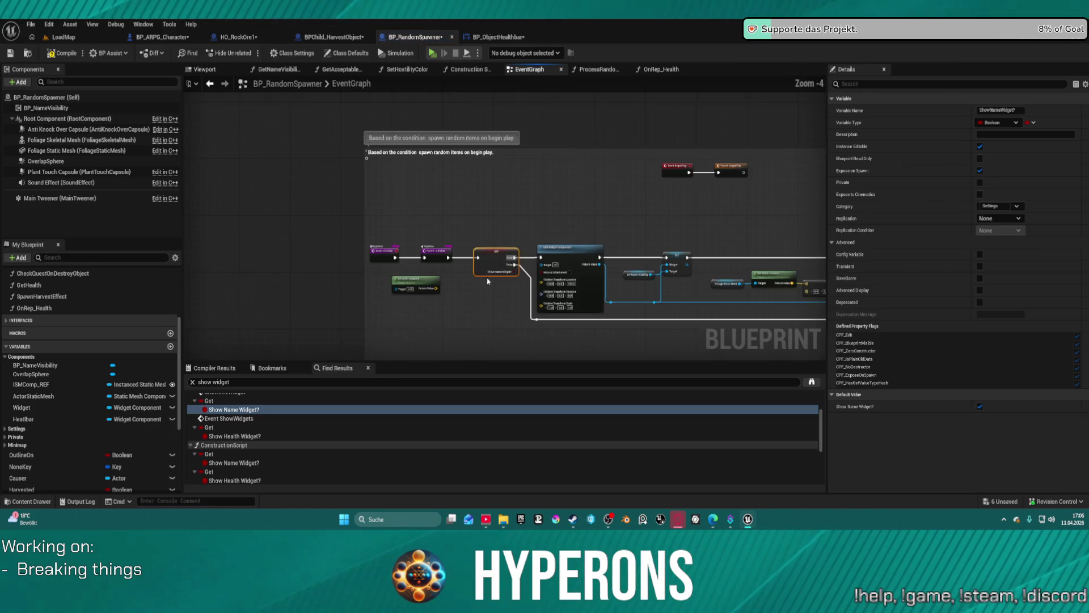
{"action": "left_click_drag", "start_coordinate": [562, 255], "coordinate": [279, 208]}
{"action": "mouse_move", "coordinate": [509, 219]}
{"action": "left_mouse_down"}
{"action": "mouse_move", "coordinate": [472, 232]}
{"action": "mouse_move", "coordinate": [134, 227]}
{"action": "left_mouse_up"}
{"action": "mouse_move", "coordinate": [750, 267]}
{"action": "left_mouse_down"}
{"action": "mouse_move", "coordinate": [450, 244]}
{"action": "mouse_move", "coordinate": [558, 245]}
{"action": "left_mouse_up"}
{"action": "left_click_drag", "start_coordinate": [740, 240], "coordinate": [190, 248]}
{"action": "mouse_move", "coordinate": [486, 251]}
{"action": "left_mouse_down"}
{"action": "mouse_move", "coordinate": [520, 250]}
{"action": "mouse_move", "coordinate": [590, 147]}
{"action": "mouse_move", "coordinate": [409, 108]}
{"action": "mouse_move", "coordinate": [255, 49]}
{"action": "mouse_move", "coordinate": [207, 71]}
{"action": "left_mouse_up"}
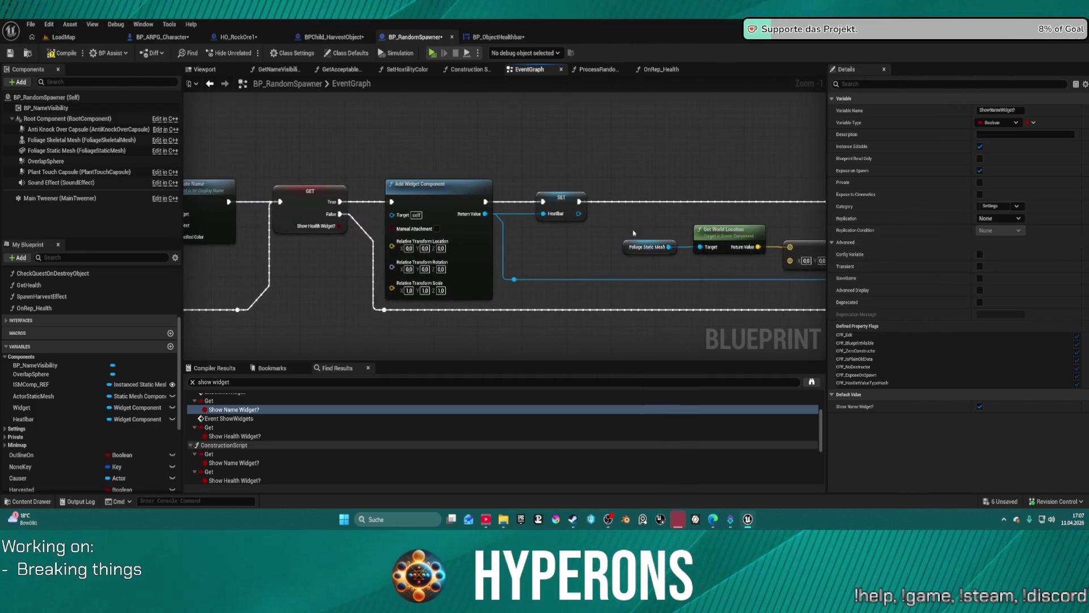
Step: Add a Set Visibility node after SET Healthbar from its Healthbar pin and position it
{"action": "left_click_drag", "start_coordinate": [579, 214], "coordinate": [616, 215]}
{"action": "type", "text": "set"}
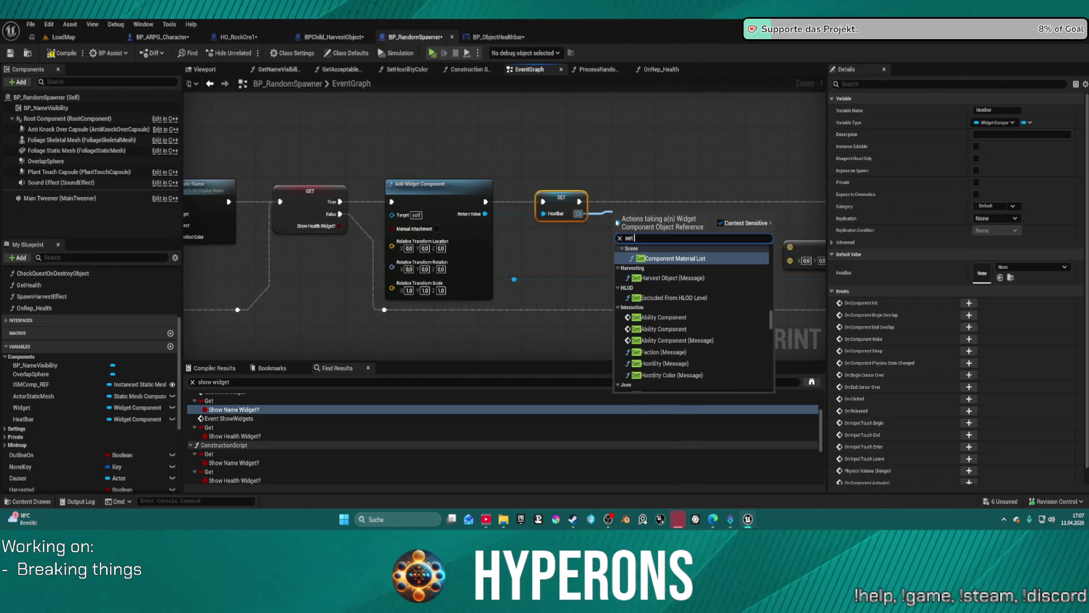
{"action": "type", "text": " vis"}
{"action": "key", "text": "Return"}
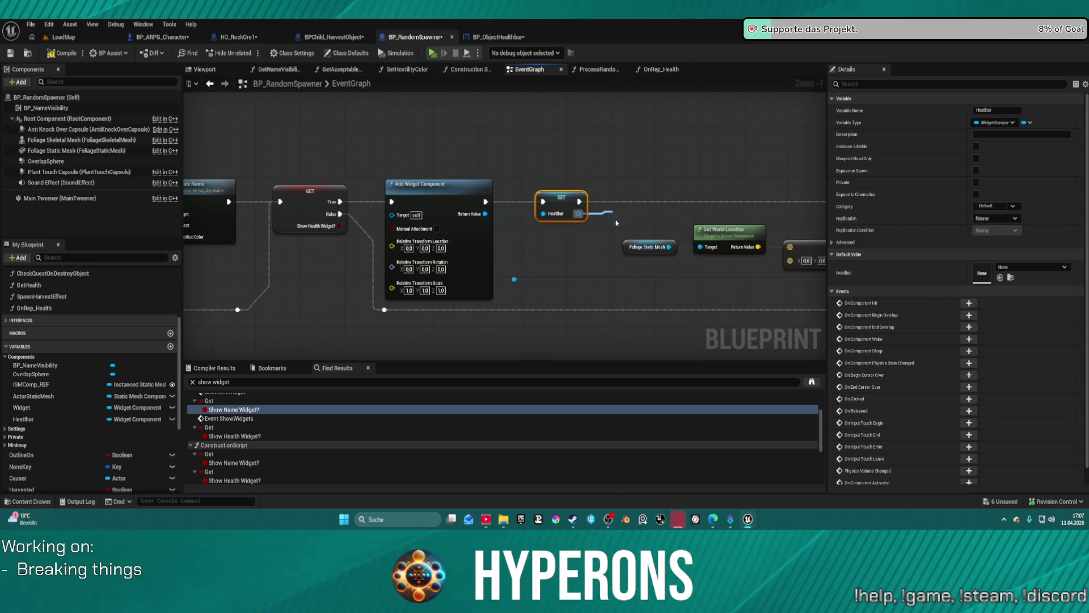
{"action": "left_click_drag", "start_coordinate": [636, 214], "coordinate": [652, 189]}
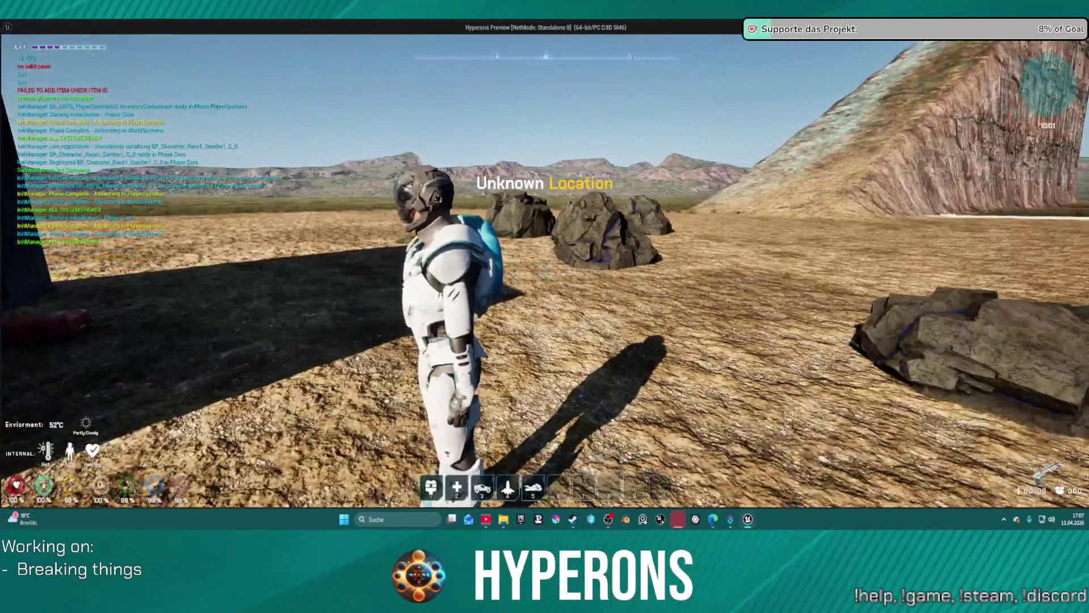
Step: Equip the MG 01 rifle from the inventory, reload, and shoot the Cobalt rock while approaching it
{"action": "key", "text": "i"}
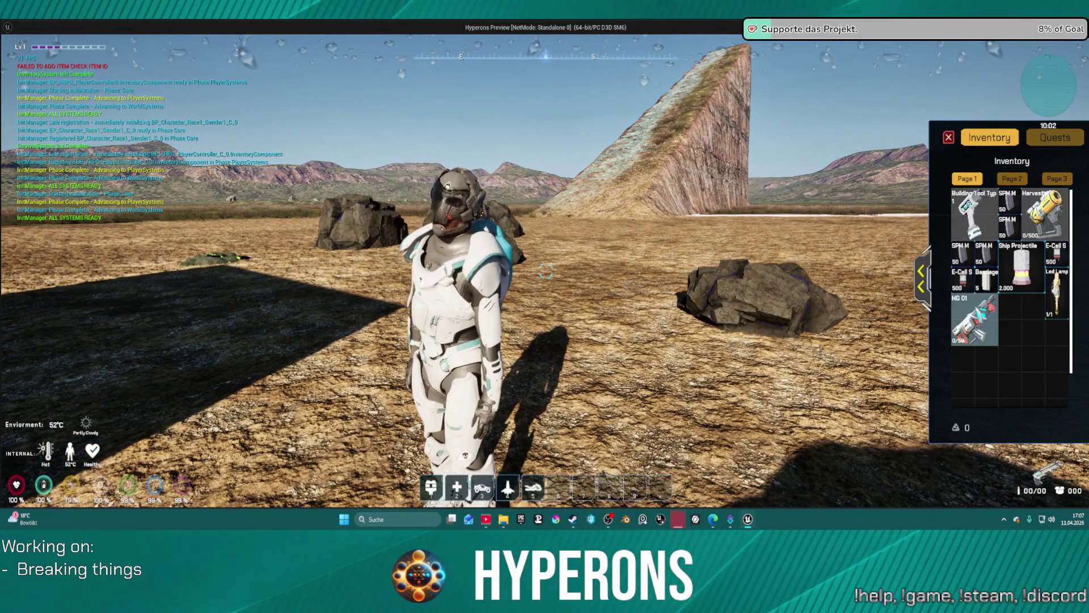
{"action": "double_click", "coordinate": [975, 319]}
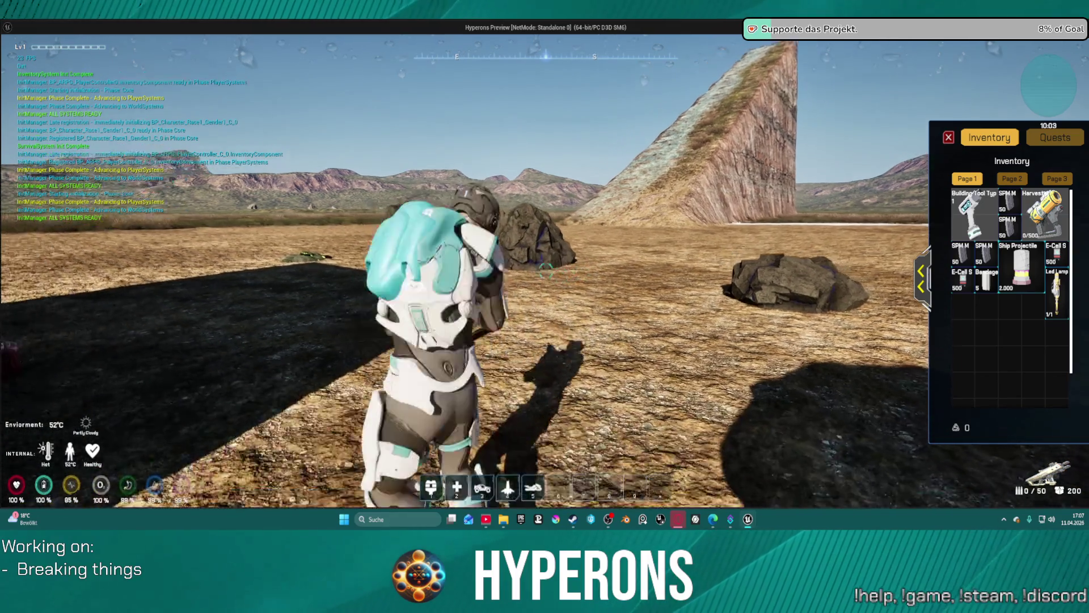
{"action": "key", "text": "r"}
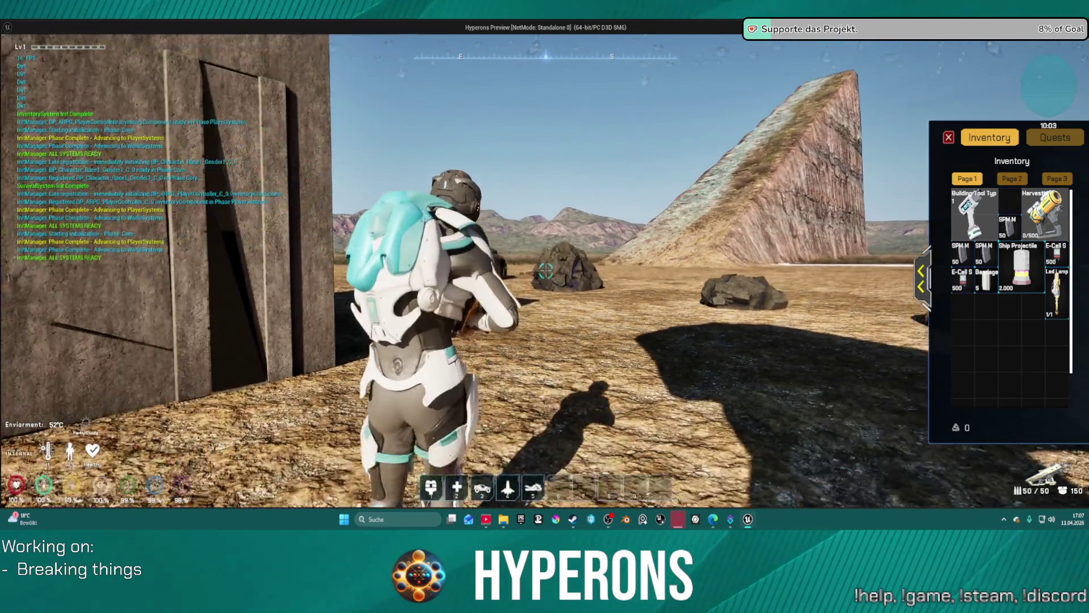
{"action": "left_click", "coordinate": [546, 271]}
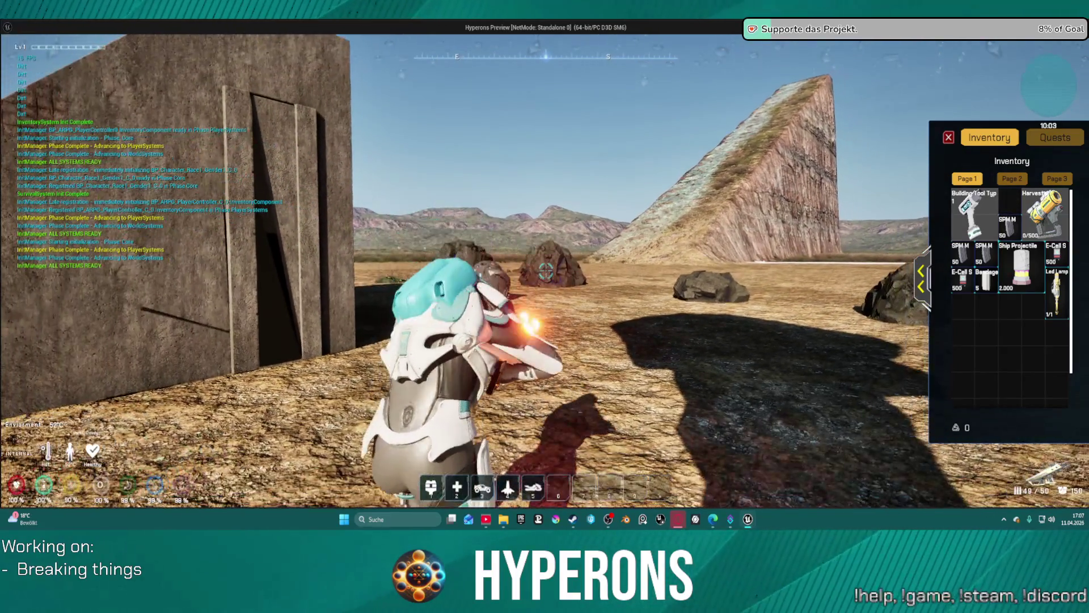
{"action": "left_click", "coordinate": [546, 271]}
{"action": "left_click", "coordinate": [546, 271]}
{"action": "key", "text": "w"}
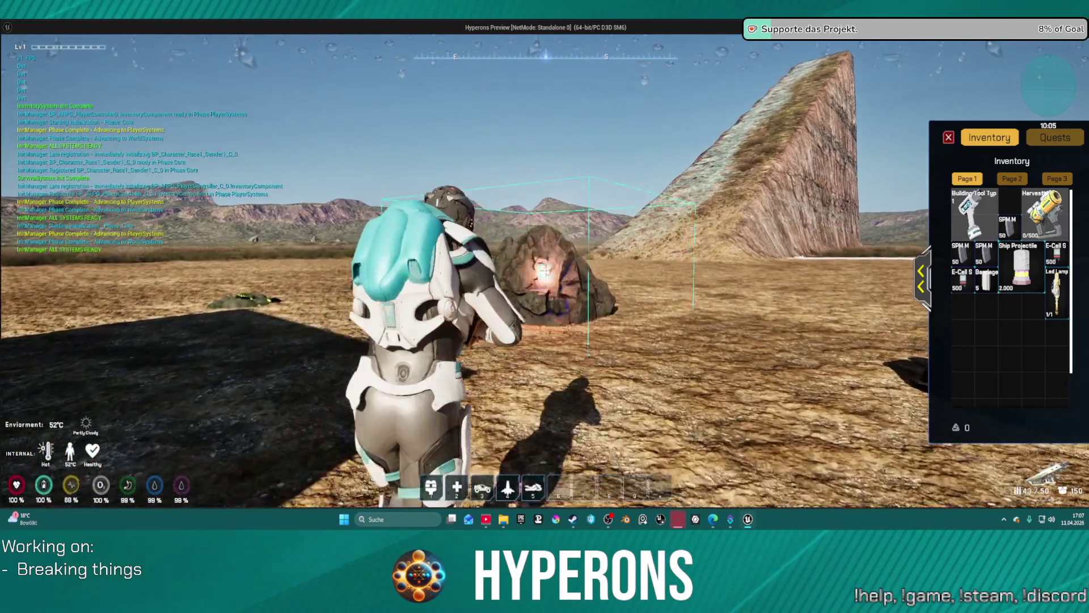
{"action": "key", "text": "w"}
{"action": "left_click", "coordinate": [546, 272]}
{"action": "left_click", "coordinate": [546, 271]}
{"action": "left_click", "coordinate": [546, 271]}
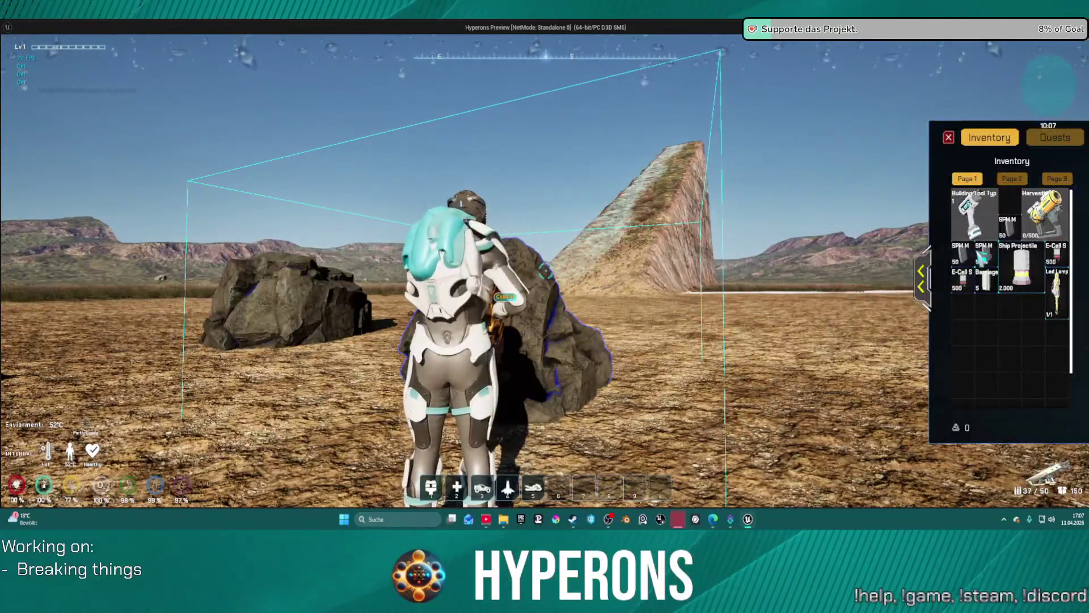
Step: Equip the Harvester, mine the rock with its beam, then stop the play session
{"action": "left_click", "coordinate": [1044, 212]}
{"action": "left_click", "coordinate": [948, 137]}
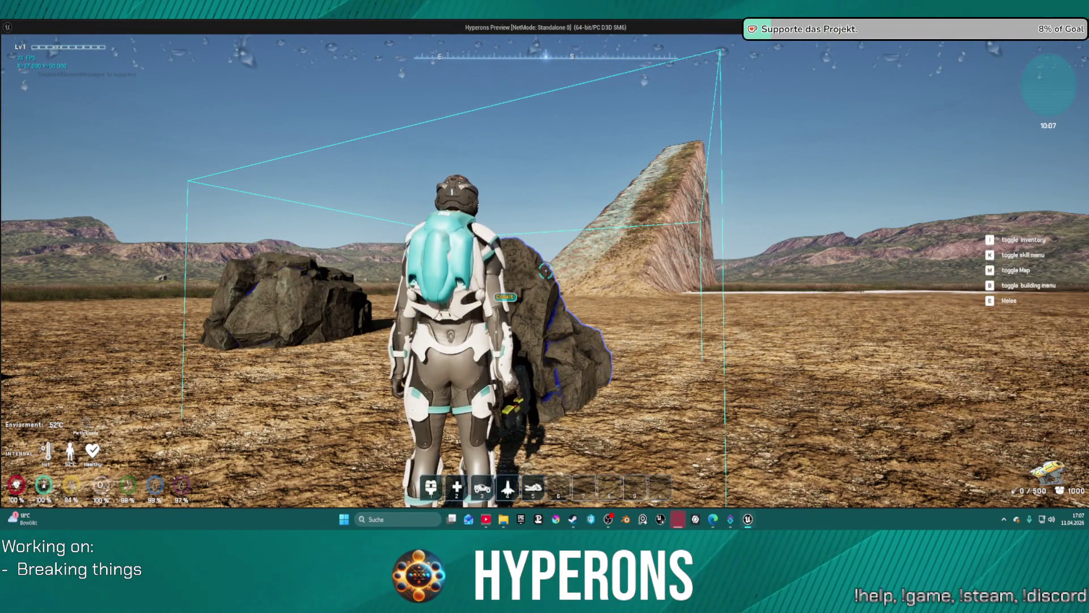
{"action": "key", "text": "w"}
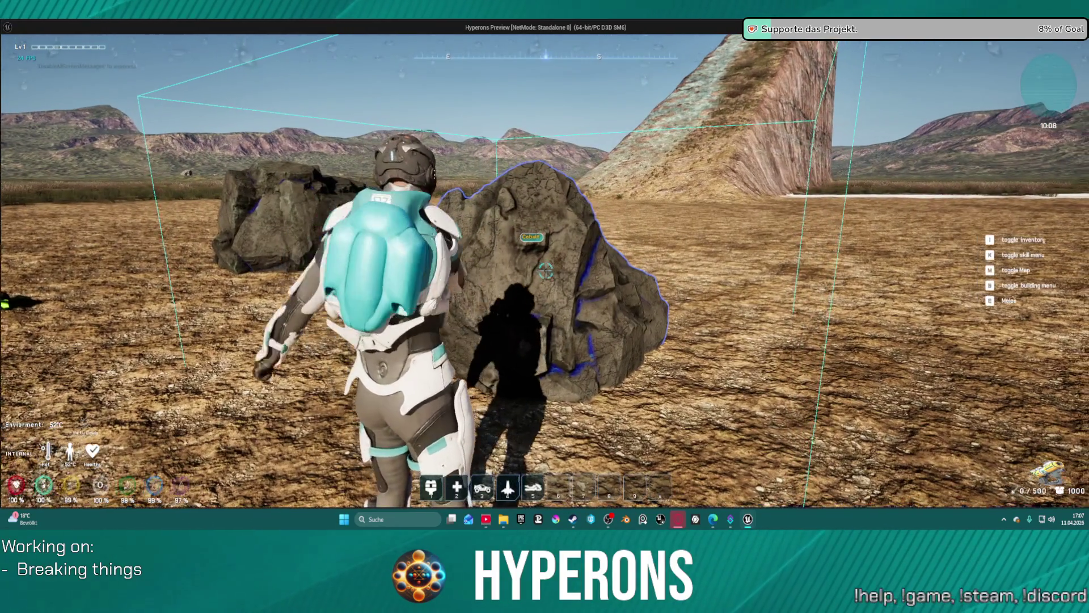
{"action": "left_click", "coordinate": [545, 271]}
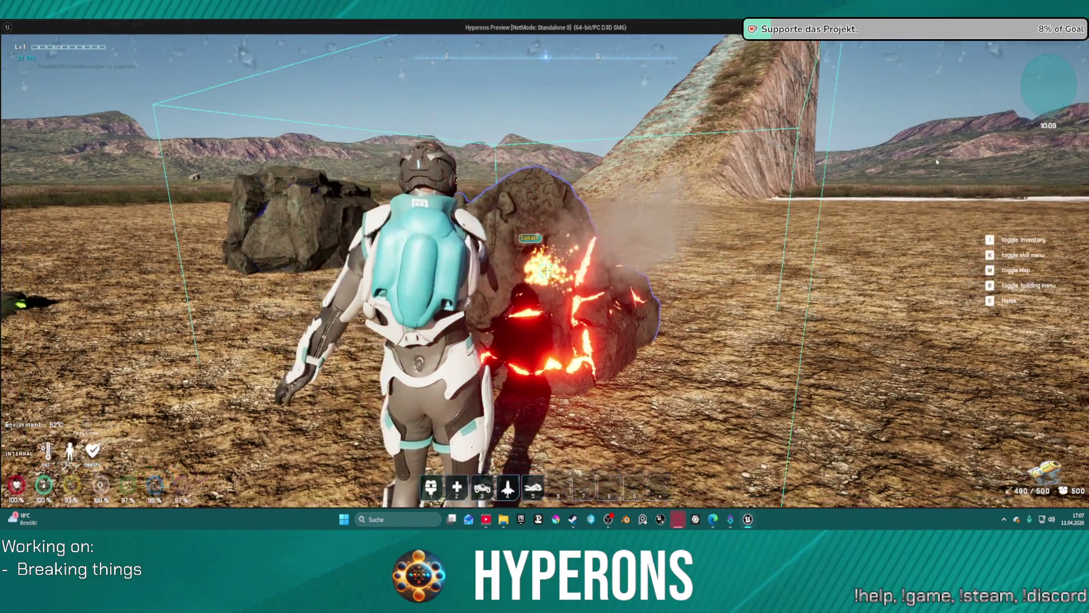
{"action": "key", "text": "Escape"}
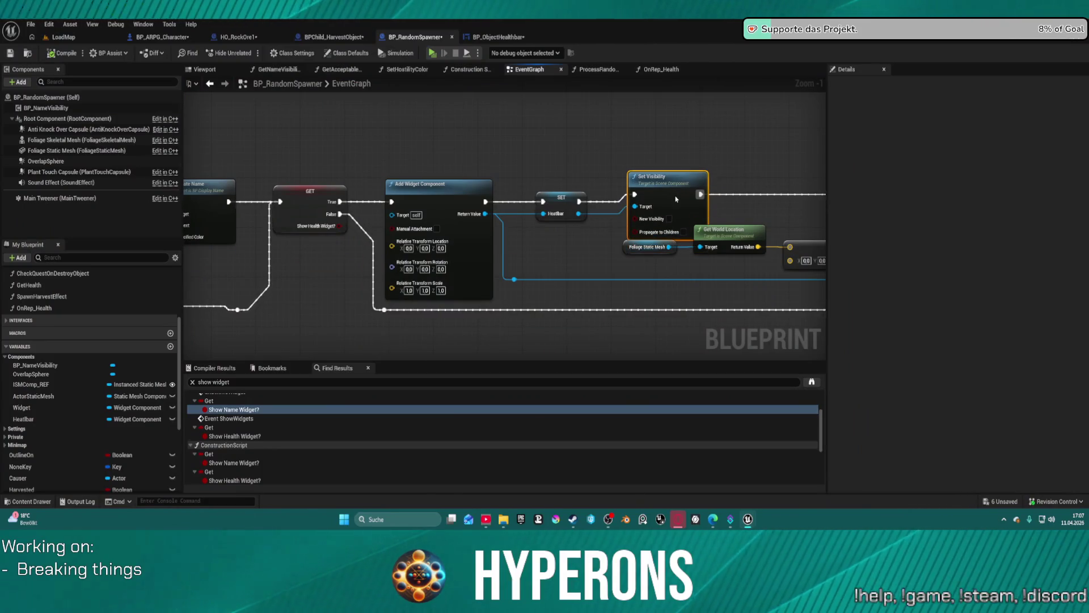
{"action": "scroll", "coordinate": [674, 210], "scroll_direction": "down", "scroll_amount": 5}
{"action": "key", "text": "Home"}
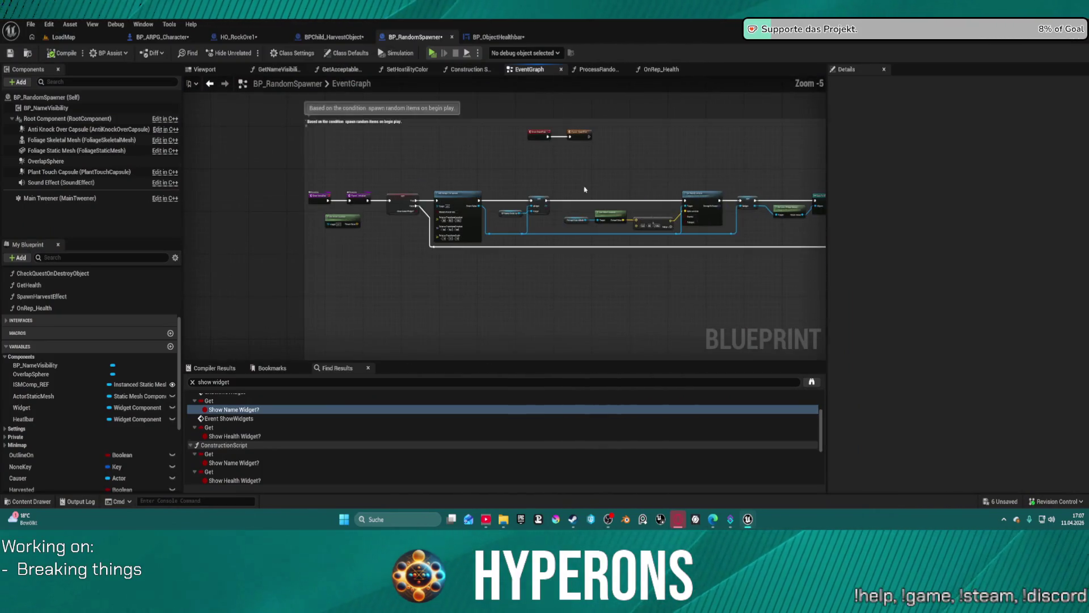
{"action": "scroll", "coordinate": [445, 184], "scroll_direction": "up", "scroll_amount": 3}
{"action": "mouse_move", "coordinate": [674, 182]}
{"action": "left_mouse_down"}
{"action": "mouse_move", "coordinate": [292, 141]}
{"action": "mouse_move", "coordinate": [328, 144]}
{"action": "mouse_move", "coordinate": [221, 148]}
{"action": "mouse_move", "coordinate": [291, 176]}
{"action": "mouse_move", "coordinate": [471, 167]}
{"action": "mouse_move", "coordinate": [413, 168]}
{"action": "left_mouse_up"}
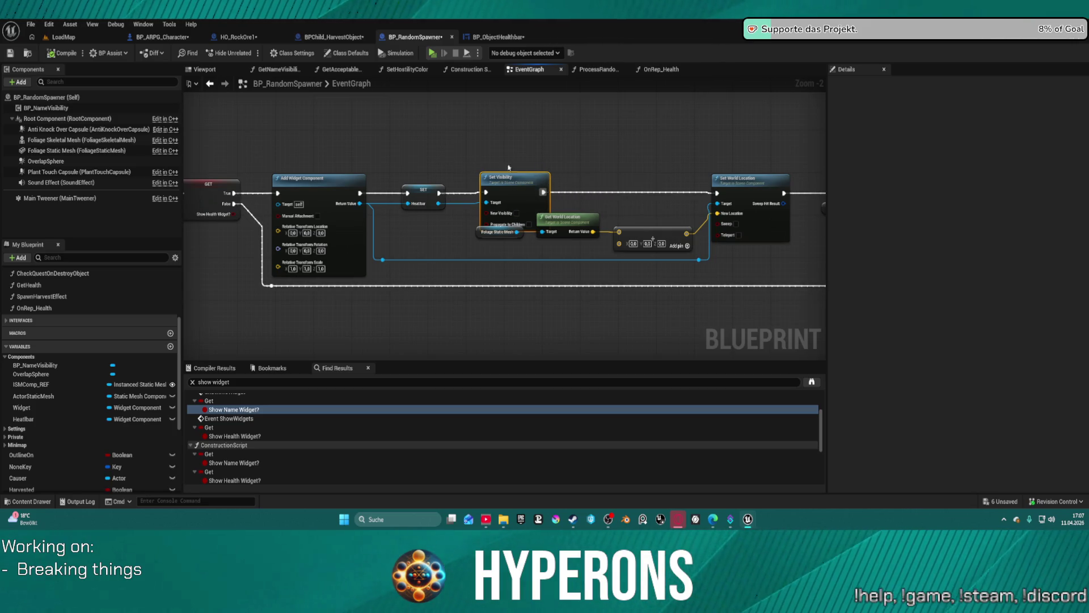
{"action": "scroll", "coordinate": [636, 139], "scroll_direction": "down", "scroll_amount": 1}
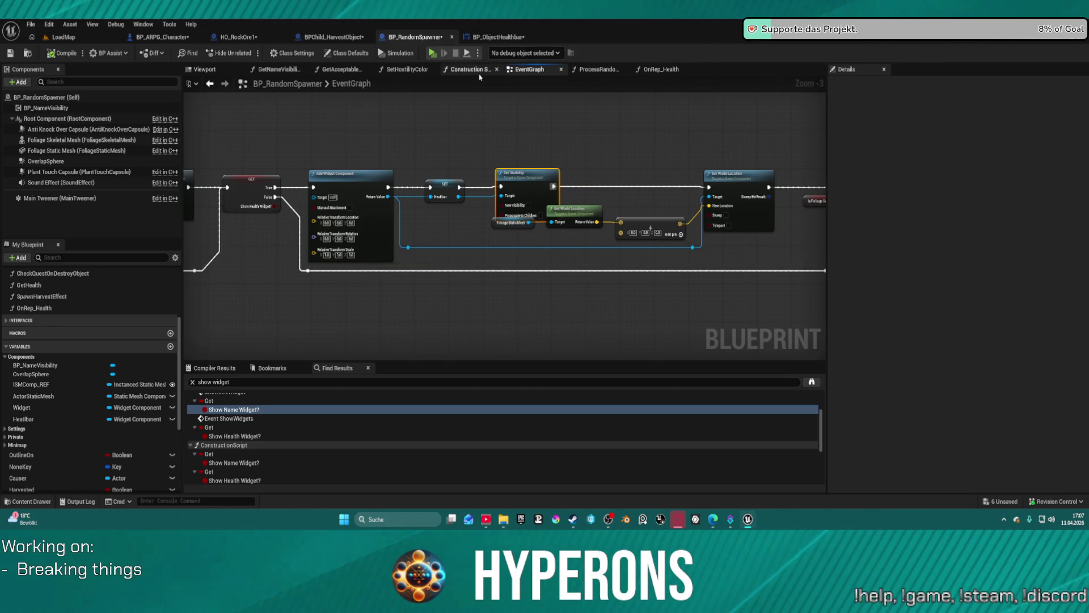
Step: Switch to BPChild_HarvestObject and look around its zoomed-out event graph
{"action": "left_click", "coordinate": [335, 38]}
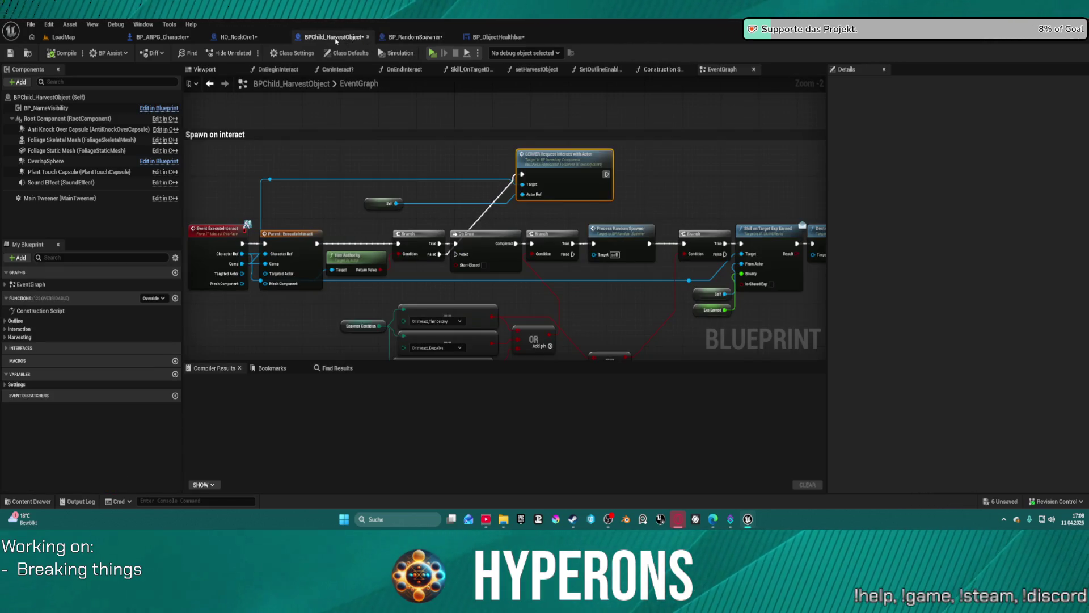
{"action": "scroll", "coordinate": [547, 208], "scroll_direction": "down", "scroll_amount": 6}
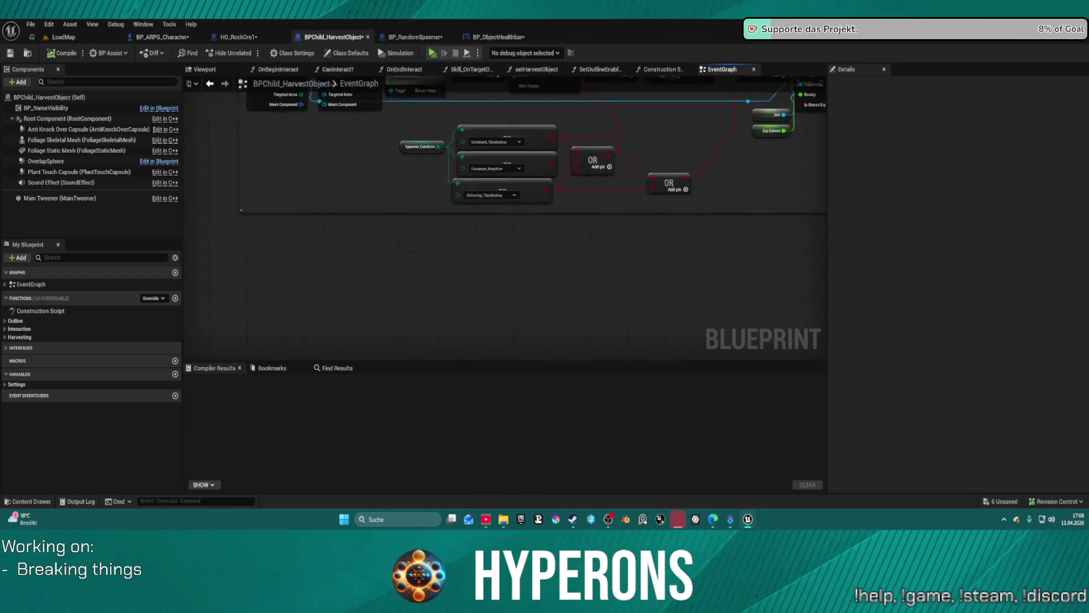
{"action": "mouse_move", "coordinate": [487, 349]}
{"action": "left_mouse_down"}
{"action": "mouse_move", "coordinate": [485, 202]}
{"action": "mouse_move", "coordinate": [468, 156]}
{"action": "mouse_move", "coordinate": [451, 274]}
{"action": "left_mouse_up"}
{"action": "scroll", "coordinate": [451, 274], "scroll_direction": "down", "scroll_amount": 1}
{"action": "scroll", "coordinate": [451, 273], "scroll_direction": "up", "scroll_amount": 7}
{"action": "scroll", "coordinate": [340, 159], "scroll_direction": "down", "scroll_amount": 3}
Step: Glance at HO_RockOre1's Setup Widget graph, then zoom BPChild_HarvestObject to the Damage from skills section
{"action": "left_click", "coordinate": [253, 40]}
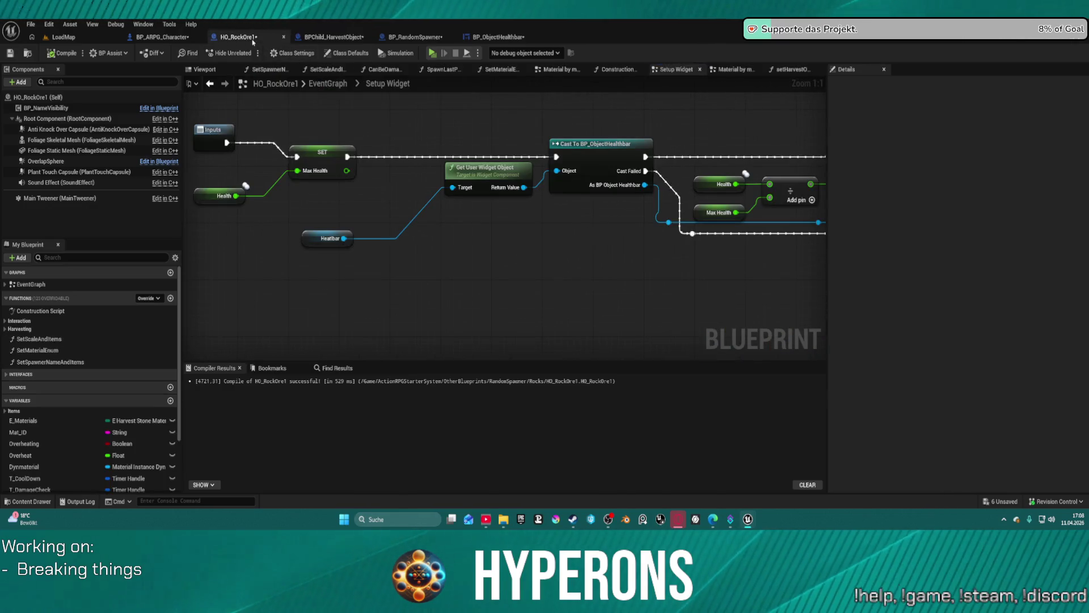
{"action": "scroll", "coordinate": [483, 242], "scroll_direction": "down", "scroll_amount": 5}
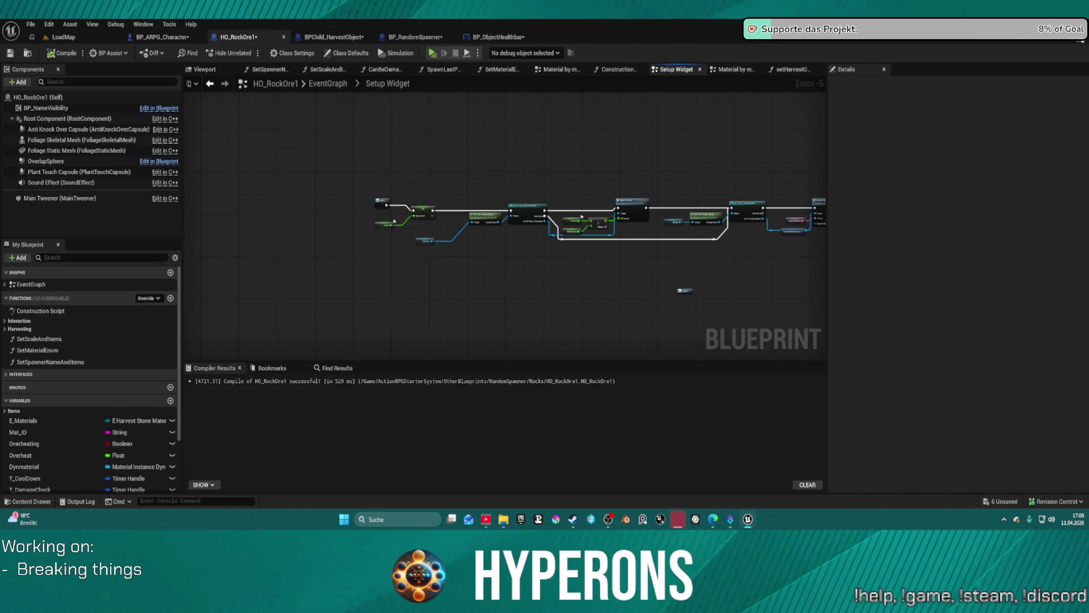
{"action": "left_click", "coordinate": [334, 37]}
{"action": "scroll", "coordinate": [530, 223], "scroll_direction": "down", "scroll_amount": 2}
{"action": "scroll", "coordinate": [483, 194], "scroll_direction": "up", "scroll_amount": 2}
{"action": "scroll", "coordinate": [483, 193], "scroll_direction": "up", "scroll_amount": 5}
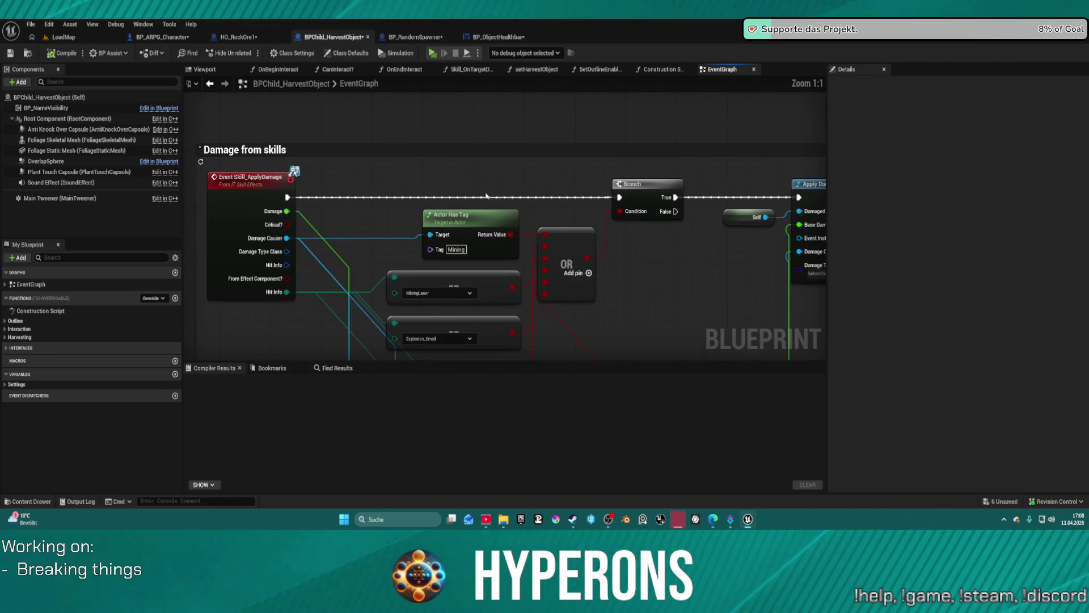
Step: Make room after the Branch, paste a Set Visibility node and wire it between Branch True and Apply Damage
{"action": "left_click_drag", "start_coordinate": [487, 196], "coordinate": [262, 200]}
{"action": "left_click_drag", "start_coordinate": [578, 196], "coordinate": [748, 199]}
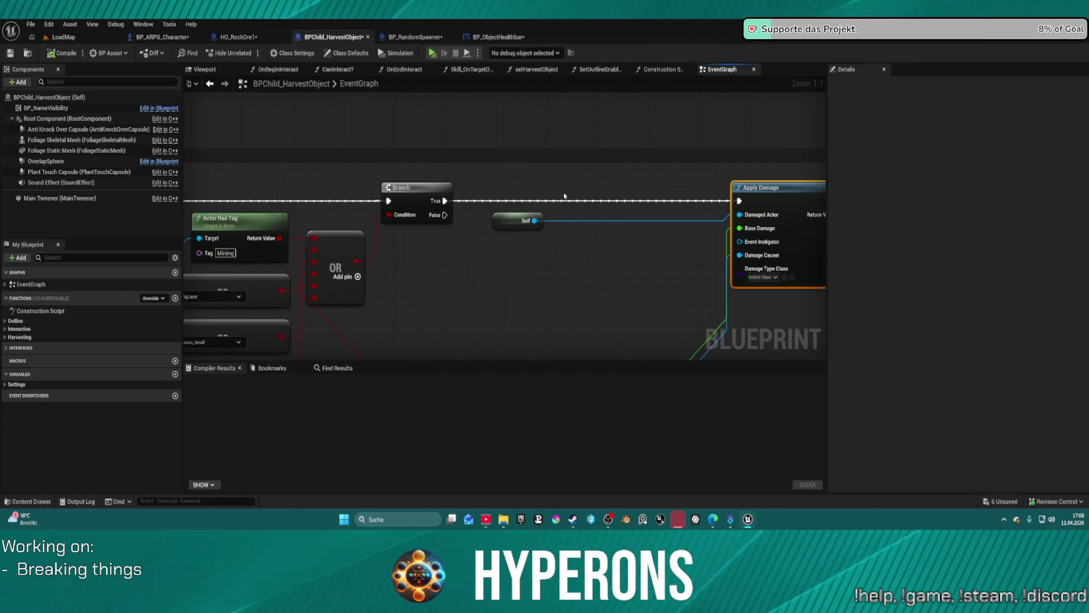
{"action": "left_click_drag", "start_coordinate": [431, 190], "coordinate": [448, 191]}
{"action": "mouse_move", "coordinate": [511, 214]}
{"action": "left_mouse_down"}
{"action": "mouse_move", "coordinate": [591, 220]}
{"action": "mouse_move", "coordinate": [650, 269]}
{"action": "left_mouse_up"}
{"action": "key", "text": "ctrl+v"}
{"action": "left_click_drag", "start_coordinate": [551, 216], "coordinate": [539, 181]}
{"action": "left_click_drag", "start_coordinate": [466, 201], "coordinate": [531, 209]}
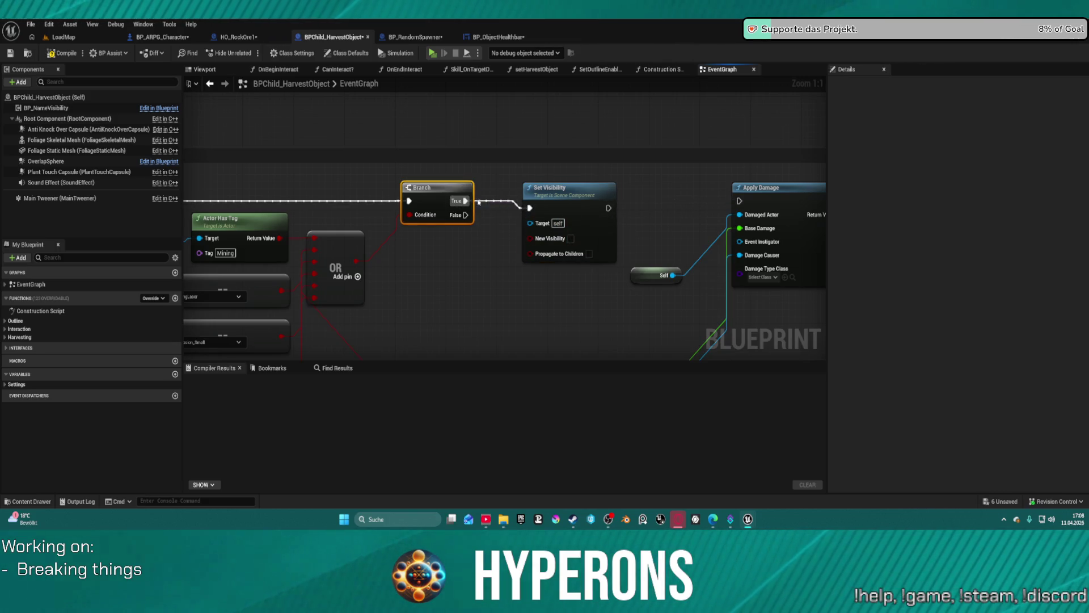
{"action": "left_click_drag", "start_coordinate": [609, 207], "coordinate": [736, 203]}
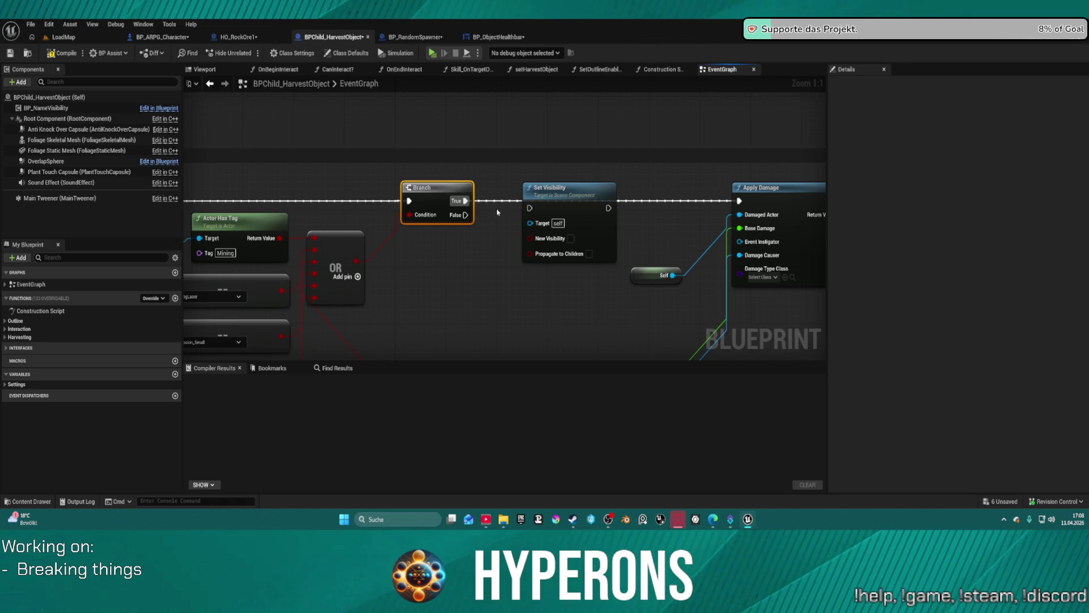
Step: Delete that Set Visibility node and paste a fresh one above the wire
{"action": "left_click", "coordinate": [573, 206]}
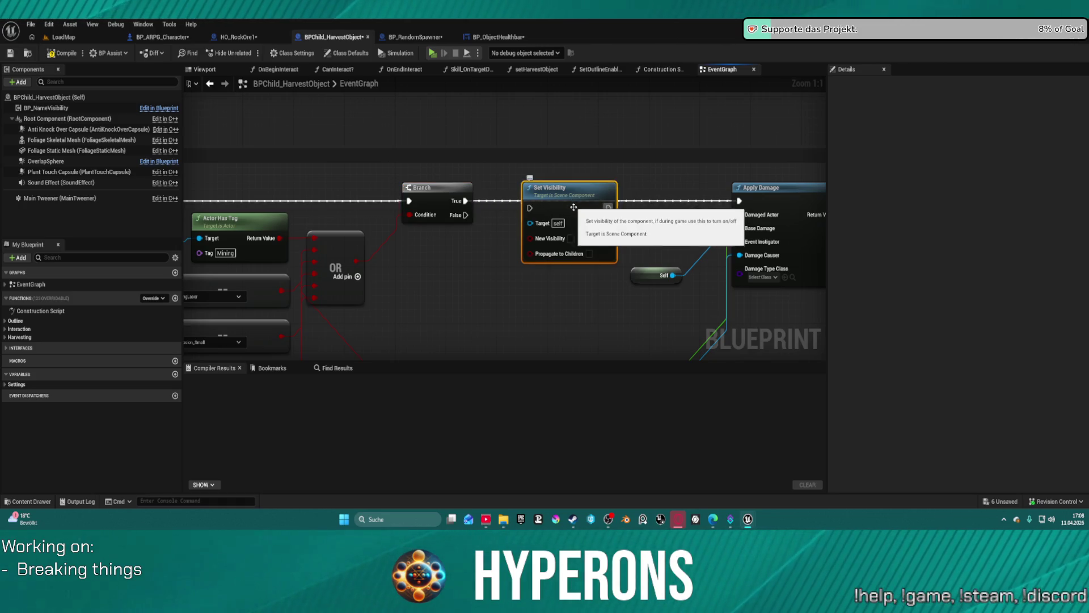
{"action": "key", "text": "shift+Delete"}
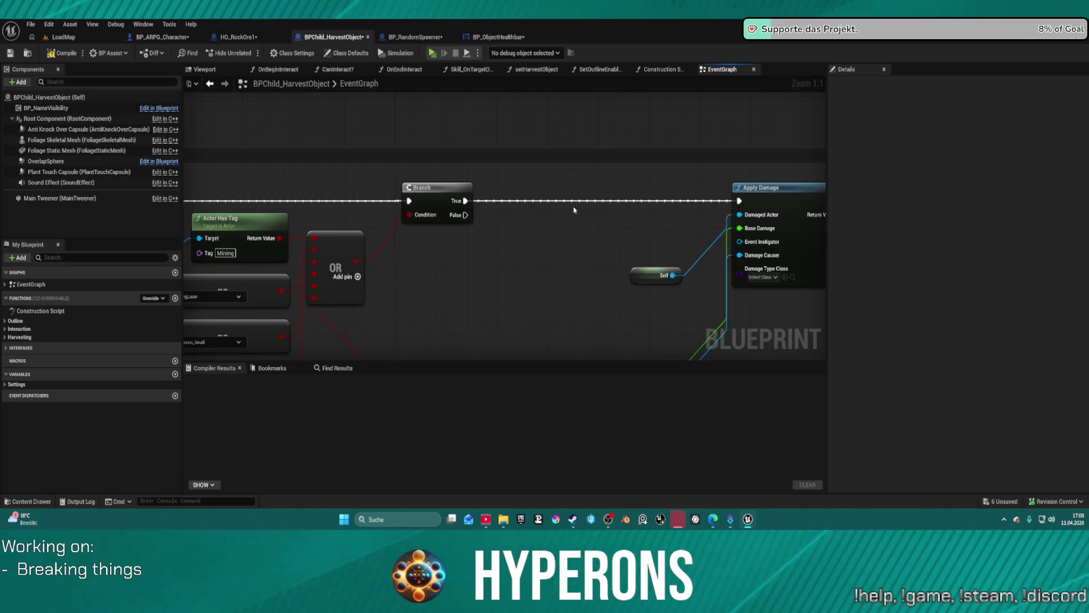
{"action": "mouse_move", "coordinate": [586, 221]}
{"action": "left_mouse_down"}
{"action": "mouse_move", "coordinate": [863, 242]}
{"action": "mouse_move", "coordinate": [629, 230]}
{"action": "mouse_move", "coordinate": [611, 166]}
{"action": "left_mouse_up"}
{"action": "key", "text": "ctrl+v"}
Step: Move Set Visibility above the execution wire and add Get Actor Location for the Damage Causer
{"action": "left_click_drag", "start_coordinate": [525, 226], "coordinate": [677, 189]}
{"action": "left_click", "coordinate": [677, 189]}
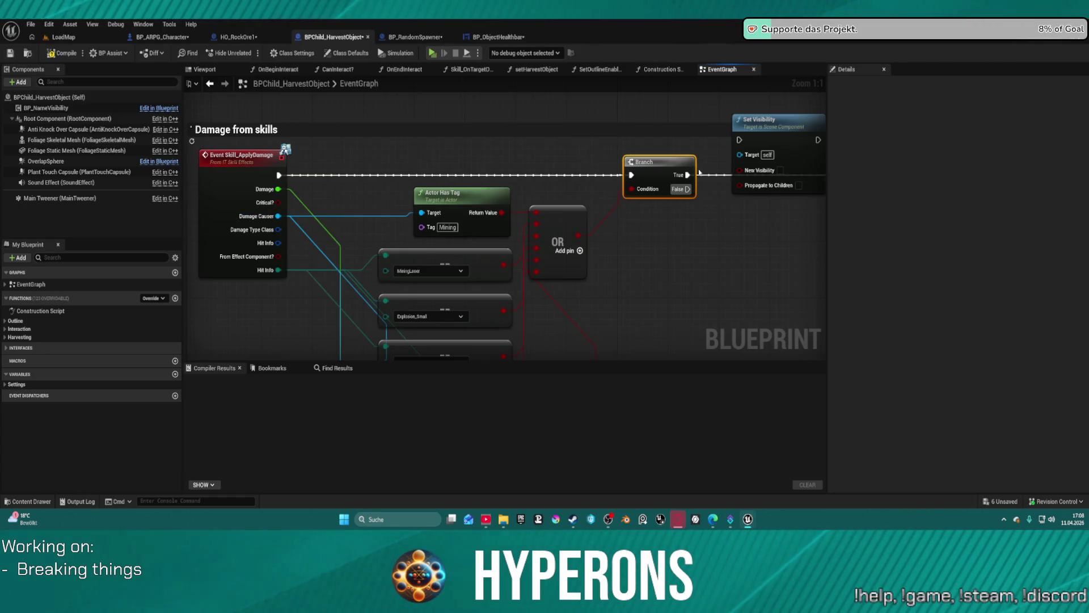
{"action": "left_click_drag", "start_coordinate": [278, 216], "coordinate": [679, 271]}
{"action": "type", "text": "get lc"}
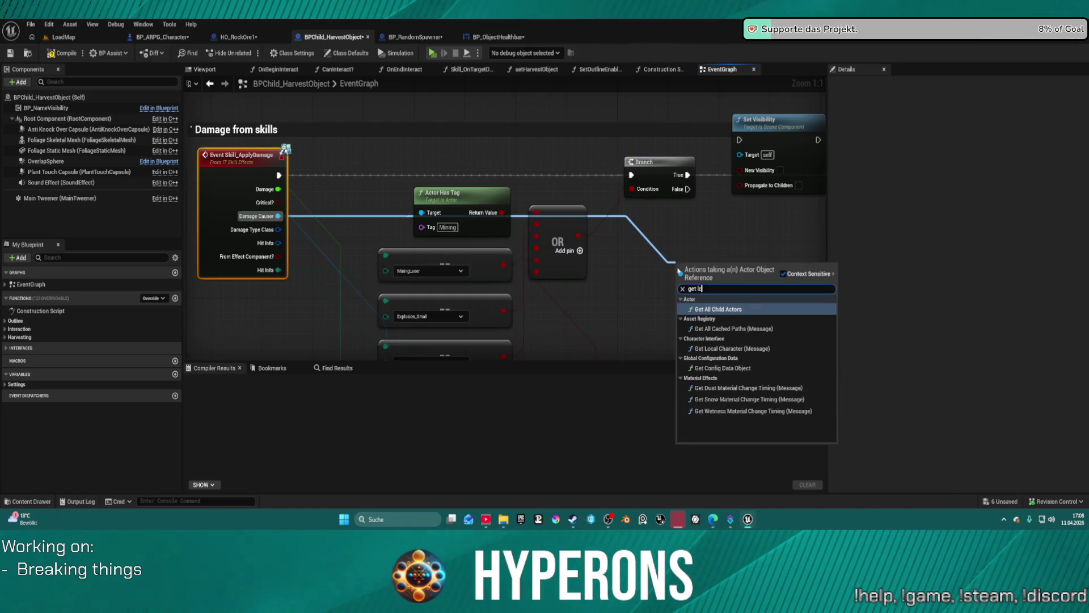
{"action": "key", "text": "BackSpace"}
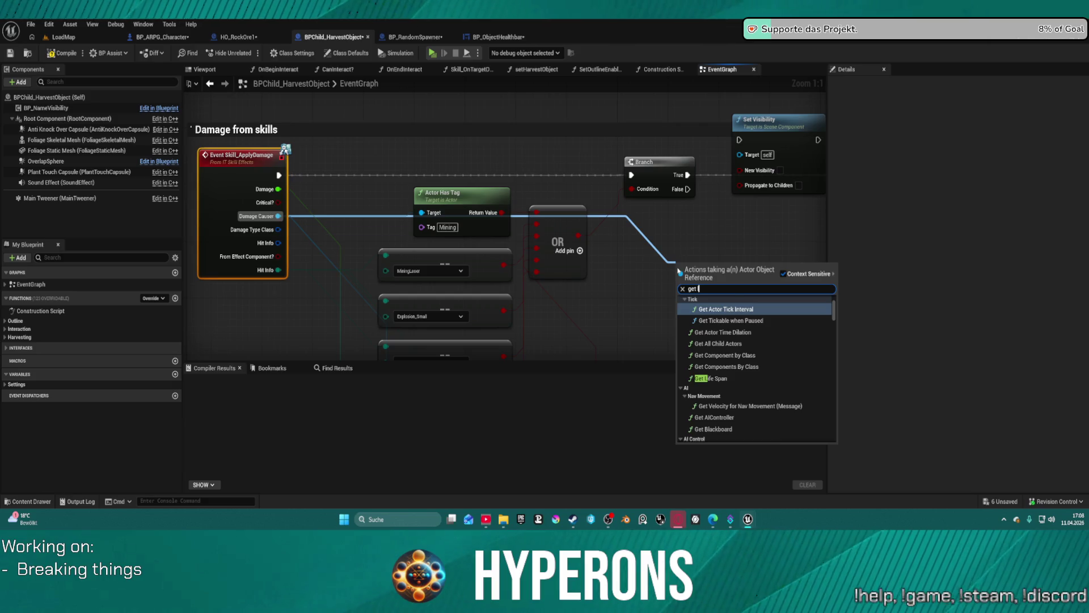
{"action": "type", "text": "a"}
{"action": "key", "text": "BackSpace"}
{"action": "type", "text": "ocation"}
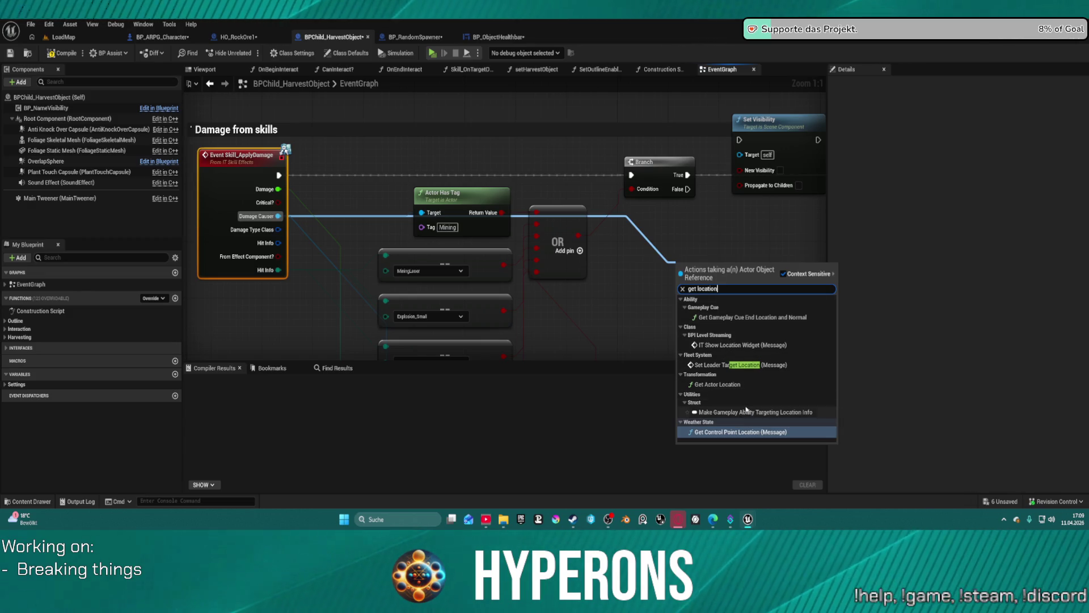
{"action": "left_click", "coordinate": [718, 384]}
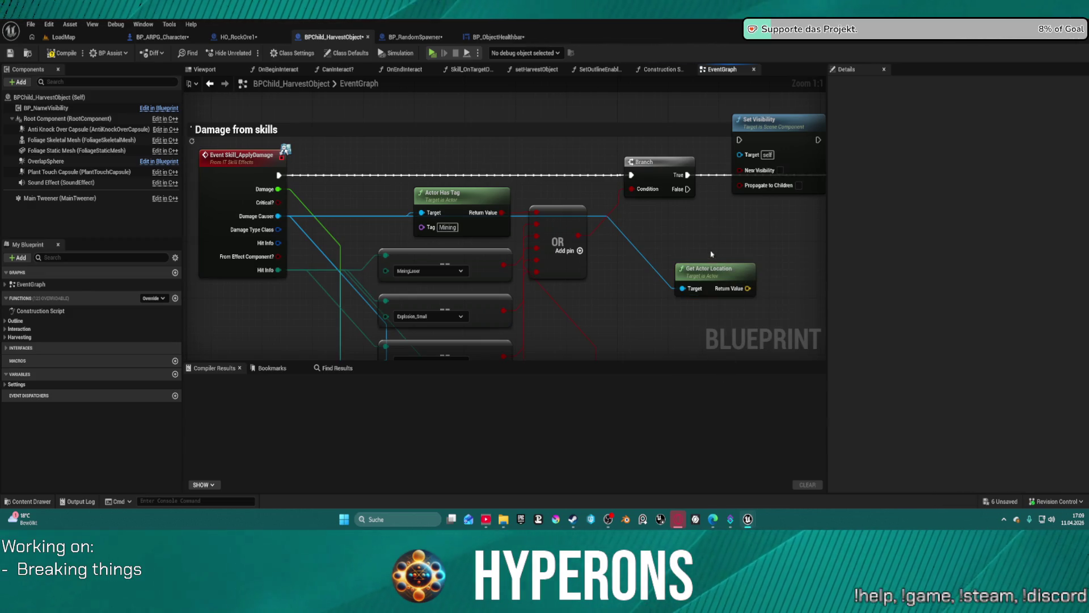
Step: Add a BP Name Visibility reference with its Widget Vis Distance getter
{"action": "left_click_drag", "start_coordinate": [45, 108], "coordinate": [705, 314]}
{"action": "type", "text": "get distanc"}
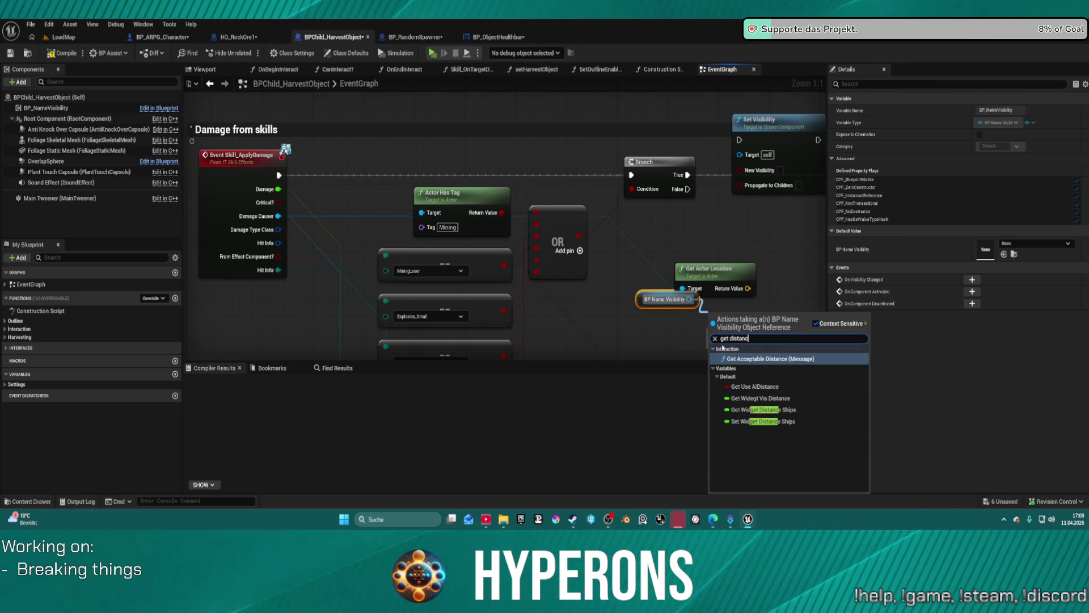
{"action": "key", "text": "Down"}
{"action": "key", "text": "Down"}
{"action": "key", "text": "Down"}
{"action": "key", "text": "Return"}
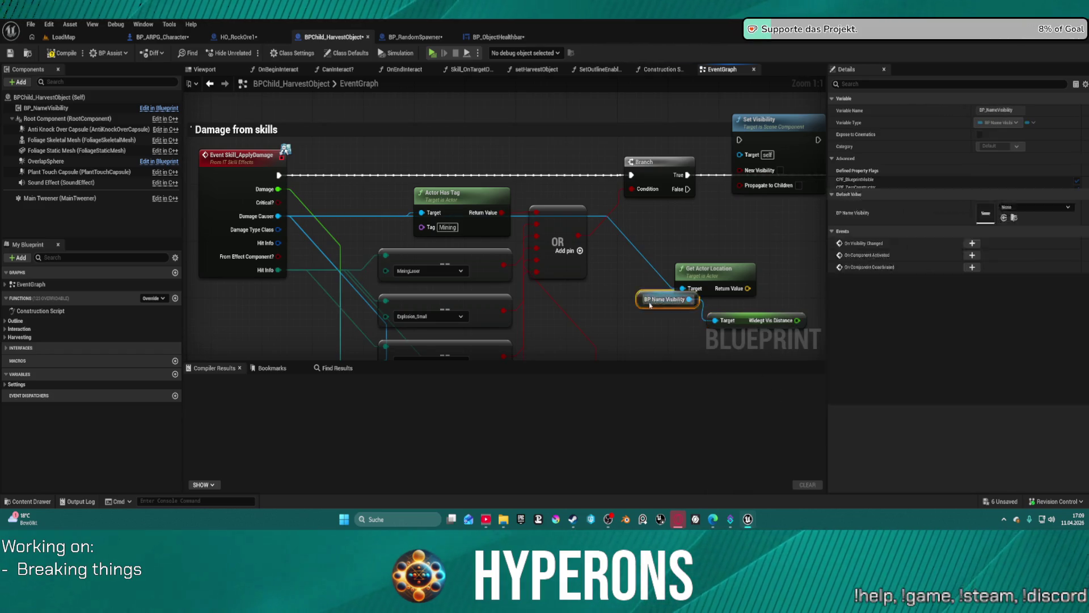
{"action": "left_click_drag", "start_coordinate": [754, 321], "coordinate": [589, 319]}
{"action": "left_click_drag", "start_coordinate": [544, 267], "coordinate": [531, 237]}
Step: Duplicate Get Actor Location for a second location, discarding a trial Vector Length node
{"action": "right_click", "coordinate": [606, 251]}
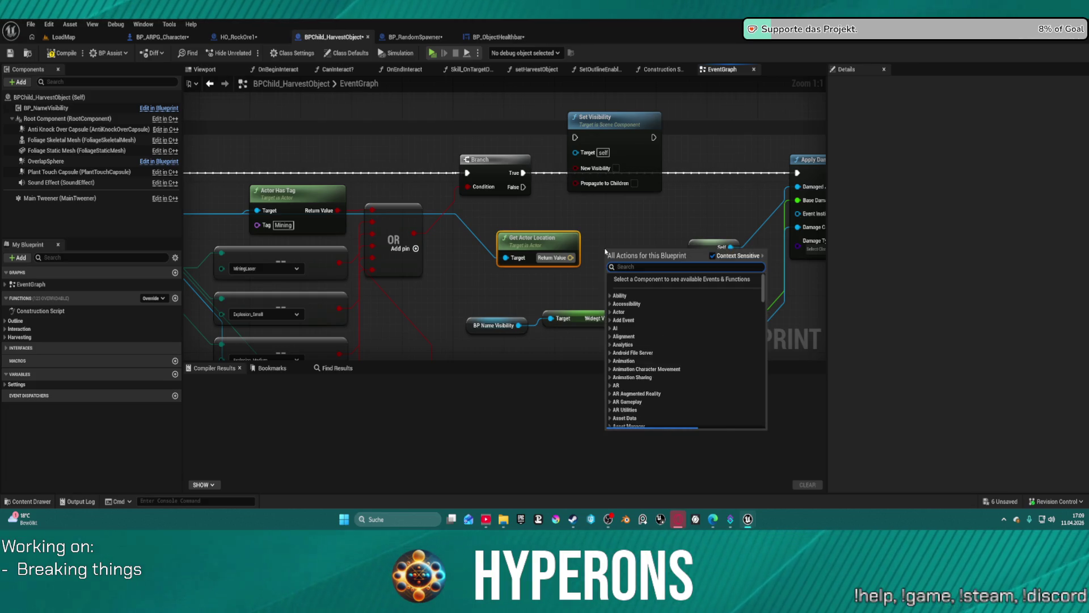
{"action": "type", "text": "get actor la"}
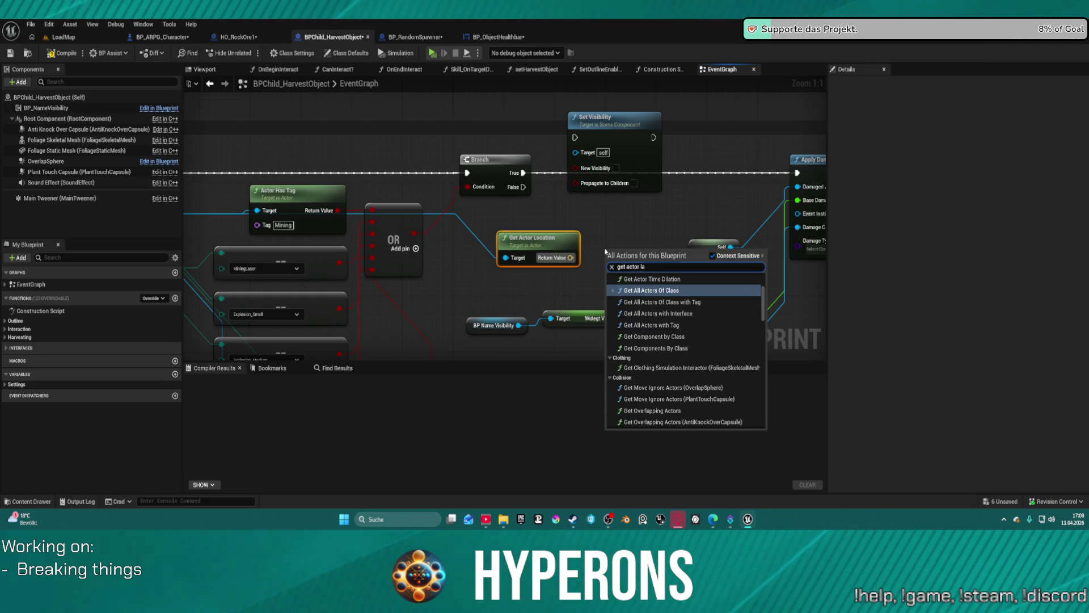
{"action": "key", "text": "Escape"}
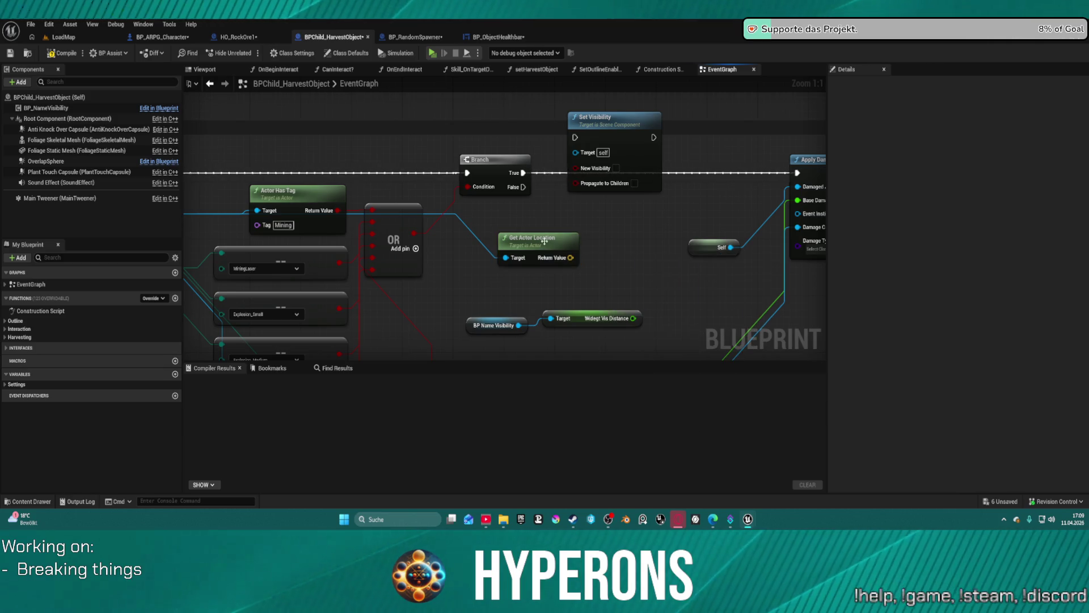
{"action": "key", "text": "ctrl+w"}
{"action": "mouse_move", "coordinate": [632, 235]}
{"action": "left_mouse_down"}
{"action": "mouse_move", "coordinate": [532, 210]}
{"action": "mouse_move", "coordinate": [602, 229]}
{"action": "left_mouse_up"}
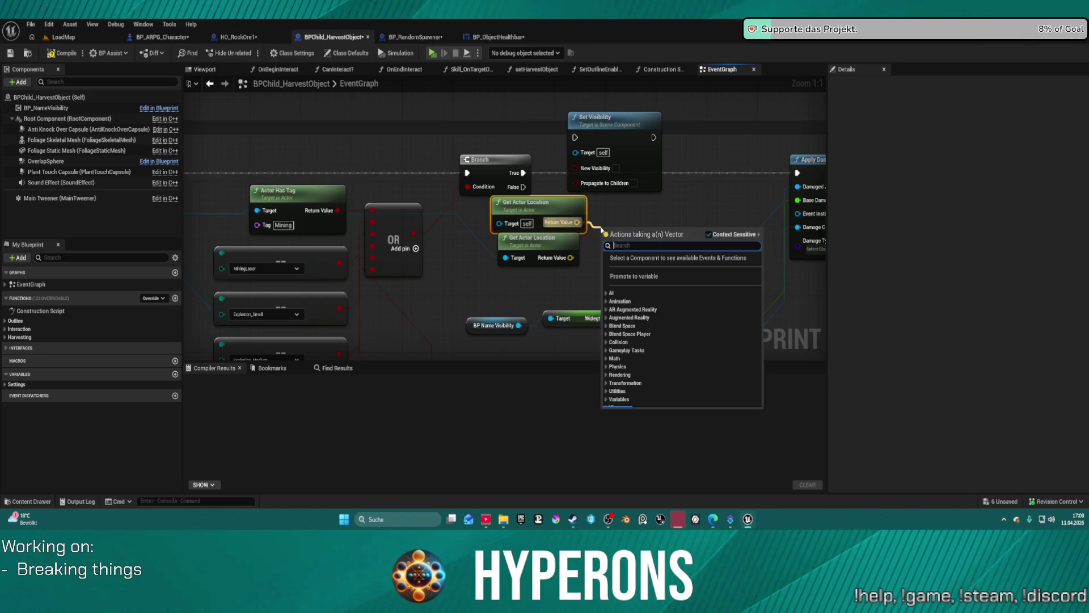
{"action": "type", "text": "le"}
{"action": "type", "text": "ngth"}
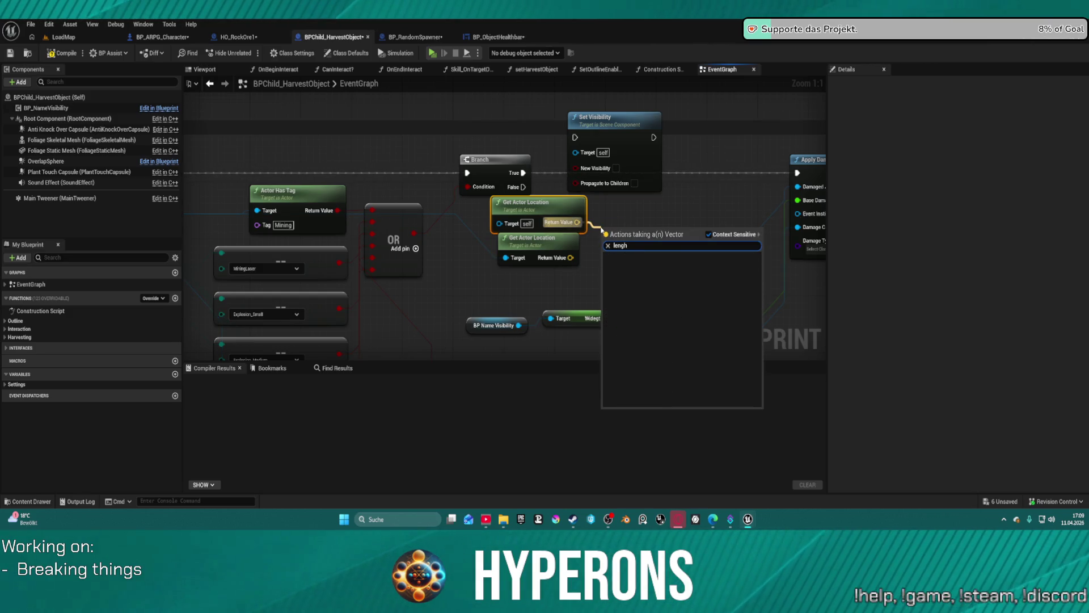
{"action": "key", "text": "Return"}
{"action": "mouse_move", "coordinate": [605, 231]}
{"action": "left_mouse_down"}
{"action": "mouse_move", "coordinate": [576, 253]}
{"action": "mouse_move", "coordinate": [505, 241]}
{"action": "mouse_move", "coordinate": [665, 216]}
{"action": "left_mouse_up"}
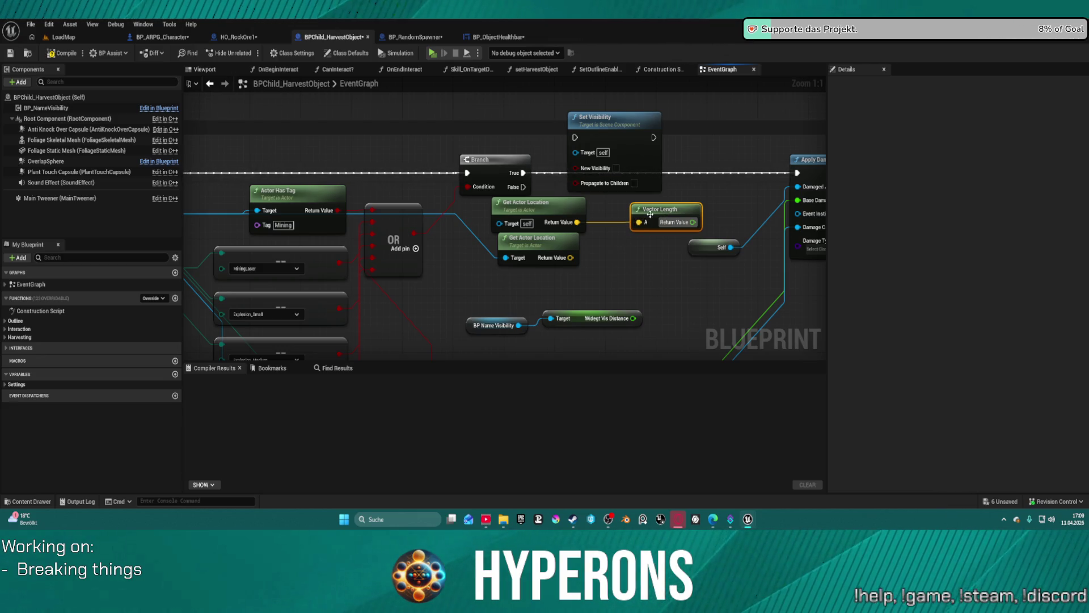
{"action": "key", "text": "Delete"}
Step: Add Distance (Vector) between both locations and a Less (<) check against Widget Vis Distance
{"action": "left_click_drag", "start_coordinate": [577, 222], "coordinate": [642, 231]}
{"action": "type", "text": "distance"}
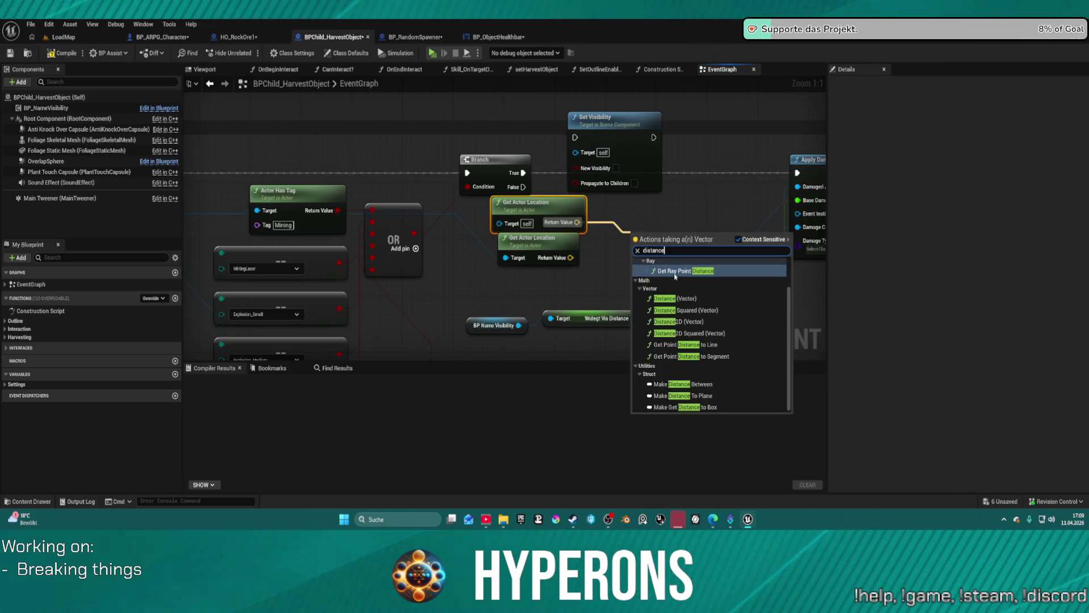
{"action": "left_click", "coordinate": [673, 298]}
{"action": "left_click_drag", "start_coordinate": [633, 270], "coordinate": [570, 258]}
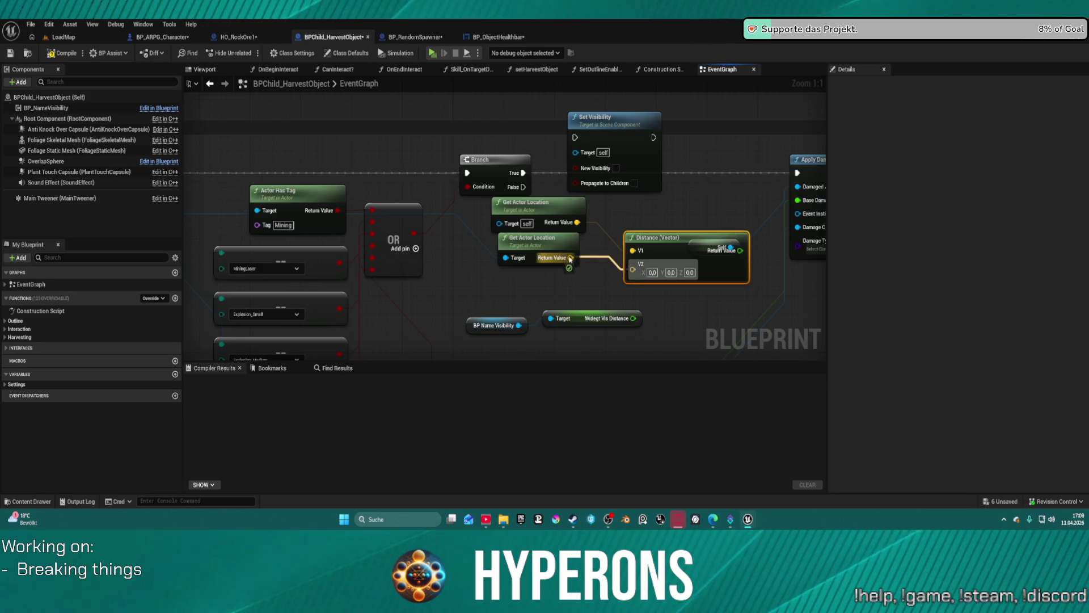
{"action": "mouse_move", "coordinate": [670, 241]}
{"action": "left_mouse_down"}
{"action": "mouse_move", "coordinate": [644, 221]}
{"action": "mouse_move", "coordinate": [689, 242]}
{"action": "mouse_move", "coordinate": [695, 231]}
{"action": "left_mouse_up"}
{"action": "type", "text": "ess"}
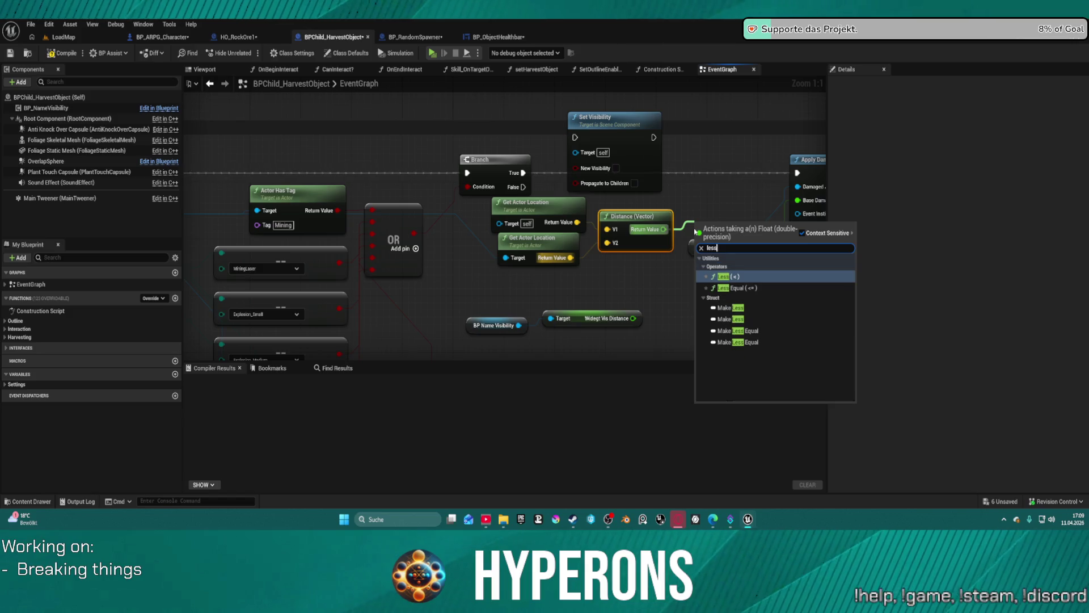
{"action": "key", "text": "Return"}
{"action": "left_click_drag", "start_coordinate": [633, 318], "coordinate": [697, 240]}
{"action": "left_click", "coordinate": [671, 157]}
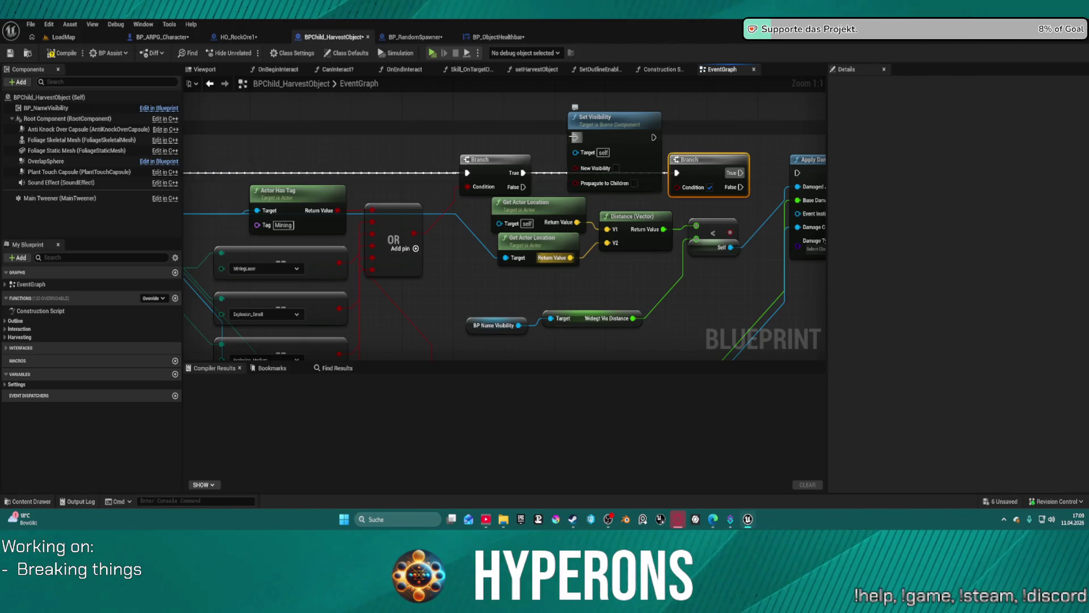
Step: Link Set Visibility's execution output into Apply Damage and delete the extra Branch
{"action": "left_click", "coordinate": [575, 136]}
{"action": "mouse_move", "coordinate": [654, 138]}
{"action": "left_mouse_down"}
{"action": "mouse_move", "coordinate": [695, 137]}
{"action": "mouse_move", "coordinate": [798, 172]}
{"action": "left_mouse_up"}
{"action": "mouse_move", "coordinate": [711, 165]}
{"action": "left_mouse_down"}
{"action": "mouse_move", "coordinate": [585, 165]}
{"action": "mouse_move", "coordinate": [713, 176]}
{"action": "left_mouse_up"}
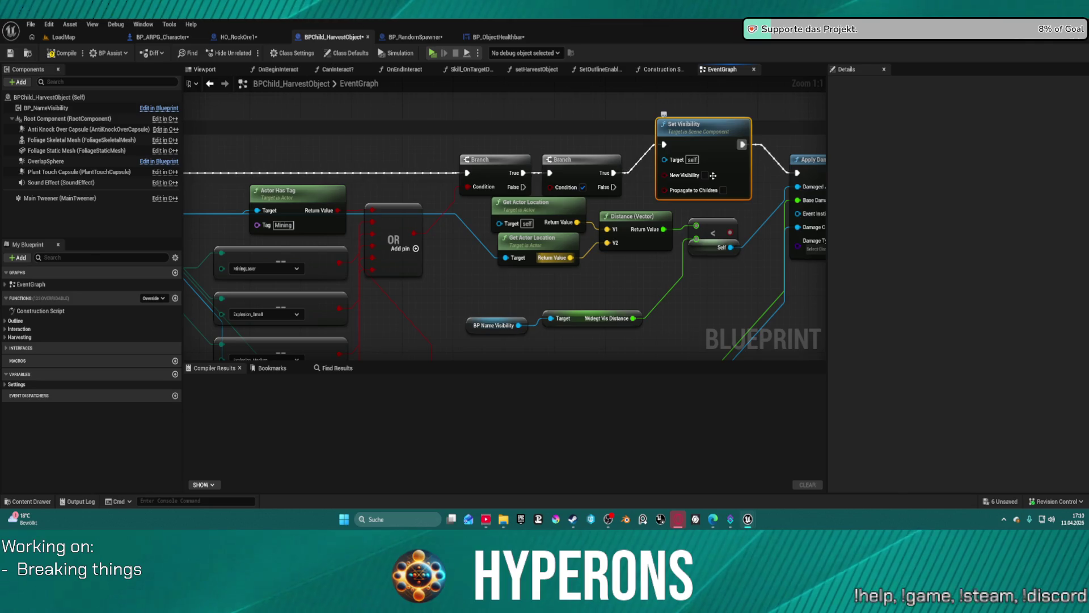
{"action": "left_click", "coordinate": [596, 164]}
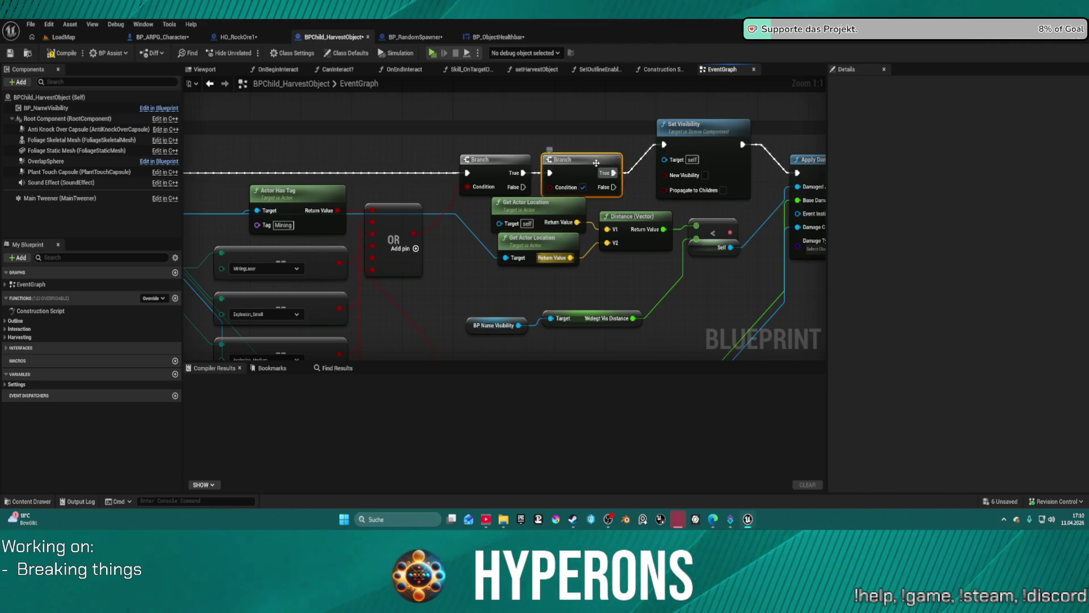
{"action": "key", "text": "Delete"}
Step: Drive New Visibility with a Select node indexed by the distance comparison, True option shown
{"action": "left_click_drag", "start_coordinate": [664, 175], "coordinate": [640, 176]}
{"action": "type", "text": "s"}
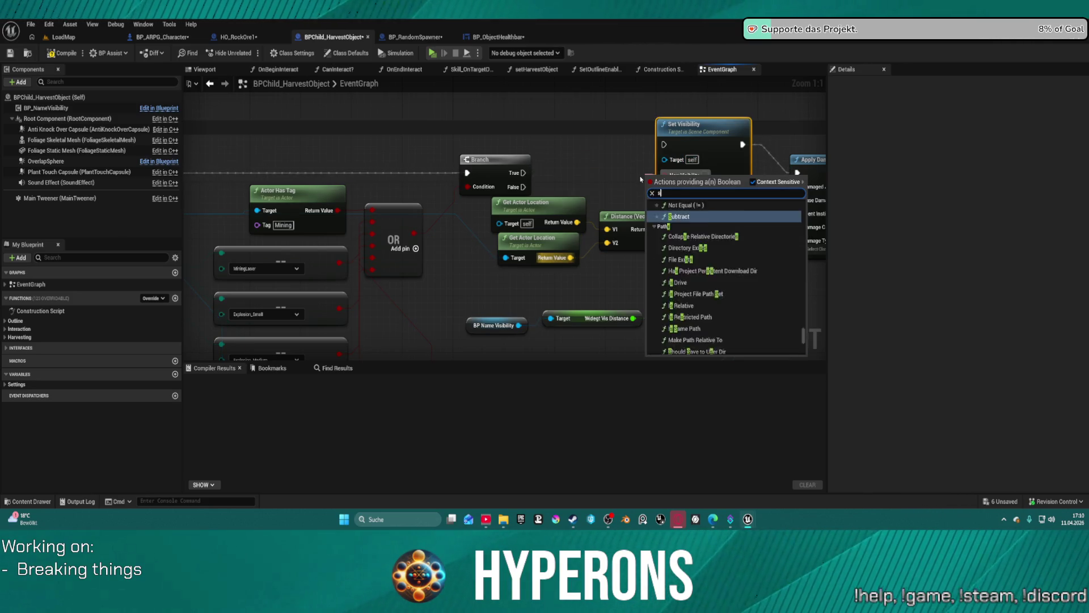
{"action": "type", "text": "elect"}
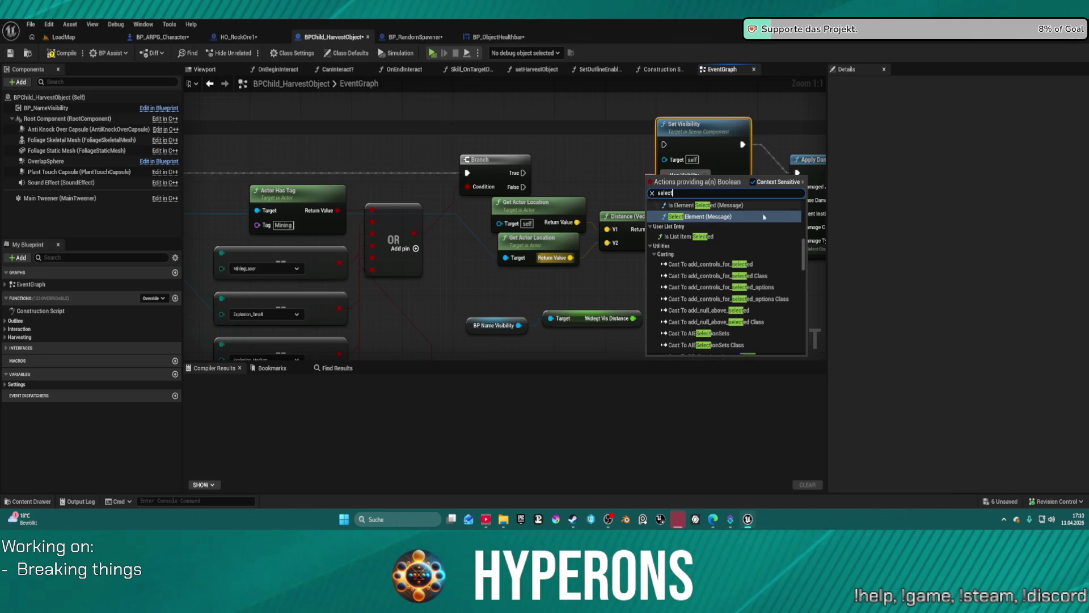
{"action": "scroll", "coordinate": [687, 344], "scroll_direction": "down", "scroll_amount": 15}
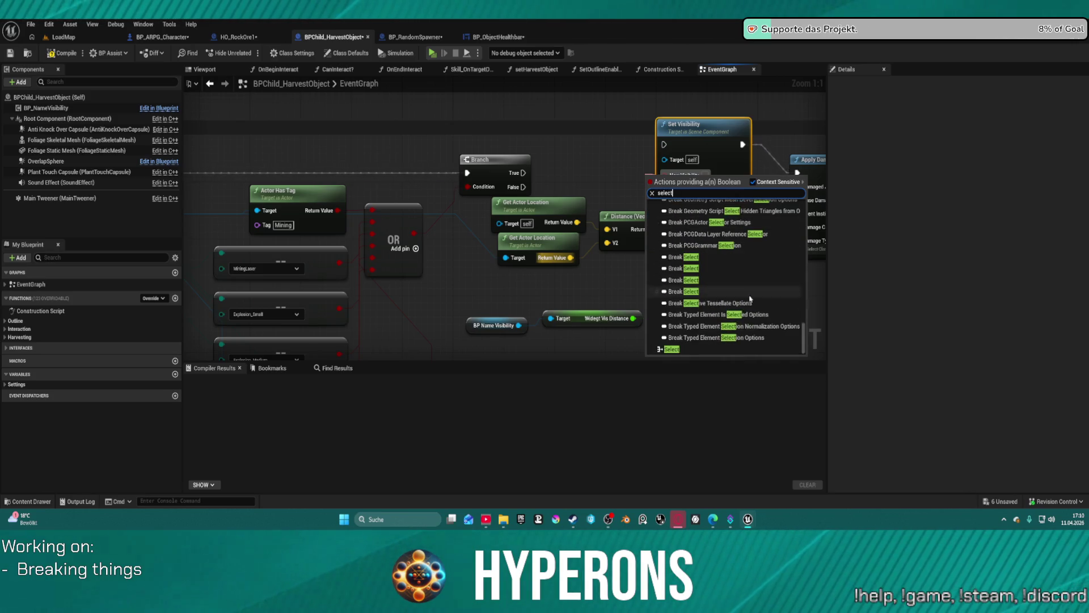
{"action": "left_click", "coordinate": [684, 349]}
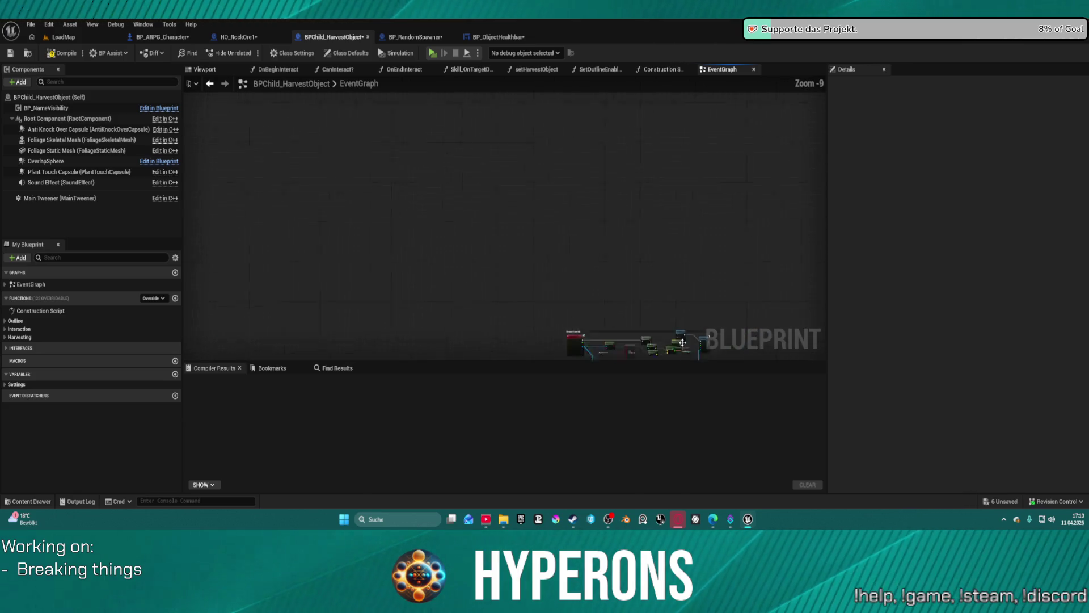
{"action": "mouse_move", "coordinate": [636, 164]}
{"action": "left_mouse_down"}
{"action": "mouse_move", "coordinate": [573, 165]}
{"action": "mouse_move", "coordinate": [556, 128]}
{"action": "left_mouse_up"}
{"action": "left_click_drag", "start_coordinate": [687, 268], "coordinate": [549, 174]}
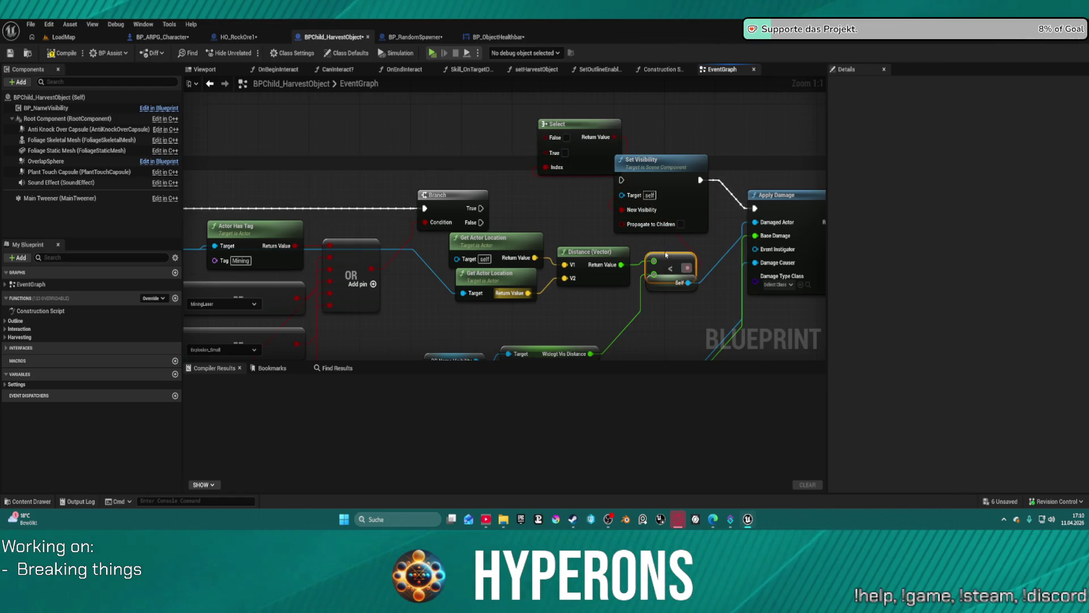
{"action": "left_click", "coordinate": [567, 152]}
{"action": "mouse_move", "coordinate": [484, 209]}
{"action": "left_mouse_down"}
{"action": "mouse_move", "coordinate": [621, 179]}
{"action": "mouse_move", "coordinate": [533, 182]}
{"action": "left_mouse_up"}
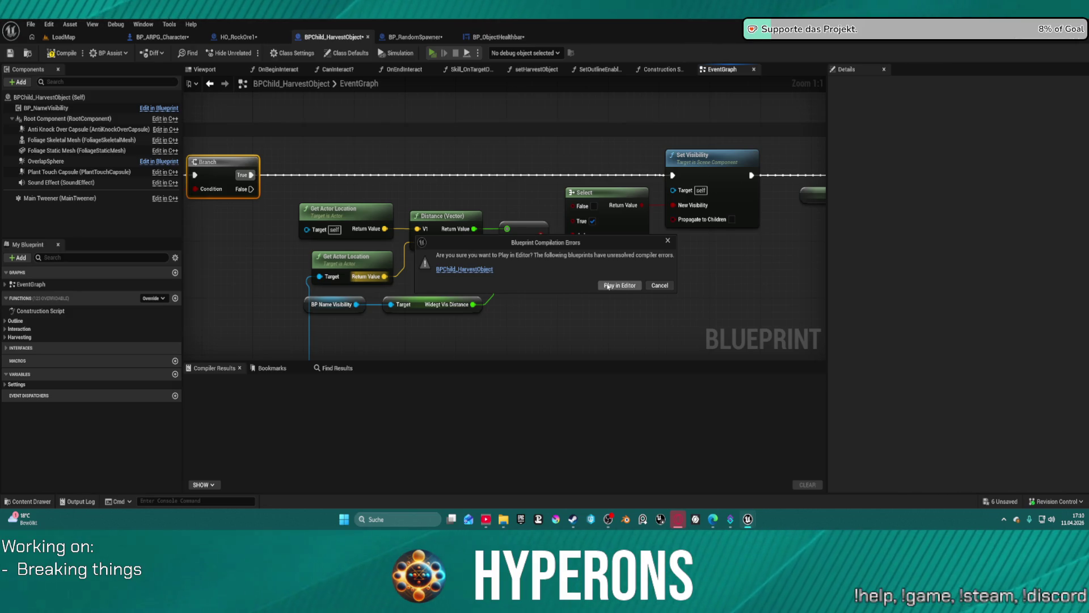
Step: Cancel the compile-error prompt and set Set Visibility's target to the Heatlbar health bar getter
{"action": "left_click", "coordinate": [660, 286]}
{"action": "mouse_move", "coordinate": [674, 190]}
{"action": "left_mouse_down"}
{"action": "mouse_move", "coordinate": [662, 147]}
{"action": "mouse_move", "coordinate": [565, 159]}
{"action": "left_mouse_up"}
{"action": "type", "text": "healthba"}
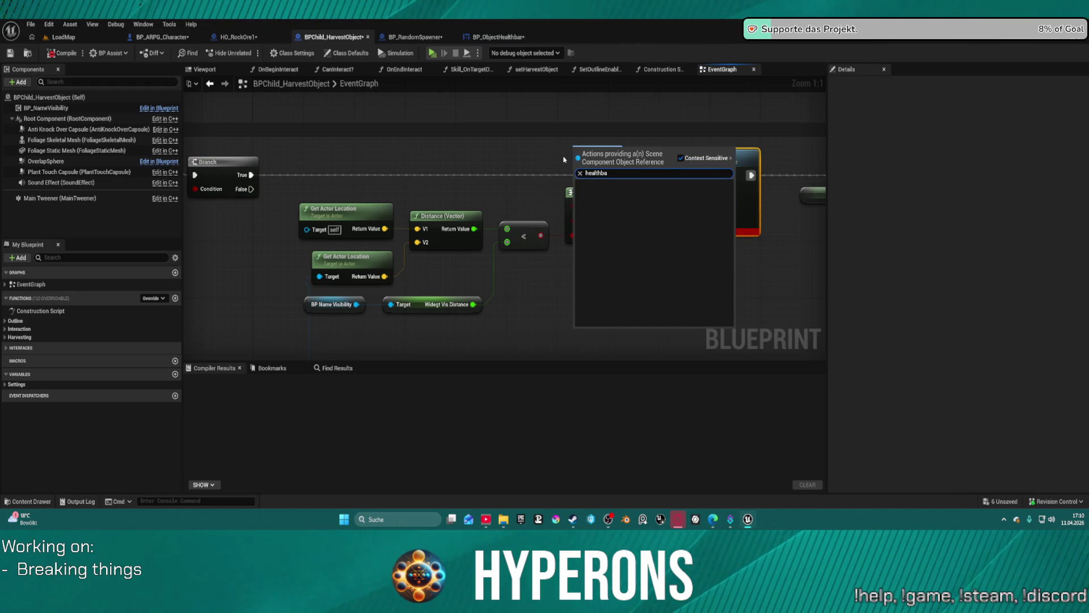
{"action": "key", "text": "BackSpace"}
{"action": "key", "text": "BackSpace"}
{"action": "key", "text": "BackSpace"}
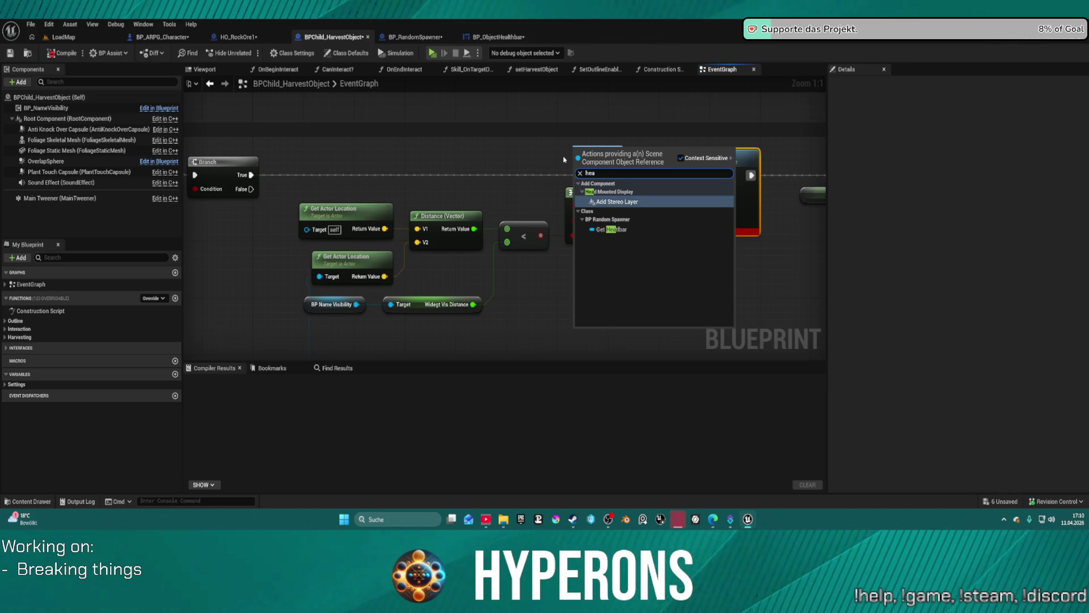
{"action": "type", "text": "t"}
{"action": "key", "text": "Return"}
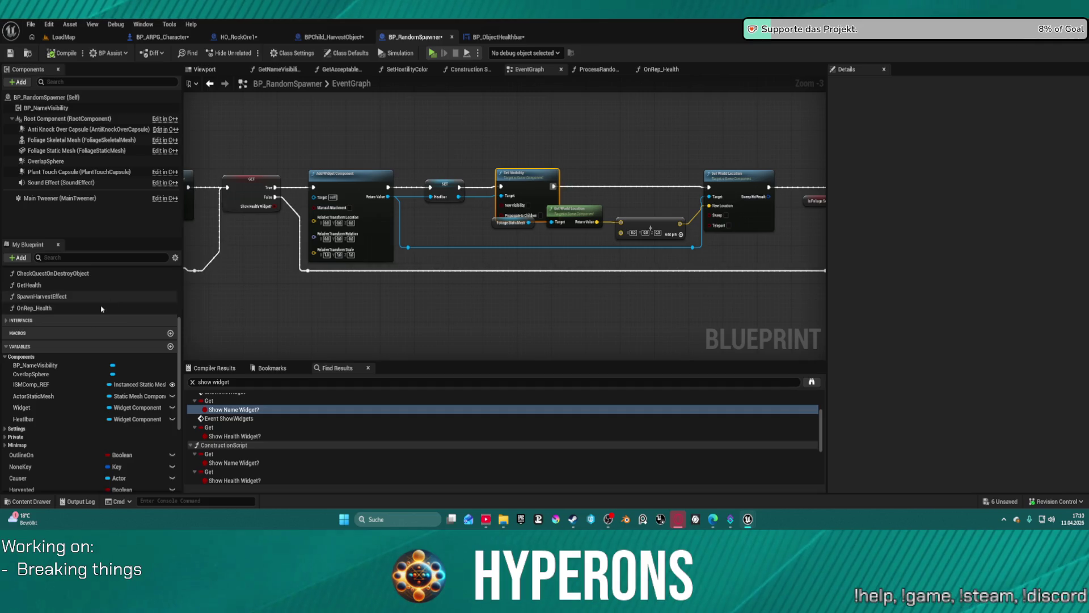
Step: Rename the Heatlbar variable to Healthbar, then open the inventory in the running game
{"action": "scroll", "coordinate": [68, 397], "scroll_direction": "down", "scroll_amount": 1}
{"action": "left_click", "coordinate": [68, 406]}
{"action": "left_click", "coordinate": [68, 406]}
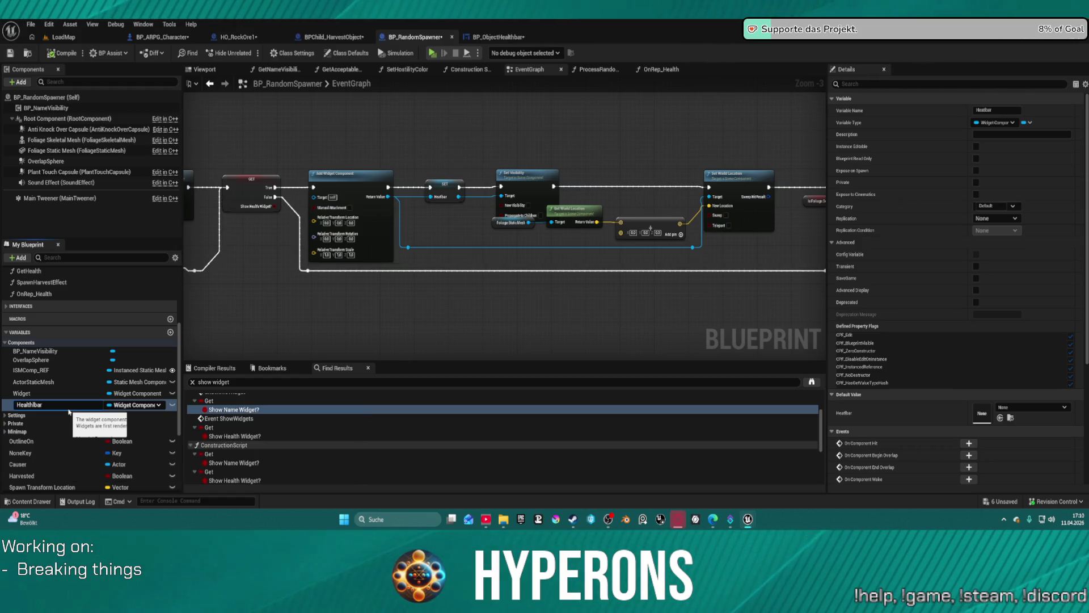
{"action": "key", "text": "Return"}
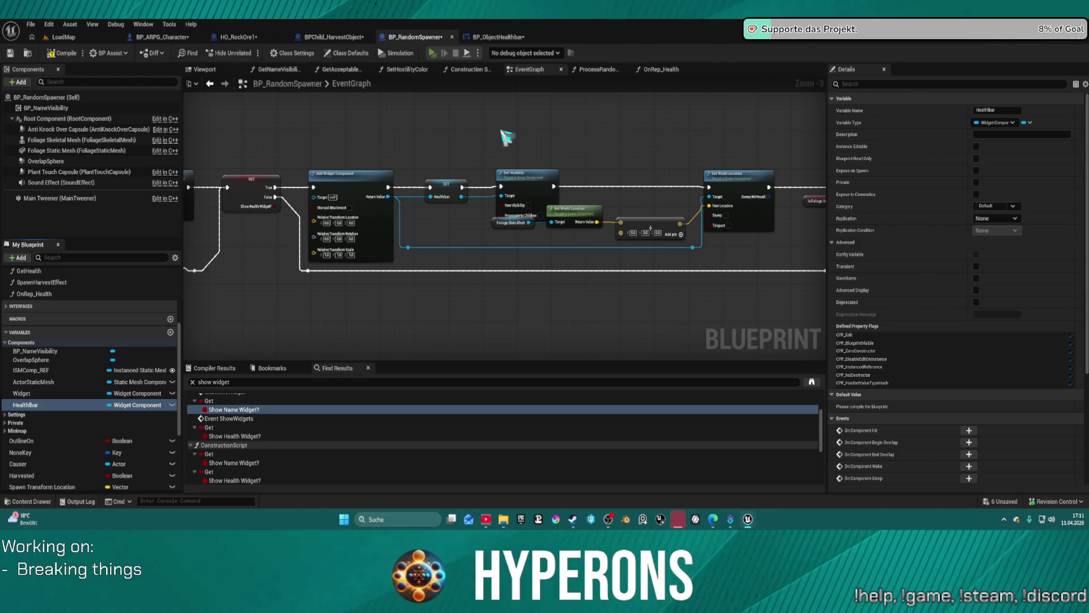
{"action": "key", "text": "i"}
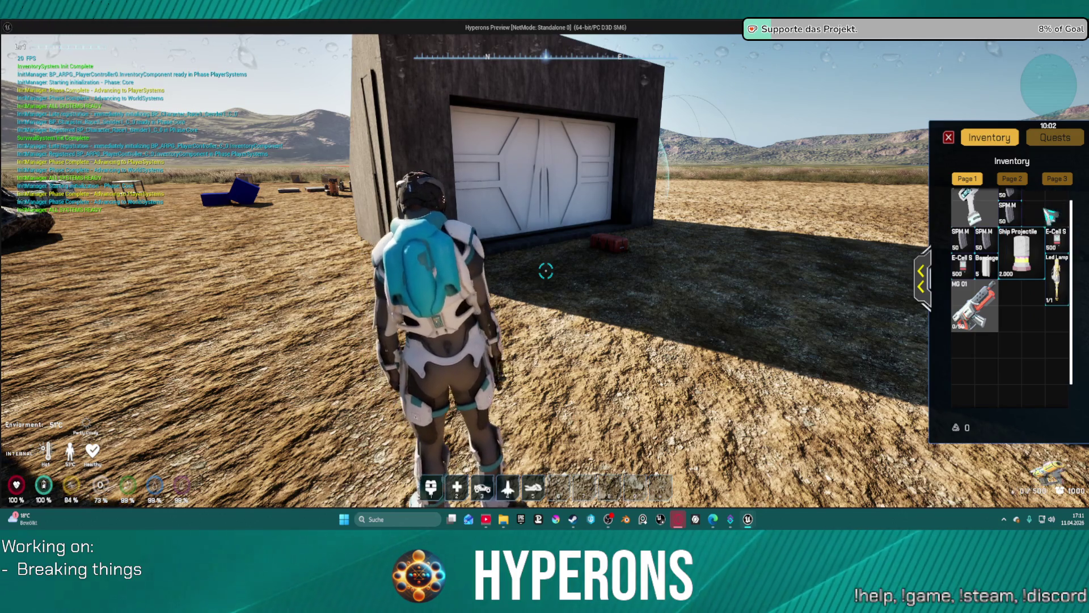
Step: Close the inventory, walk to a rock, fire the mining laser at it, and exit play
{"action": "left_click", "coordinate": [950, 138]}
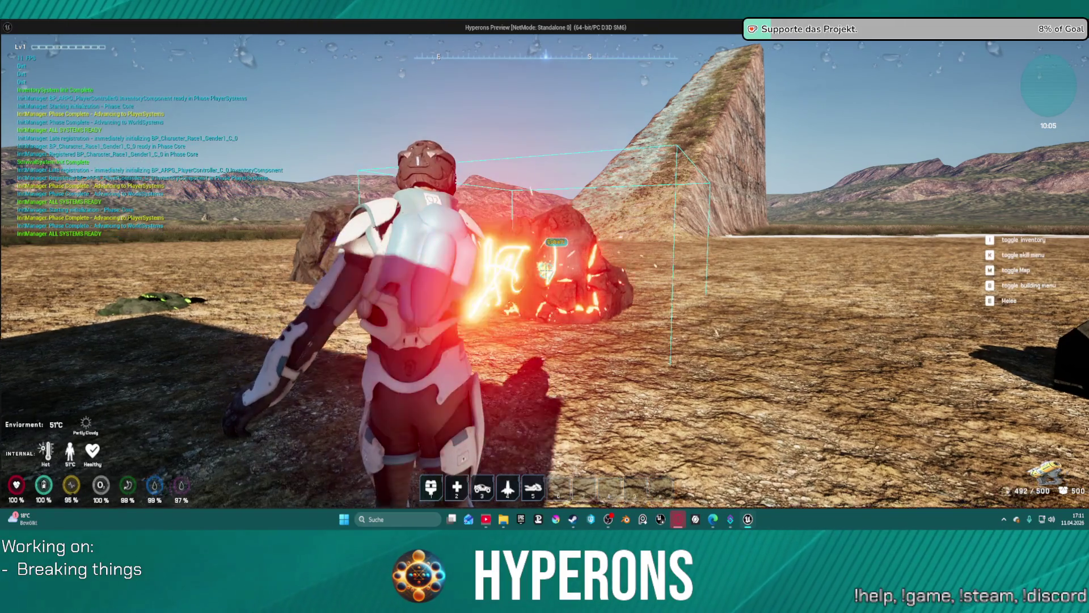
{"action": "key", "text": "w"}
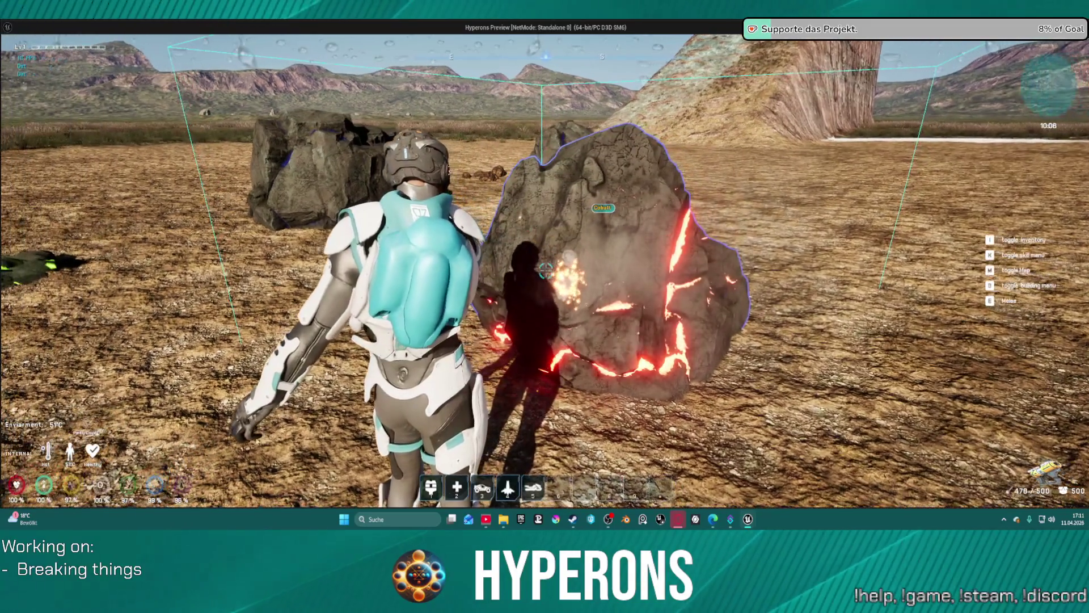
{"action": "key", "text": "w"}
{"action": "left_click", "coordinate": [546, 272]}
{"action": "key", "text": "w"}
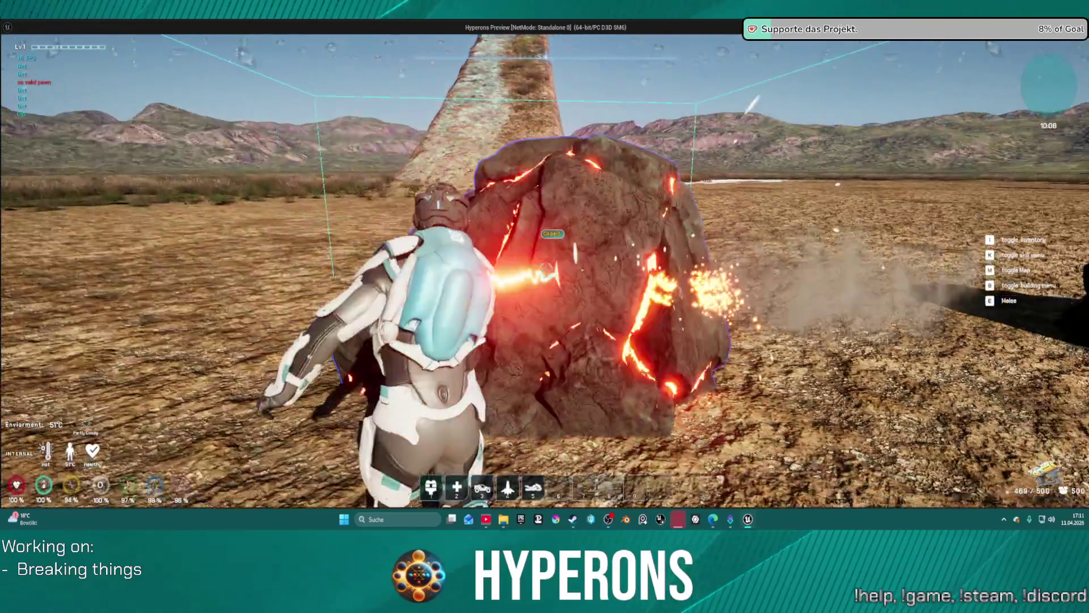
{"action": "left_click", "coordinate": [546, 272]}
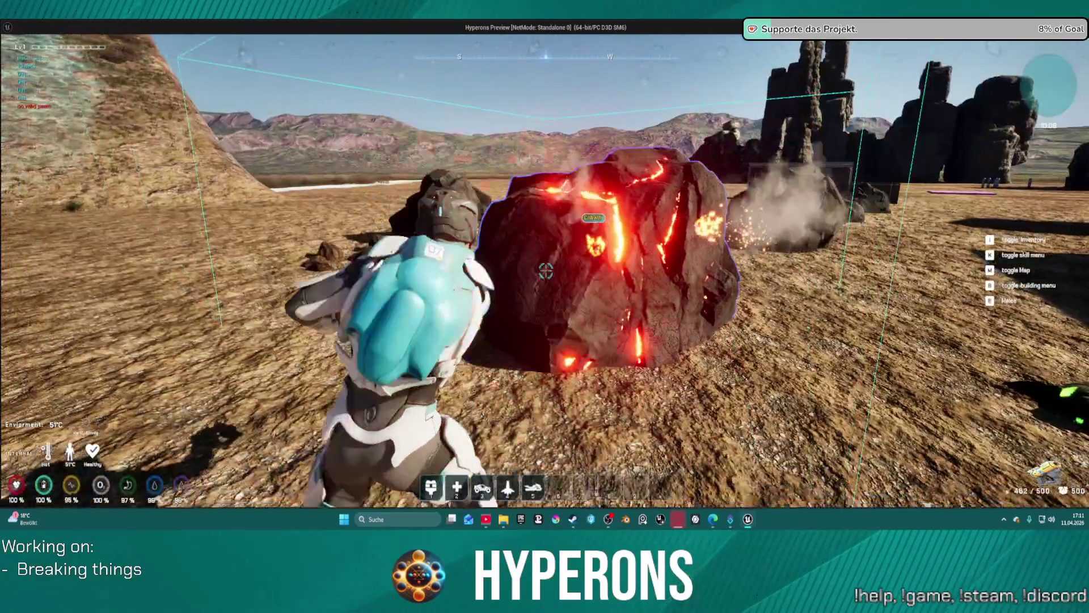
{"action": "key", "text": "w"}
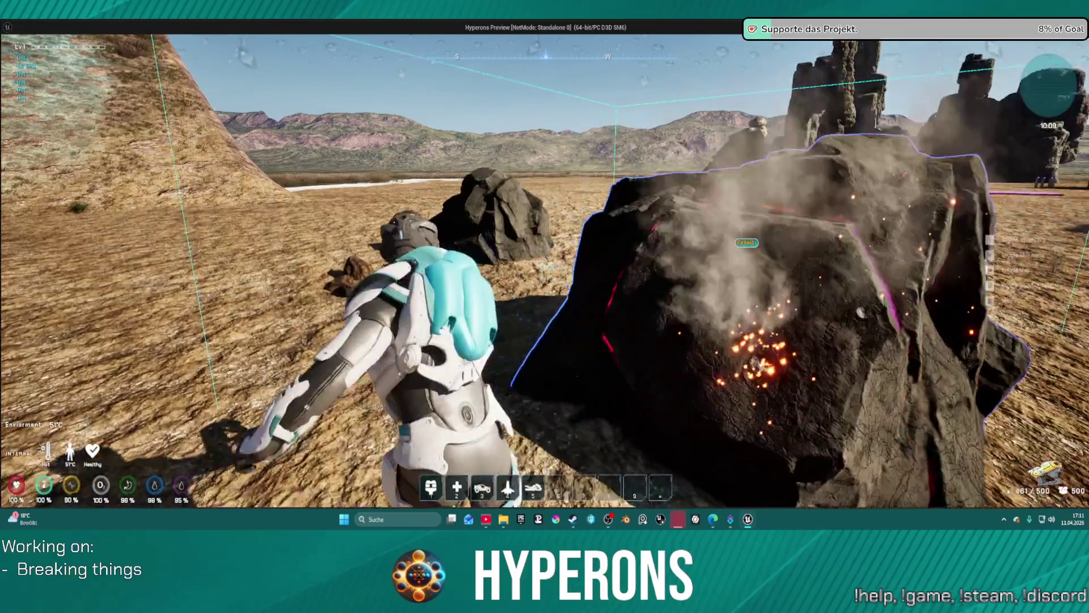
{"action": "key", "text": "Escape"}
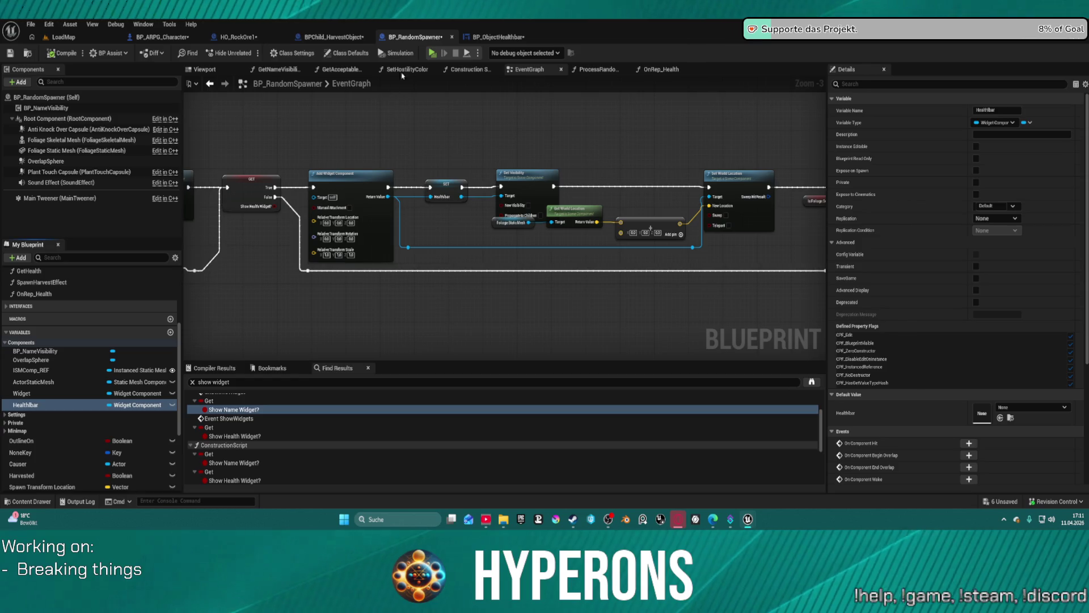
Step: Look over HO_RockOre1's EventGraph and shift Event AnyDamage to the left
{"action": "left_click", "coordinate": [241, 38]}
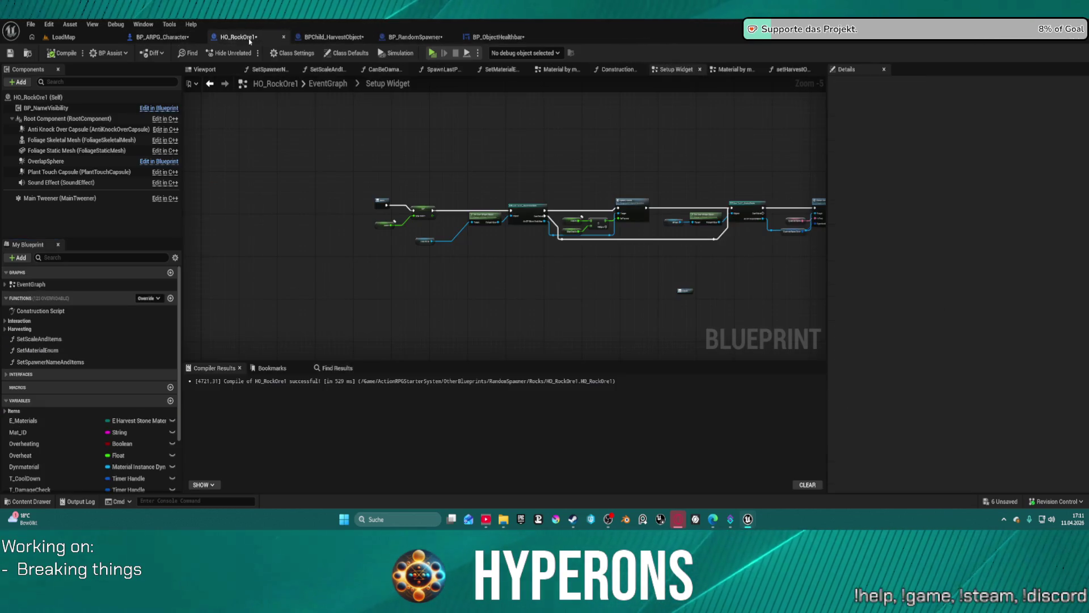
{"action": "left_click", "coordinate": [321, 84]}
{"action": "scroll", "coordinate": [248, 172], "scroll_direction": "up", "scroll_amount": 6}
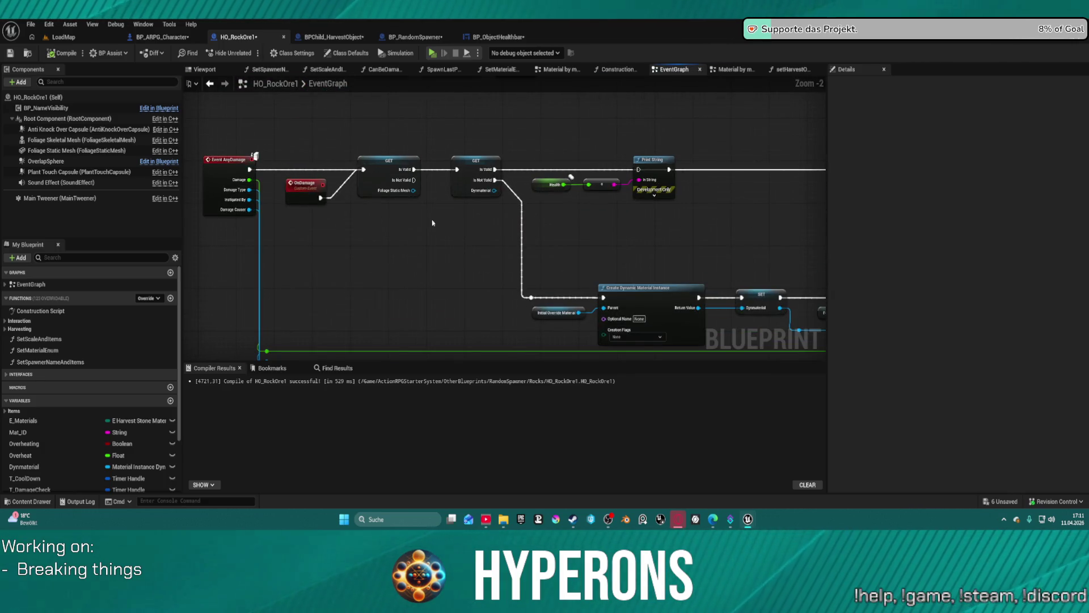
{"action": "mouse_move", "coordinate": [594, 225]}
{"action": "left_mouse_down"}
{"action": "mouse_move", "coordinate": [309, 211]}
{"action": "mouse_move", "coordinate": [235, 238]}
{"action": "mouse_move", "coordinate": [428, 244]}
{"action": "mouse_move", "coordinate": [407, 245]}
{"action": "mouse_move", "coordinate": [430, 214]}
{"action": "mouse_move", "coordinate": [789, 200]}
{"action": "left_mouse_up"}
{"action": "scroll", "coordinate": [331, 217], "scroll_direction": "down", "scroll_amount": 5}
{"action": "scroll", "coordinate": [457, 212], "scroll_direction": "up", "scroll_amount": 3}
{"action": "scroll", "coordinate": [457, 212], "scroll_direction": "up", "scroll_amount": 2}
{"action": "left_click_drag", "start_coordinate": [398, 150], "coordinate": [231, 150]}
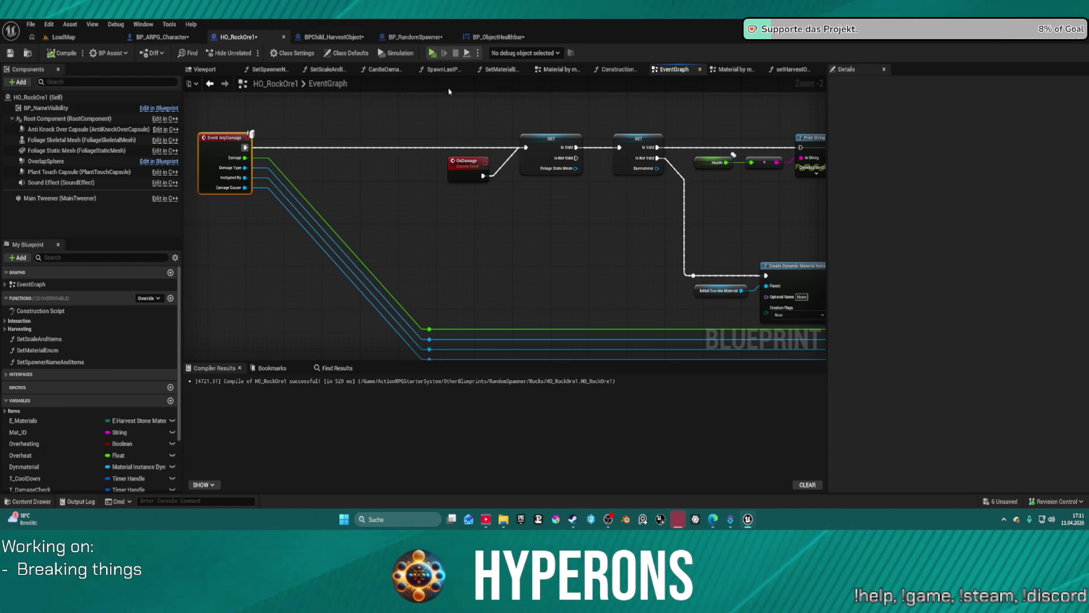
Step: Select the distance-based healthbar visibility nodes in BPChild_HarvestObject and return to HO_RockOre1
{"action": "left_click", "coordinate": [498, 37]}
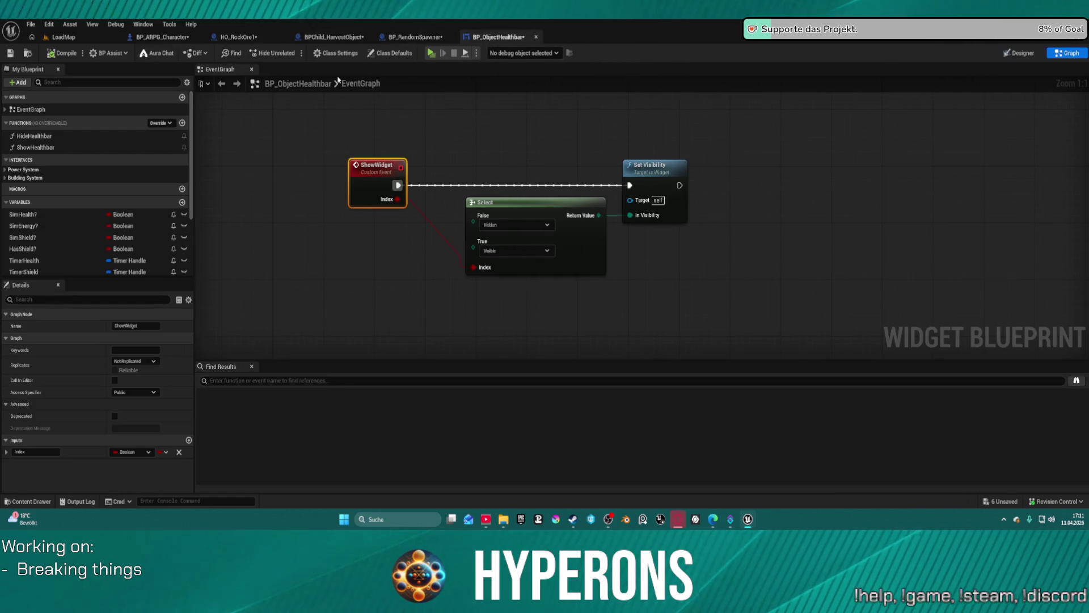
{"action": "left_click", "coordinate": [332, 37]}
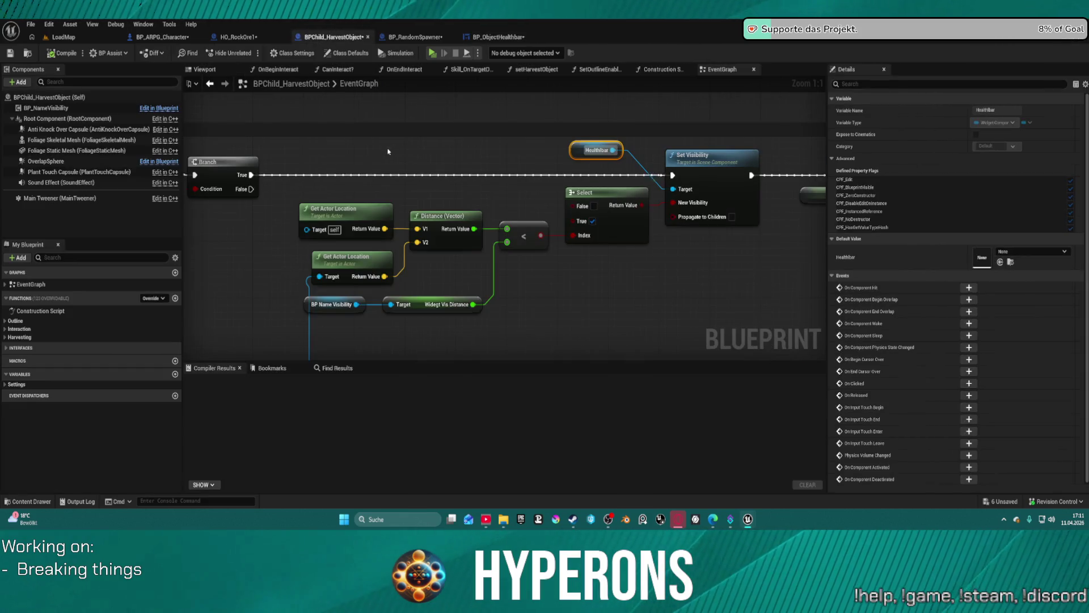
{"action": "scroll", "coordinate": [389, 151], "scroll_direction": "down", "scroll_amount": 3}
{"action": "mouse_move", "coordinate": [349, 153]}
{"action": "left_mouse_down"}
{"action": "mouse_move", "coordinate": [408, 244]}
{"action": "mouse_move", "coordinate": [611, 262]}
{"action": "left_mouse_up"}
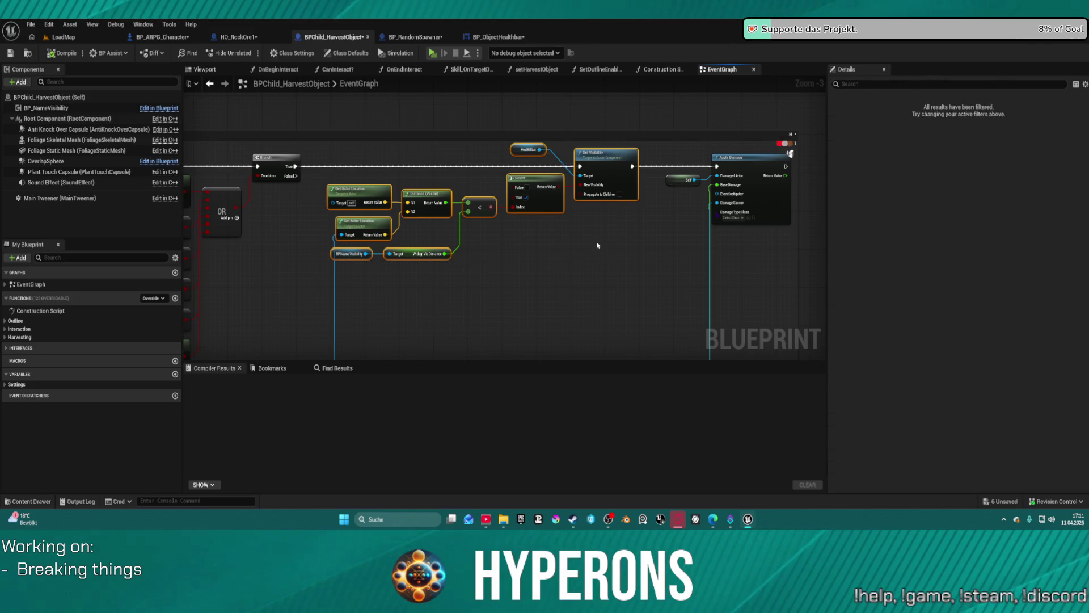
{"action": "left_click", "coordinate": [497, 38]}
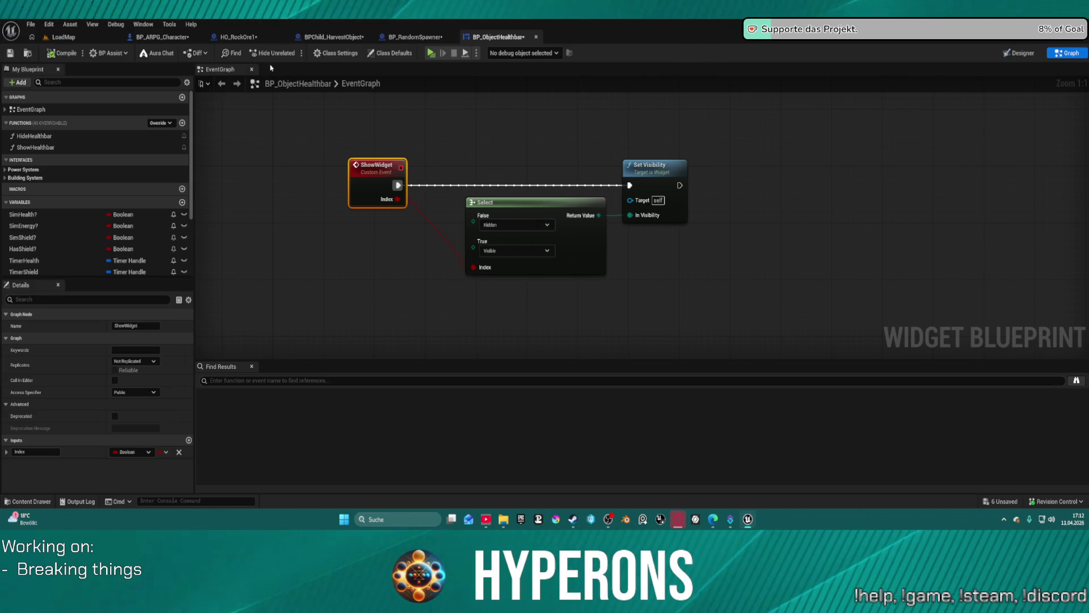
{"action": "left_click", "coordinate": [236, 38]}
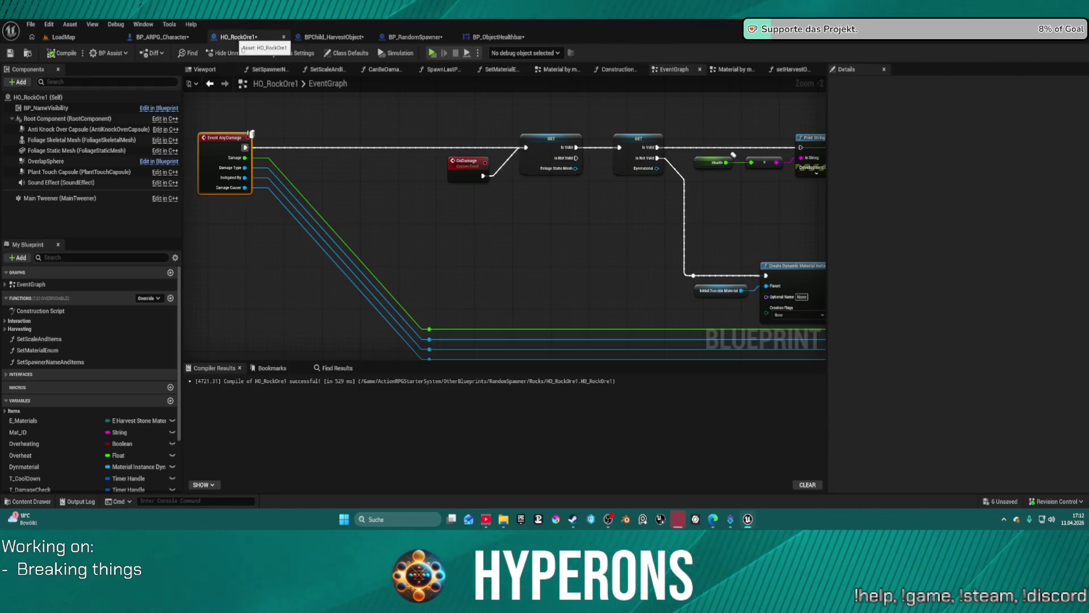
Step: Paste the visibility nodes beside Event AnyDamage and wire Get Actor Location to the Damage Causer
{"action": "key", "text": "ctrl+v"}
{"action": "mouse_move", "coordinate": [537, 195]}
{"action": "left_mouse_down"}
{"action": "mouse_move", "coordinate": [418, 234]}
{"action": "mouse_move", "coordinate": [376, 171]}
{"action": "mouse_move", "coordinate": [365, 221]}
{"action": "left_mouse_up"}
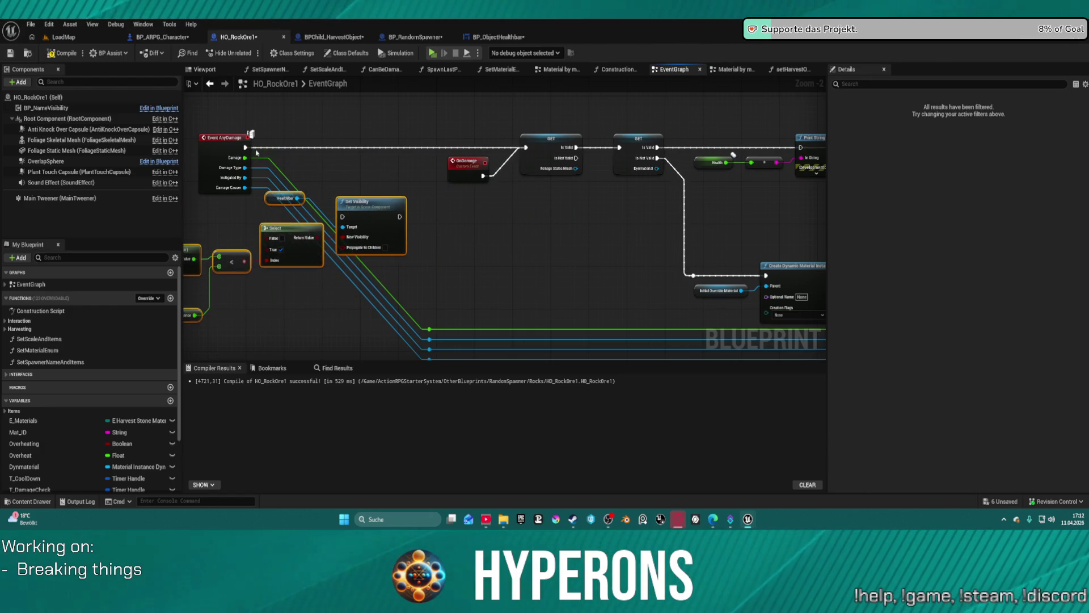
{"action": "left_click_drag", "start_coordinate": [246, 147], "coordinate": [269, 162]}
{"action": "left_click_drag", "start_coordinate": [347, 222], "coordinate": [526, 149]}
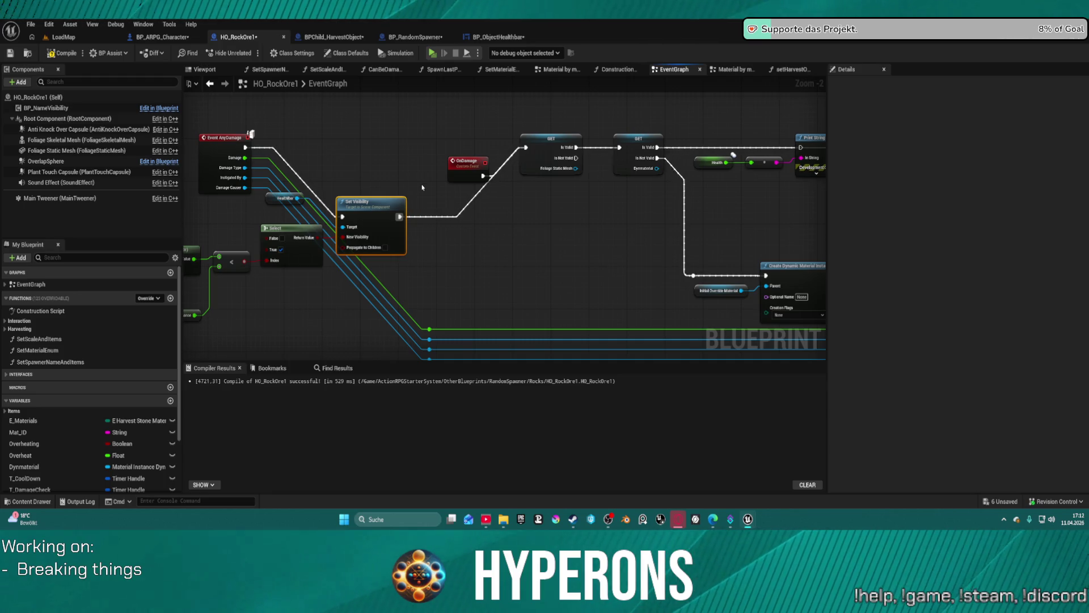
{"action": "key", "text": "ctrl+z"}
{"action": "mouse_move", "coordinate": [382, 204]}
{"action": "left_mouse_down"}
{"action": "mouse_move", "coordinate": [515, 215]}
{"action": "mouse_move", "coordinate": [389, 263]}
{"action": "left_mouse_up"}
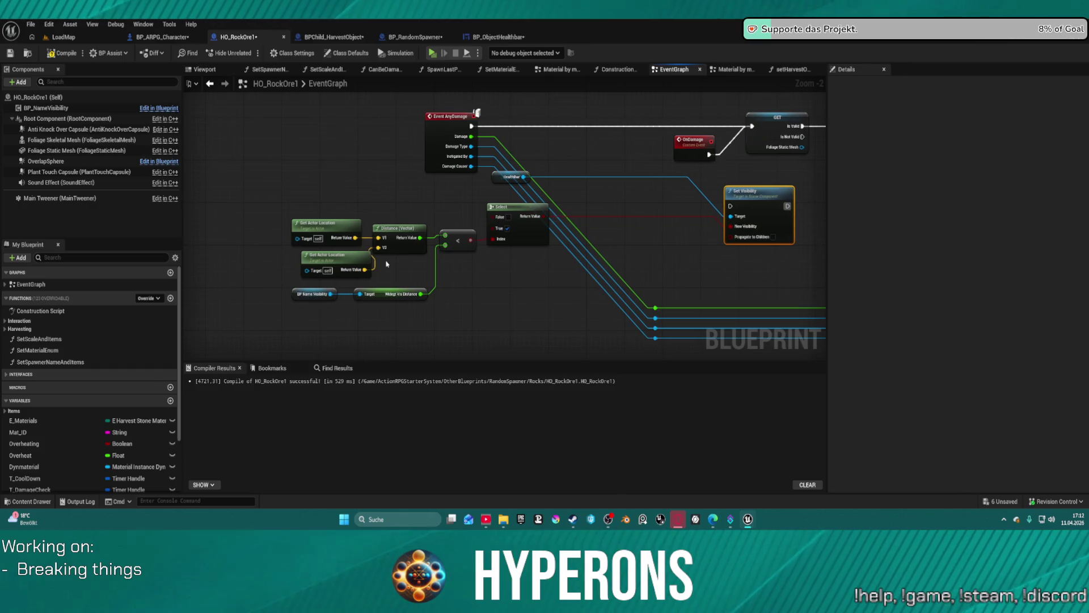
{"action": "left_click_drag", "start_coordinate": [316, 274], "coordinate": [351, 246]}
{"action": "left_click_drag", "start_coordinate": [473, 169], "coordinate": [474, 169]}
Step: Position the Healthbar Set Visibility node after the cool-down, undoing a wrong rewiring
{"action": "mouse_move", "coordinate": [761, 186]}
{"action": "left_mouse_down"}
{"action": "mouse_move", "coordinate": [512, 195]}
{"action": "mouse_move", "coordinate": [805, 196]}
{"action": "mouse_move", "coordinate": [698, 196]}
{"action": "mouse_move", "coordinate": [714, 179]}
{"action": "mouse_move", "coordinate": [663, 175]}
{"action": "mouse_move", "coordinate": [419, 178]}
{"action": "left_mouse_up"}
{"action": "mouse_move", "coordinate": [372, 132]}
{"action": "left_mouse_down"}
{"action": "mouse_move", "coordinate": [350, 131]}
{"action": "mouse_move", "coordinate": [331, 157]}
{"action": "mouse_move", "coordinate": [278, 153]}
{"action": "left_mouse_up"}
{"action": "left_click", "coordinate": [314, 149]}
{"action": "mouse_move", "coordinate": [429, 180]}
{"action": "left_mouse_down"}
{"action": "mouse_move", "coordinate": [385, 139]}
{"action": "mouse_move", "coordinate": [382, 120]}
{"action": "left_mouse_up"}
{"action": "left_click_drag", "start_coordinate": [311, 130], "coordinate": [352, 135]}
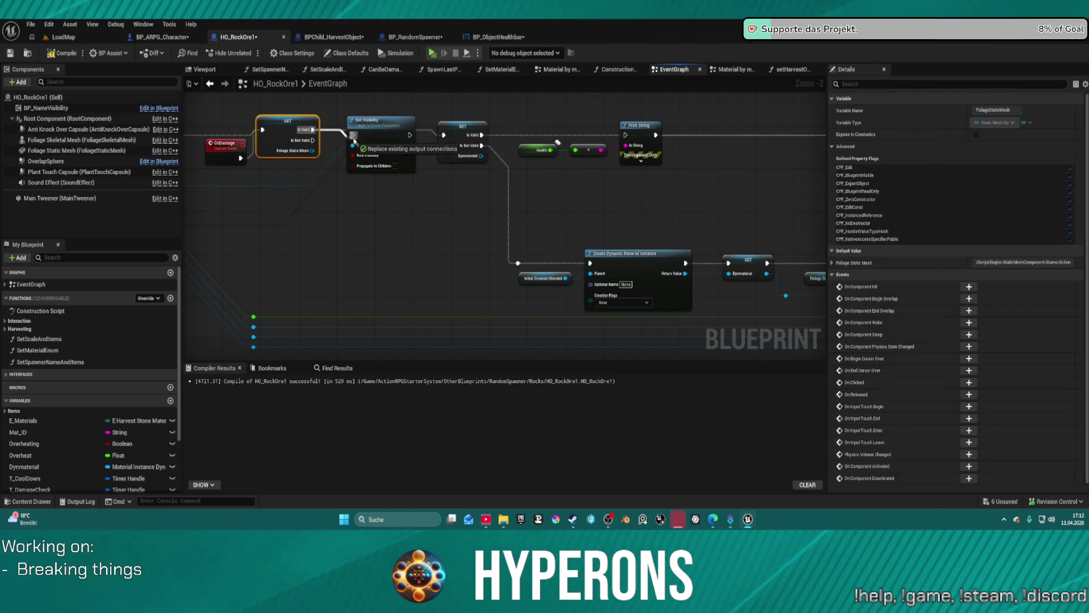
{"action": "key", "text": "ctrl+z"}
{"action": "key", "text": "ctrl+z"}
{"action": "key", "text": "ctrl+z"}
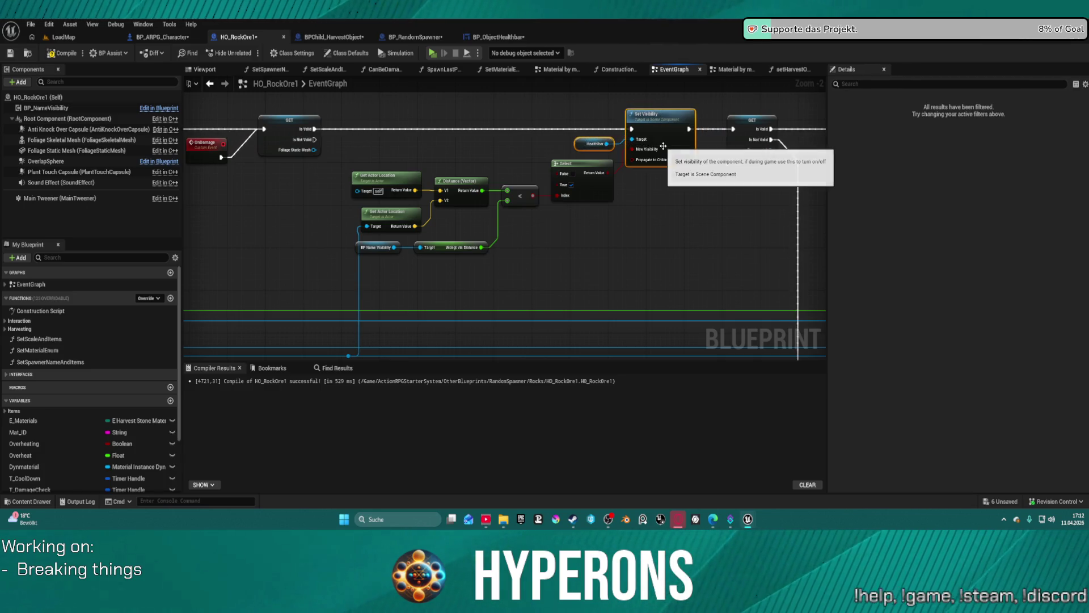
{"action": "scroll", "coordinate": [295, 125], "scroll_direction": "down", "scroll_amount": 10}
{"action": "scroll", "coordinate": [442, 133], "scroll_direction": "up", "scroll_amount": 9}
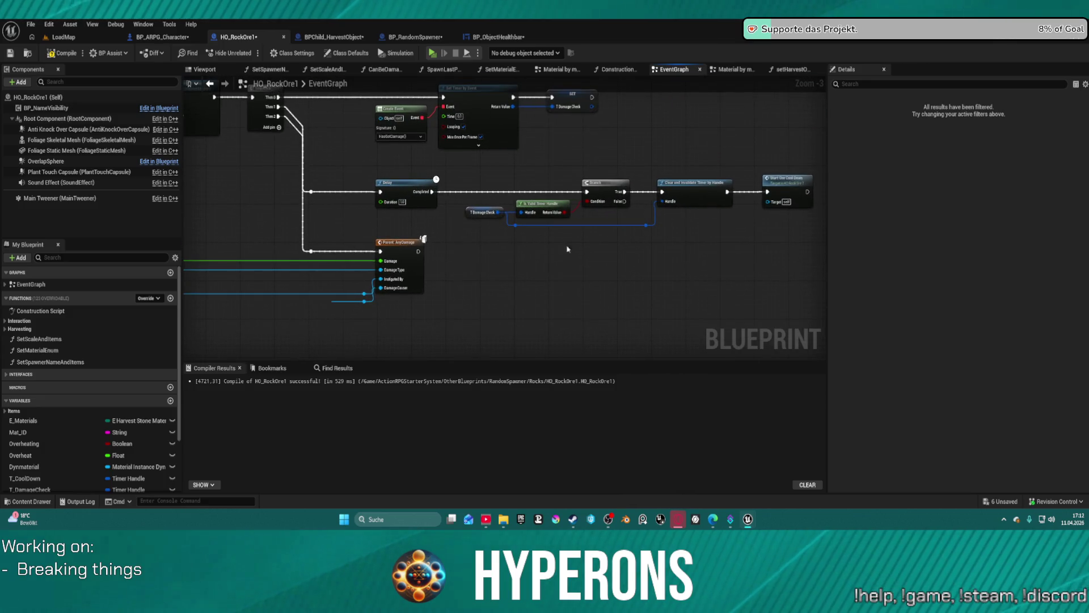
{"action": "scroll", "coordinate": [522, 257], "scroll_direction": "up", "scroll_amount": 2}
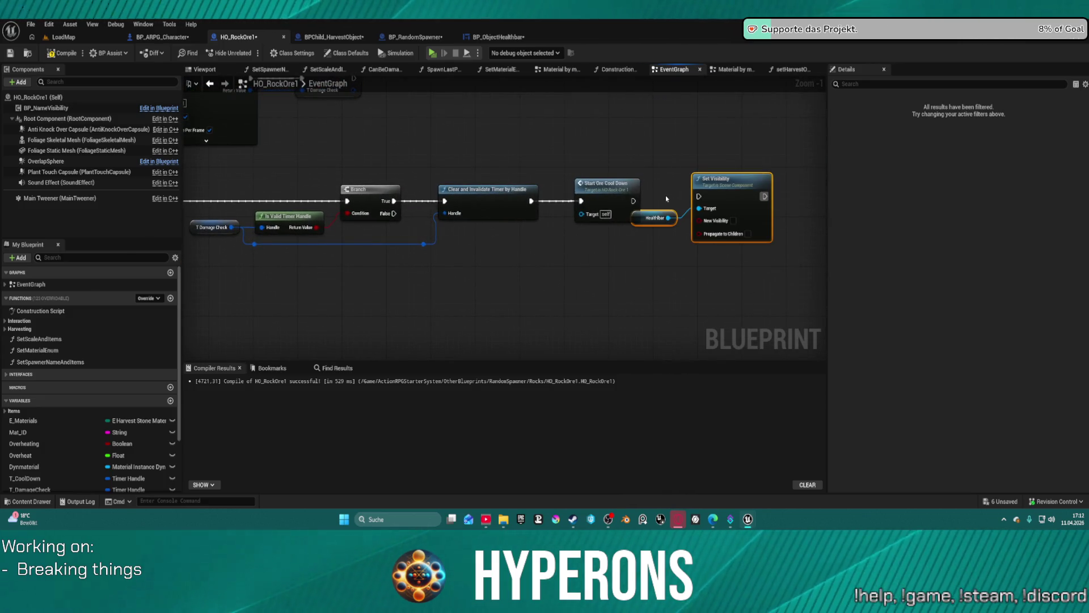
{"action": "mouse_move", "coordinate": [713, 194]}
{"action": "left_mouse_down"}
{"action": "mouse_move", "coordinate": [701, 204]}
{"action": "mouse_move", "coordinate": [634, 203]}
{"action": "left_mouse_up"}
Step: Straighten the Set Visibility wire, then in play mode shoot a rock repeatedly with the harvester and exit
{"action": "key", "text": "q"}
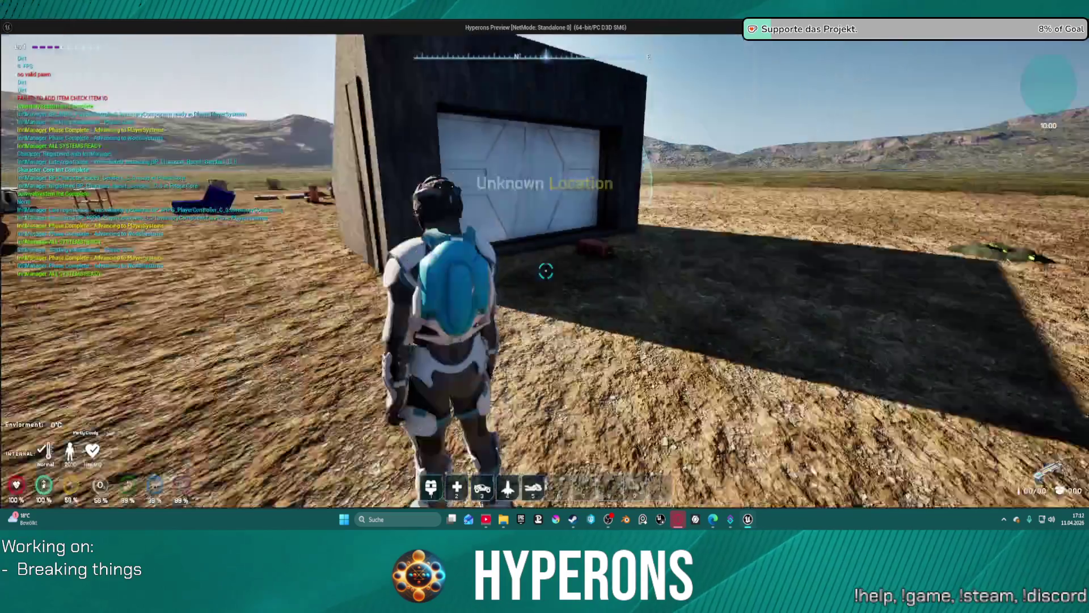
{"action": "key", "text": "i"}
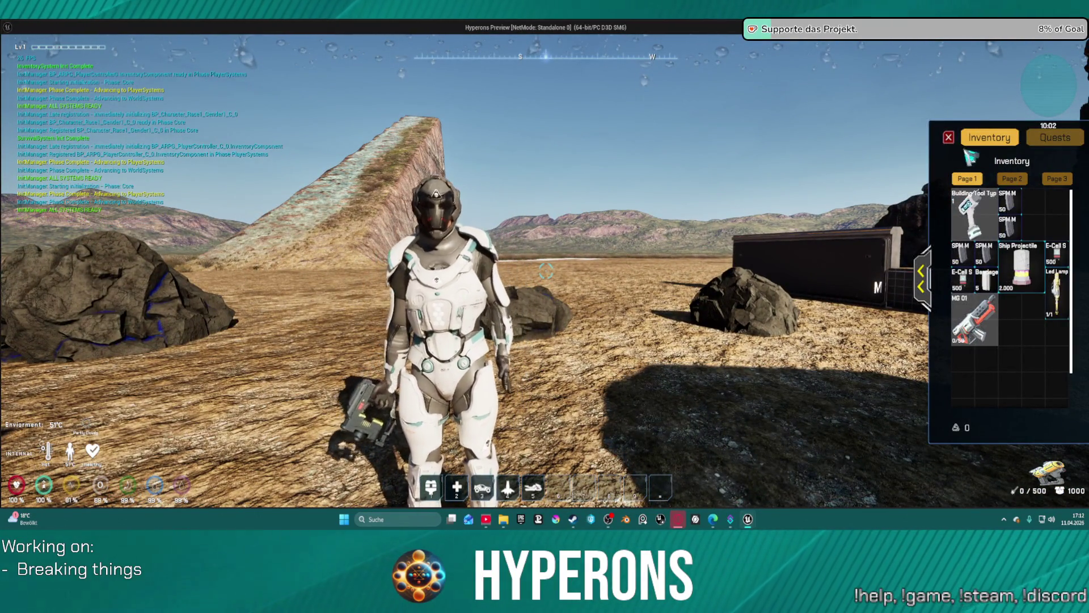
{"action": "left_click", "coordinate": [949, 137]}
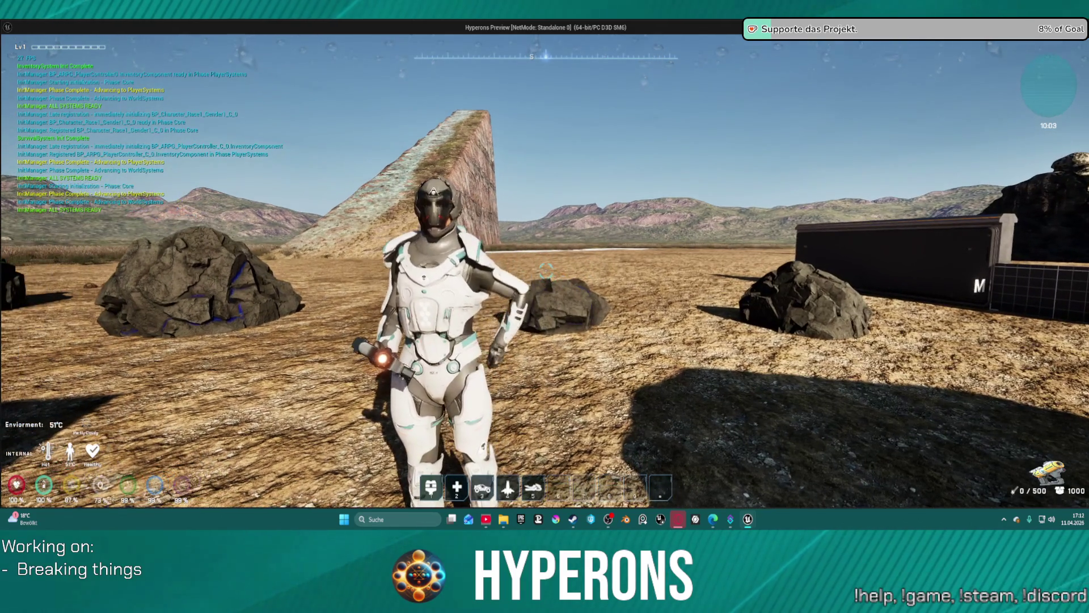
{"action": "key", "text": "w"}
{"action": "key", "text": "r"}
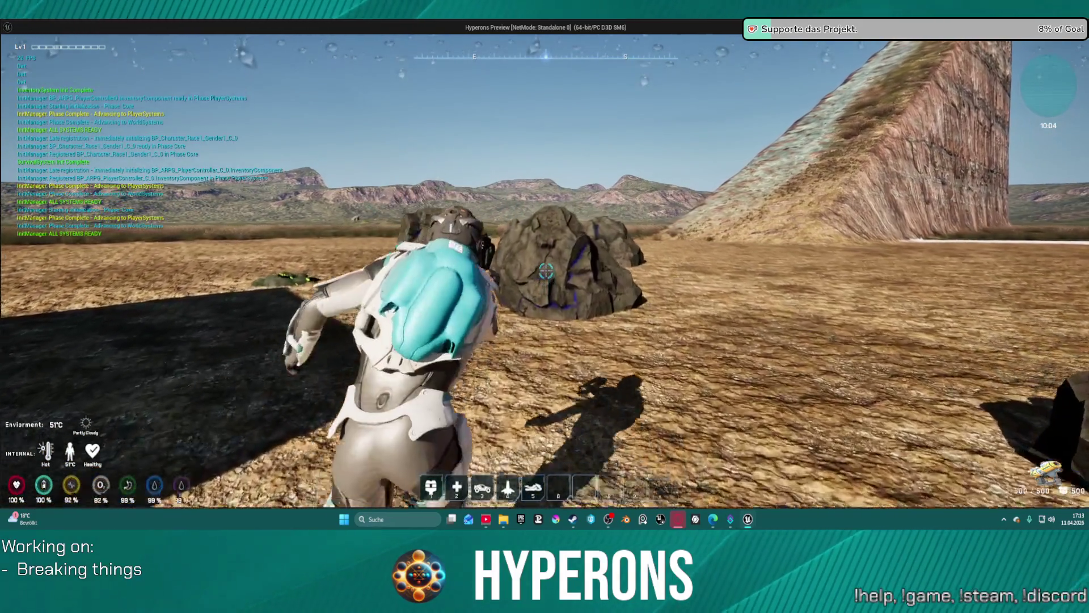
{"action": "left_click", "coordinate": [546, 271]}
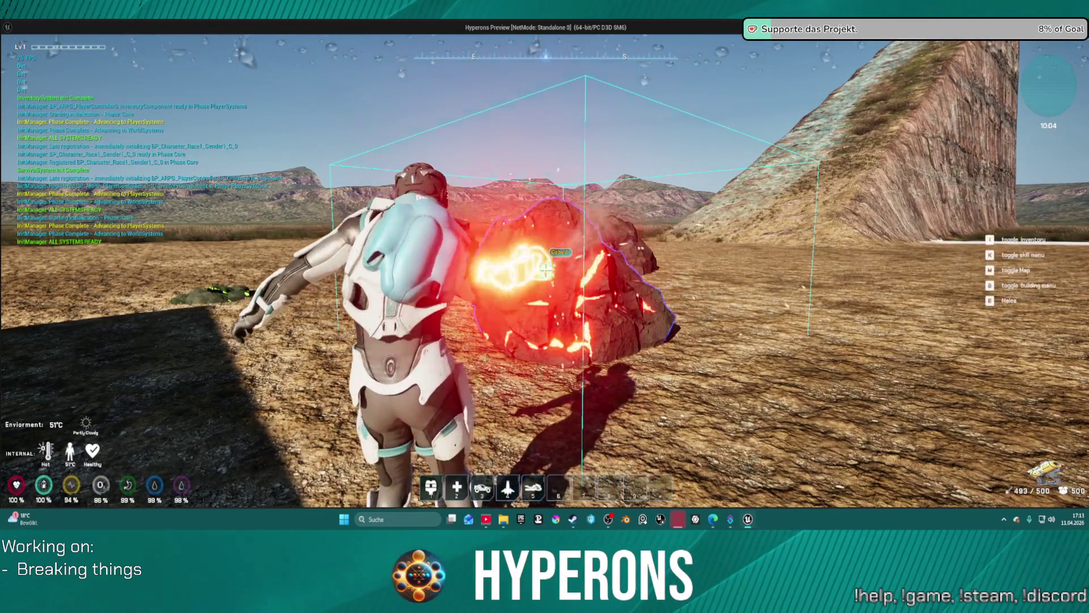
{"action": "left_click", "coordinate": [546, 271]}
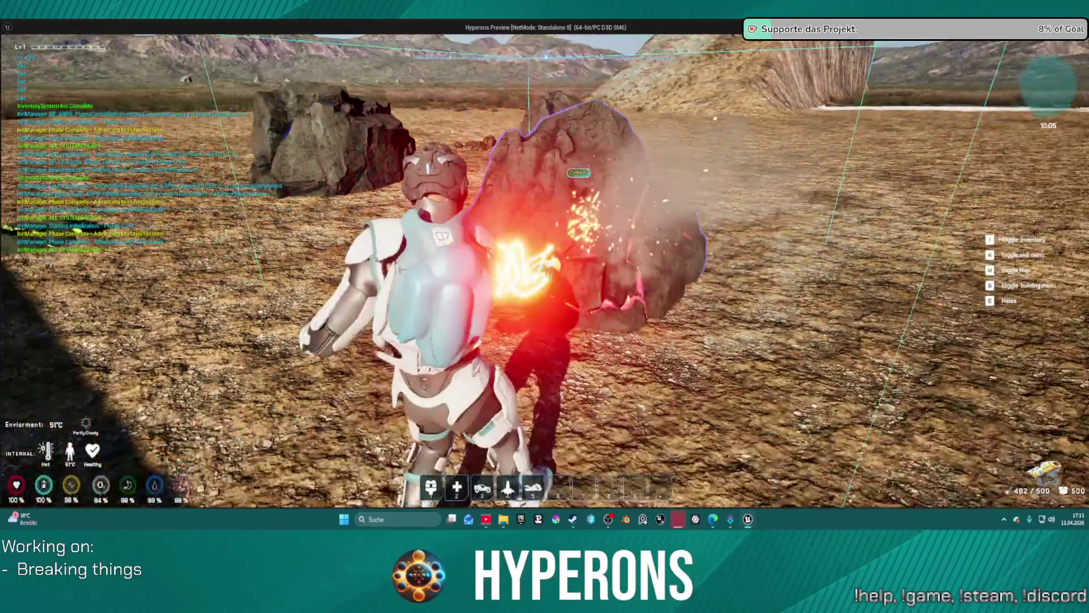
{"action": "left_click", "coordinate": [546, 271]}
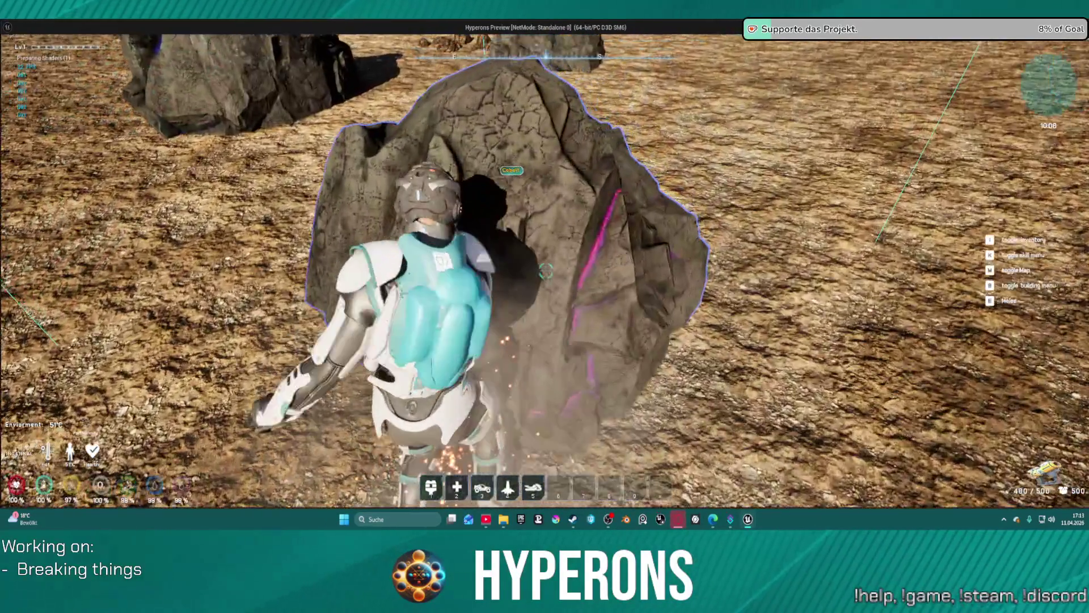
{"action": "left_click", "coordinate": [546, 271]}
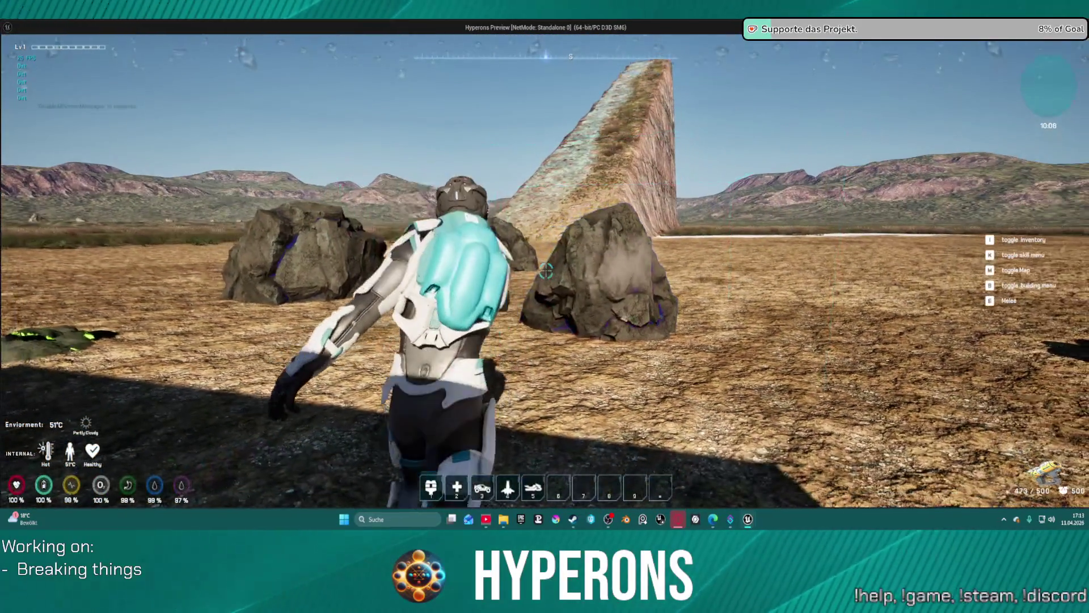
{"action": "key", "text": "Escape"}
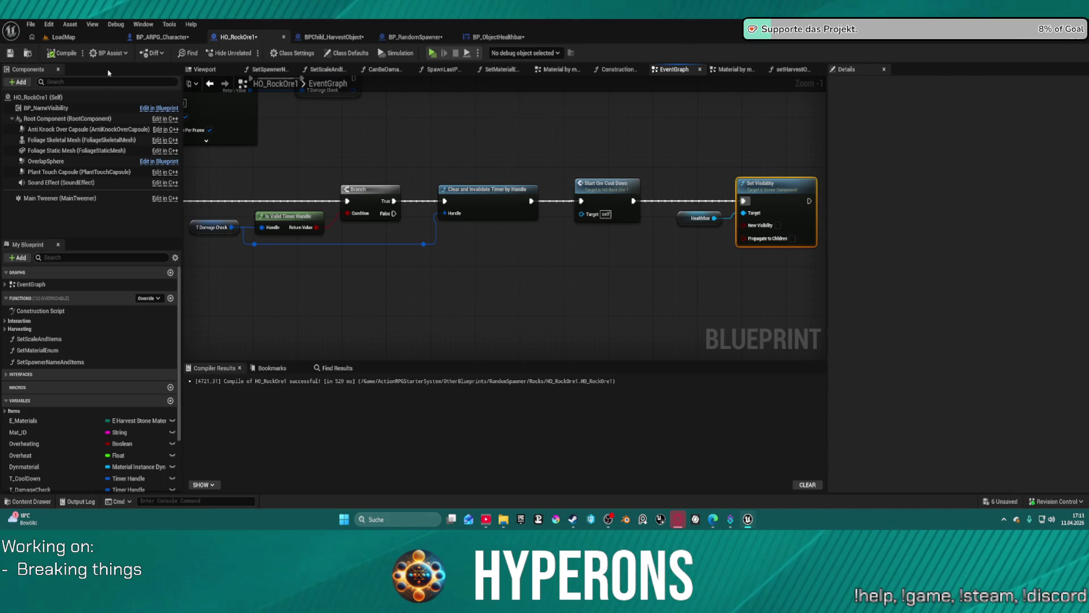
Step: Give BP_NameVisibility a Widget Vis Distance of 600, then switch back to the game
{"action": "left_click", "coordinate": [58, 109]}
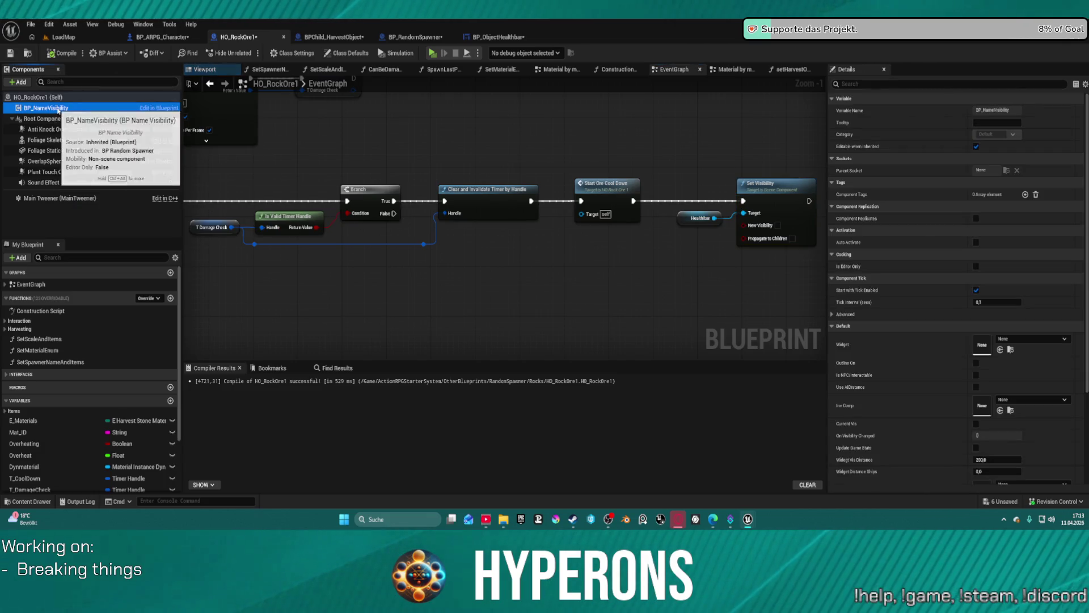
{"action": "scroll", "coordinate": [617, 144], "scroll_direction": "down", "scroll_amount": 1}
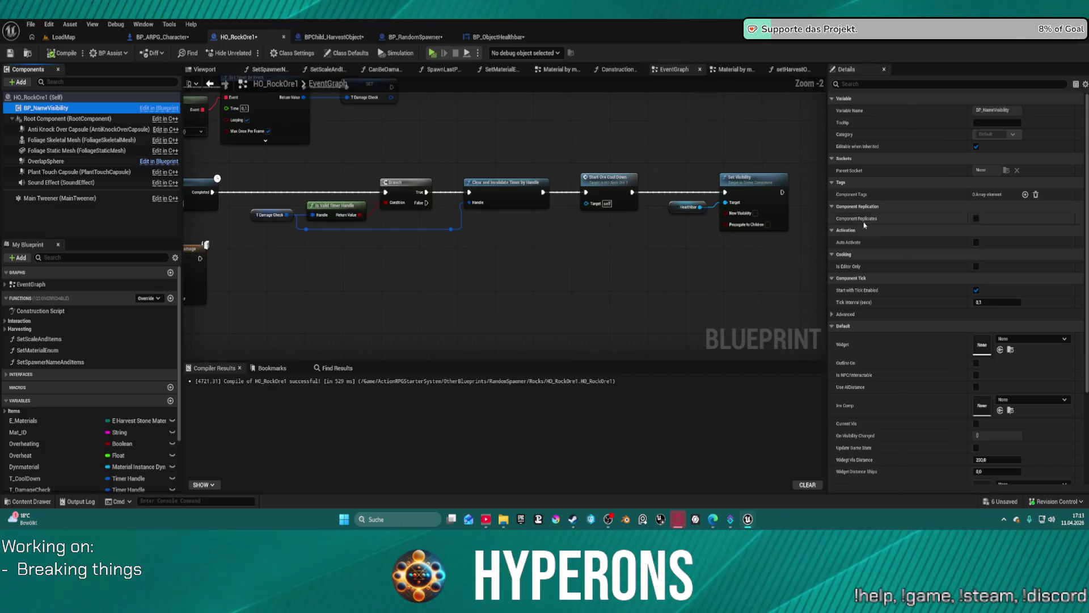
{"action": "left_click", "coordinate": [880, 84]}
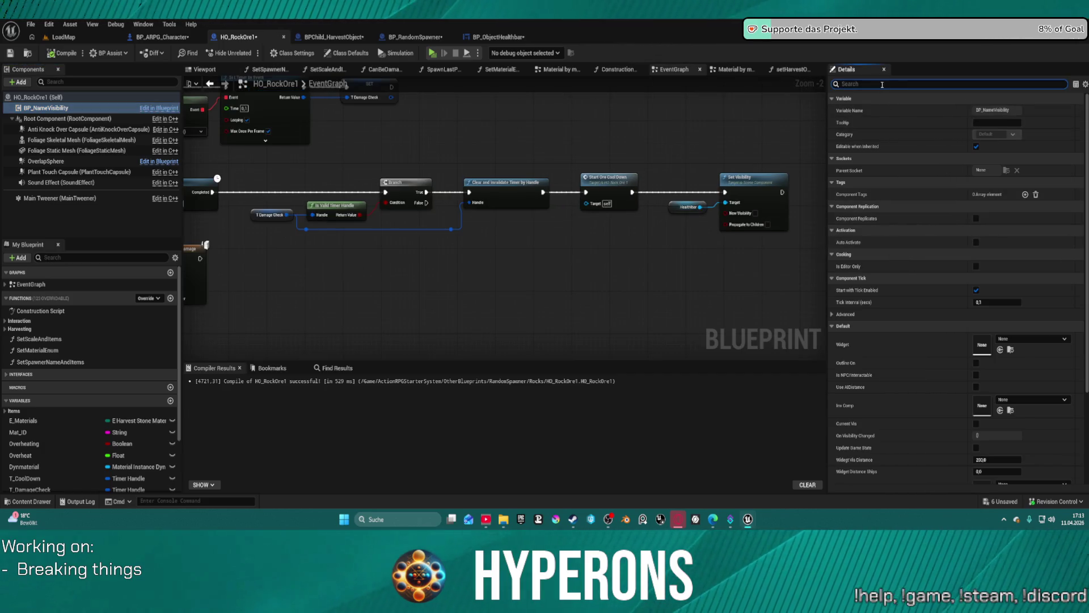
{"action": "key", "text": "BackSpace"}
{"action": "type", "text": "t"}
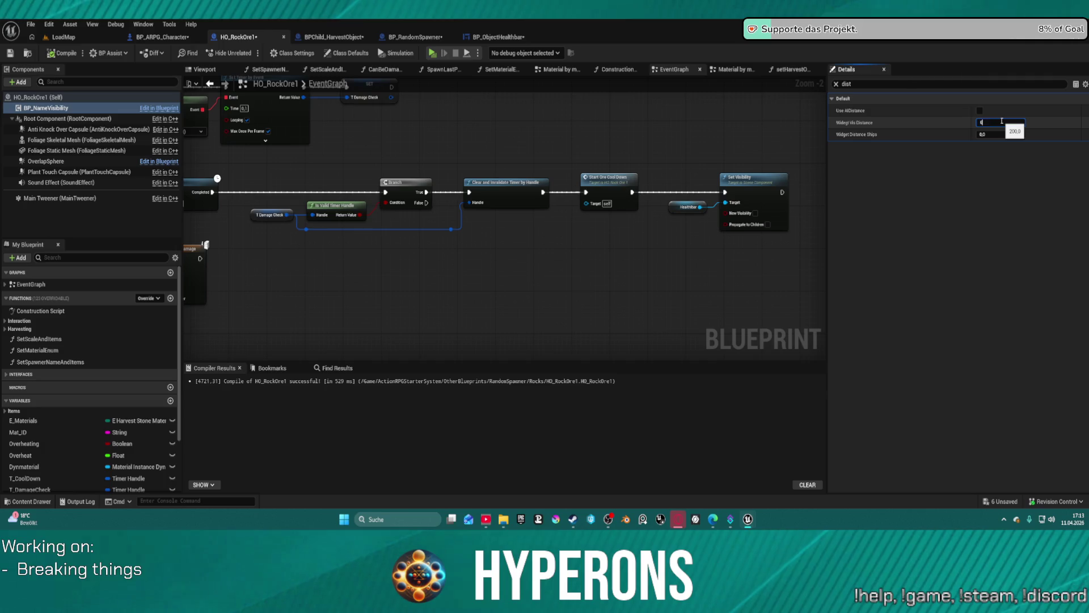
{"action": "type", "text": "00,0"}
{"action": "key", "text": "Return"}
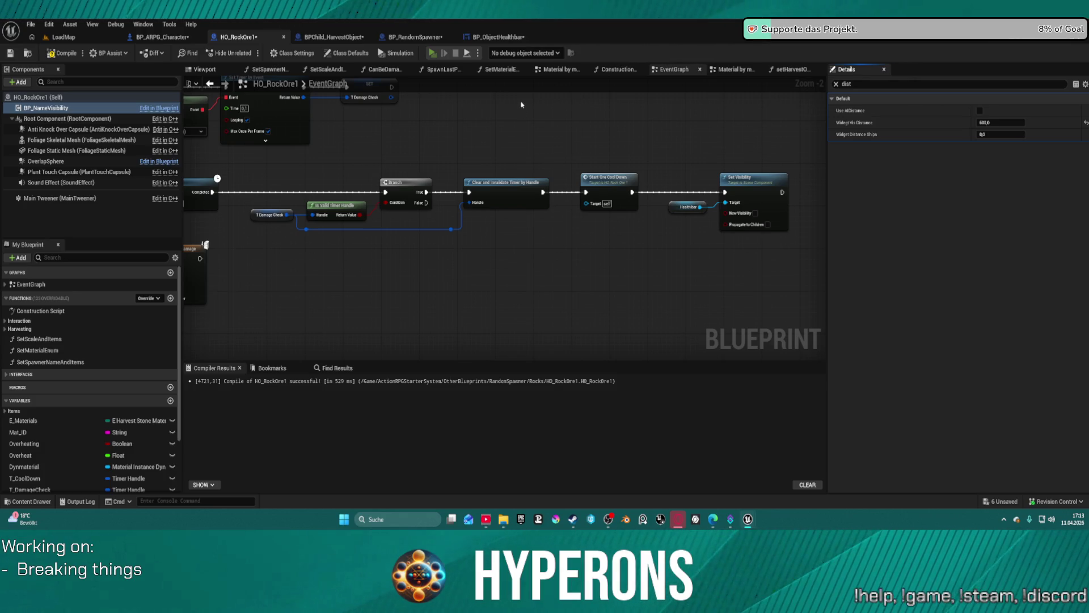
{"action": "key", "text": "alt+Tab"}
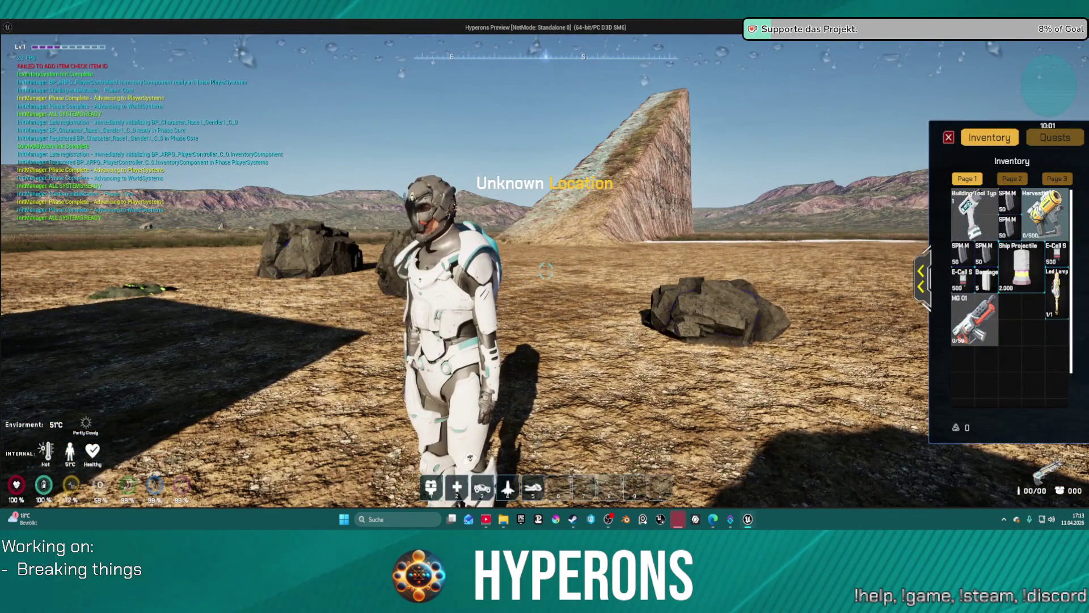
Step: Equip the Harvester, cross the terrain to a rock, and keep its beam on the rock
{"action": "right_click", "coordinate": [1044, 213]}
{"action": "key", "text": "i"}
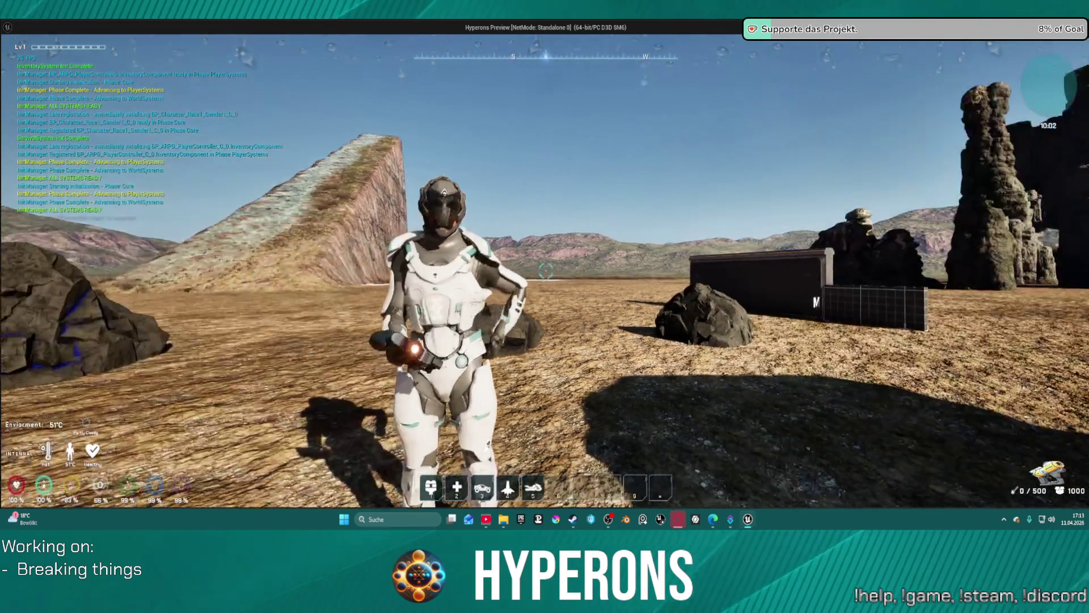
{"action": "key", "text": "w"}
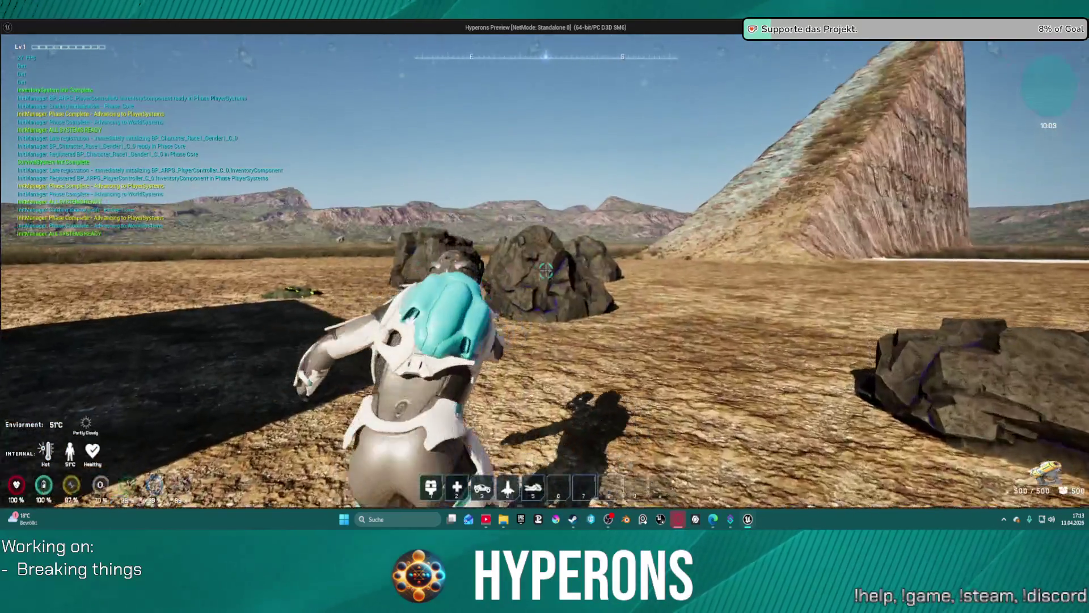
{"action": "left_click", "coordinate": [546, 272]}
{"action": "left_click_drag", "start_coordinate": [546, 273], "coordinate": [546, 270]}
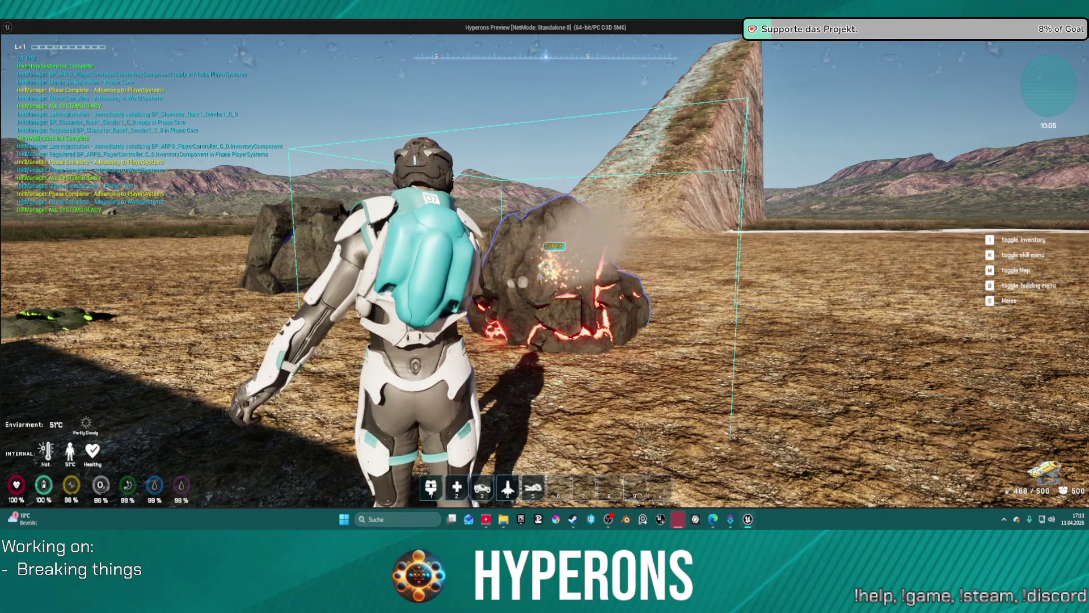
{"action": "left_click_drag", "start_coordinate": [546, 271], "coordinate": [546, 270]}
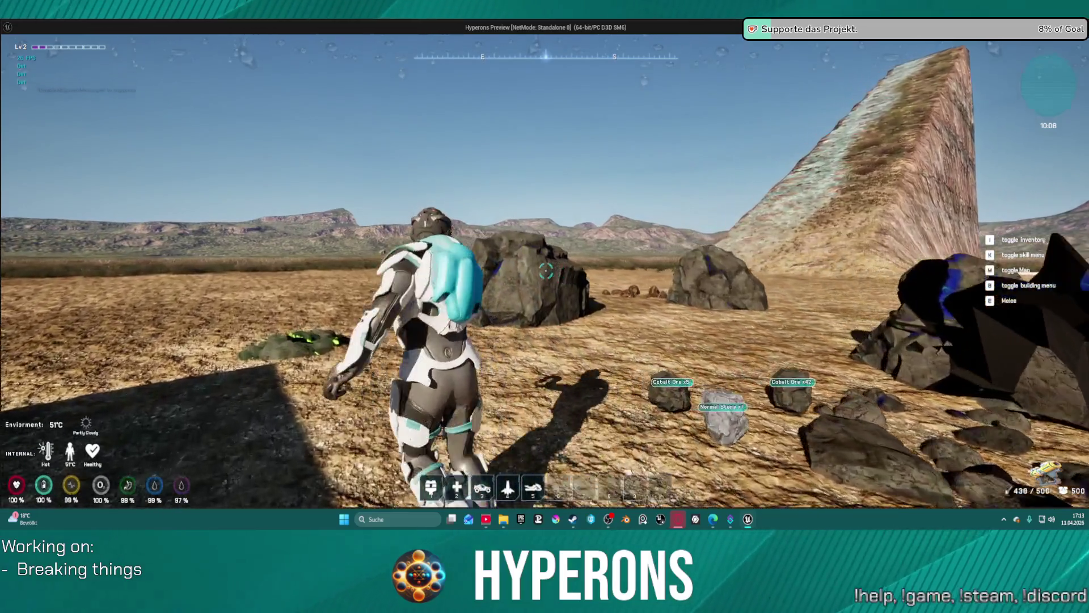
{"action": "left_click_drag", "start_coordinate": [547, 270], "coordinate": [546, 271]}
Step: Stop the play test, then paste the Healthbar and Set Visibility nodes beside Parent: AnyDamage and wire them
{"action": "key", "text": "Escape"}
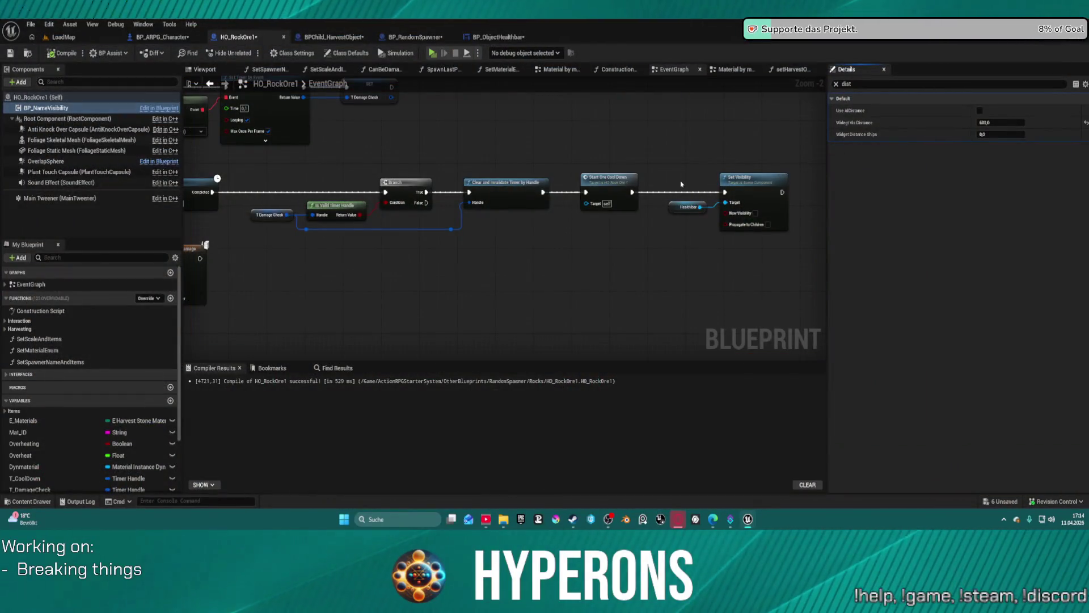
{"action": "left_click_drag", "start_coordinate": [735, 224], "coordinate": [749, 238]}
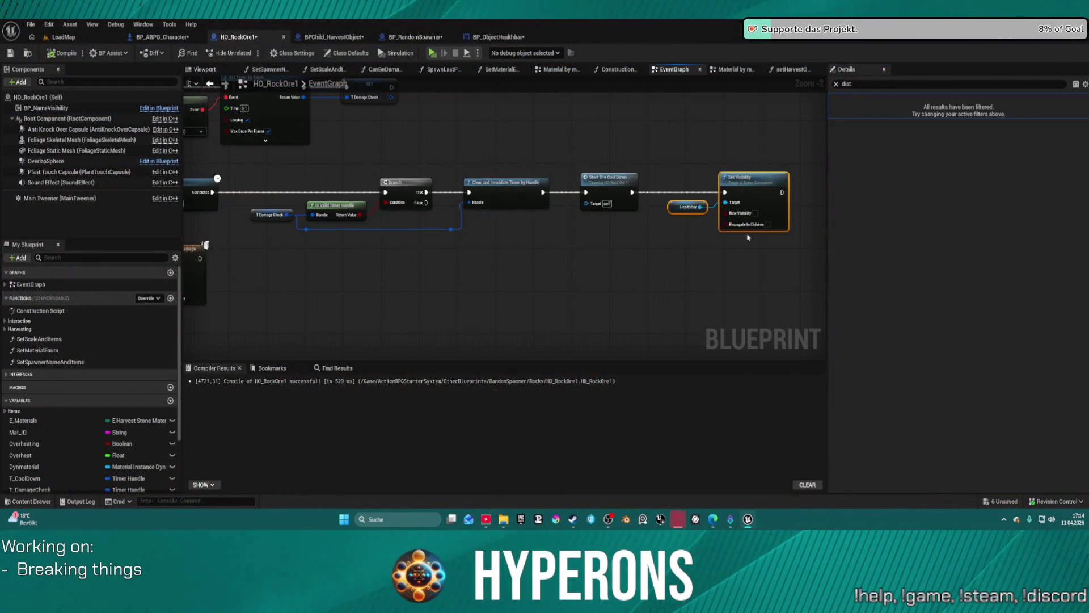
{"action": "mouse_move", "coordinate": [307, 170]}
{"action": "left_mouse_down"}
{"action": "mouse_move", "coordinate": [465, 215]}
{"action": "mouse_move", "coordinate": [541, 223]}
{"action": "mouse_move", "coordinate": [560, 171]}
{"action": "mouse_move", "coordinate": [579, 161]}
{"action": "mouse_move", "coordinate": [761, 156]}
{"action": "mouse_move", "coordinate": [888, 208]}
{"action": "left_mouse_up"}
{"action": "mouse_move", "coordinate": [781, 292]}
{"action": "left_mouse_down"}
{"action": "mouse_move", "coordinate": [596, 340]}
{"action": "mouse_move", "coordinate": [821, 351]}
{"action": "mouse_move", "coordinate": [397, 170]}
{"action": "mouse_move", "coordinate": [377, 268]}
{"action": "mouse_move", "coordinate": [372, 249]}
{"action": "left_mouse_up"}
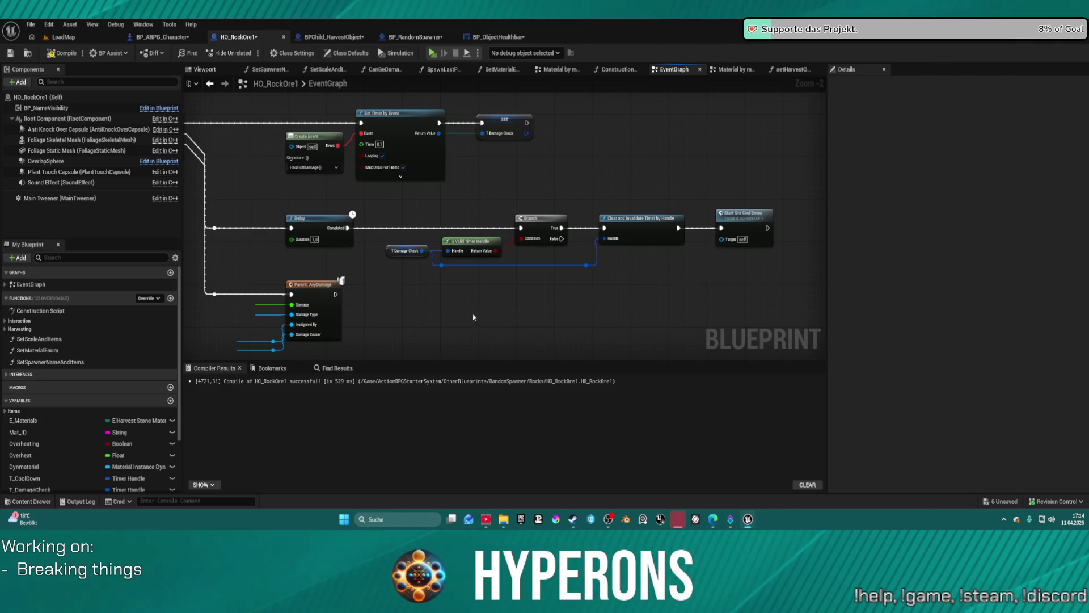
{"action": "key", "text": "ctrl+v"}
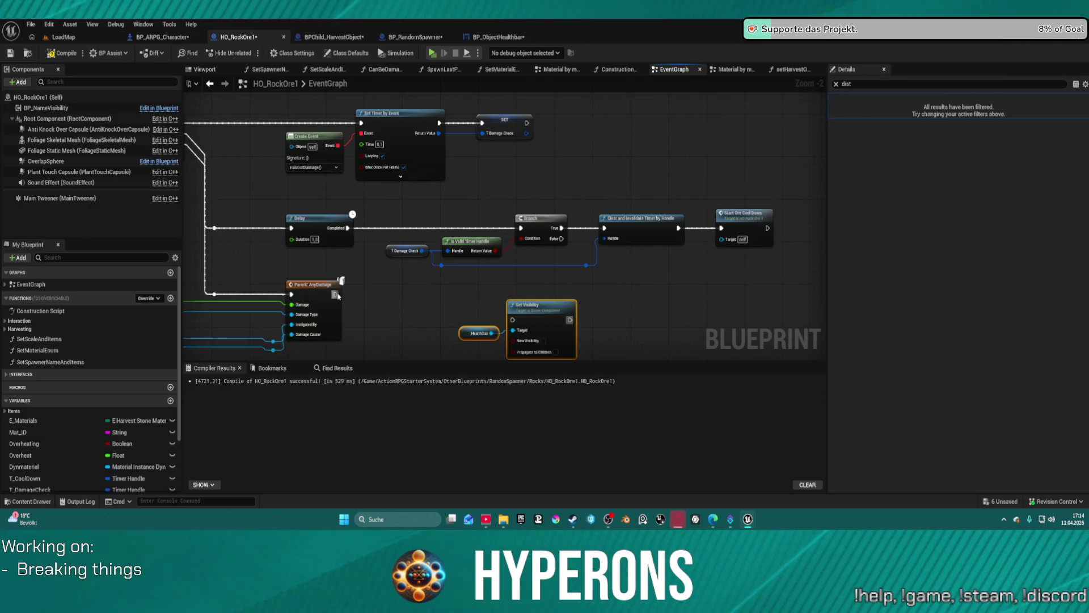
{"action": "left_click_drag", "start_coordinate": [335, 295], "coordinate": [513, 321]}
Step: Add a Do Once node off Parent: AnyDamage's exec pin ahead of the health bar nodes
{"action": "left_click_drag", "start_coordinate": [335, 295], "coordinate": [390, 309]}
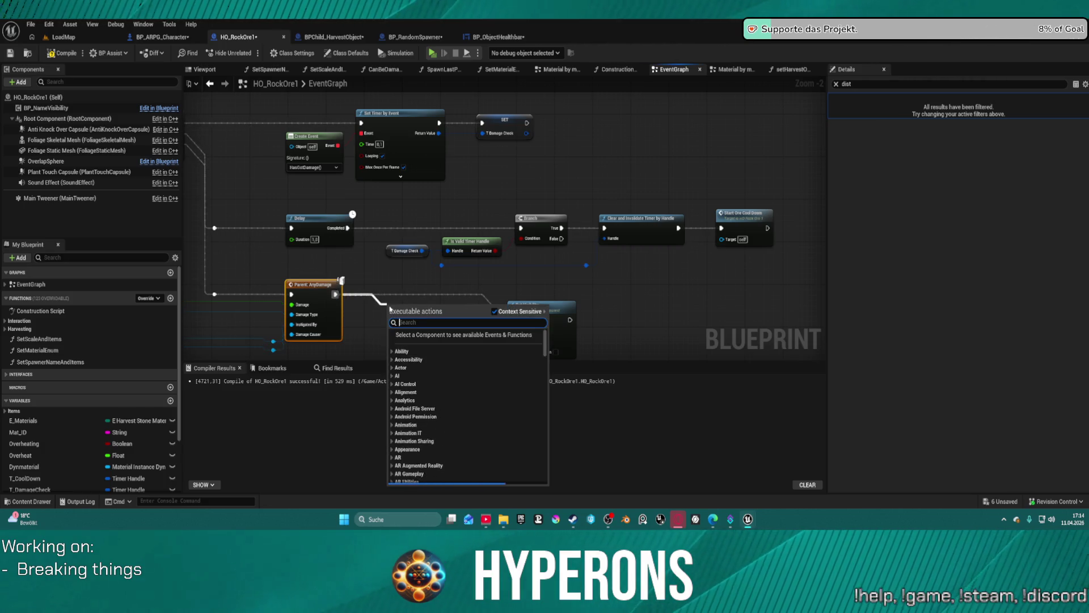
{"action": "type", "text": "do"}
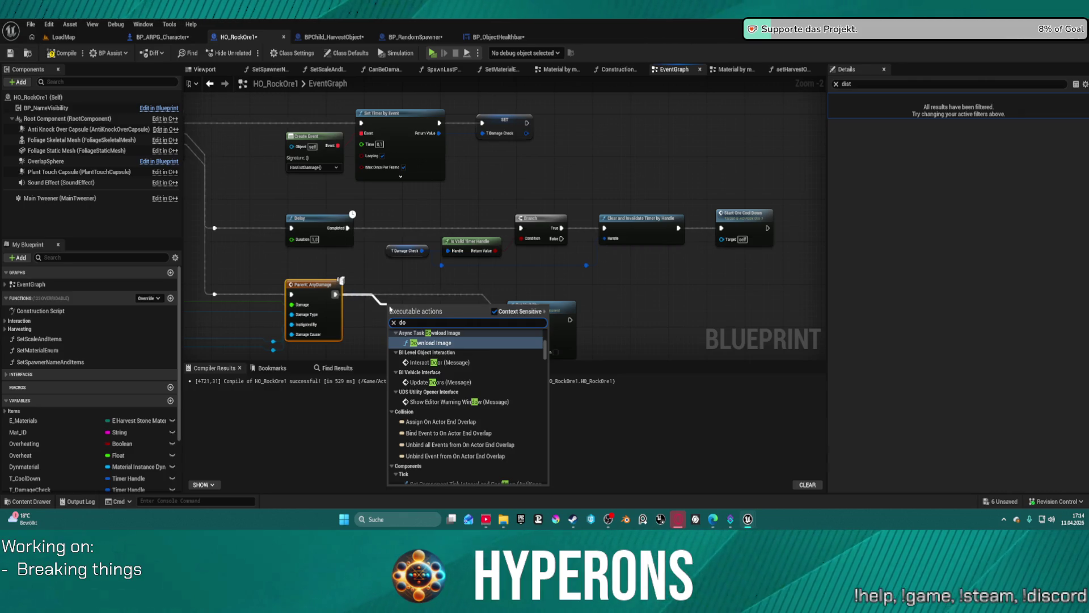
{"action": "type", "text": "once"}
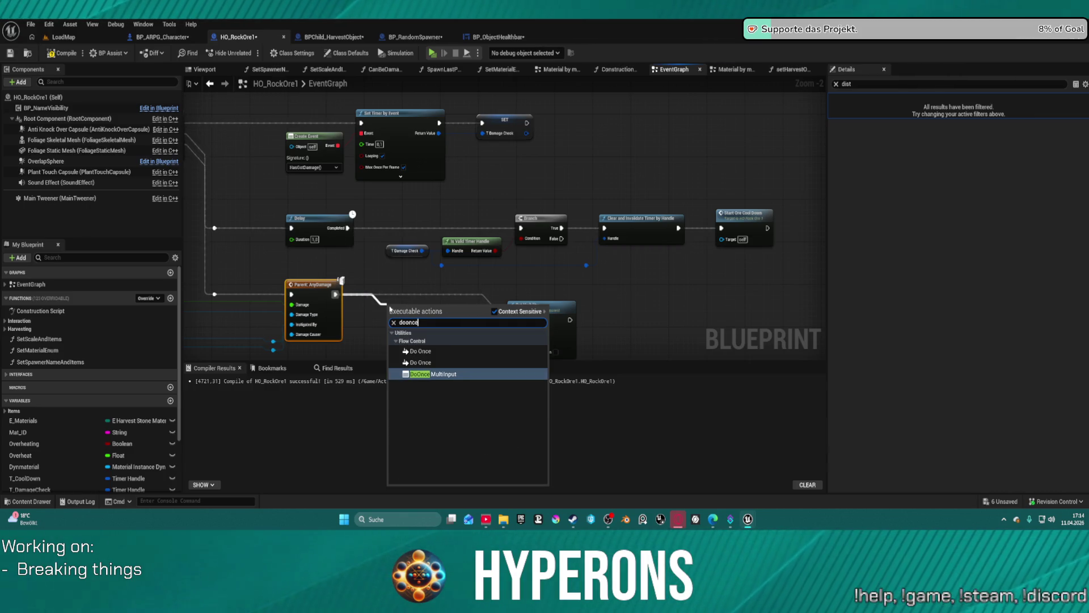
{"action": "key", "text": "Up"}
{"action": "key", "text": "Up"}
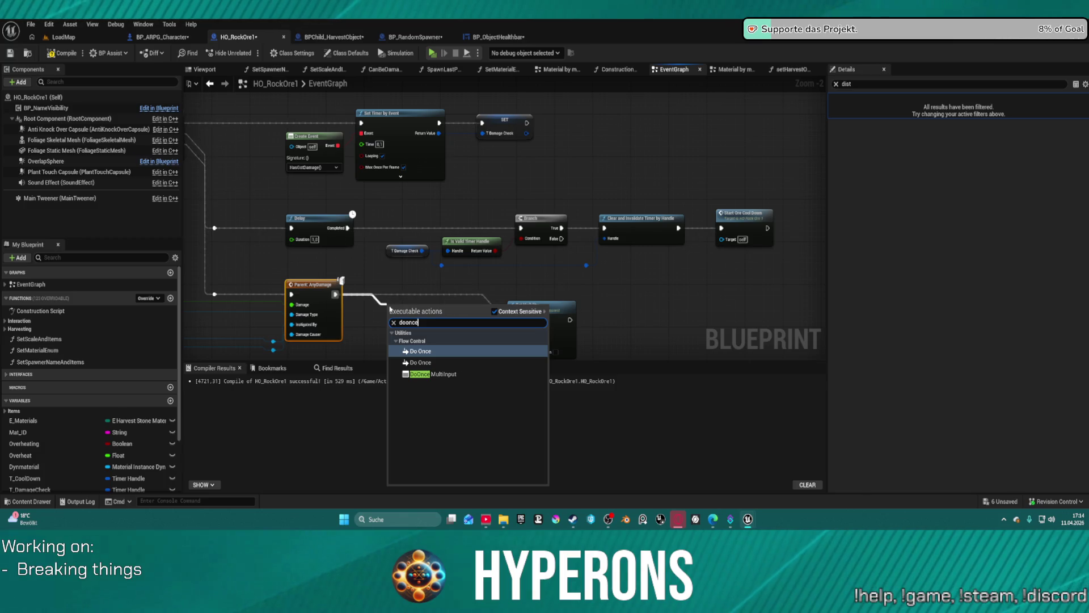
{"action": "key", "text": "Return"}
{"action": "mouse_move", "coordinate": [409, 295]}
{"action": "left_mouse_down"}
{"action": "mouse_move", "coordinate": [534, 335]}
{"action": "mouse_move", "coordinate": [548, 290]}
{"action": "left_mouse_up"}
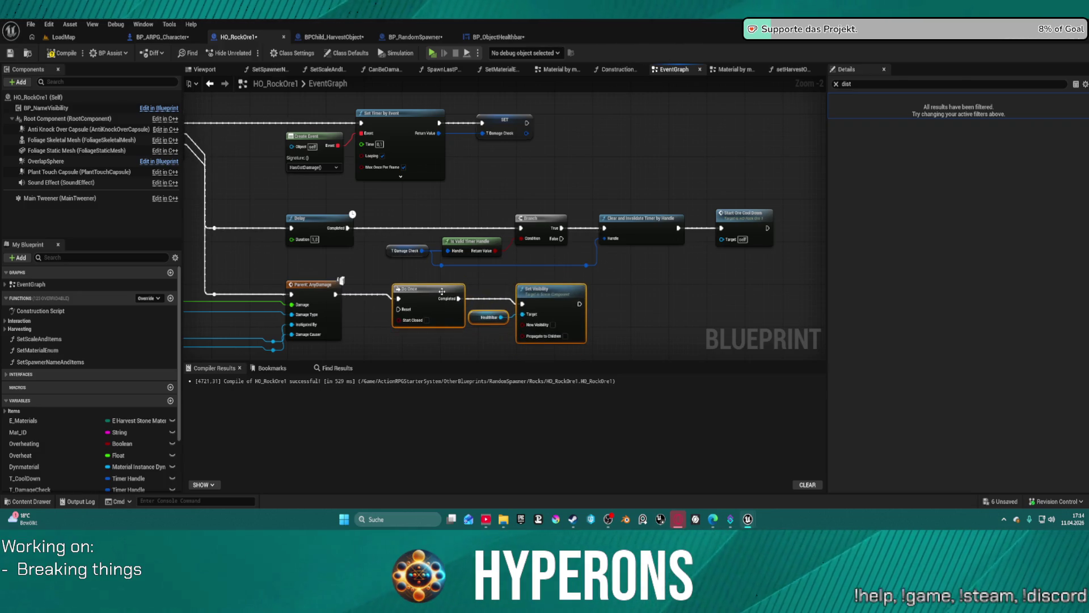
Step: Use a copy of the existing 1.0-second Delay node after Parent: AnyDamage instead
{"action": "left_click", "coordinate": [313, 284]}
{"action": "left_click_drag", "start_coordinate": [336, 294], "coordinate": [400, 334]}
{"action": "left_click", "coordinate": [366, 264]}
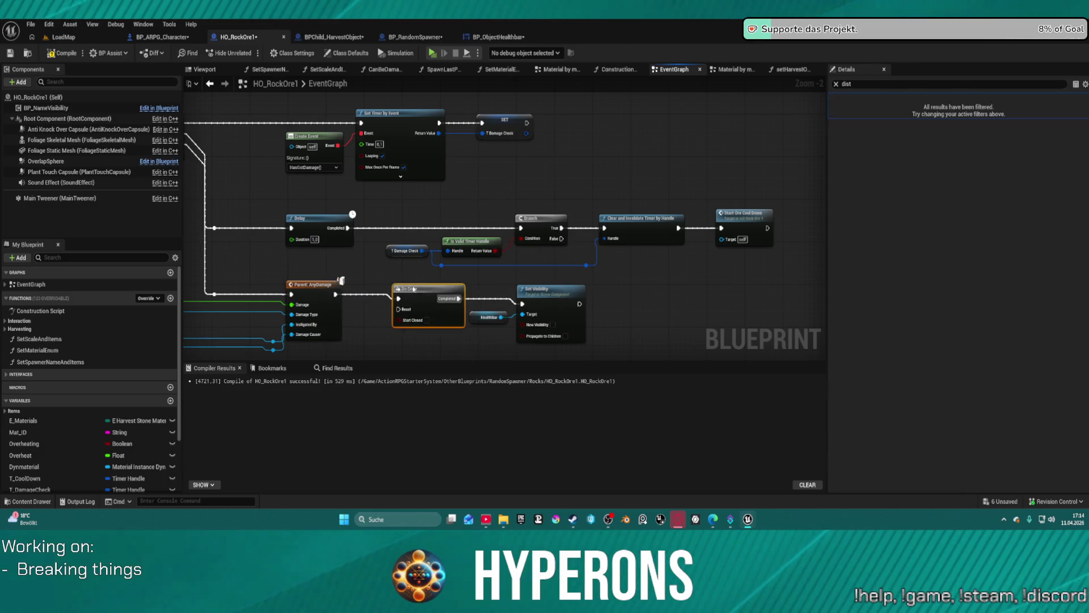
{"action": "left_click_drag", "start_coordinate": [329, 233], "coordinate": [327, 235]}
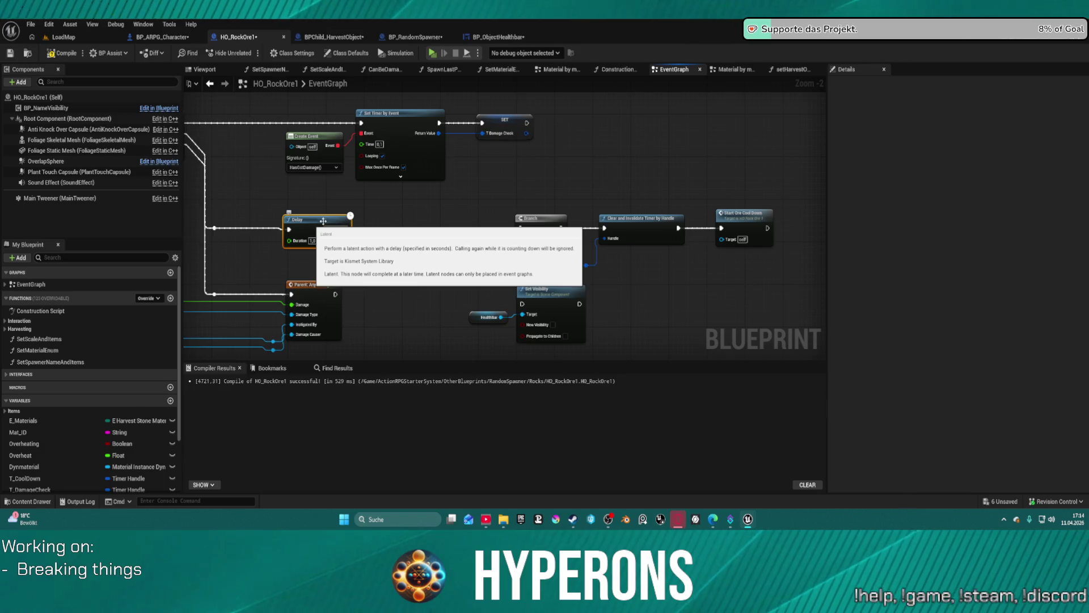
{"action": "key", "text": "ctrl+v"}
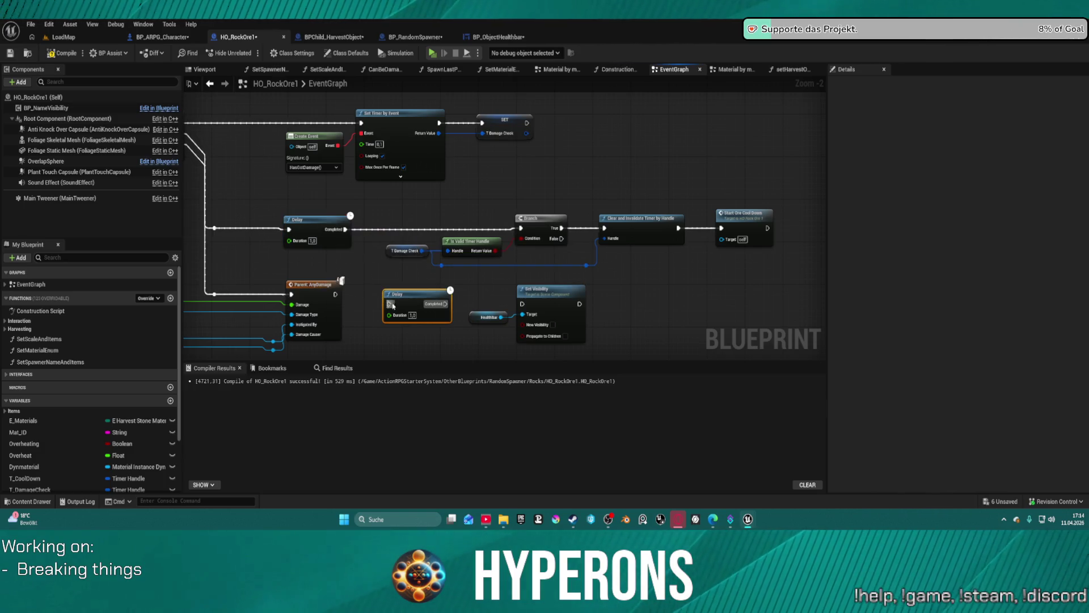
{"action": "mouse_move", "coordinate": [387, 287]}
{"action": "left_mouse_down"}
{"action": "mouse_move", "coordinate": [467, 260]}
{"action": "mouse_move", "coordinate": [446, 297]}
{"action": "mouse_move", "coordinate": [500, 297]}
{"action": "mouse_move", "coordinate": [404, 280]}
{"action": "left_mouse_up"}
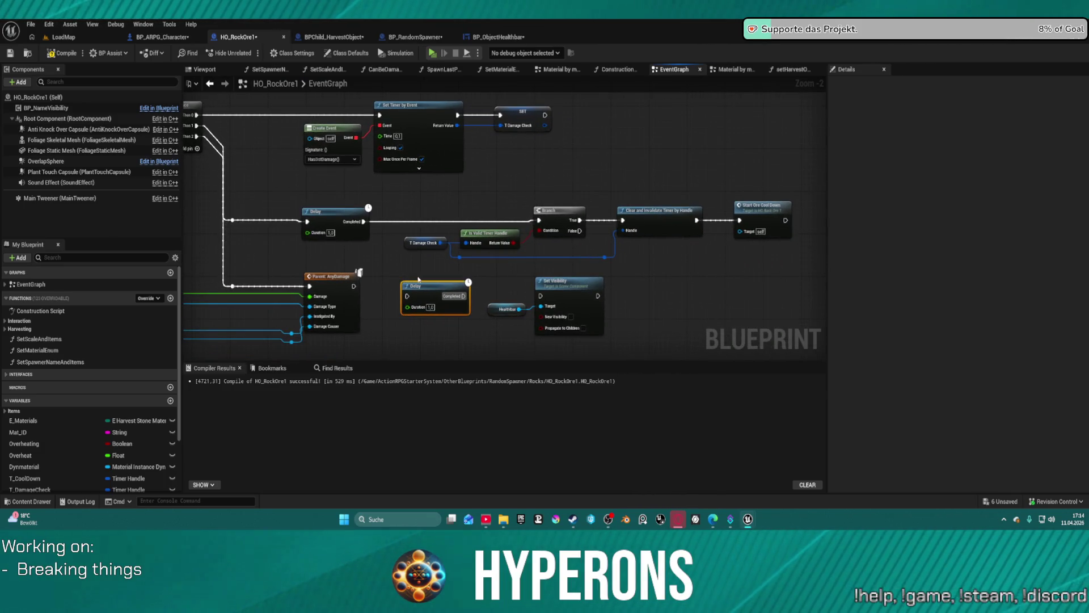
{"action": "left_click", "coordinate": [570, 283]}
{"action": "key", "text": "Delete"}
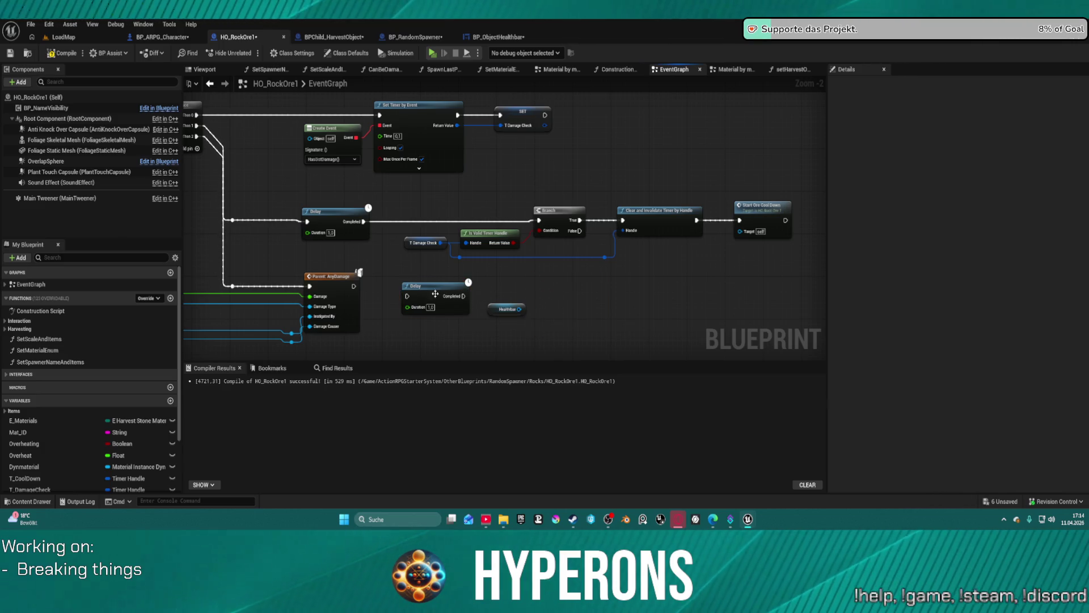
{"action": "left_click", "coordinate": [436, 296]}
{"action": "key", "text": "Delete"}
{"action": "left_click", "coordinate": [506, 309]}
{"action": "left_click_drag", "start_coordinate": [519, 309], "coordinate": [550, 306]}
{"action": "type", "text": "sho"}
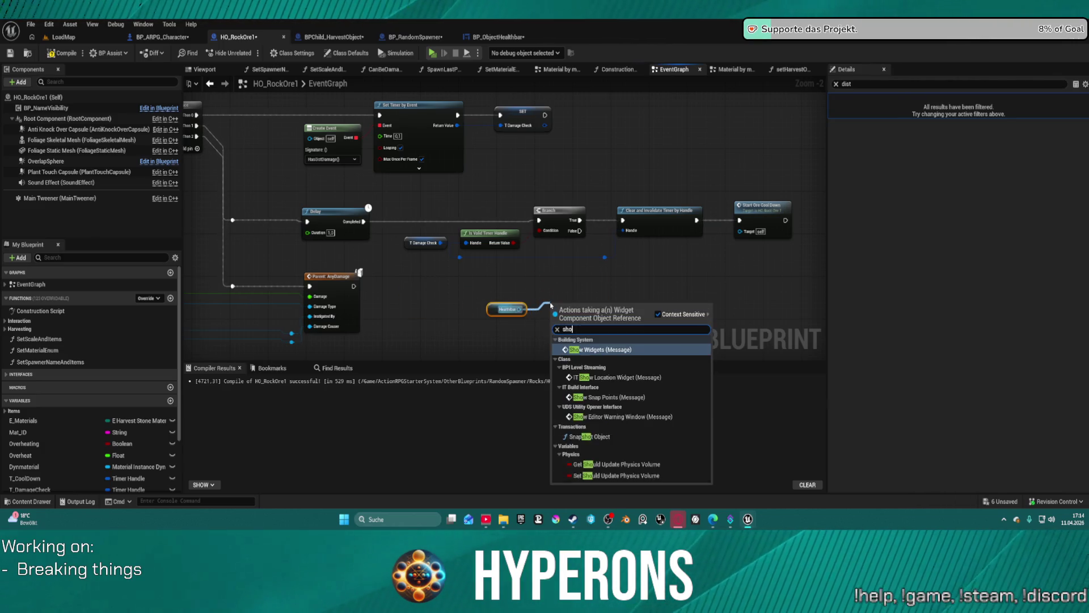
{"action": "type", "text": "w"}
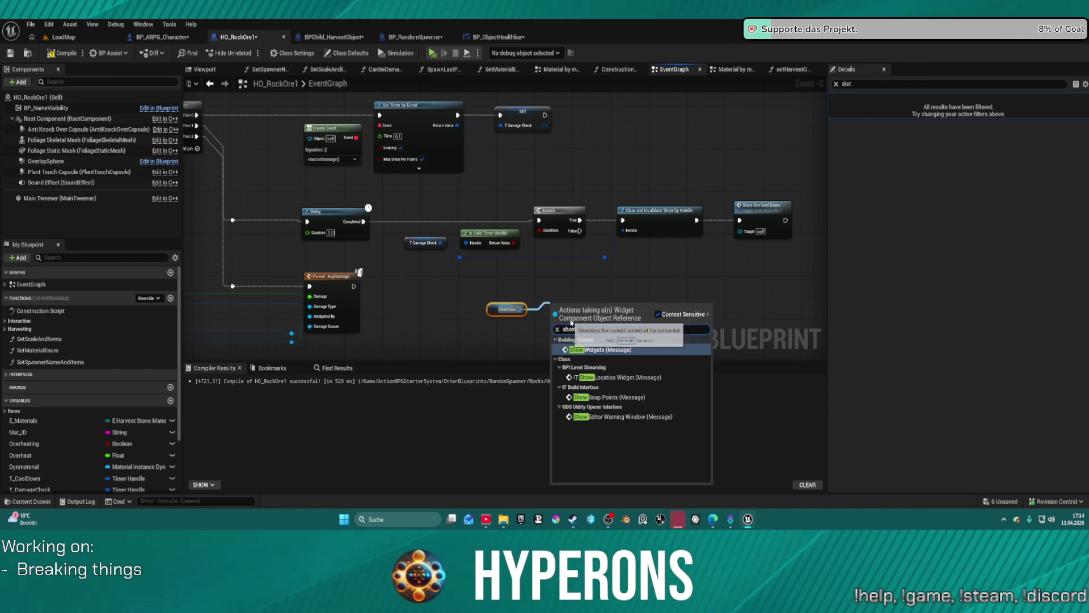
{"action": "key", "text": "BackSpace"}
{"action": "key", "text": "BackSpace"}
{"action": "key", "text": "BackSpace"}
{"action": "key", "text": "BackSpace"}
{"action": "type", "text": "wi"}
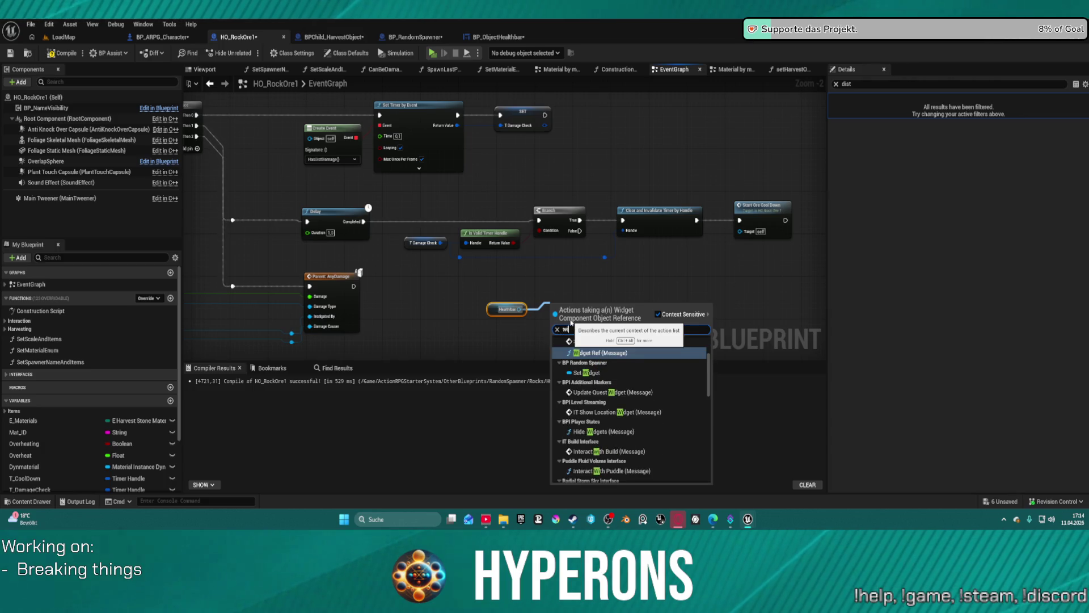
{"action": "type", "text": "dget"}
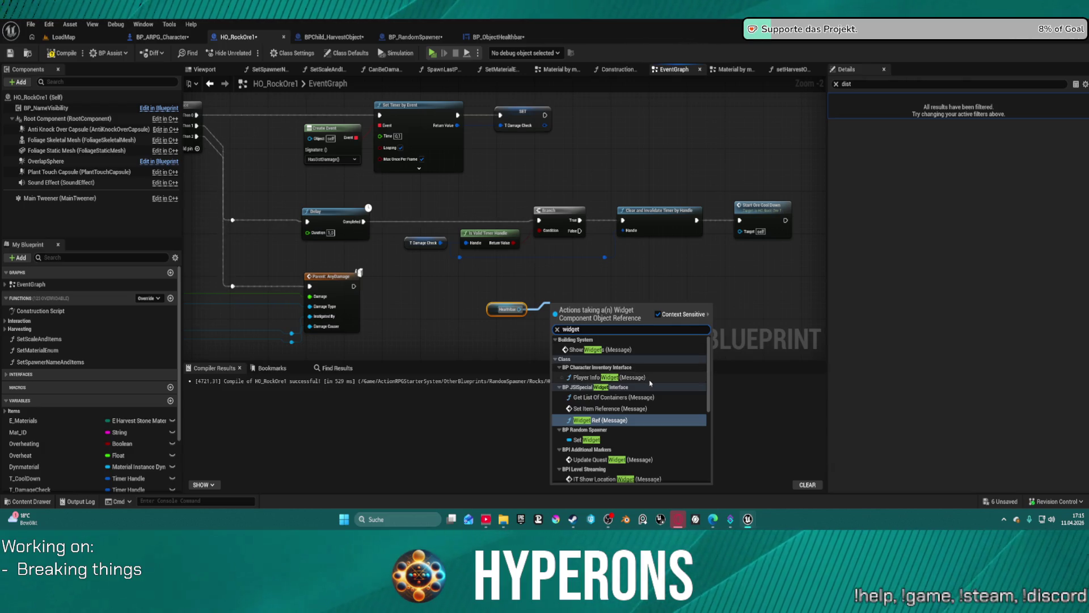
{"action": "left_click", "coordinate": [607, 349]}
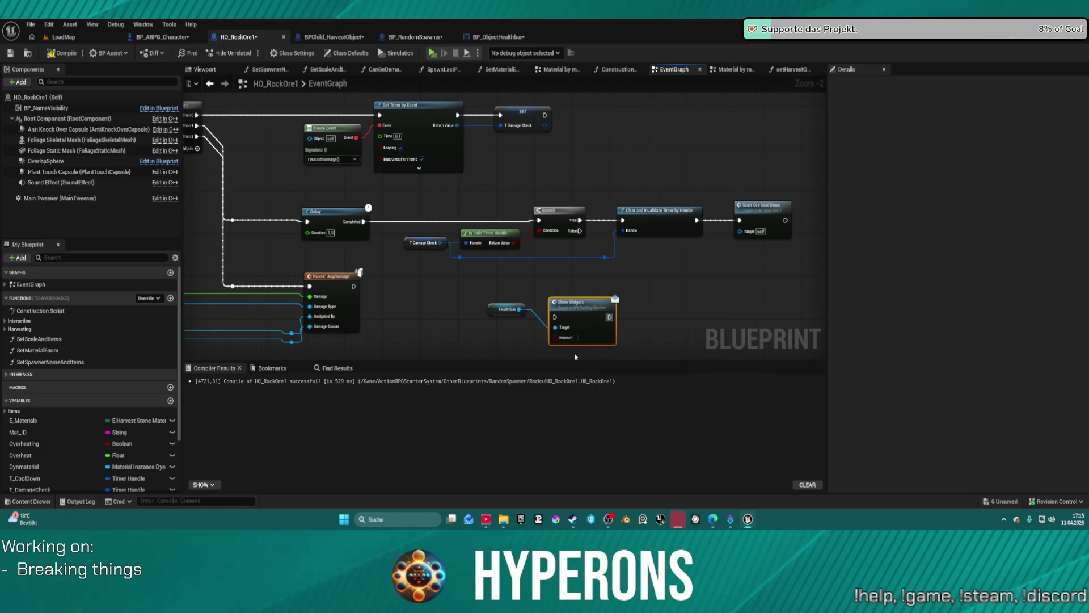
{"action": "key", "text": "Delete"}
{"action": "left_click", "coordinate": [507, 310]}
{"action": "left_click_drag", "start_coordinate": [519, 309], "coordinate": [566, 322]}
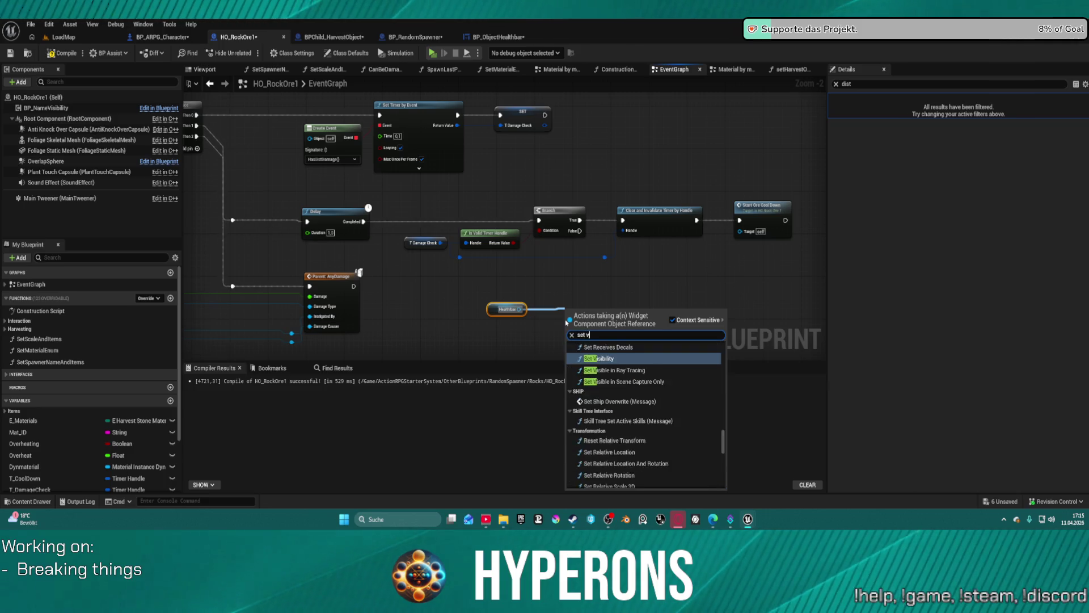
{"action": "type", "text": "set visi"}
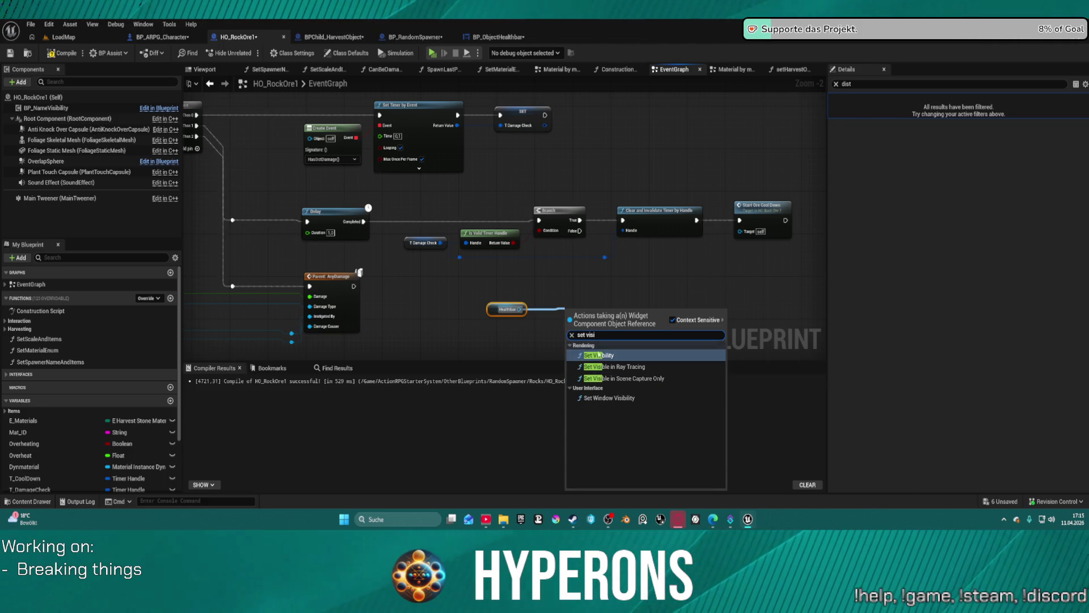
{"action": "left_click", "coordinate": [598, 355]}
{"action": "left_click_drag", "start_coordinate": [583, 312], "coordinate": [568, 291]}
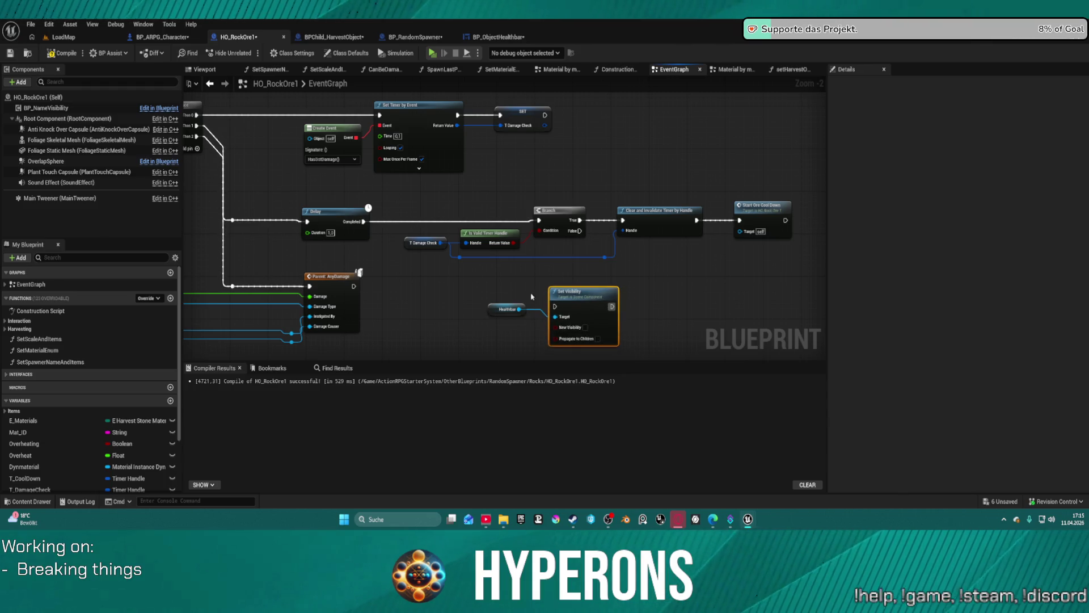
{"action": "left_click_drag", "start_coordinate": [479, 298], "coordinate": [613, 331]}
{"action": "key", "text": "Delete"}
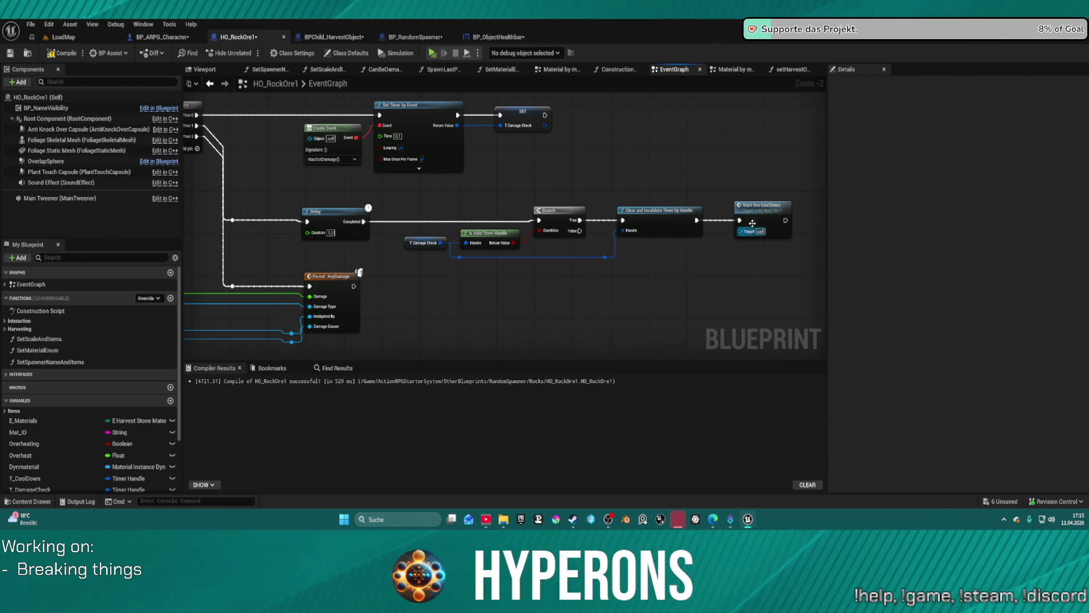
{"action": "scroll", "coordinate": [754, 222], "scroll_direction": "down", "scroll_amount": 4}
{"action": "scroll", "coordinate": [434, 241], "scroll_direction": "up", "scroll_amount": 7}
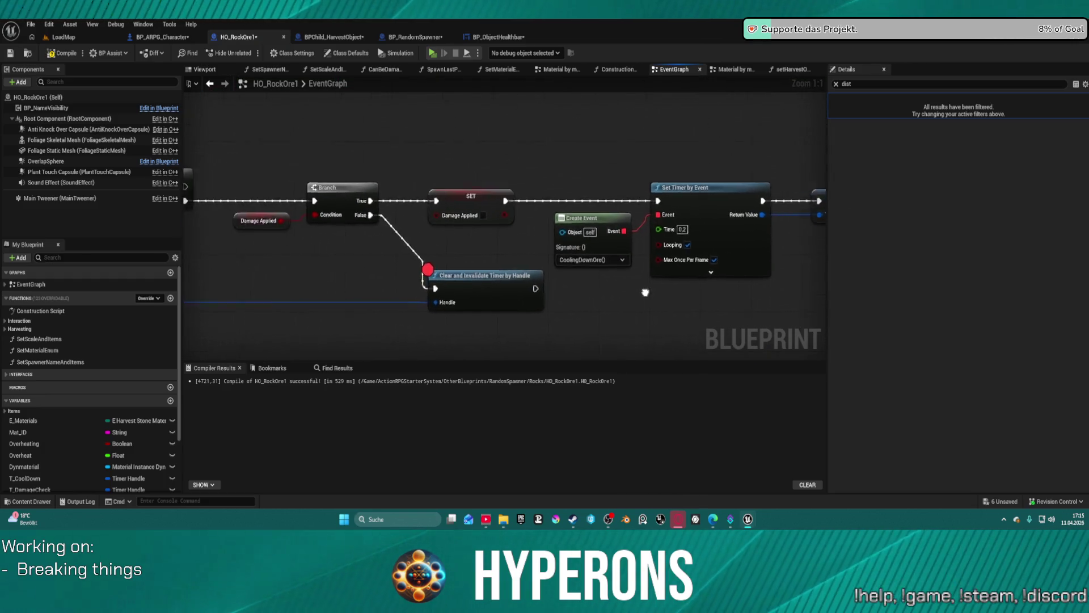
{"action": "scroll", "coordinate": [638, 293], "scroll_direction": "down", "scroll_amount": 5}
{"action": "scroll", "coordinate": [452, 258], "scroll_direction": "up", "scroll_amount": 5}
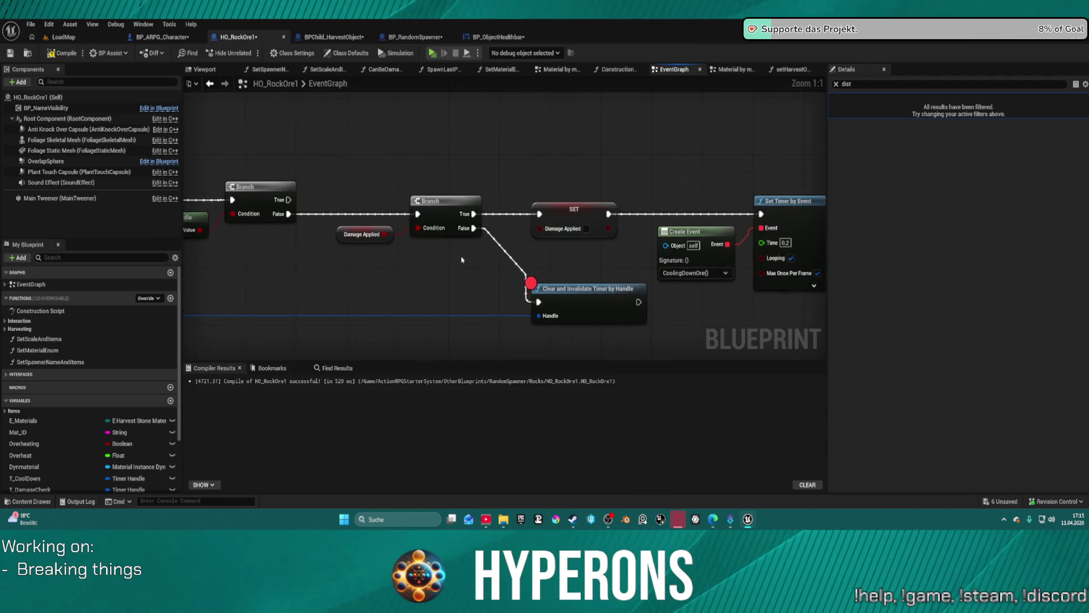
{"action": "mouse_move", "coordinate": [588, 288]}
{"action": "left_mouse_down"}
{"action": "mouse_move", "coordinate": [587, 321]}
{"action": "mouse_move", "coordinate": [511, 295]}
{"action": "mouse_move", "coordinate": [441, 207]}
{"action": "left_mouse_up"}
{"action": "key", "text": "ctrl+v"}
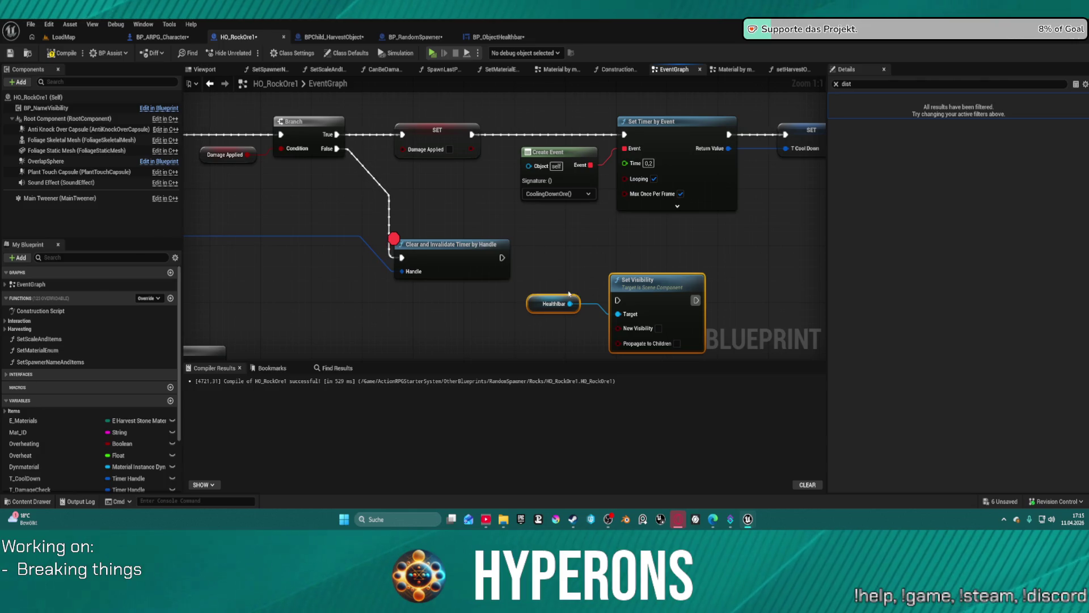
{"action": "left_click_drag", "start_coordinate": [617, 301], "coordinate": [502, 258]}
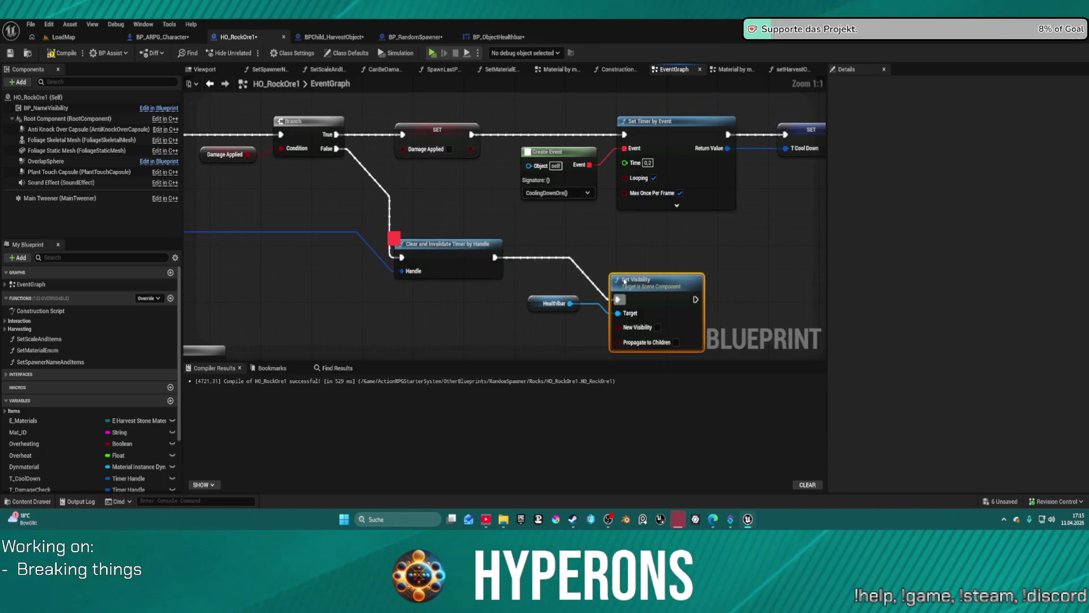
{"action": "right_click", "coordinate": [500, 284]}
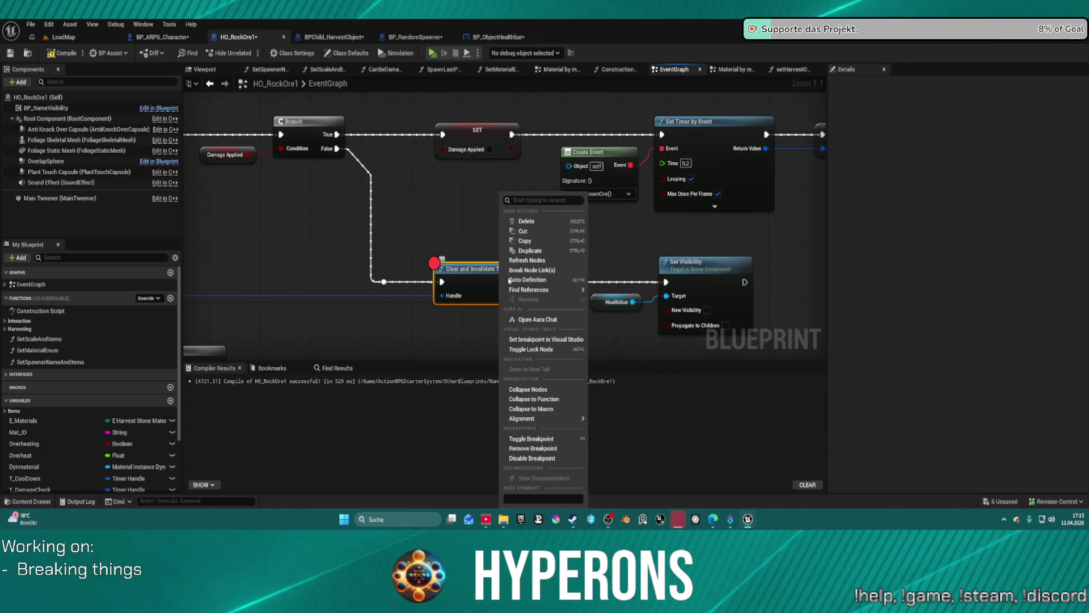
{"action": "left_click", "coordinate": [543, 449]}
{"action": "scroll", "coordinate": [436, 201], "scroll_direction": "down", "scroll_amount": 4}
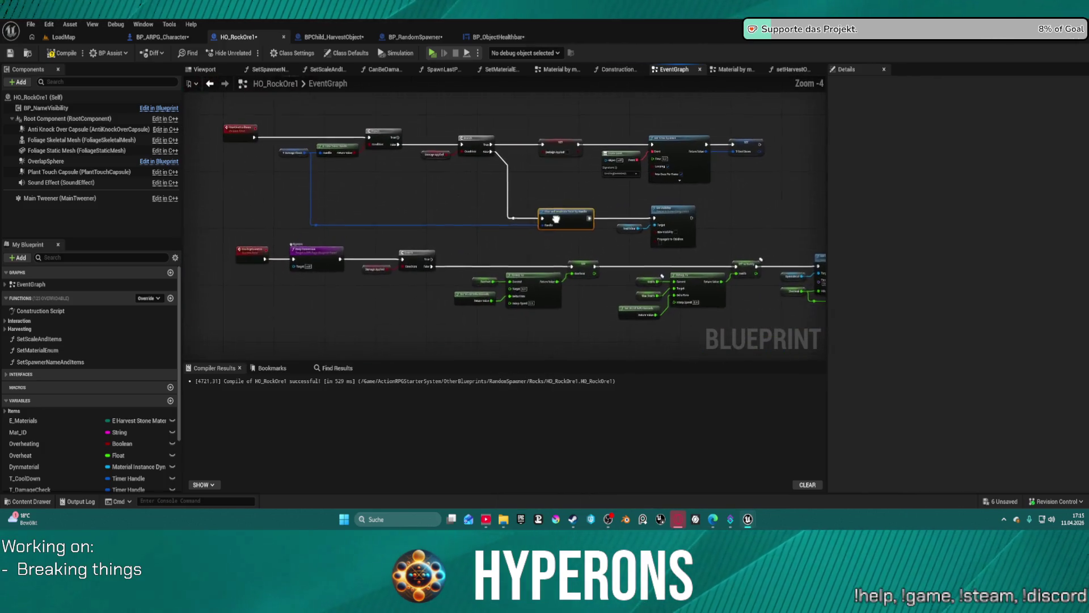
{"action": "scroll", "coordinate": [436, 201], "scroll_direction": "down", "scroll_amount": 7}
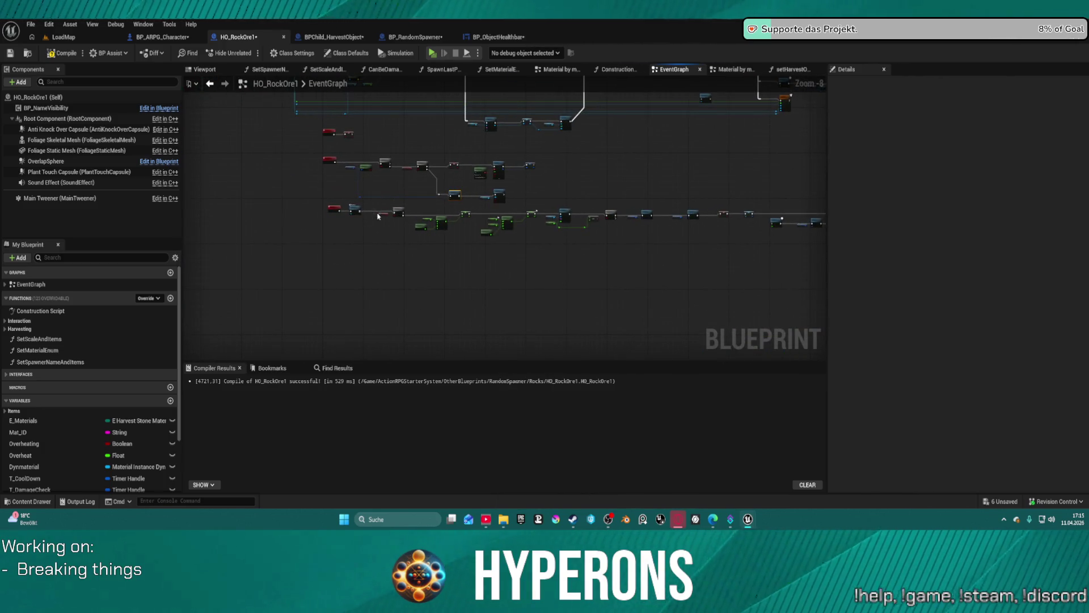
{"action": "scroll", "coordinate": [383, 234], "scroll_direction": "down", "scroll_amount": 1}
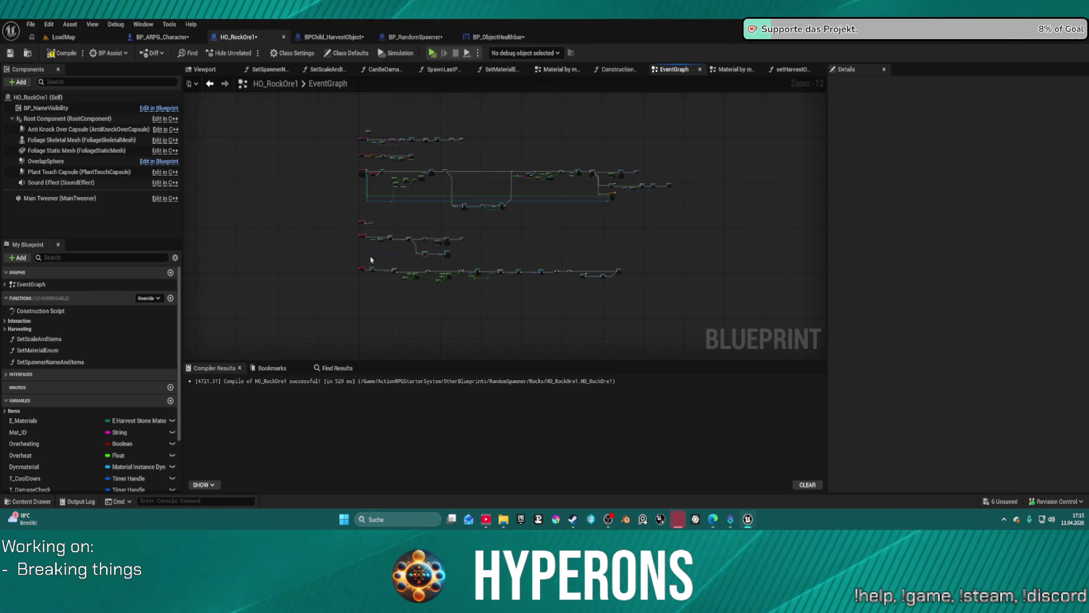
{"action": "scroll", "coordinate": [366, 260], "scroll_direction": "up", "scroll_amount": 6}
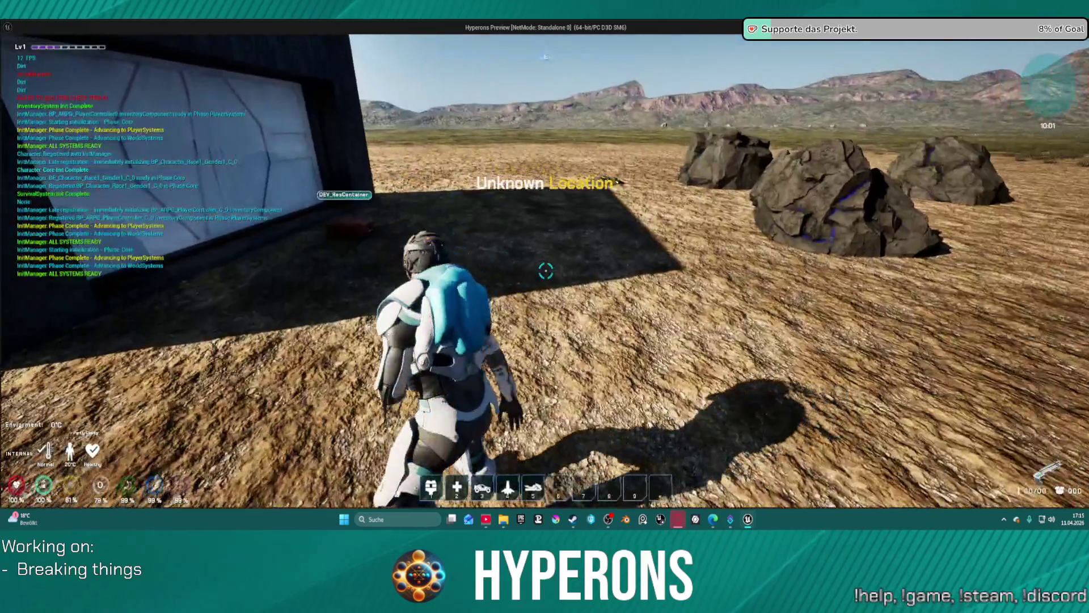
Step: Glance at the inventory, then beam two rocks while moving in until the cobalt rock breaks
{"action": "key", "text": "i"}
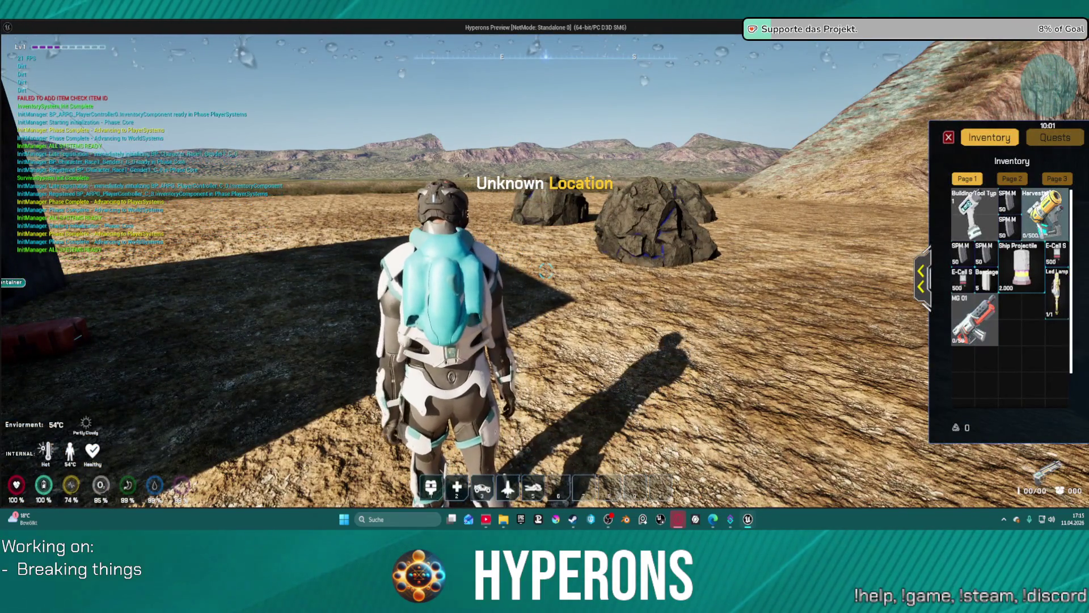
{"action": "key", "text": "i"}
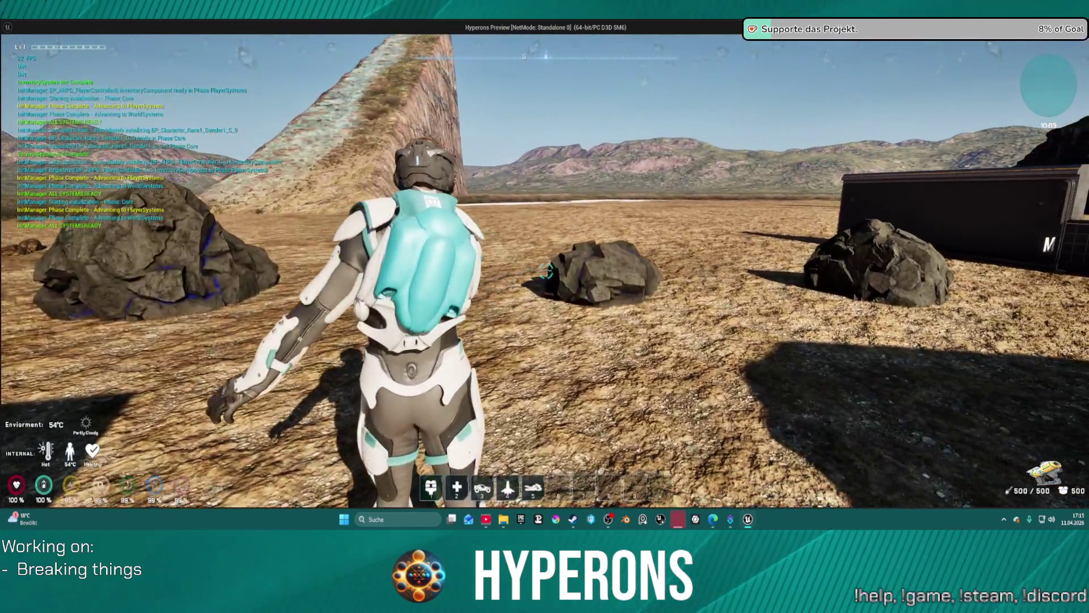
{"action": "left_click", "coordinate": [544, 272]}
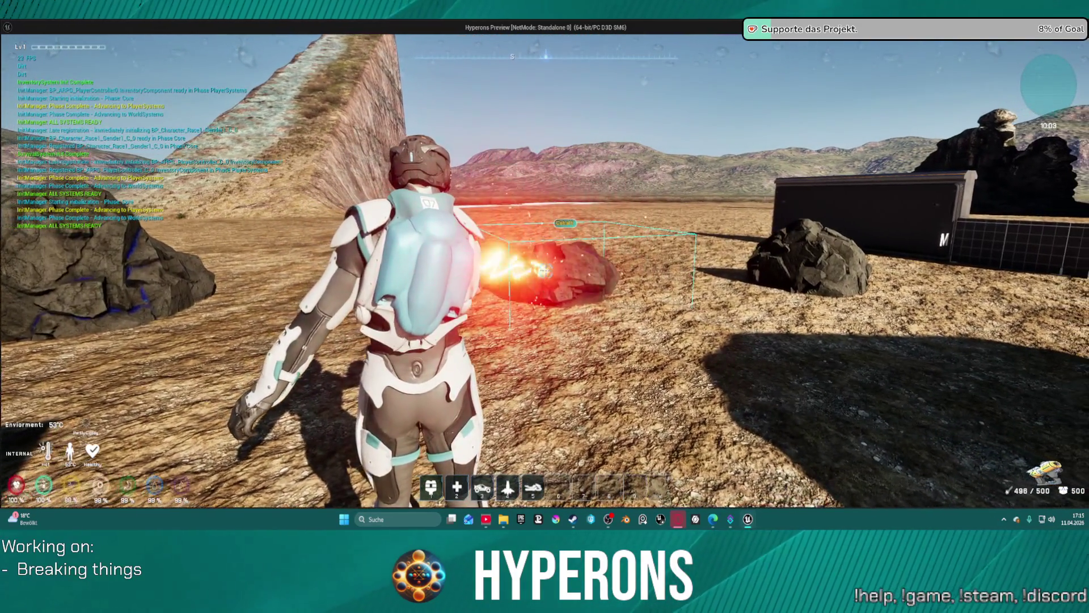
{"action": "key", "text": "w"}
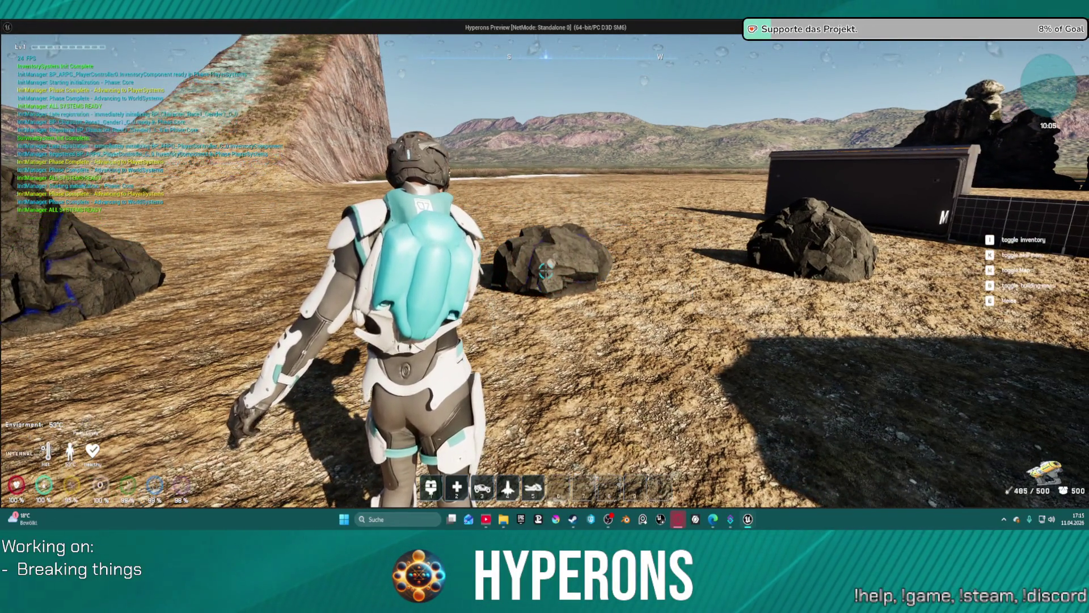
{"action": "left_click", "coordinate": [546, 271]}
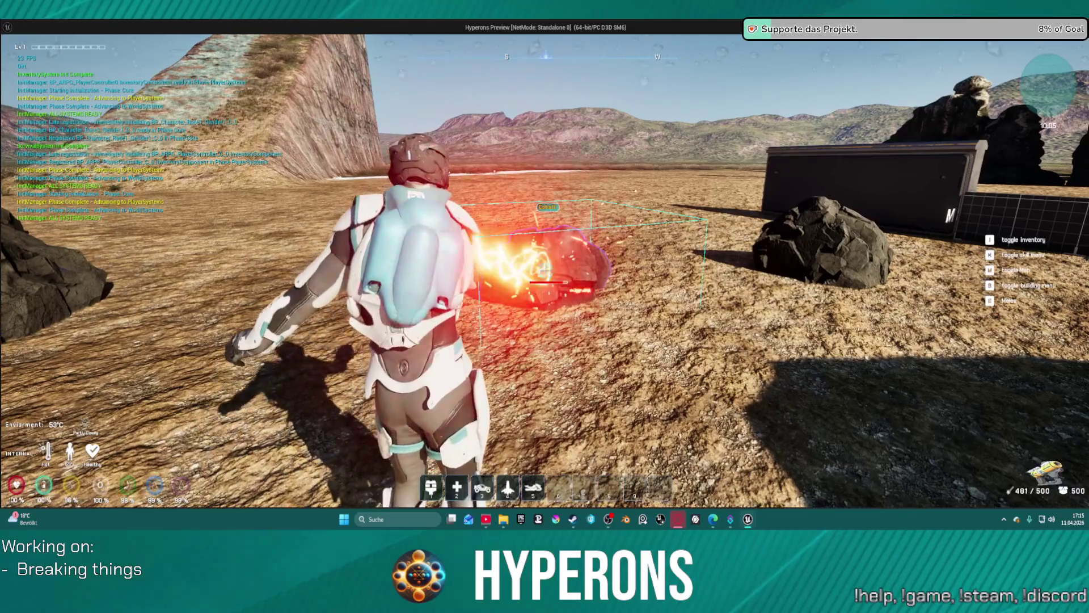
{"action": "key", "text": "w"}
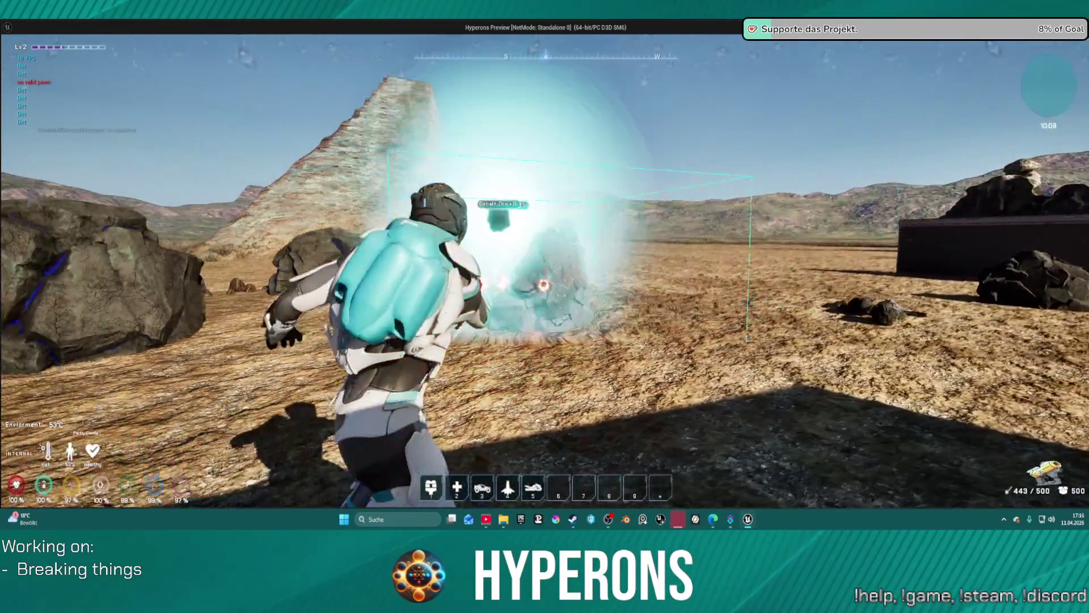
{"action": "key", "text": "w"}
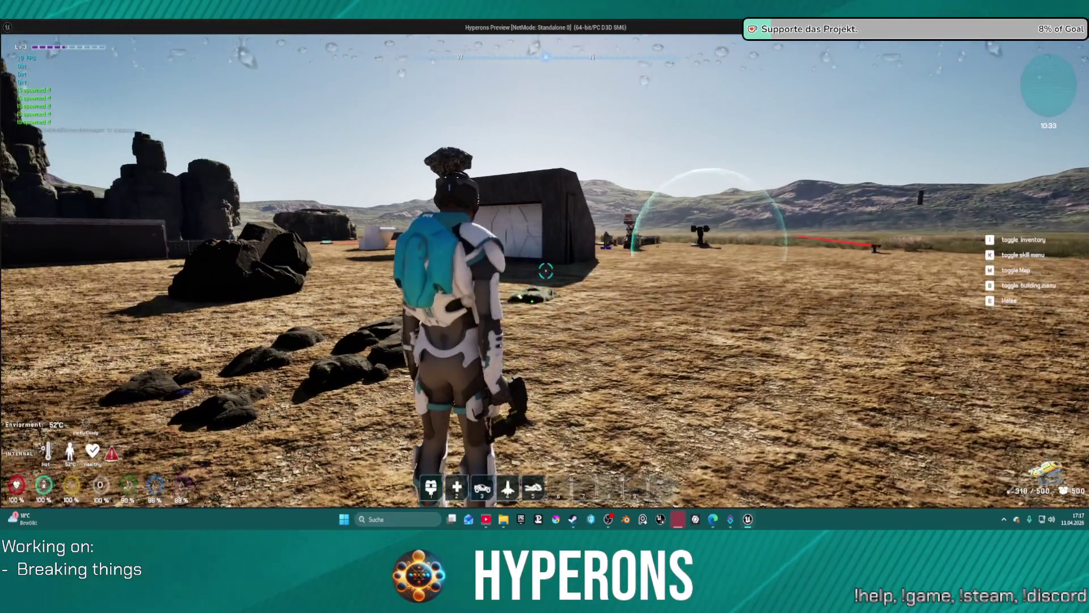
Step: Run around the base past the bunker and shield bubble, then switch back to the editor
{"action": "key", "text": "d"}
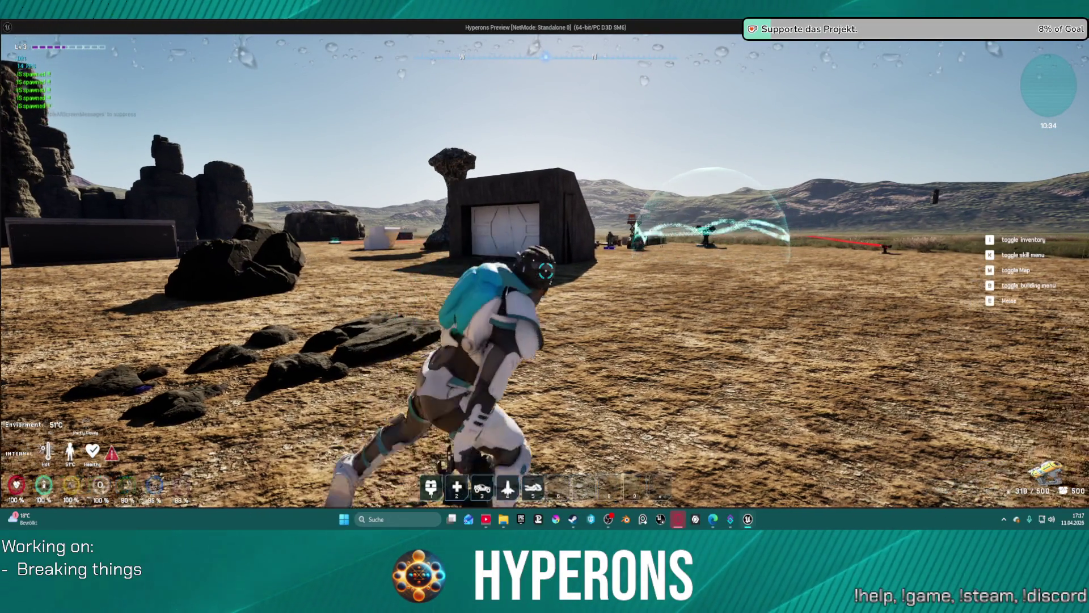
{"action": "key", "text": "w"}
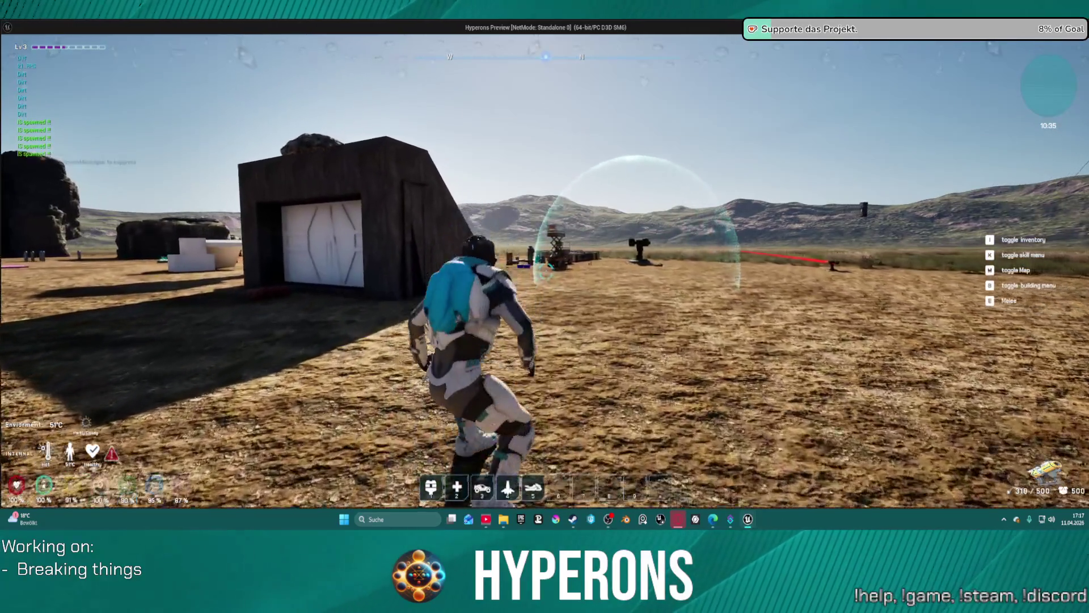
{"action": "key", "text": "w"}
{"action": "key", "text": "w"}
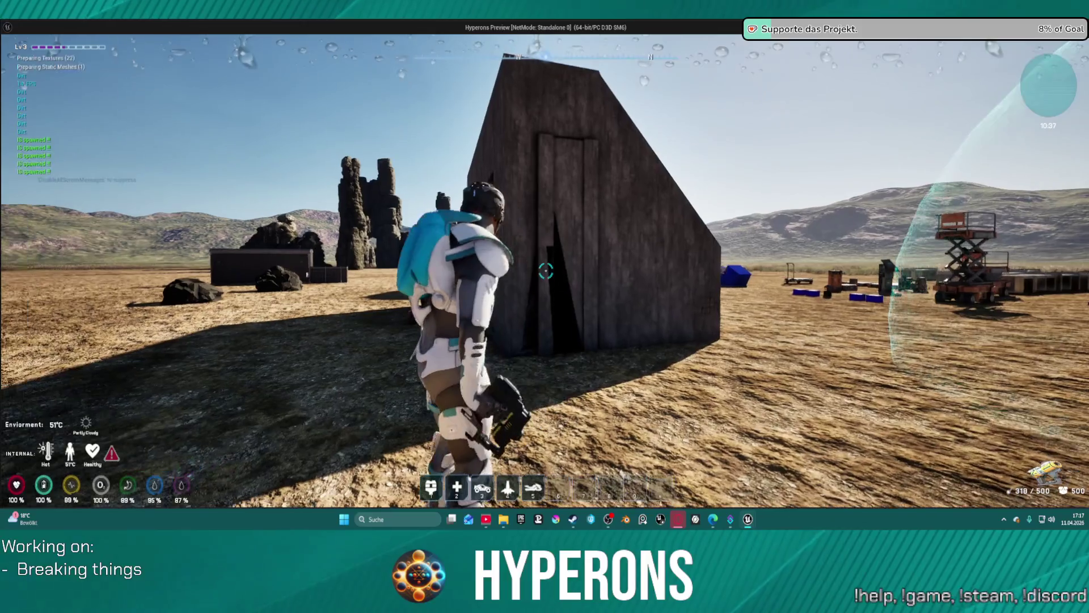
{"action": "key", "text": "w"}
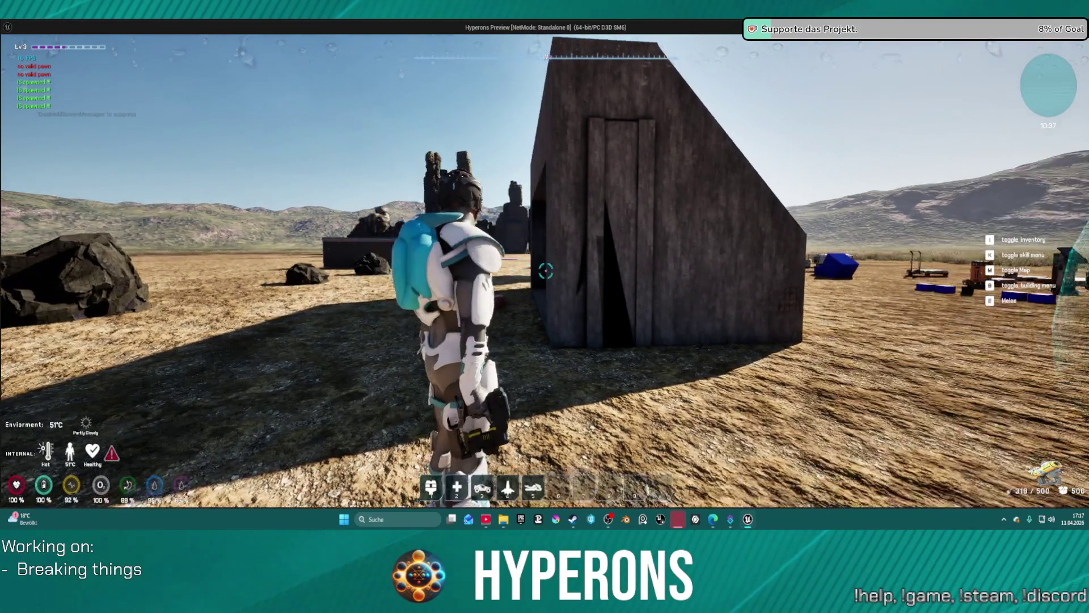
{"action": "key", "text": "w"}
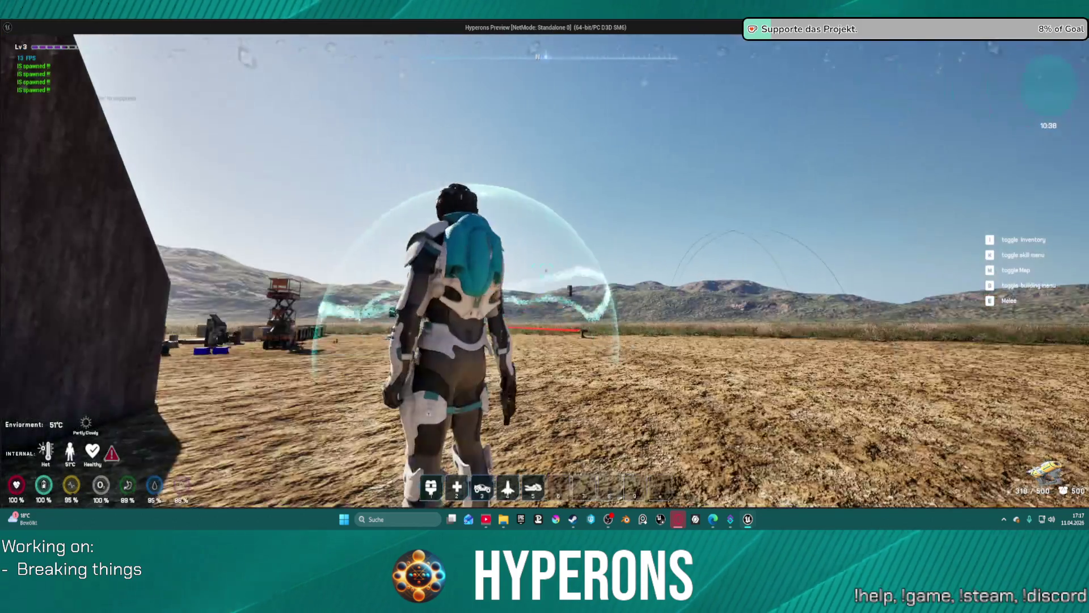
{"action": "key", "text": "w"}
{"action": "key", "text": "w"}
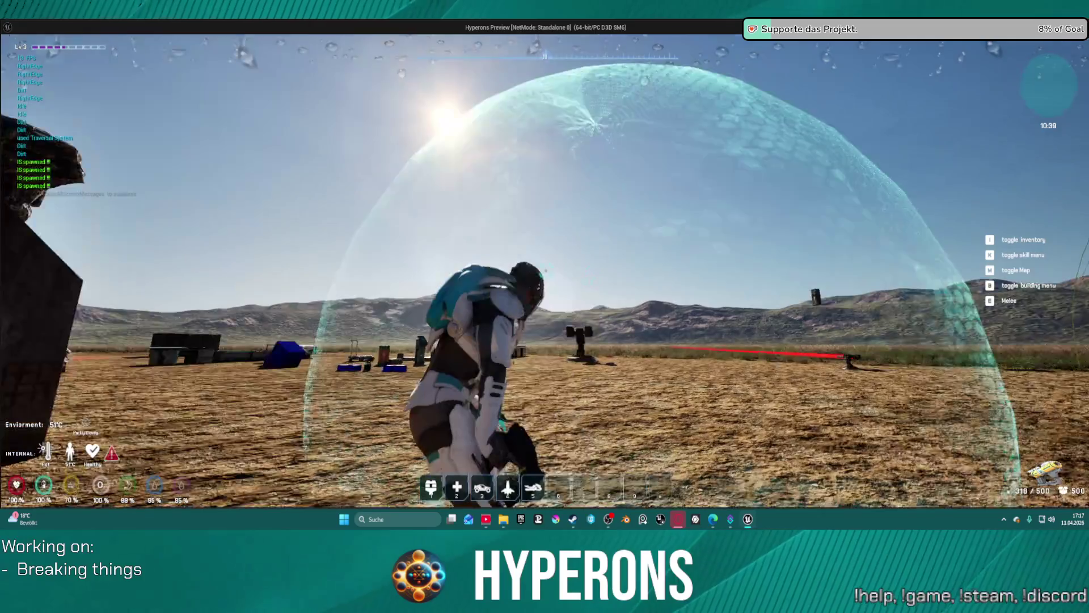
{"action": "key", "text": "w"}
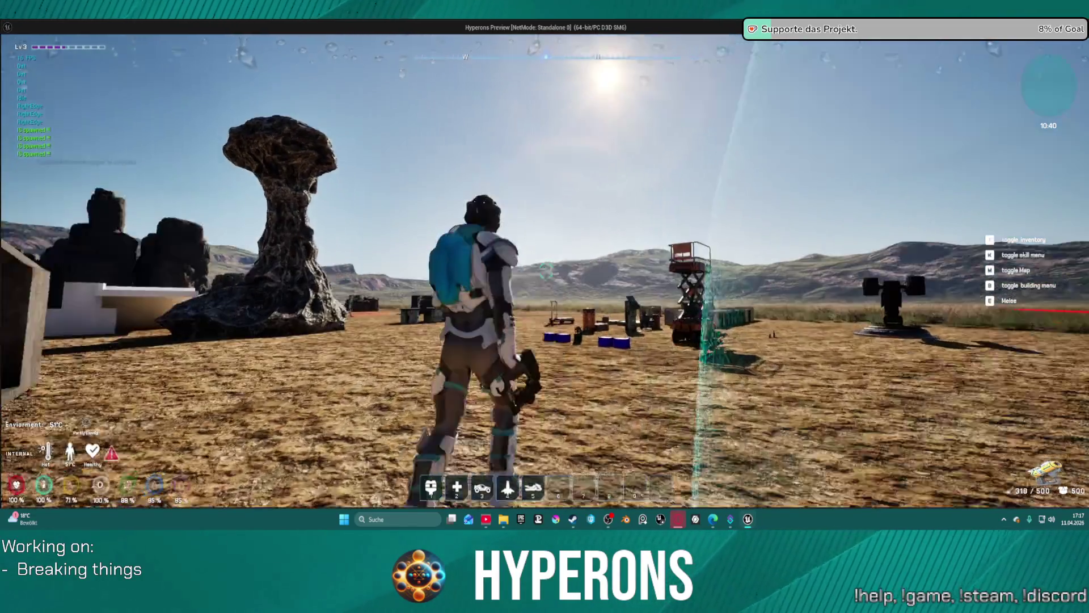
{"action": "key", "text": "w"}
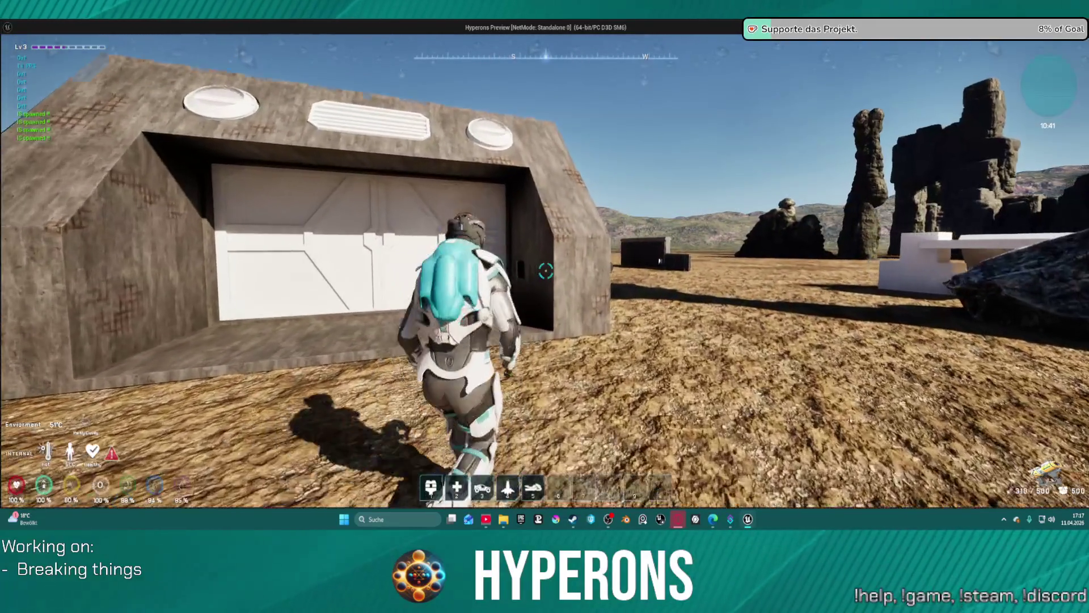
{"action": "key", "text": "w"}
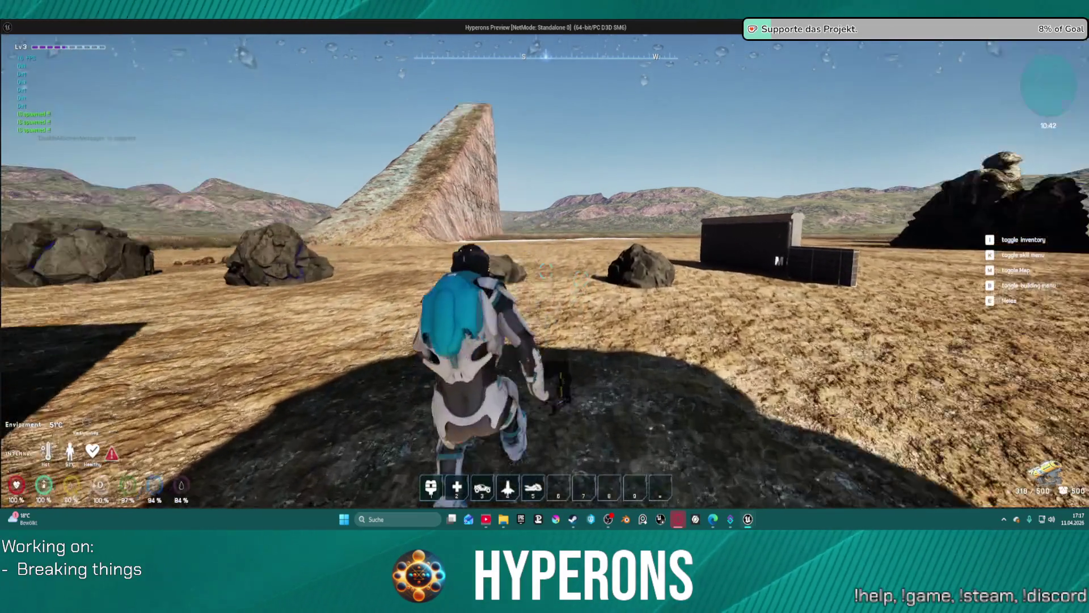
{"action": "key", "text": "alt+Tab"}
{"action": "left_click", "coordinate": [456, 53]}
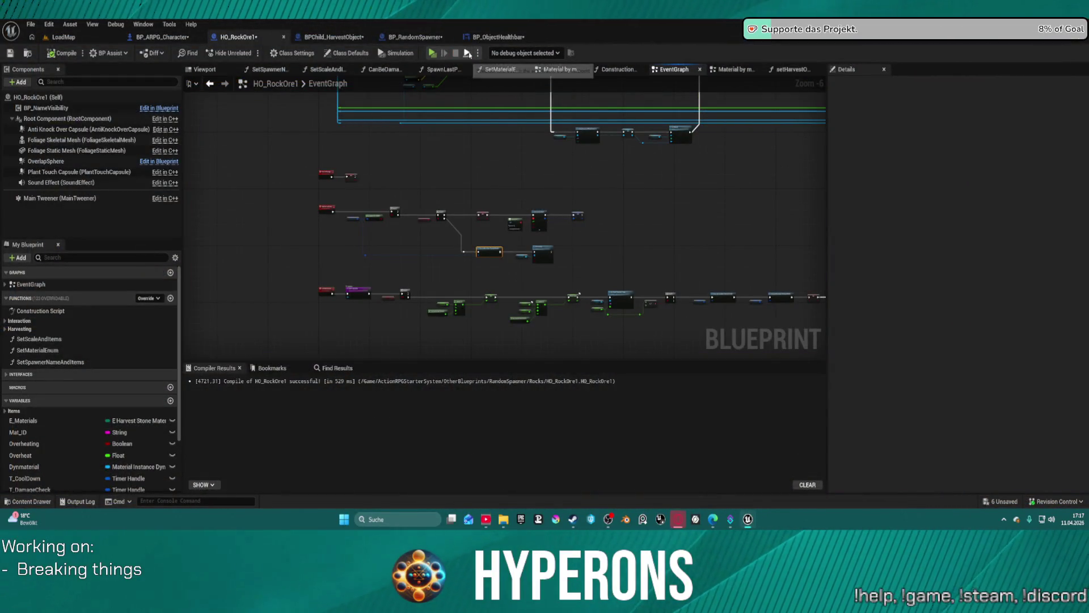
Step: Start a Standalone Game after saving modified assets and checking out LaserMP_01_Skeleton
{"action": "left_click", "coordinate": [478, 54]}
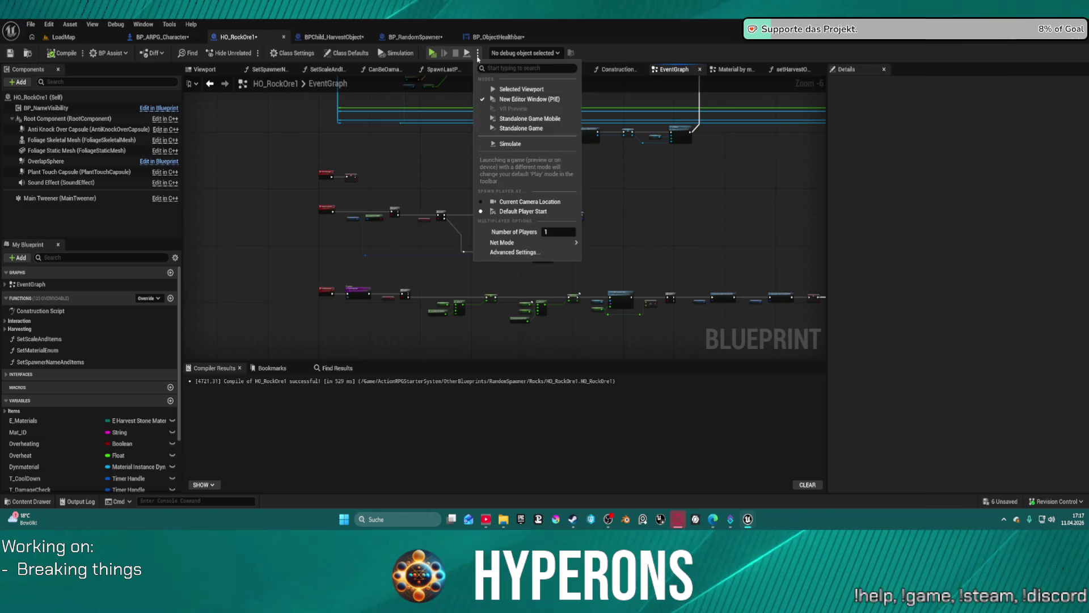
{"action": "left_click", "coordinate": [528, 128]}
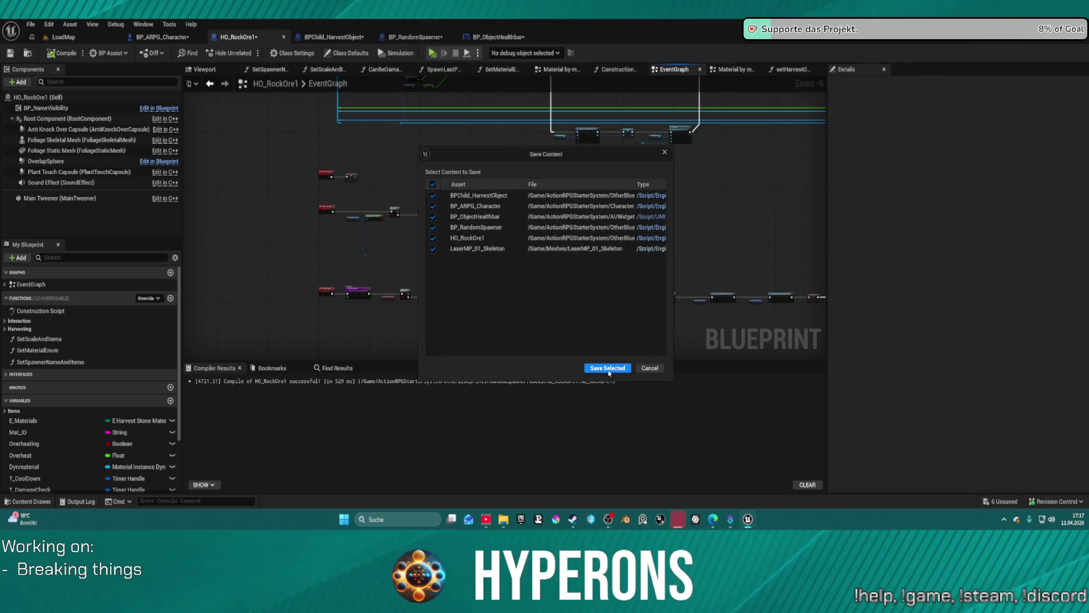
{"action": "left_click", "coordinate": [608, 369]}
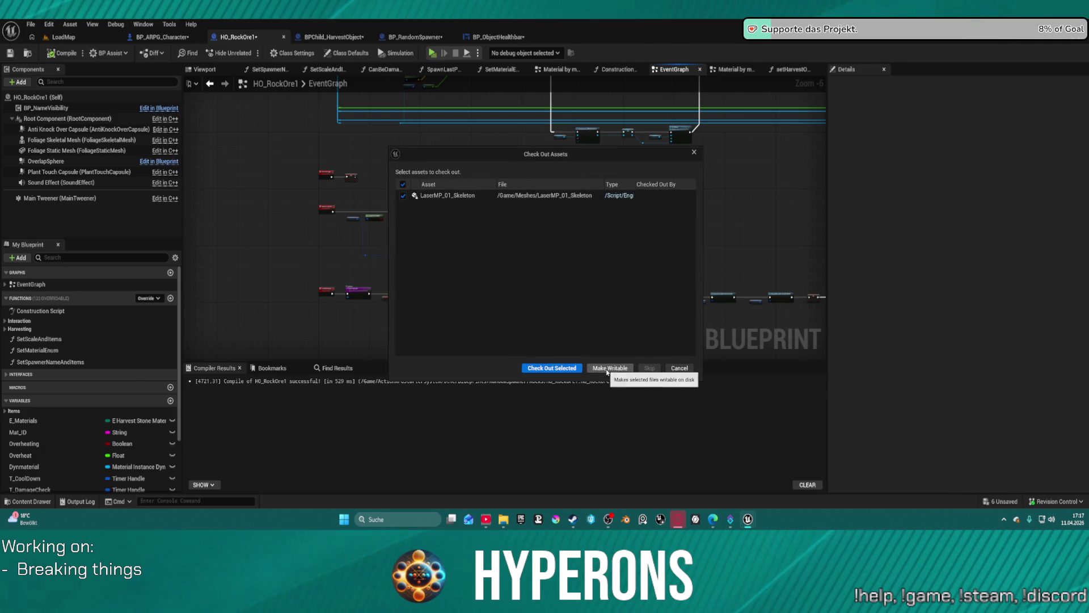
{"action": "left_click", "coordinate": [551, 369]}
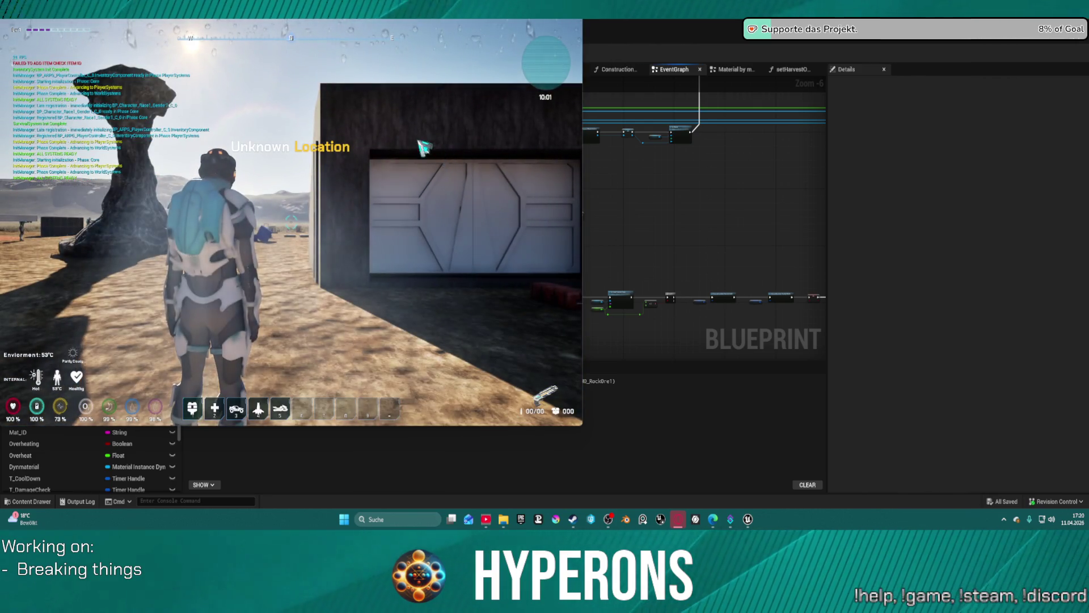
Step: Switch the game resolution to 1440p in the pause menu Settings, then resume walking
{"action": "left_click", "coordinate": [424, 146]}
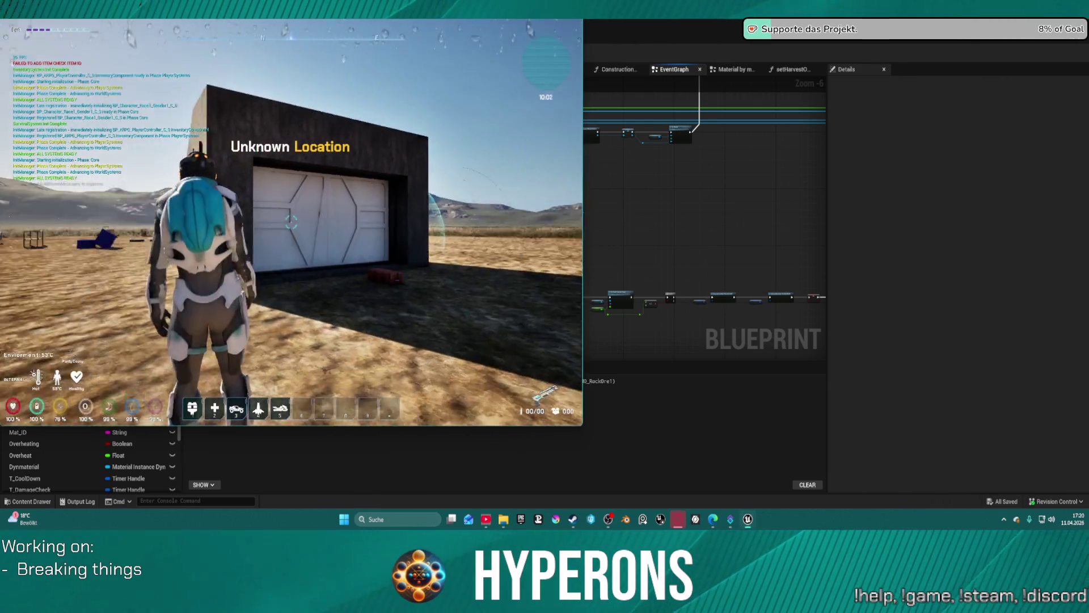
{"action": "key", "text": "Escape"}
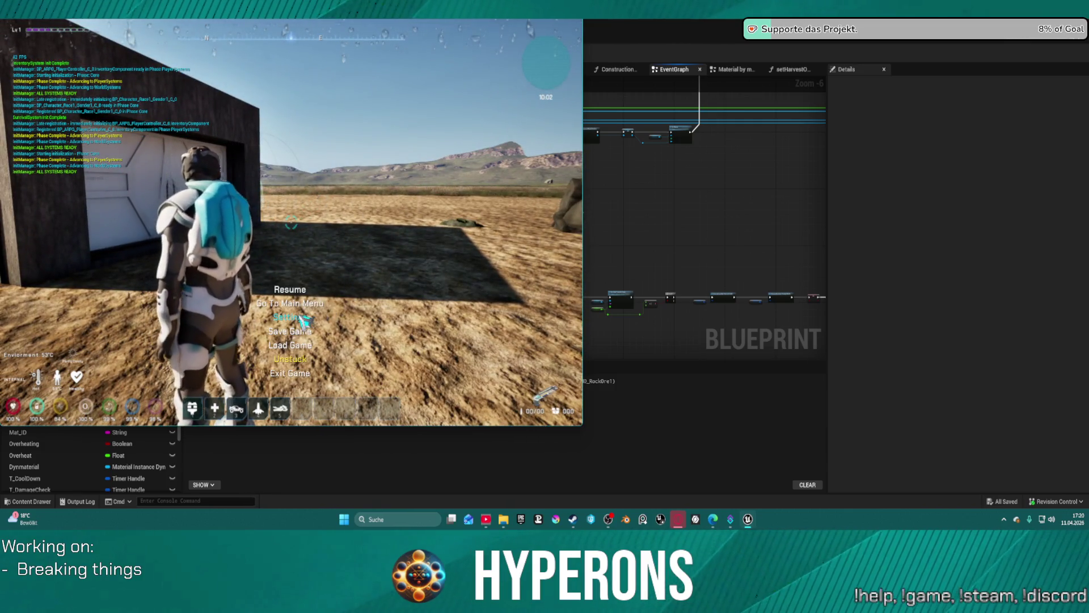
{"action": "left_click", "coordinate": [301, 317]}
{"action": "left_click", "coordinate": [343, 157]}
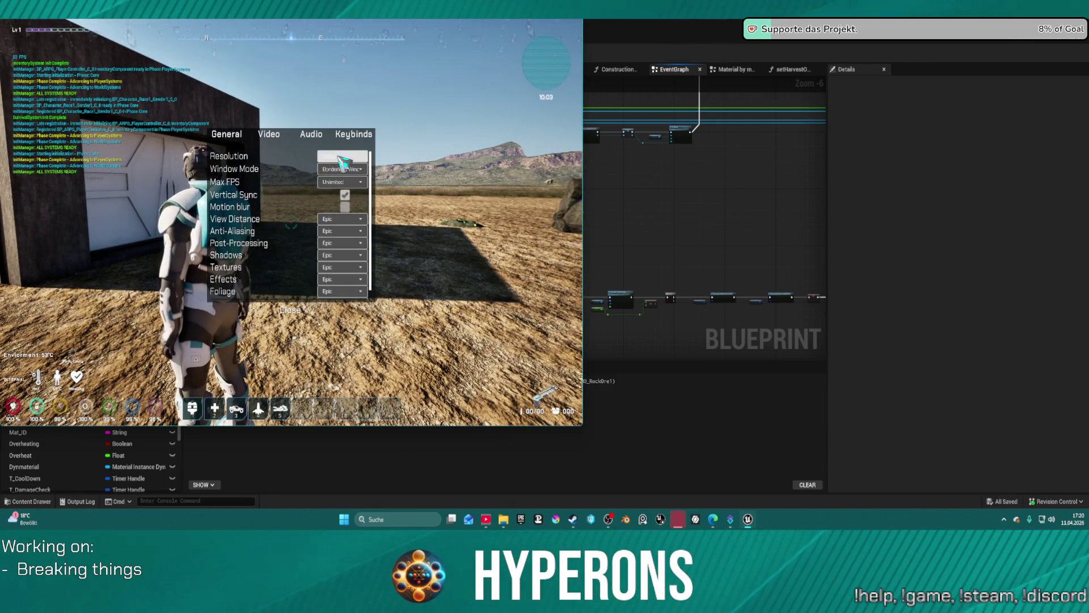
{"action": "left_click", "coordinate": [354, 181]}
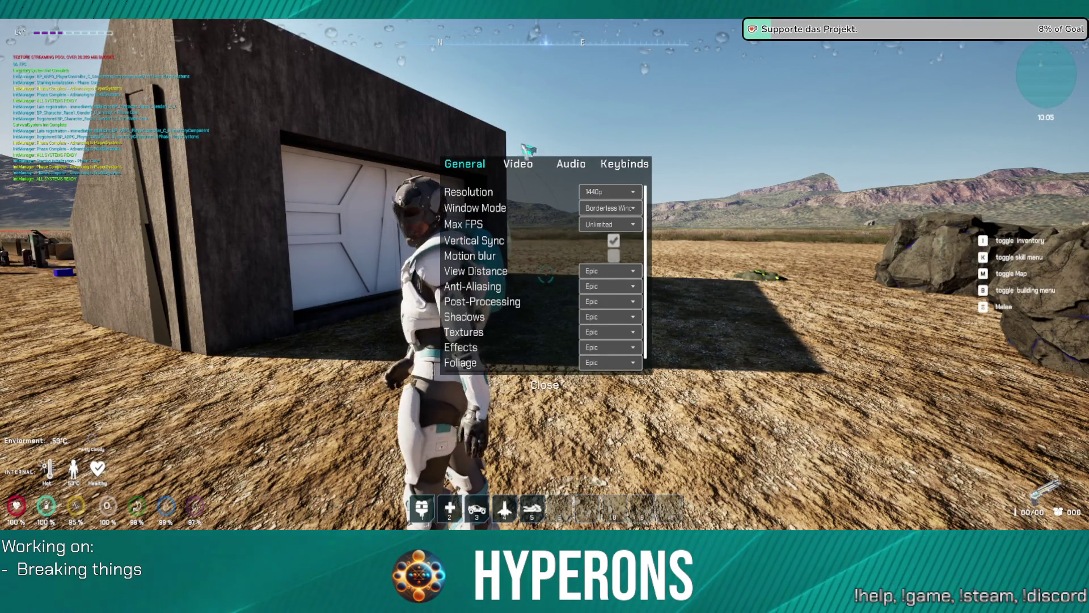
{"action": "left_click", "coordinate": [545, 384]}
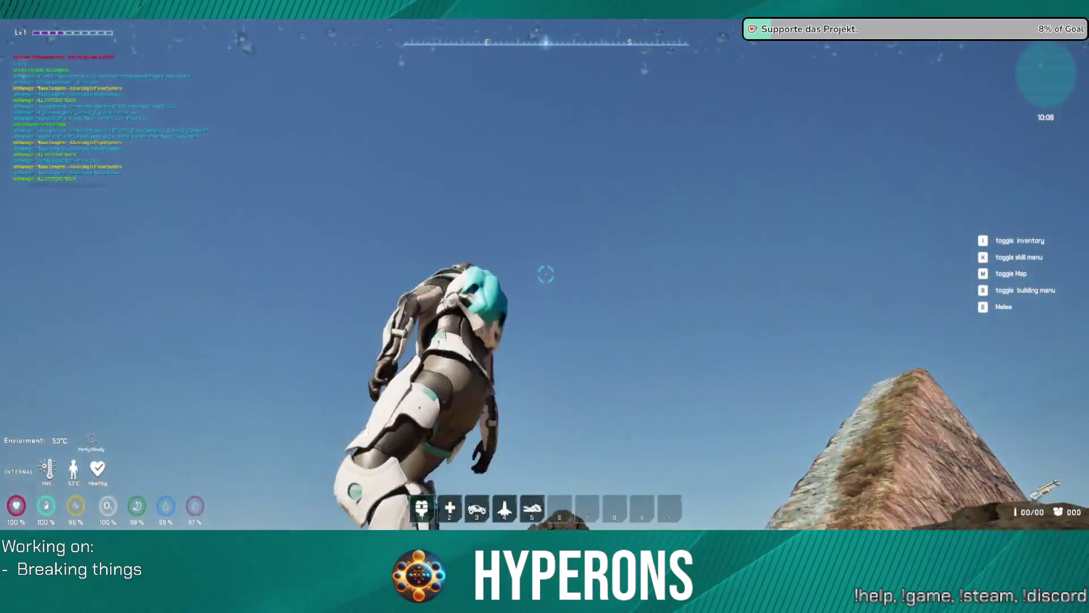
{"action": "key", "text": "w"}
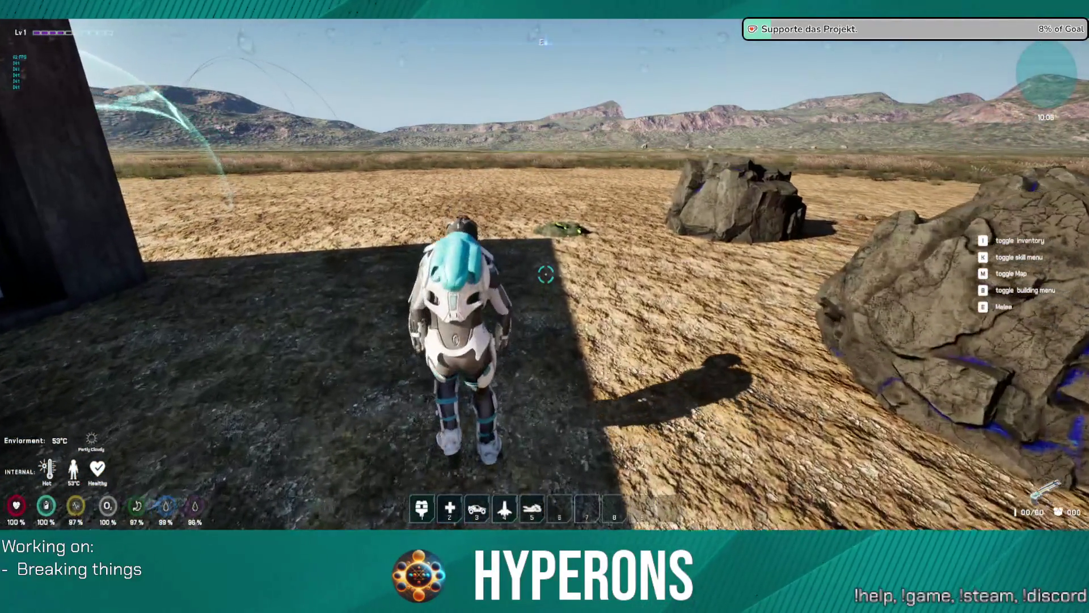
Step: Equip the Harvester from the inventory and head toward the rocks
{"action": "key", "text": "i"}
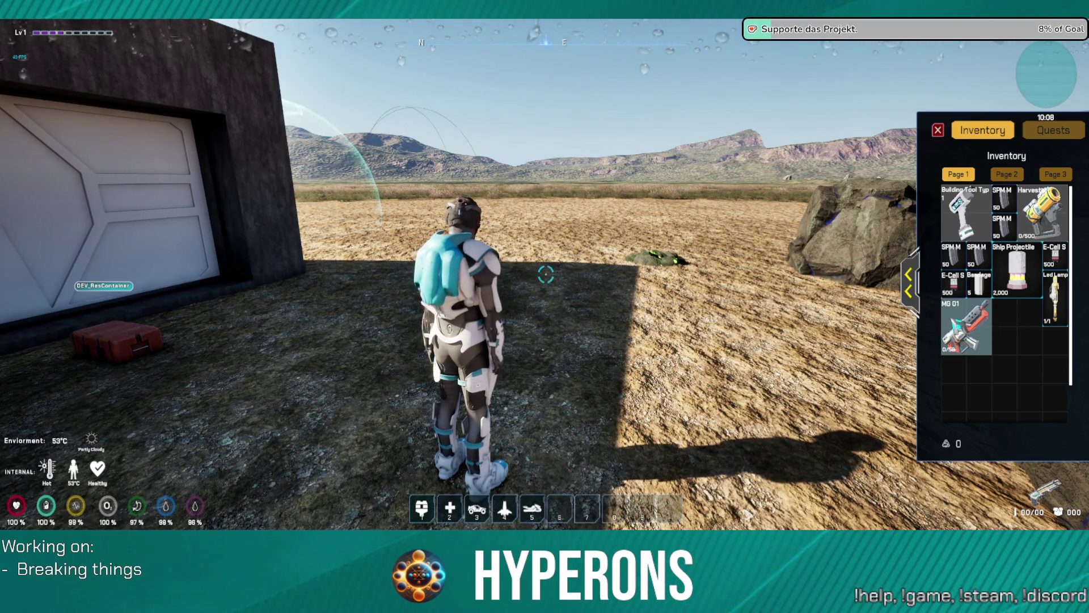
{"action": "left_click", "coordinate": [1043, 213]}
{"action": "key", "text": "i"}
{"action": "key", "text": "w"}
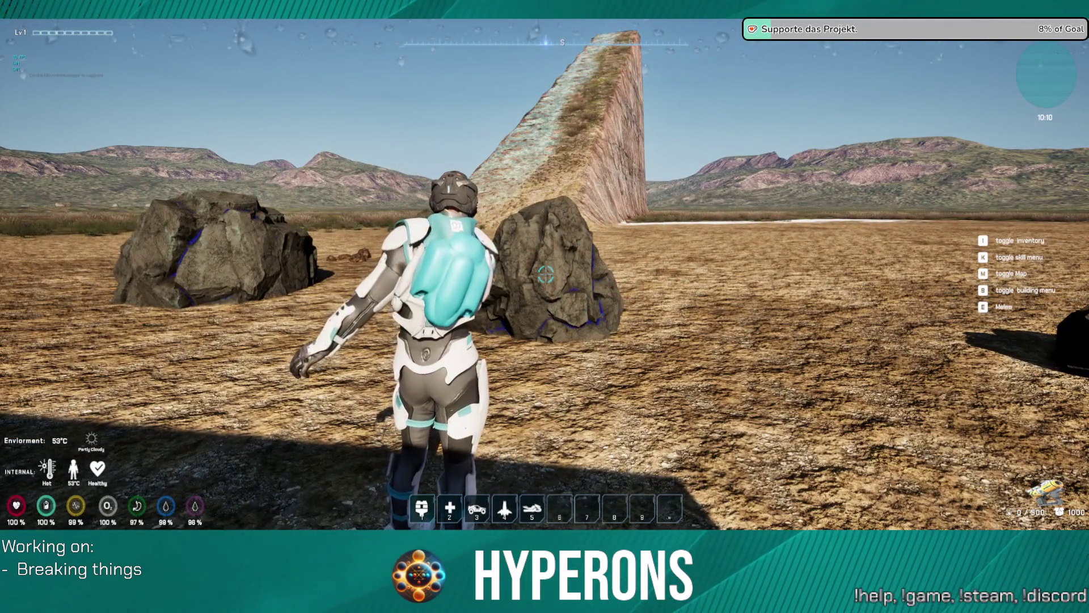
Step: Fire the harvesting laser at the nearest cobalt rock until it cracks
{"action": "left_click", "coordinate": [546, 274]}
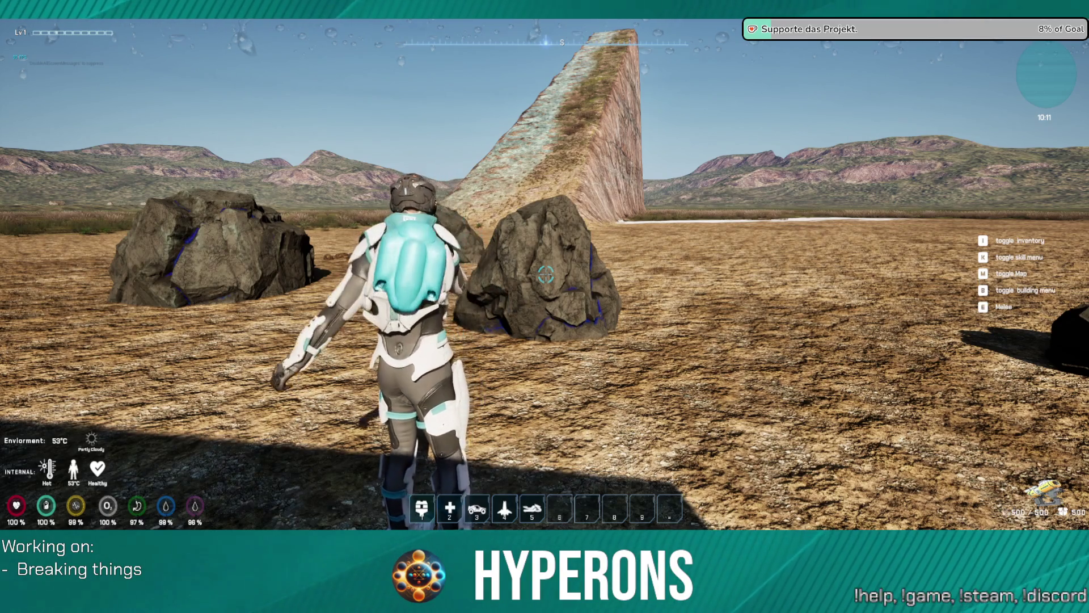
{"action": "left_click", "coordinate": [546, 274]}
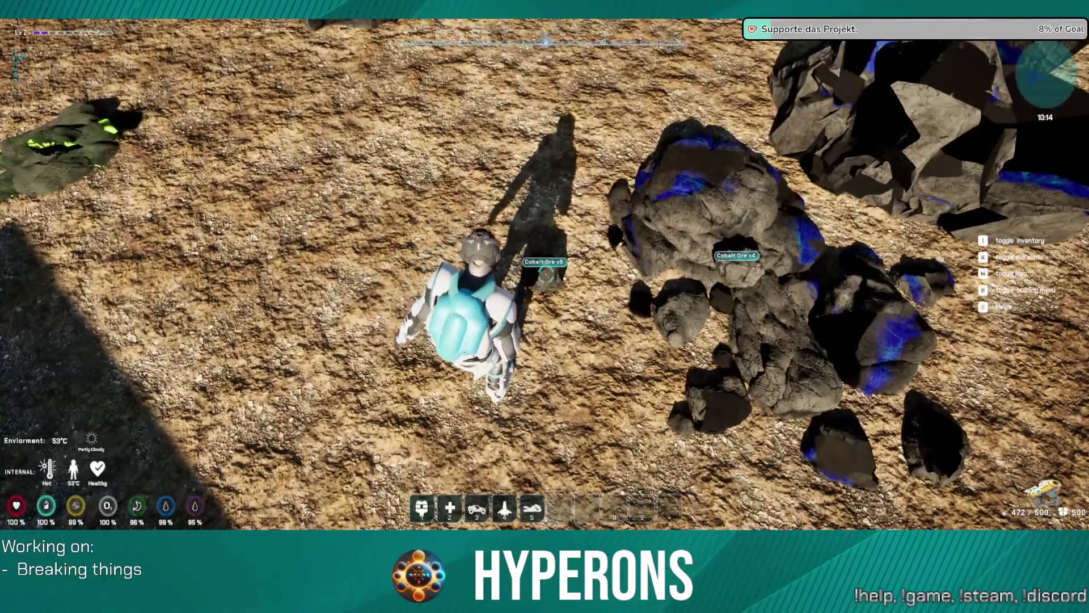
{"action": "left_click", "coordinate": [546, 274]}
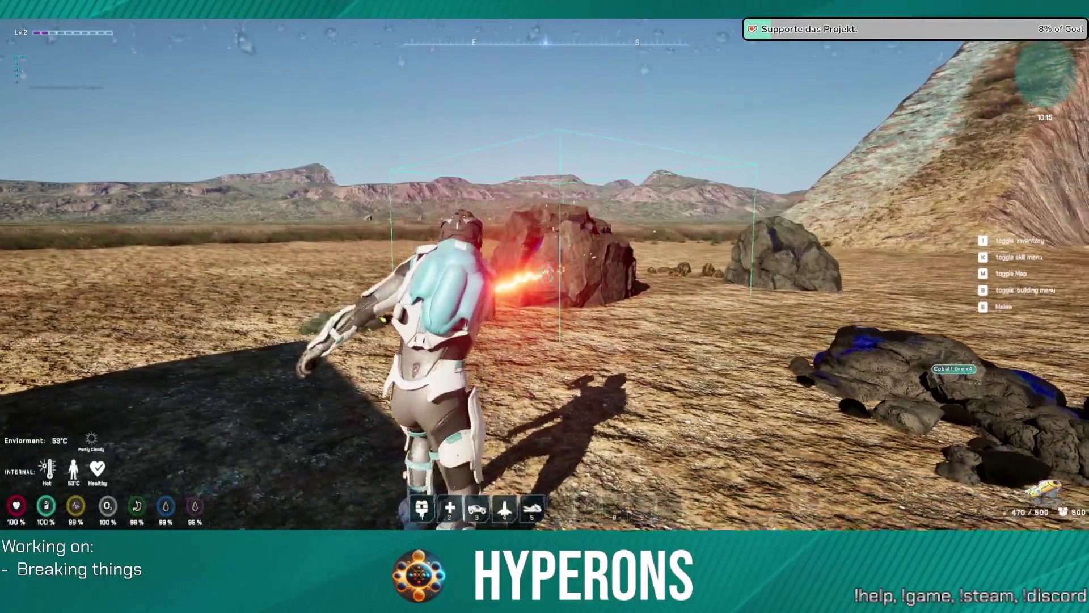
{"action": "key", "text": "w"}
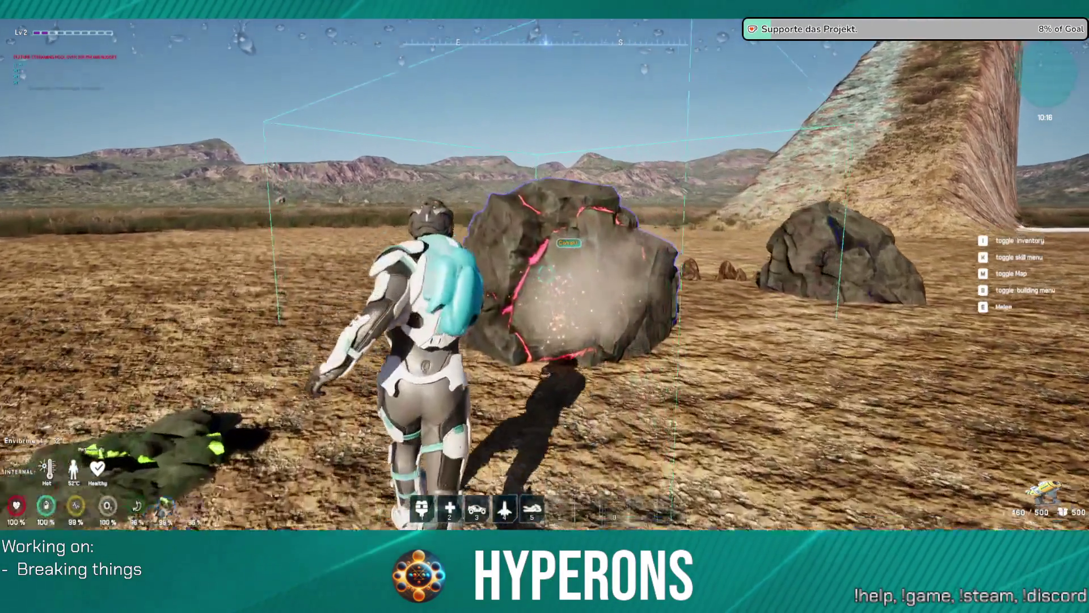
{"action": "left_click", "coordinate": [546, 275]}
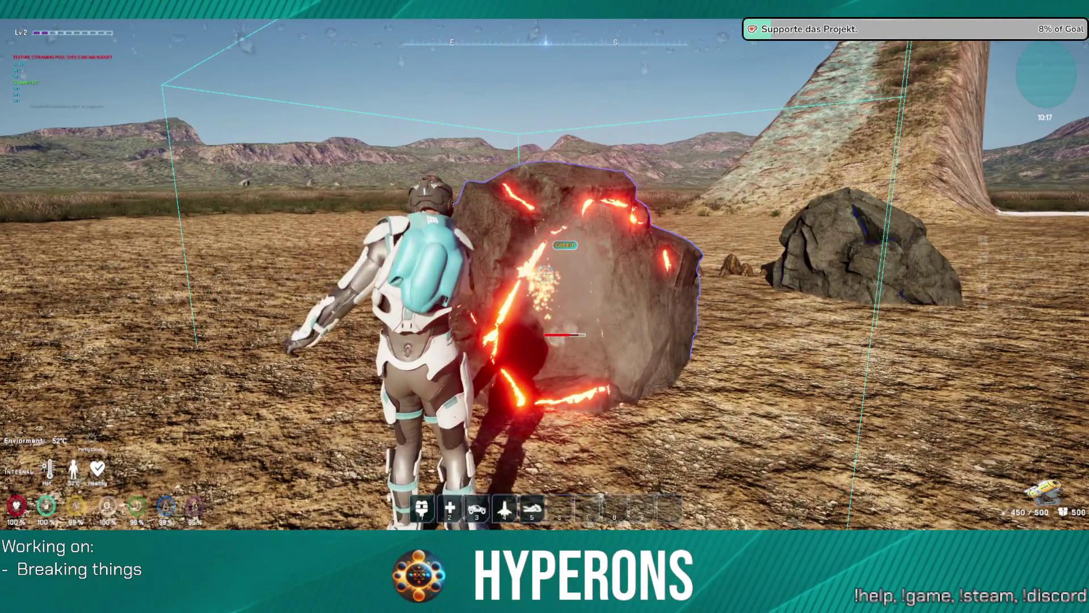
{"action": "key", "text": "s"}
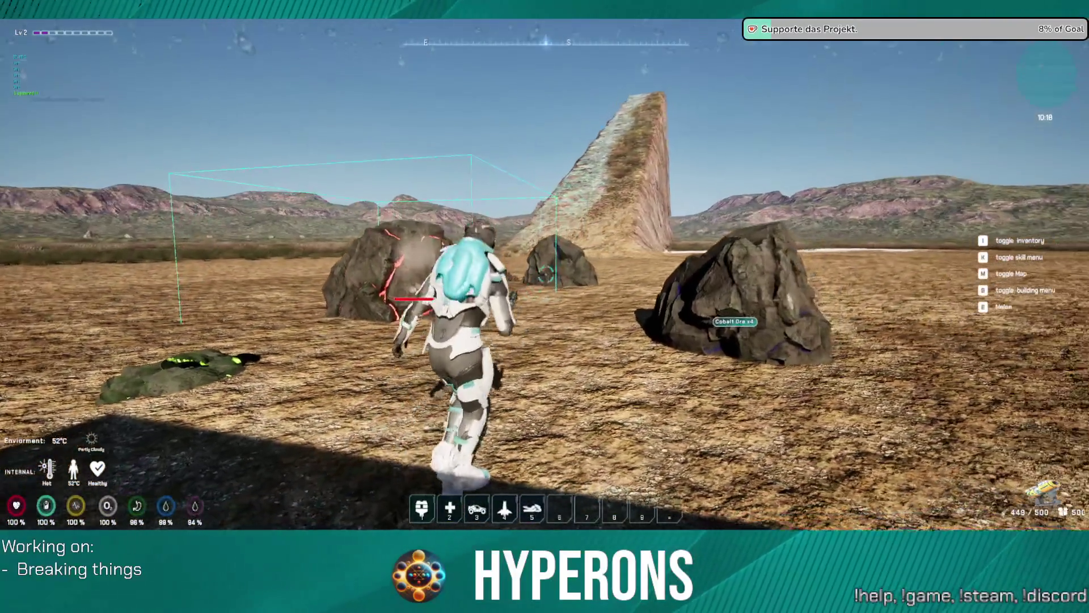
{"action": "key", "text": "w"}
{"action": "left_click", "coordinate": [546, 274]}
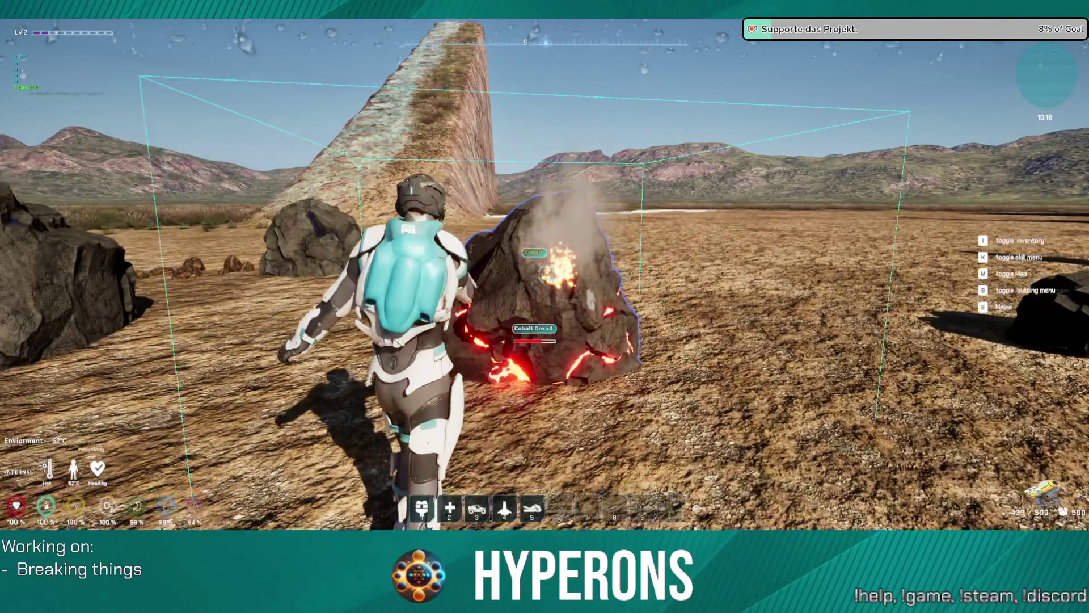
Step: Keep the laser on the cobalt rocks while repositioning until they shatter into ore
{"action": "key", "text": "s"}
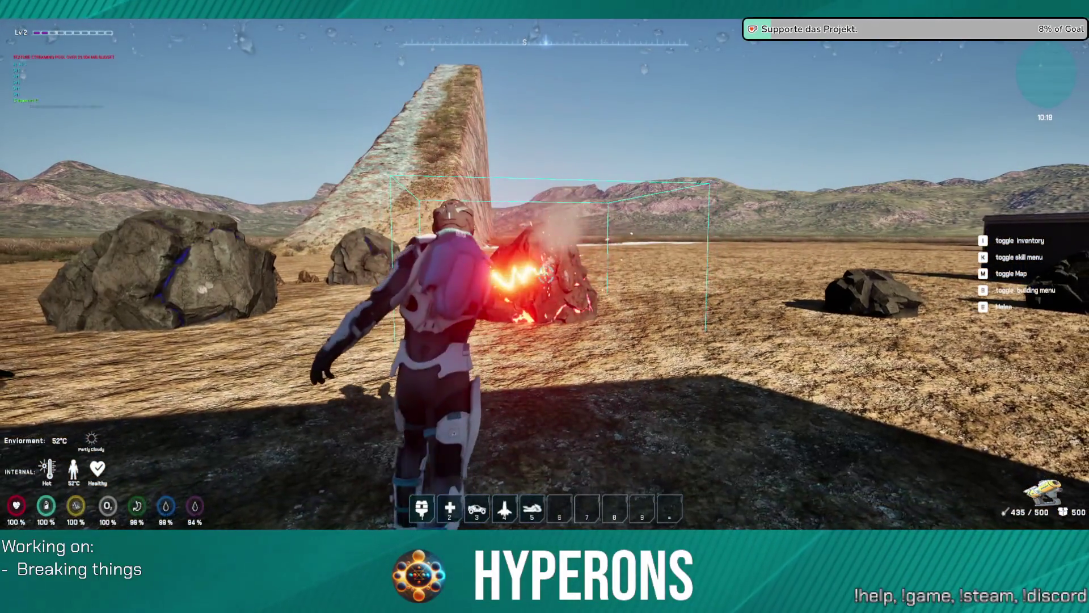
{"action": "key", "text": "a"}
{"action": "key", "text": "w"}
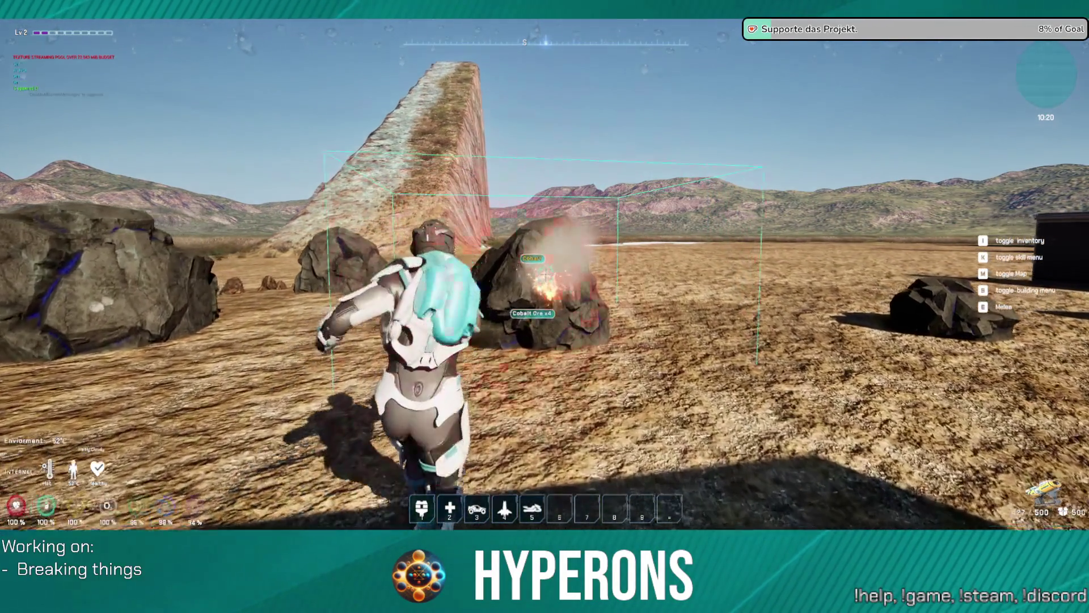
{"action": "key", "text": "s"}
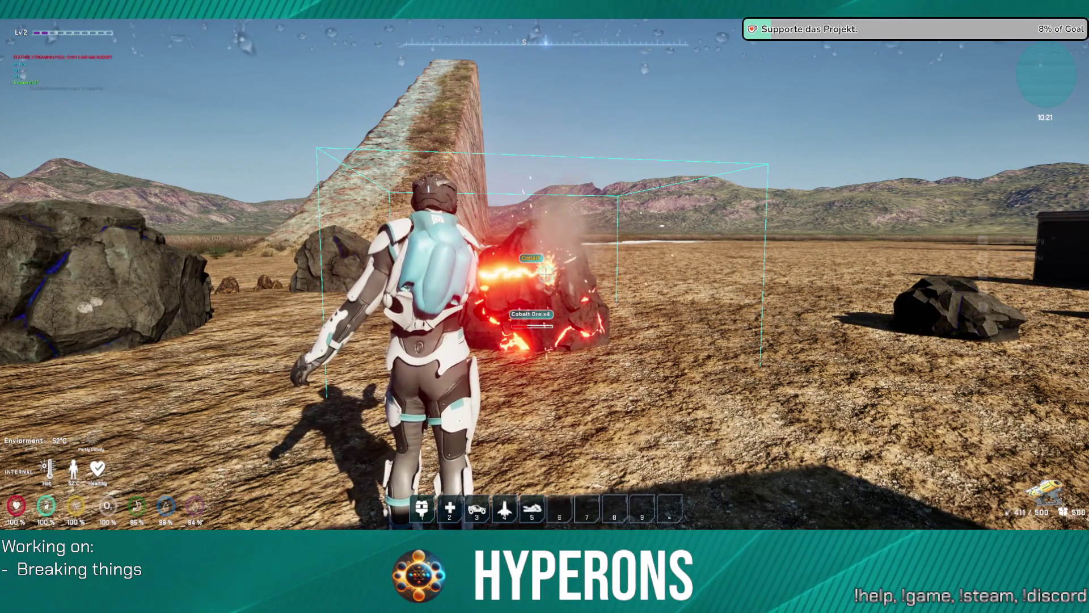
{"action": "left_click_drag", "start_coordinate": [548, 274], "coordinate": [545, 275]}
{"action": "key", "text": "w"}
{"action": "key", "text": "w"}
{"action": "key", "text": "s"}
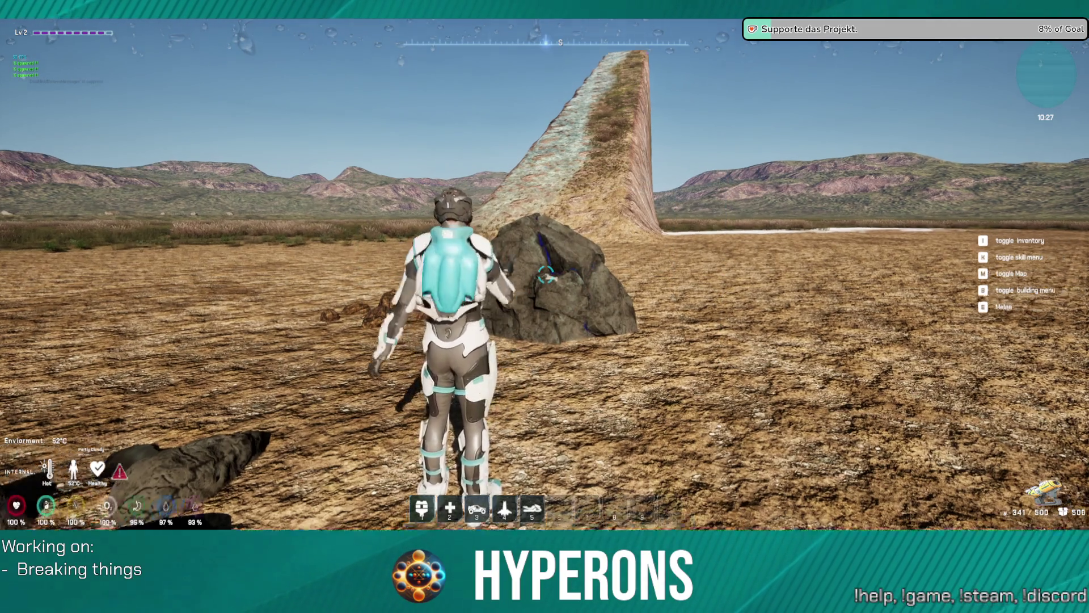
{"action": "left_click", "coordinate": [546, 274]}
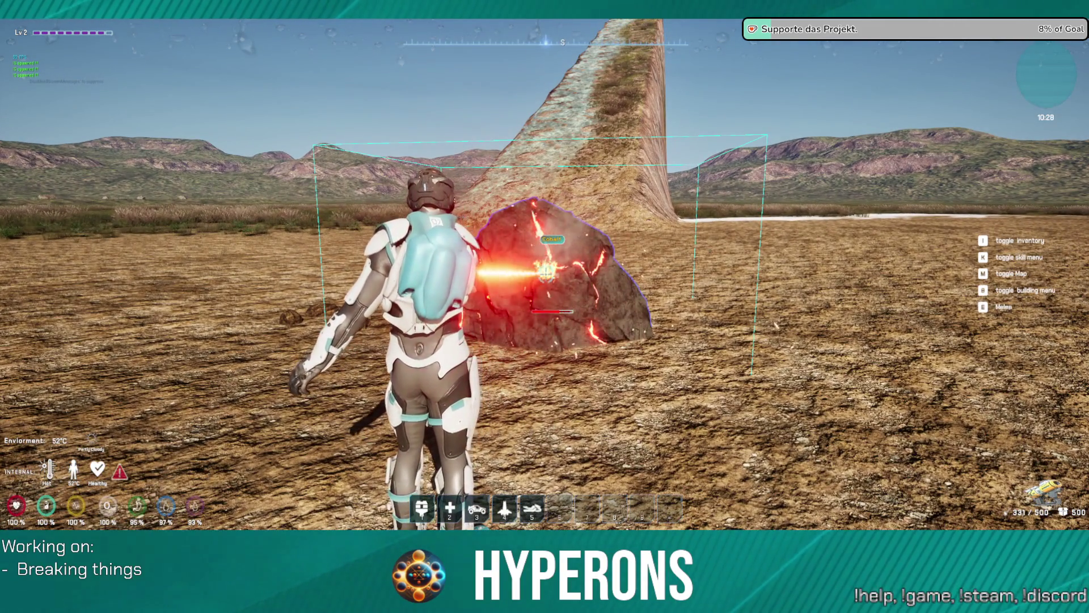
{"action": "left_click_drag", "start_coordinate": [546, 275], "coordinate": [545, 275]}
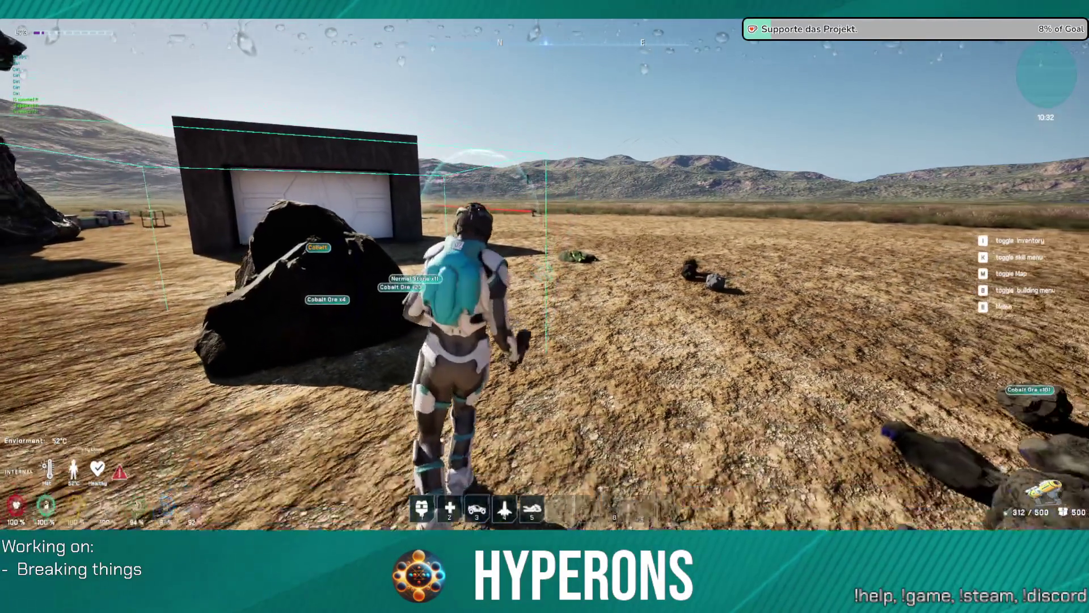
Step: Travel to the large cobalt rock, mine it until it shatters, then open the Windows Start menu
{"action": "key", "text": "w"}
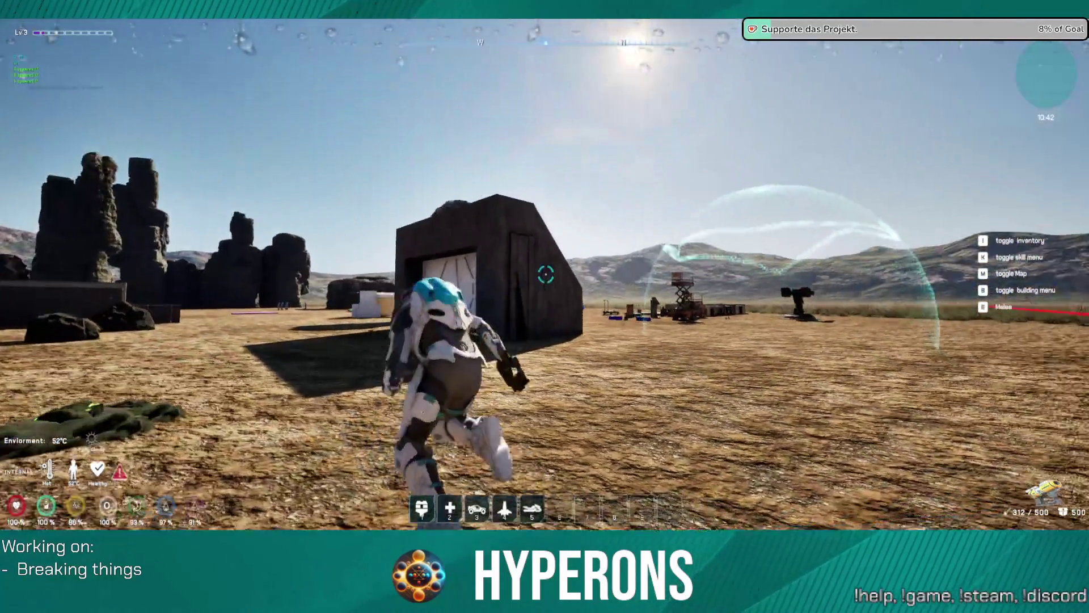
{"action": "key", "text": "space"}
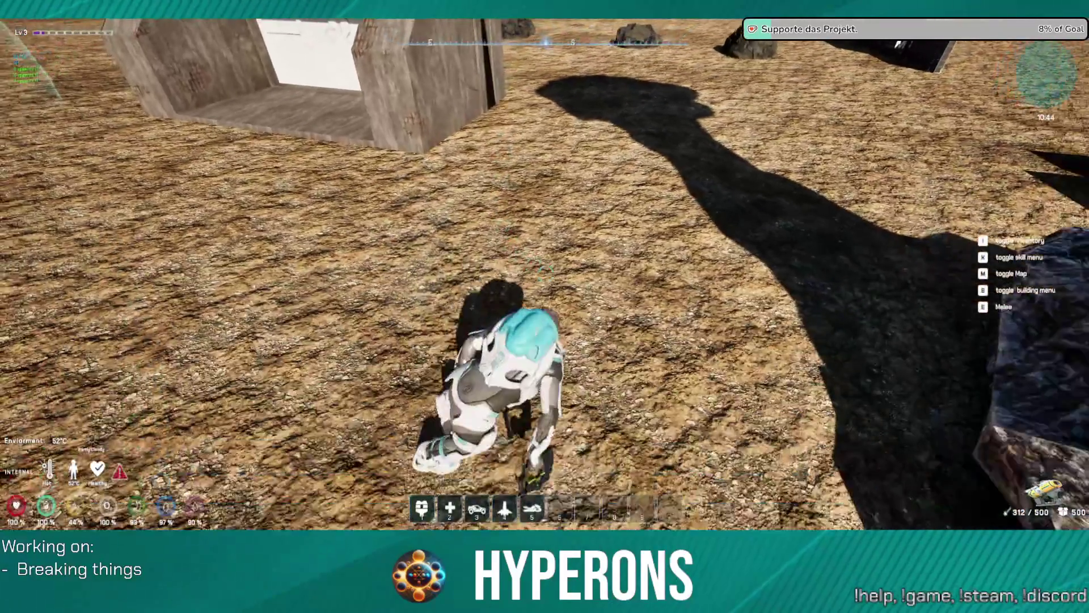
{"action": "key", "text": "w"}
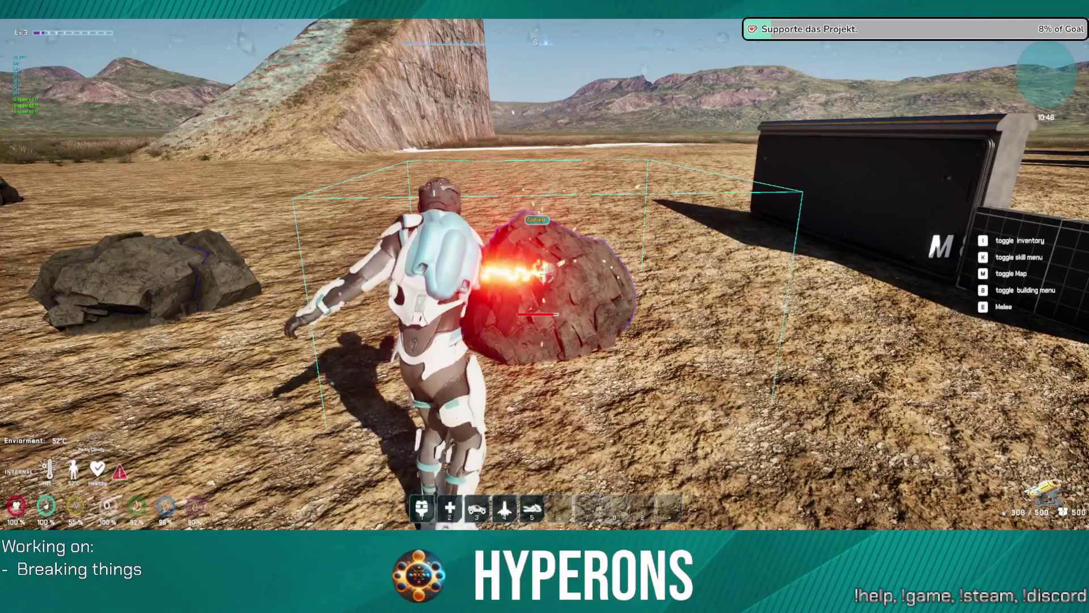
{"action": "key", "text": "s"}
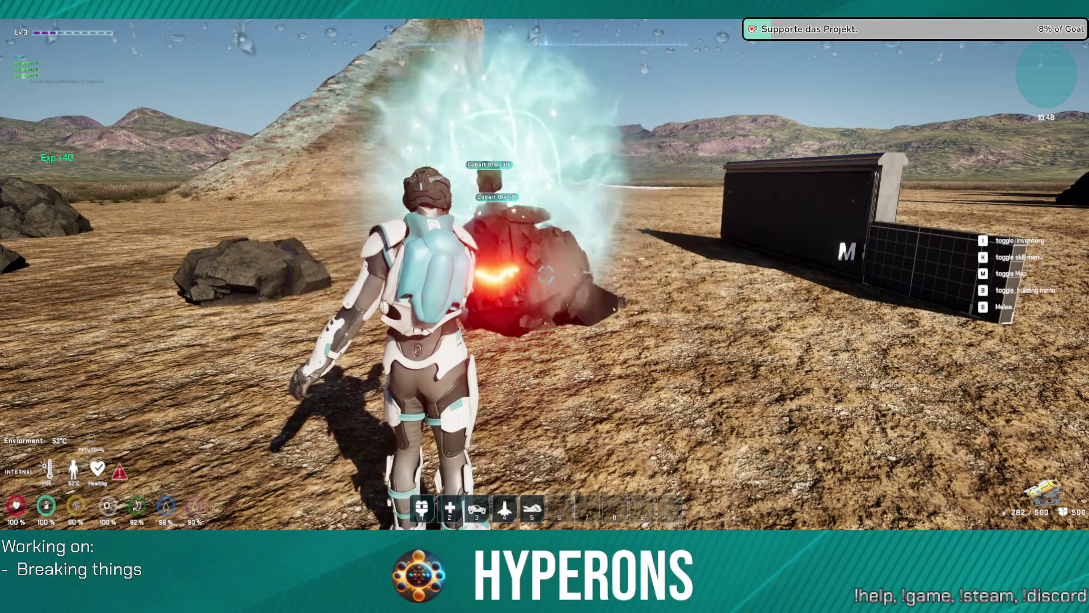
{"action": "key", "text": "w"}
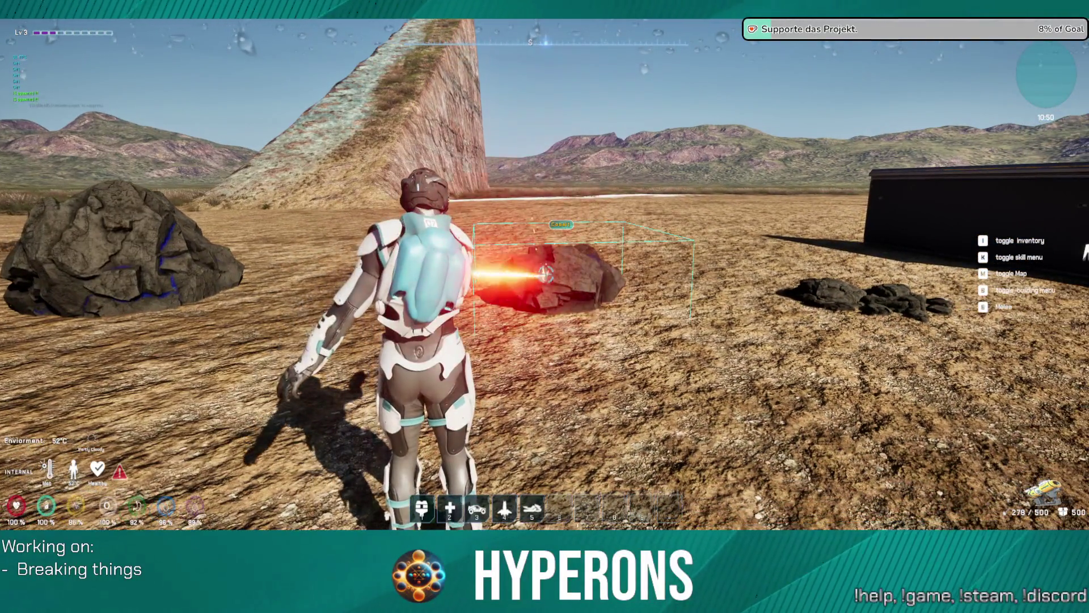
{"action": "left_click", "coordinate": [545, 275]}
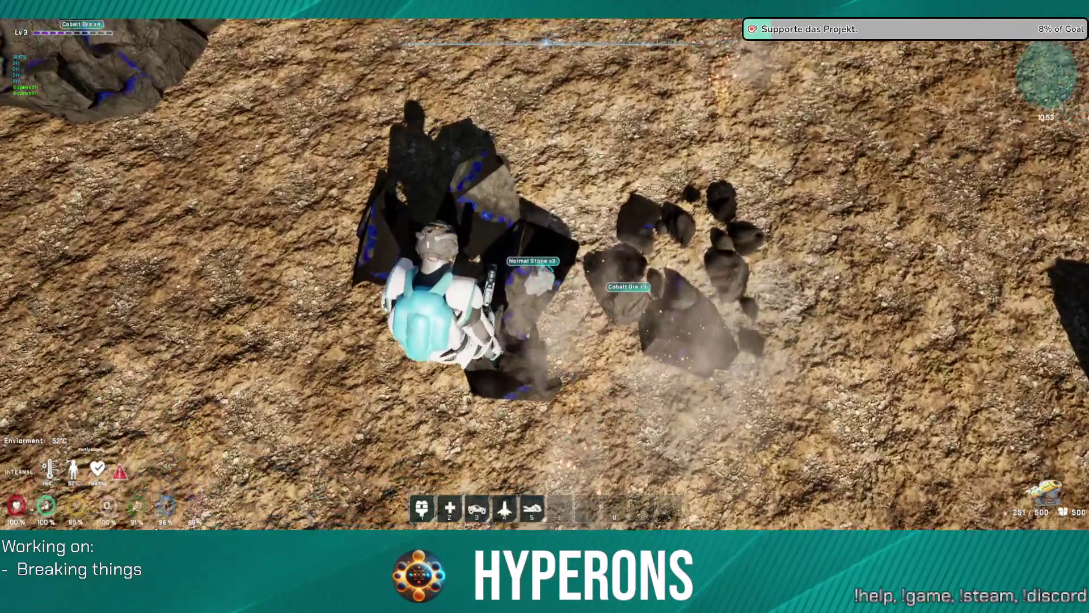
{"action": "key", "text": "w"}
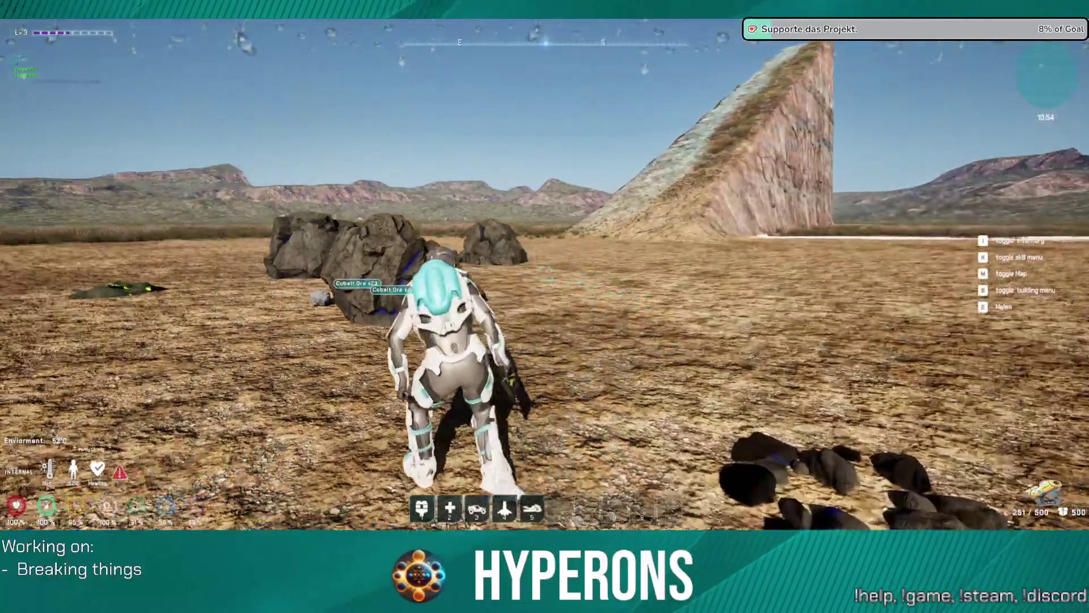
{"action": "left_click", "coordinate": [544, 275]}
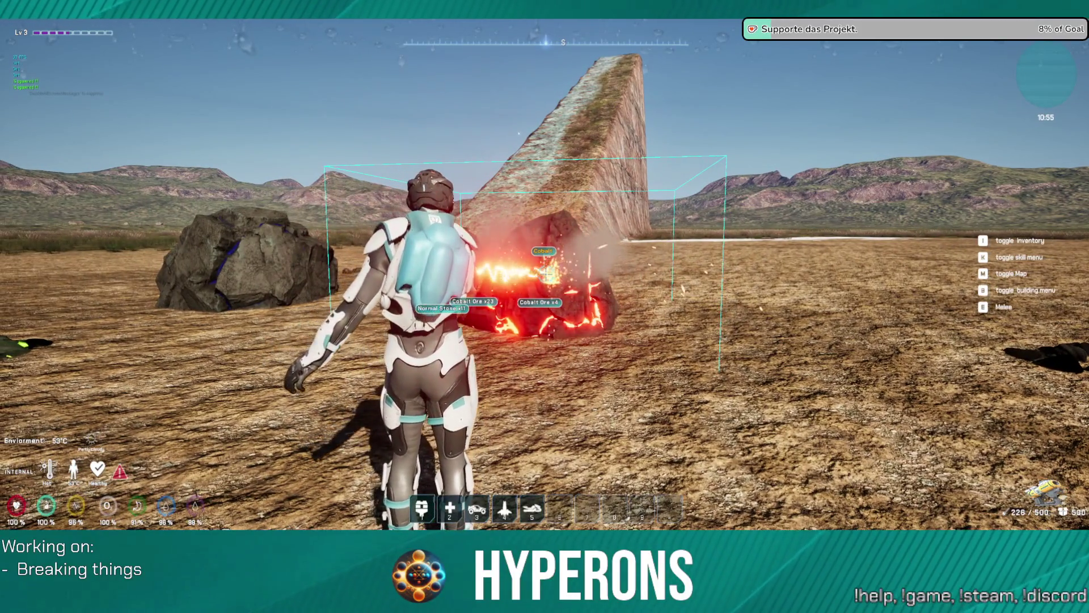
{"action": "key", "text": "w"}
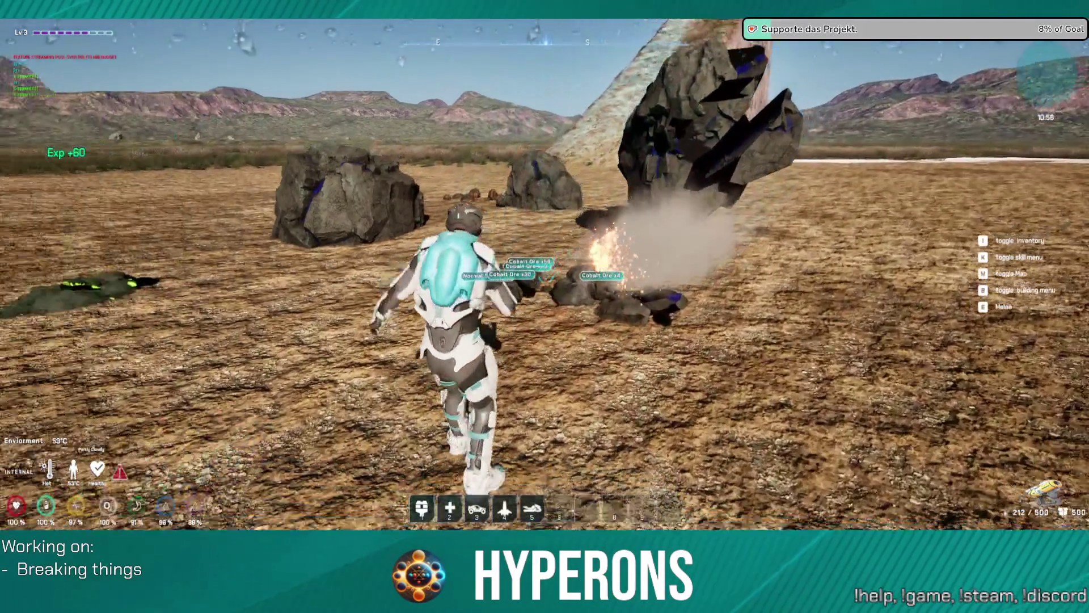
{"action": "key", "text": "s"}
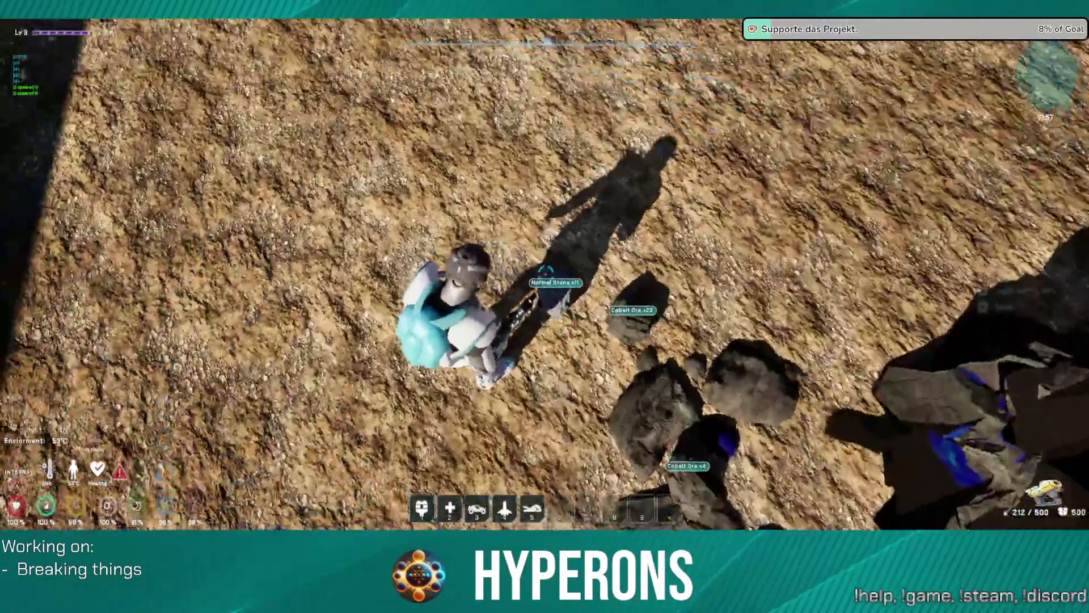
{"action": "key", "text": "a"}
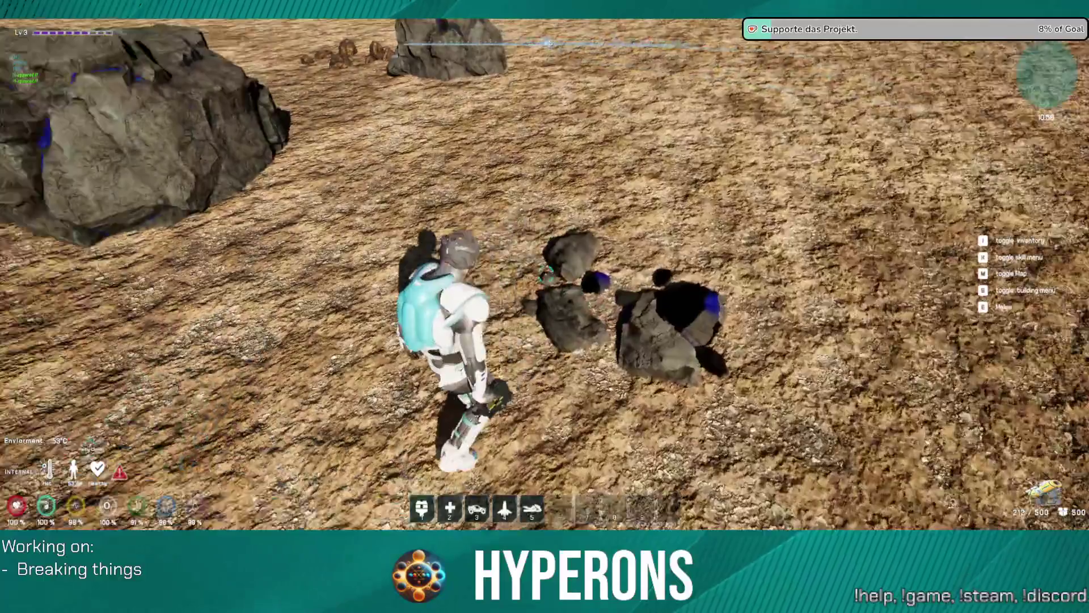
{"action": "key", "text": "super"}
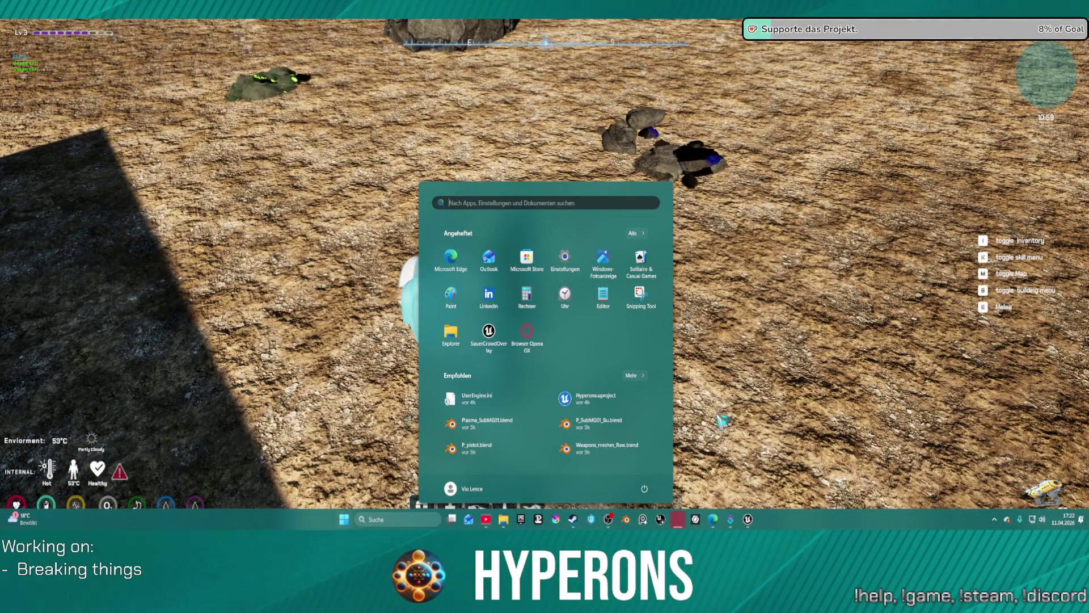
Step: Pause the game and bring the HO_RockOre1 Blueprint window forward from the taskbar
{"action": "left_click", "coordinate": [721, 421]}
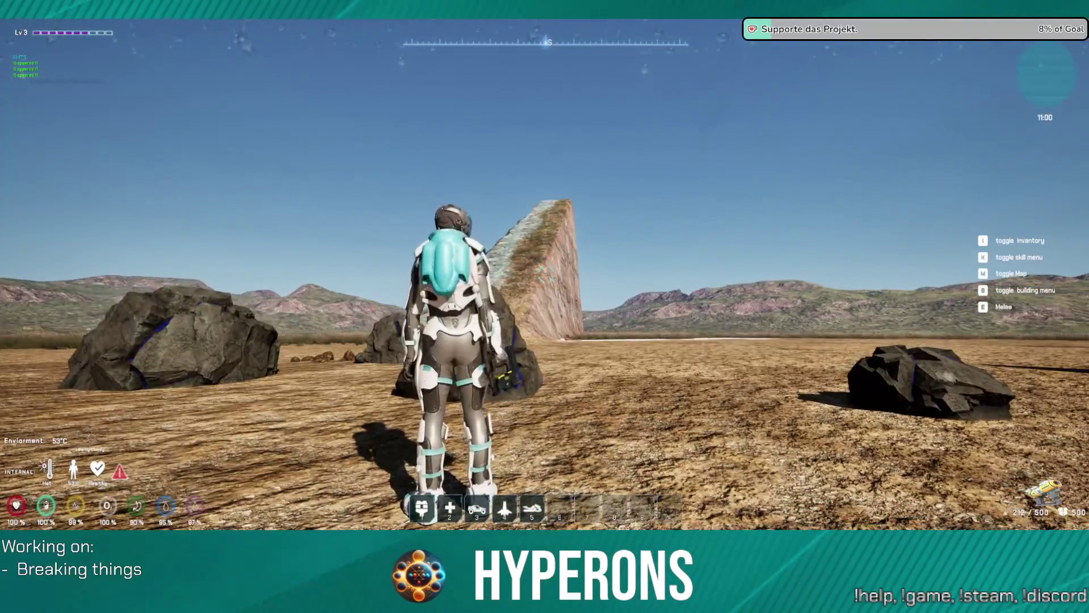
{"action": "key", "text": "Escape"}
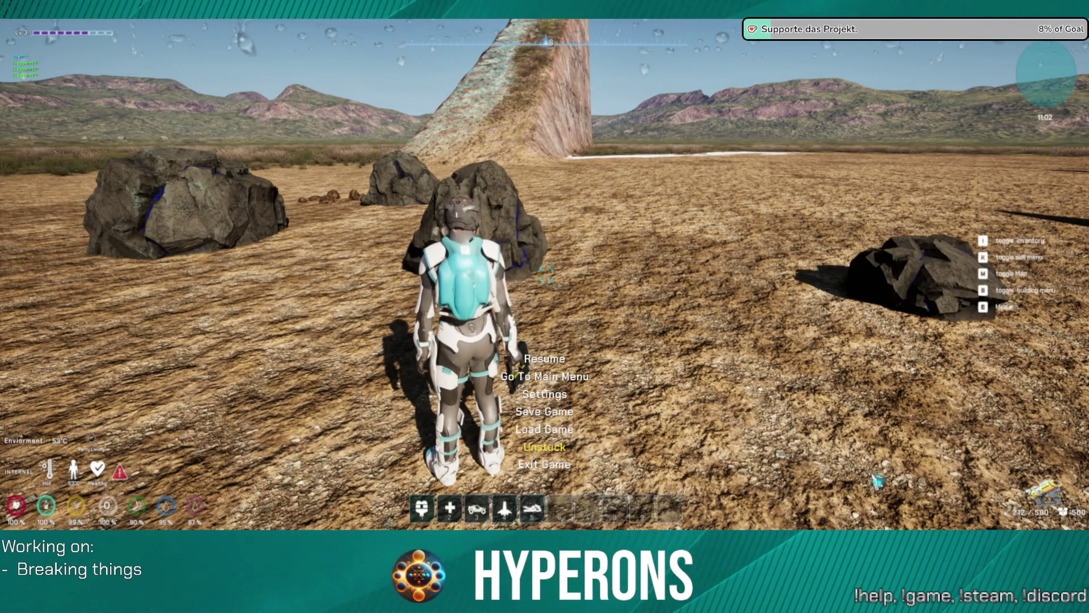
{"action": "key", "text": "super"}
{"action": "mouse_move", "coordinate": [749, 520]}
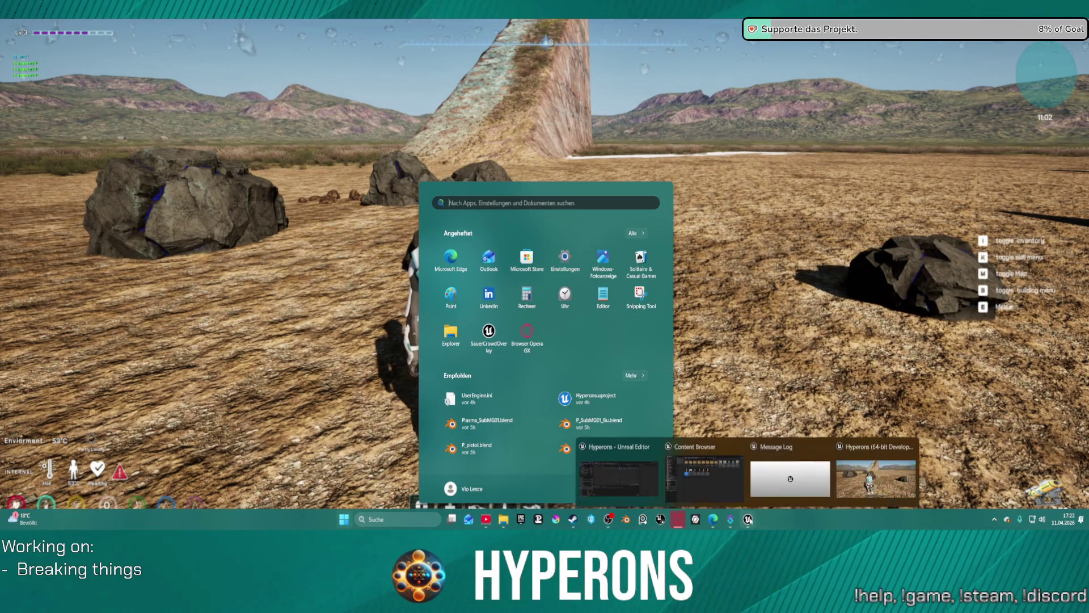
{"action": "left_click", "coordinate": [864, 499]}
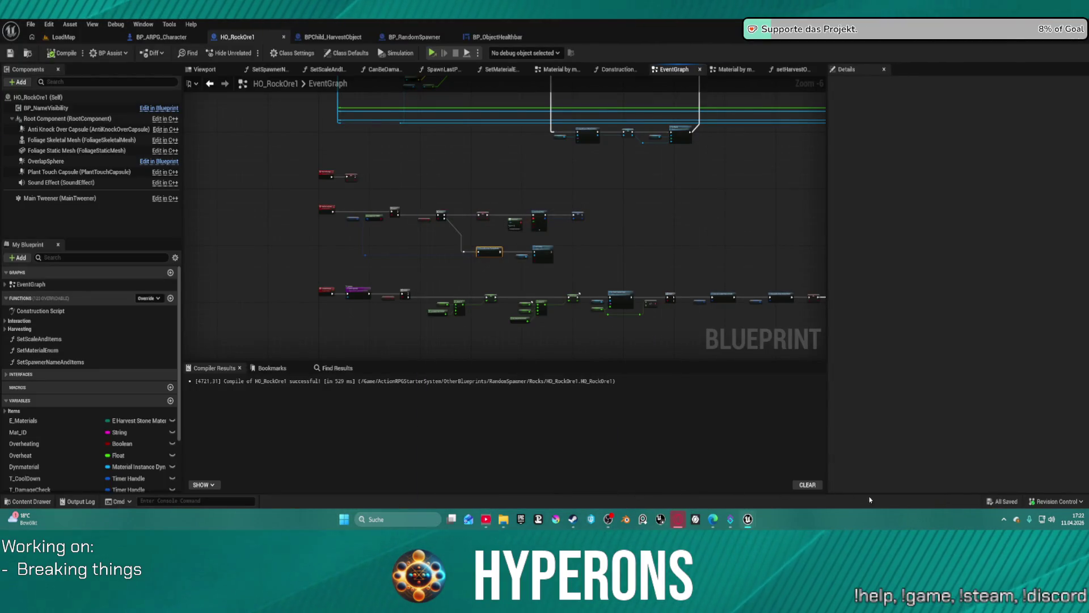
Step: Switch to the LoadMap level tab, then bring the running game window back to front
{"action": "left_click", "coordinate": [62, 37]}
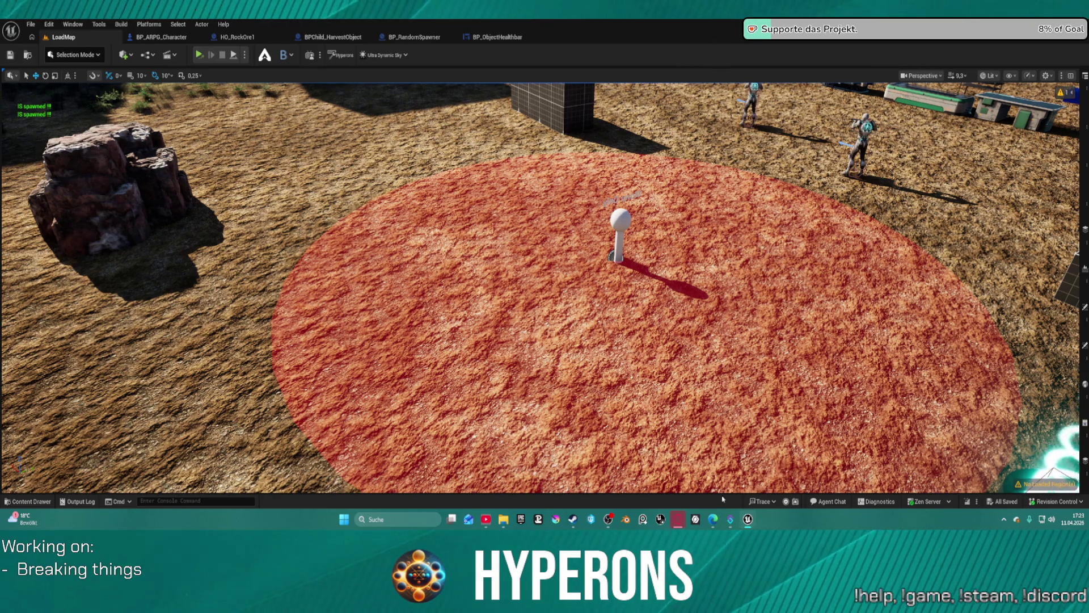
{"action": "mouse_move", "coordinate": [747, 518]}
{"action": "left_click", "coordinate": [829, 474]}
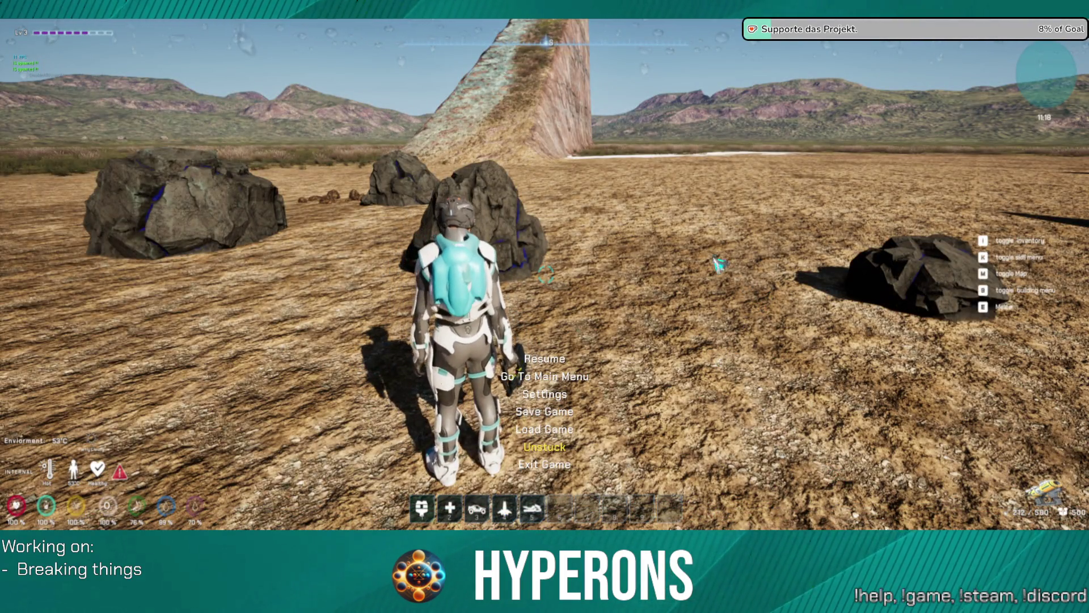
Step: Resume the game and beam the first rock, walking up to collect its ore
{"action": "left_click", "coordinate": [554, 362]}
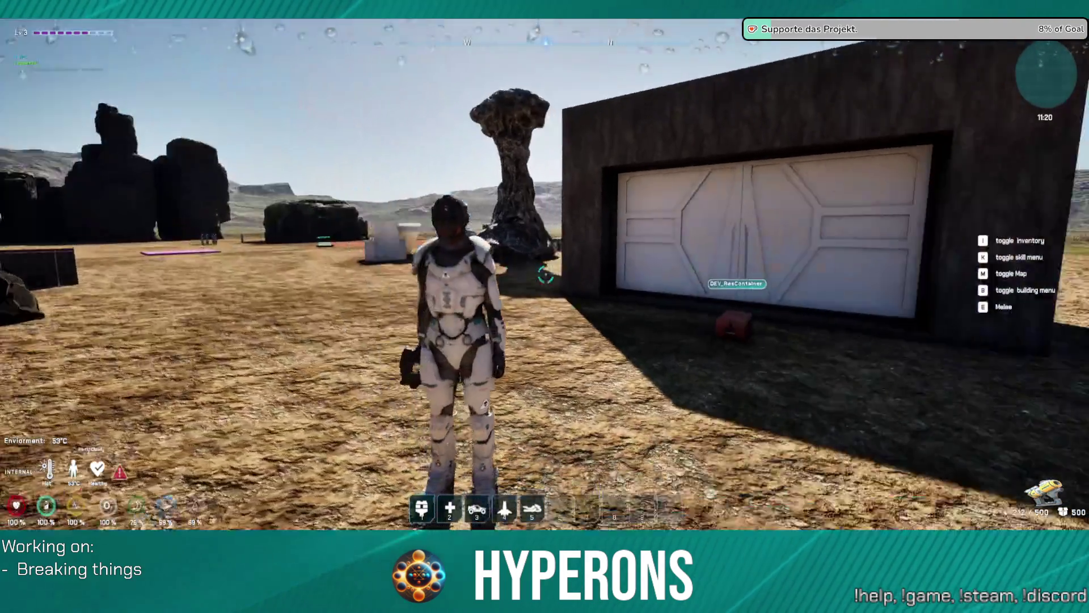
{"action": "key", "text": "w"}
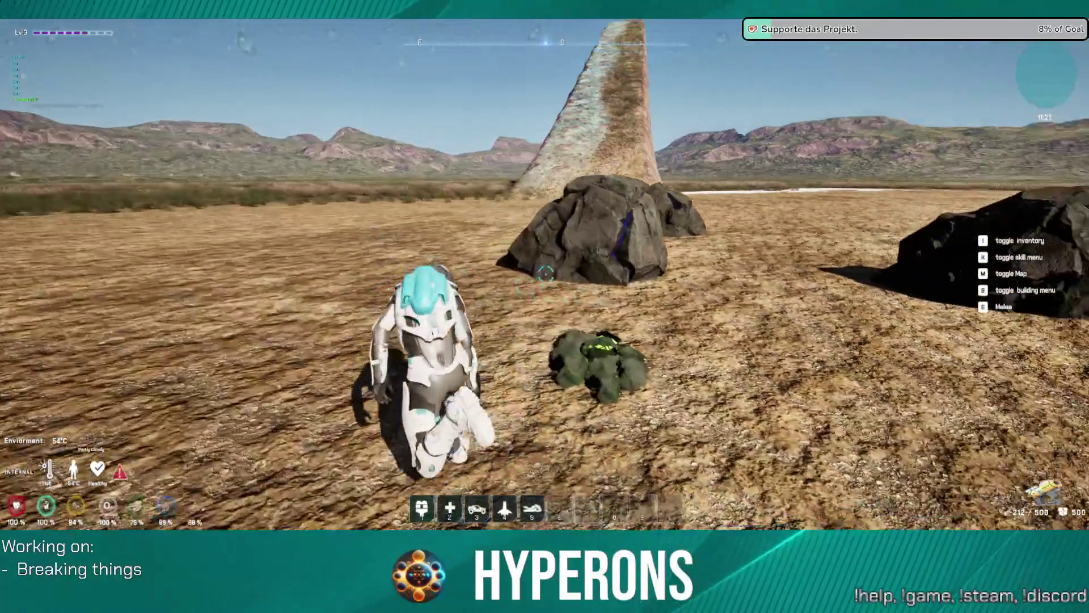
{"action": "left_click", "coordinate": [545, 274]}
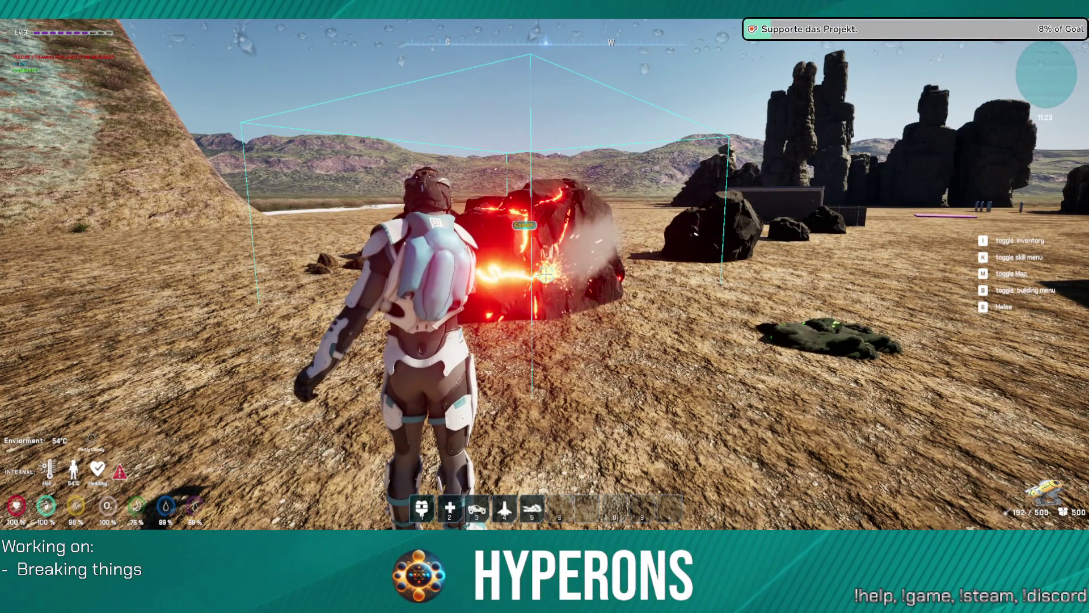
{"action": "key", "text": "w"}
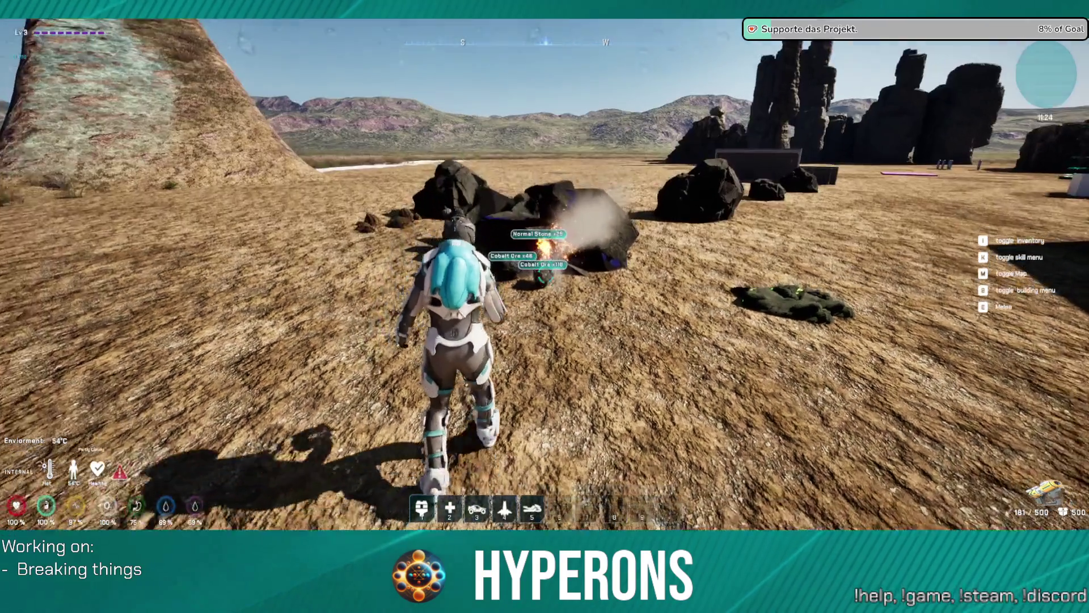
{"action": "key", "text": "w"}
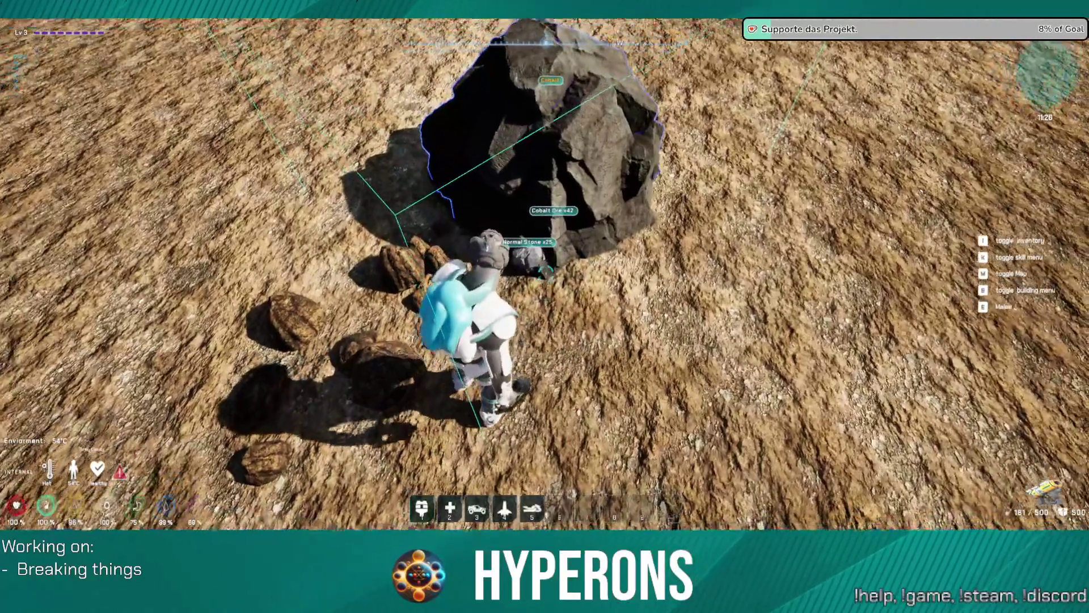
Step: Mine the large rock, then open the inventory to check the collected Cobalt Ore
{"action": "key", "text": "w"}
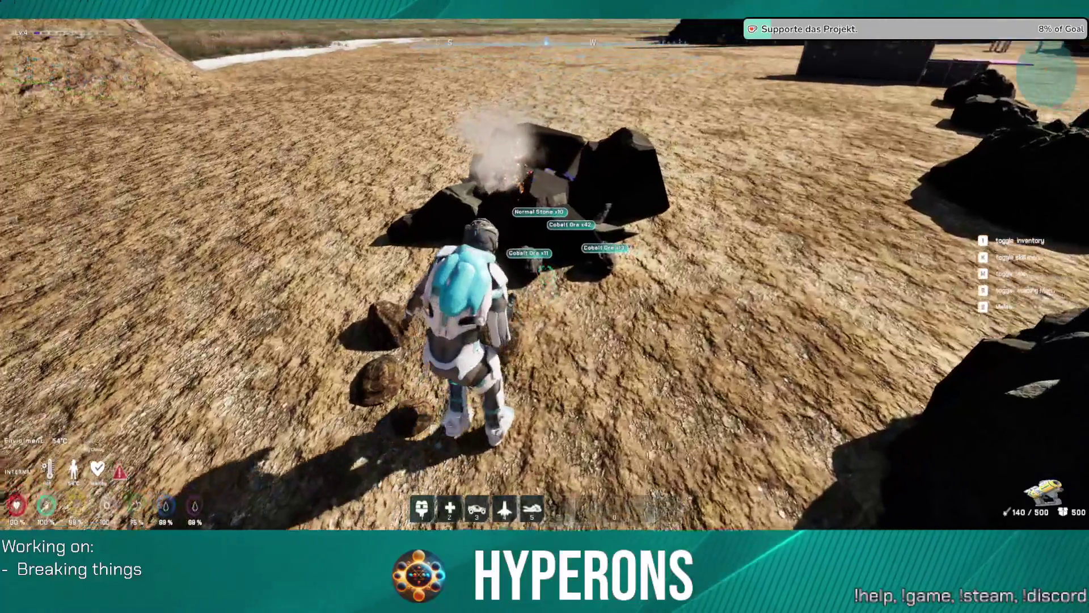
{"action": "key", "text": "a"}
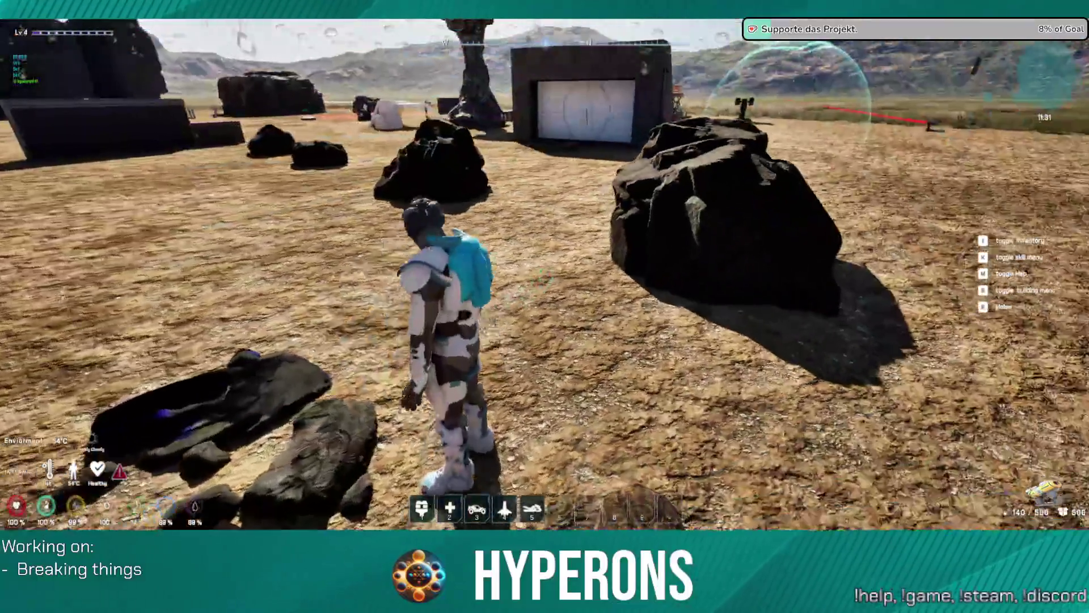
{"action": "left_click", "coordinate": [545, 275]}
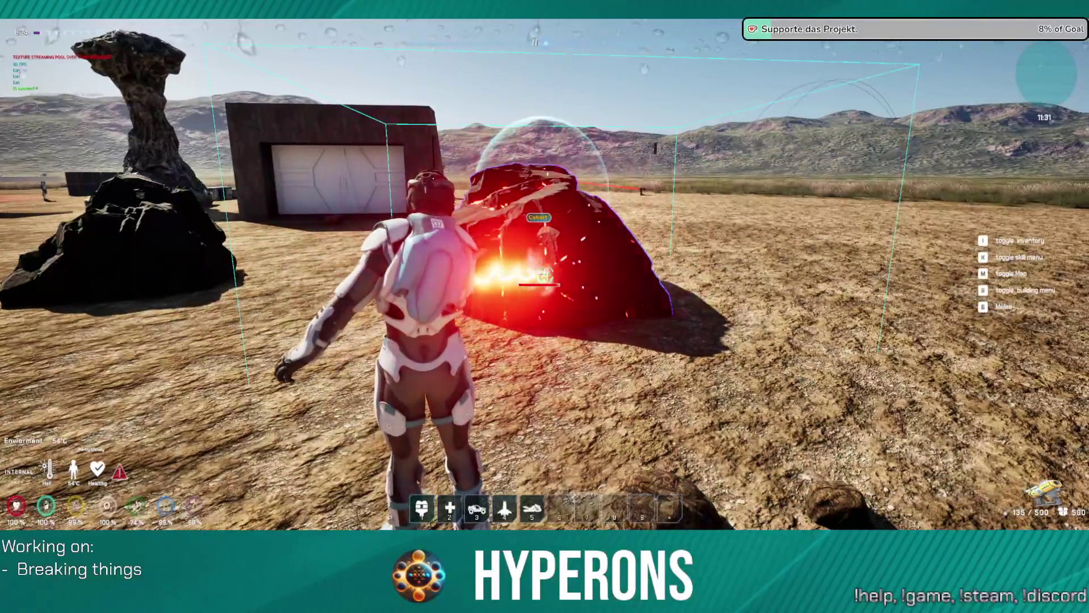
{"action": "key", "text": "i"}
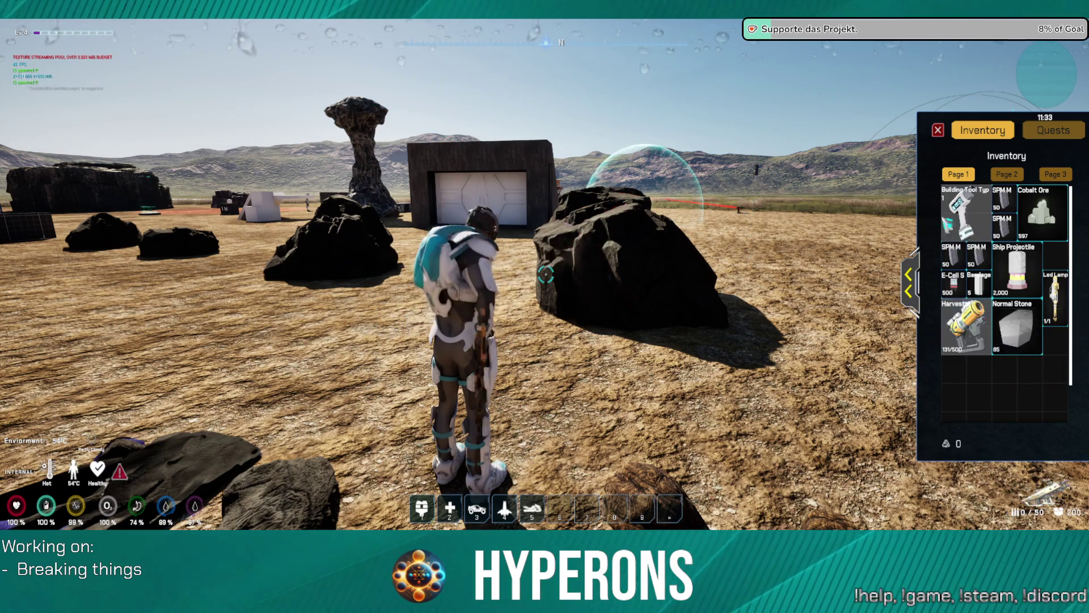
Step: Close the inventory, reload, fire the gun at the dark structure, and reload again
{"action": "left_click", "coordinate": [939, 131]}
{"action": "key", "text": "w"}
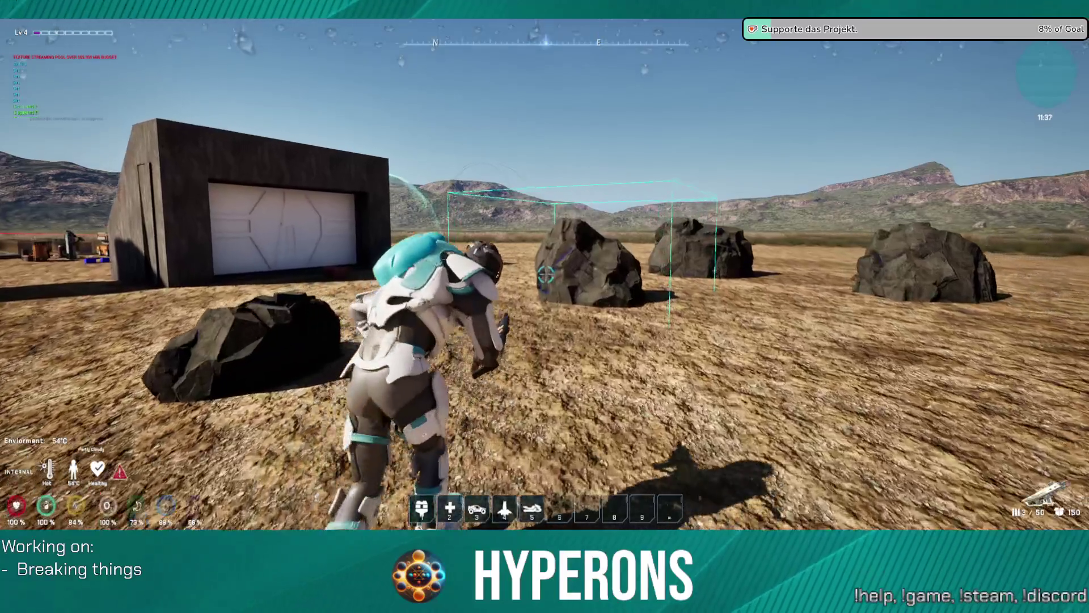
{"action": "key", "text": "r"}
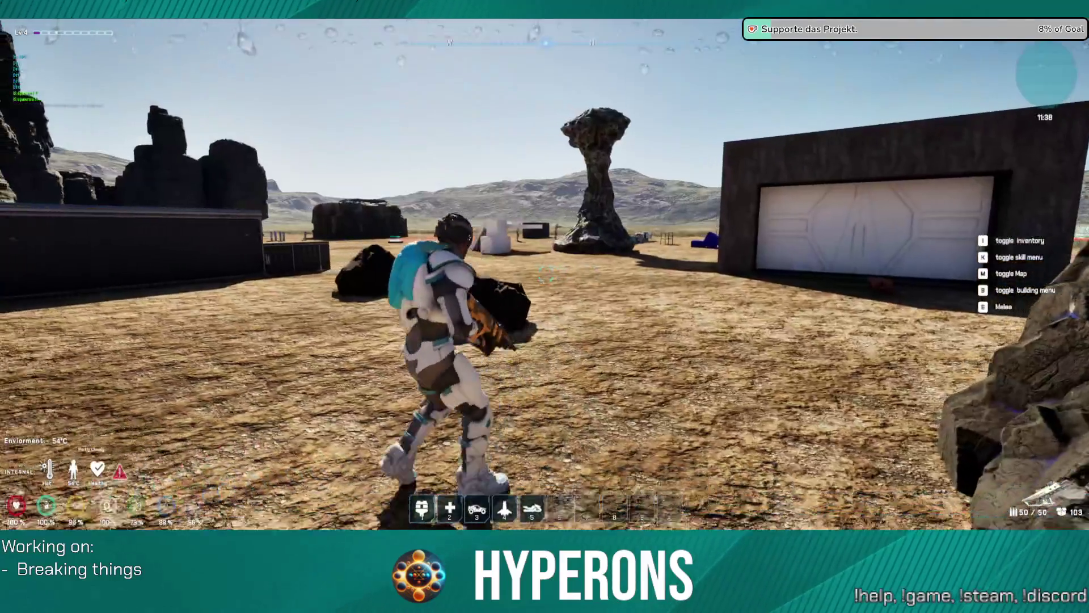
{"action": "left_click", "coordinate": [546, 275]}
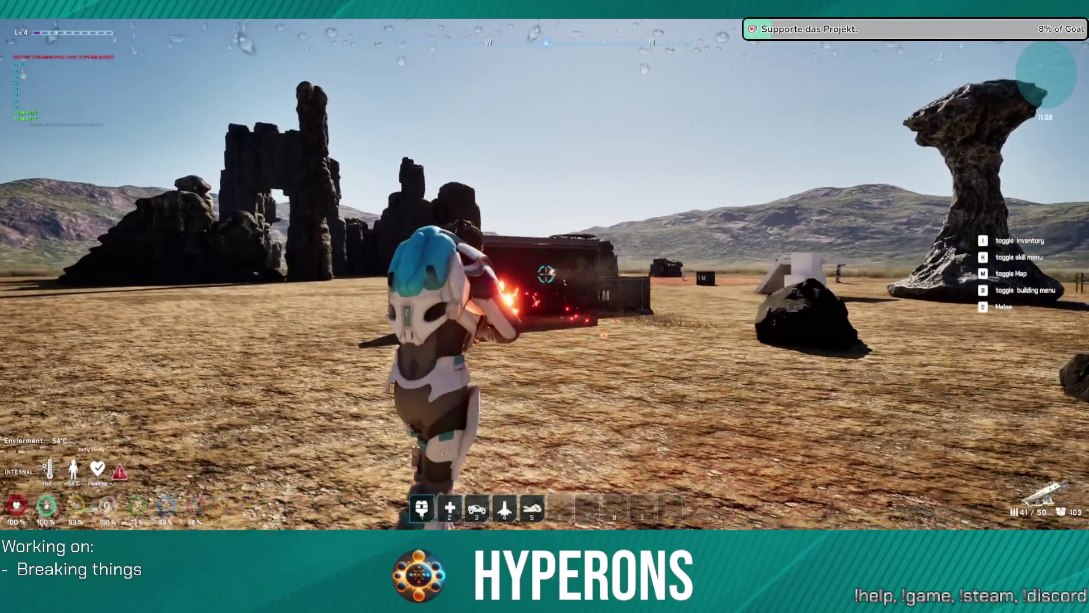
{"action": "left_click", "coordinate": [546, 275]}
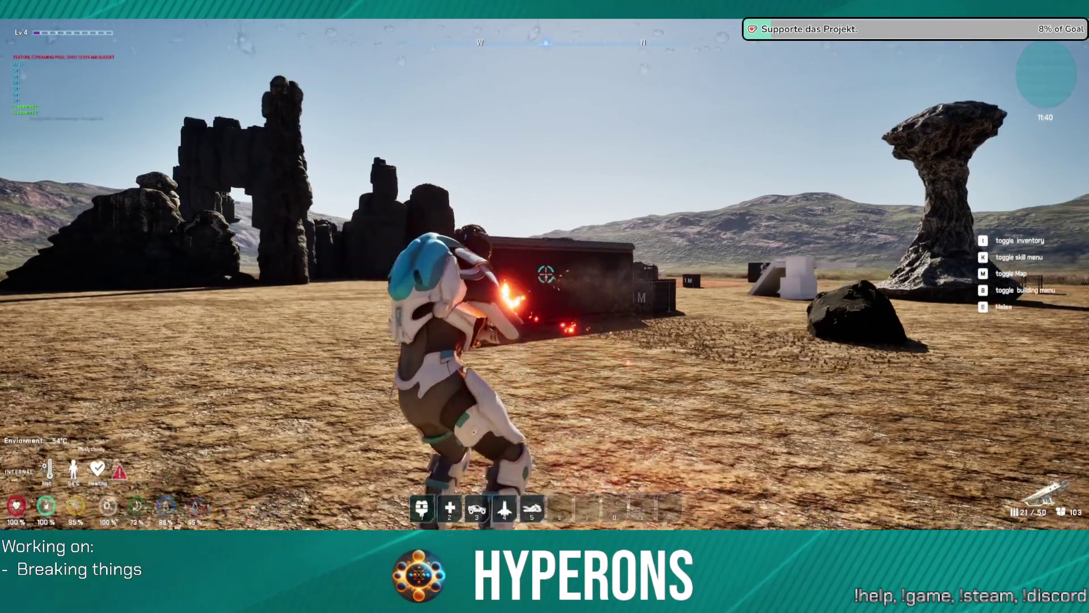
{"action": "left_click", "coordinate": [546, 275]}
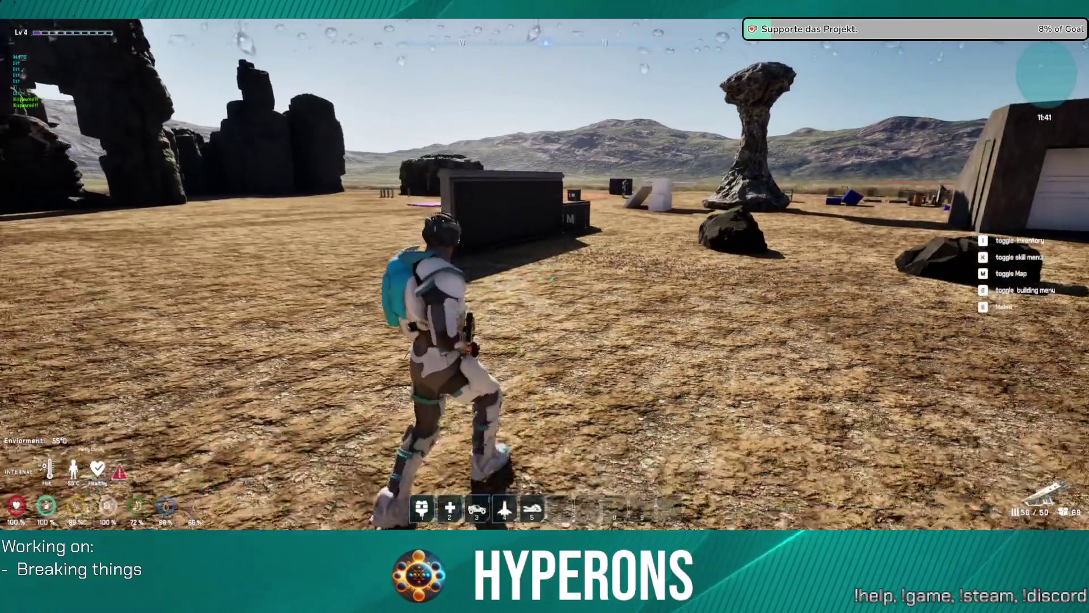
{"action": "key", "text": "r"}
Step: Jetpack onto the tall rock and run on past the white blocks
{"action": "key", "text": "space"}
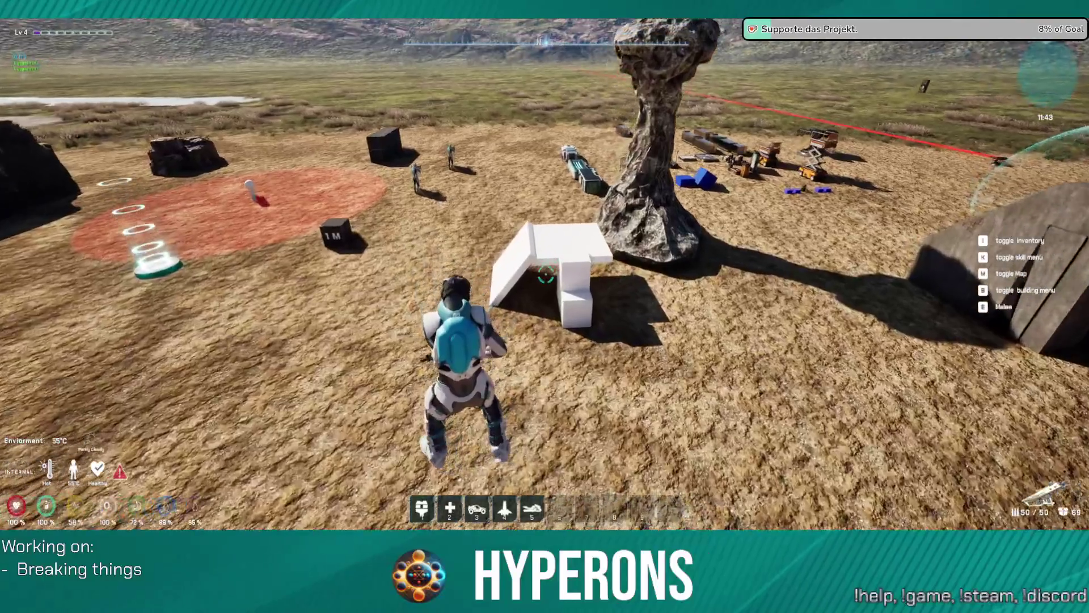
{"action": "key", "text": "w"}
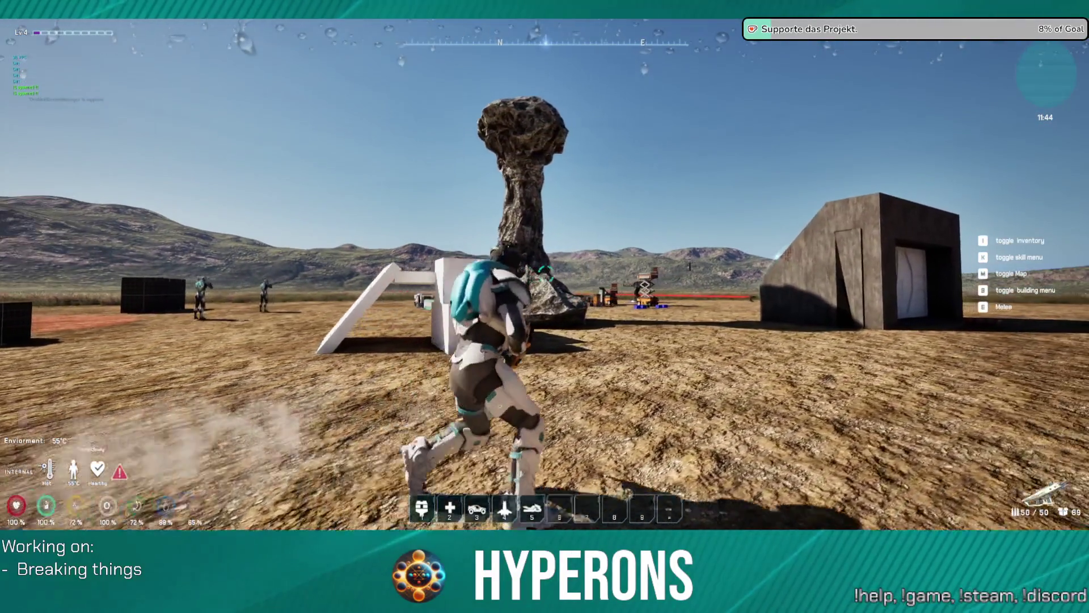
{"action": "key", "text": "space"}
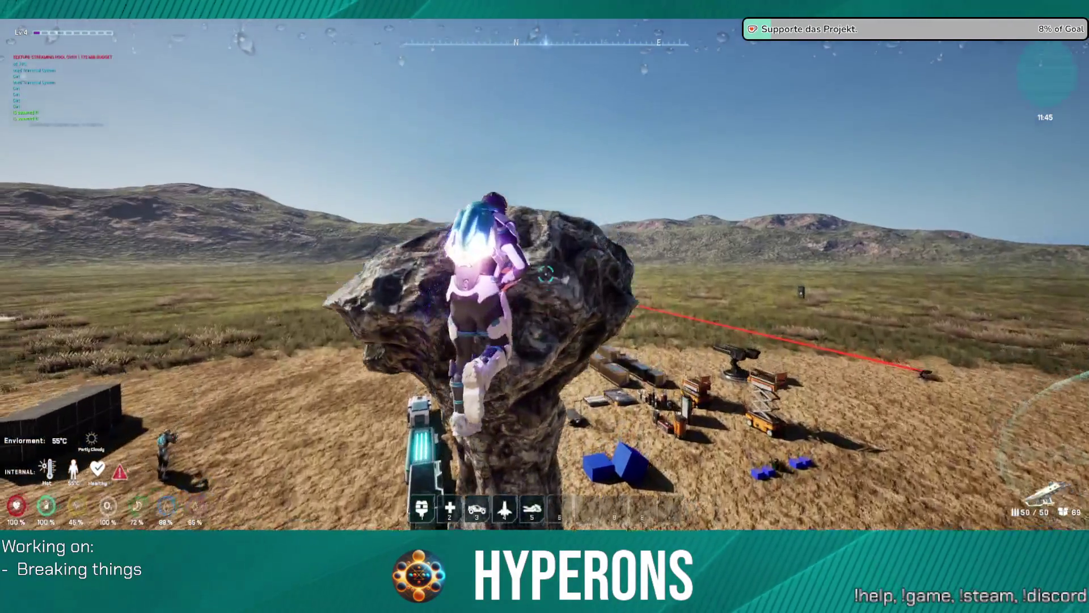
{"action": "key", "text": "w"}
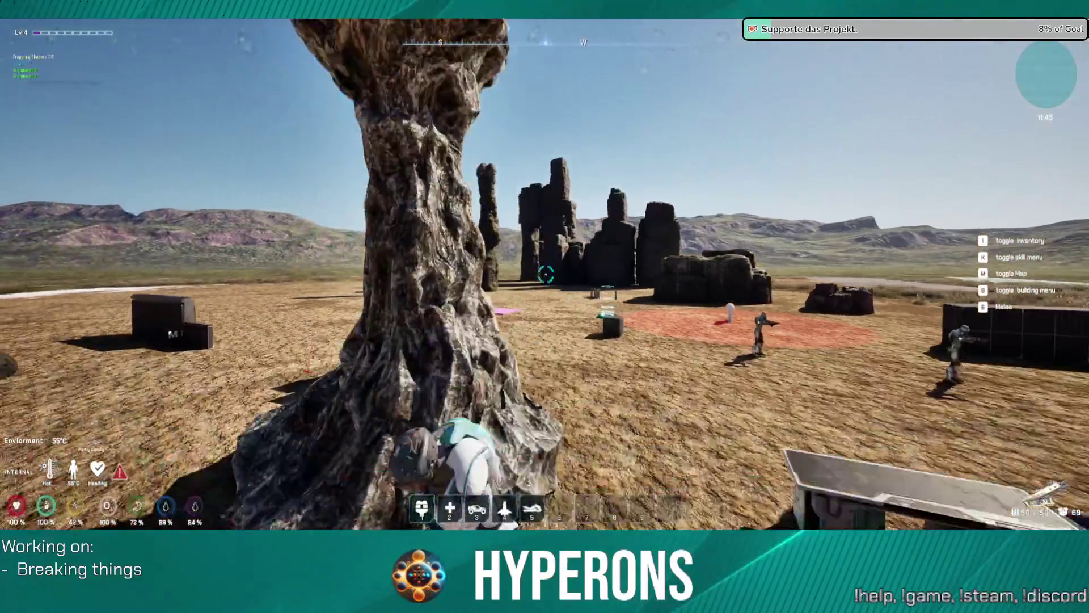
{"action": "key", "text": "w"}
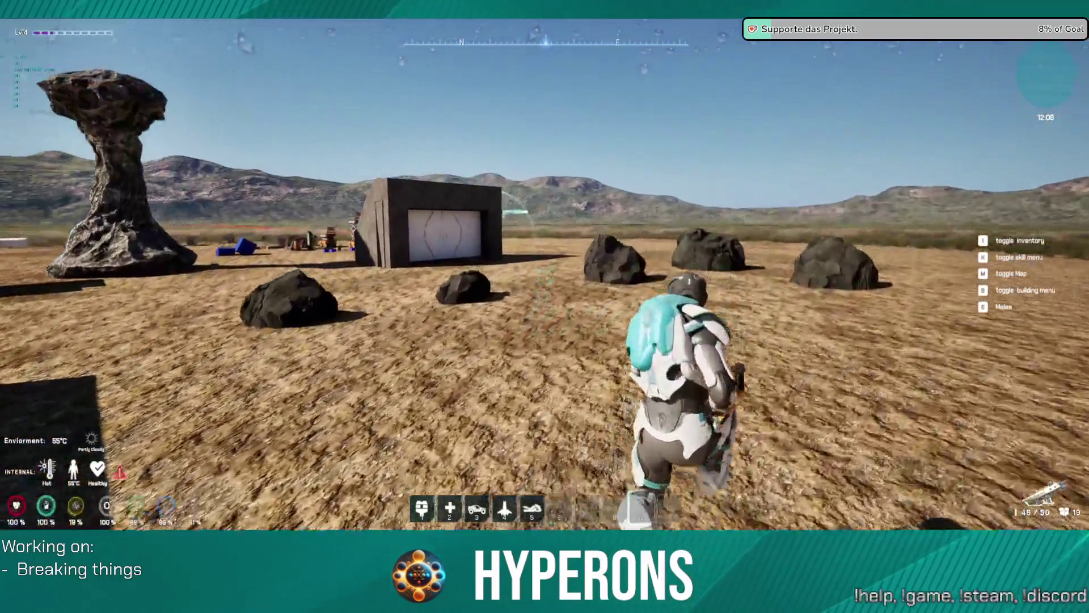
Step: Shoot the rock beside the bunker several times, dropping ammo to 39/50, to check its health bar
{"action": "left_click", "coordinate": [546, 274]}
{"action": "left_click", "coordinate": [546, 275]}
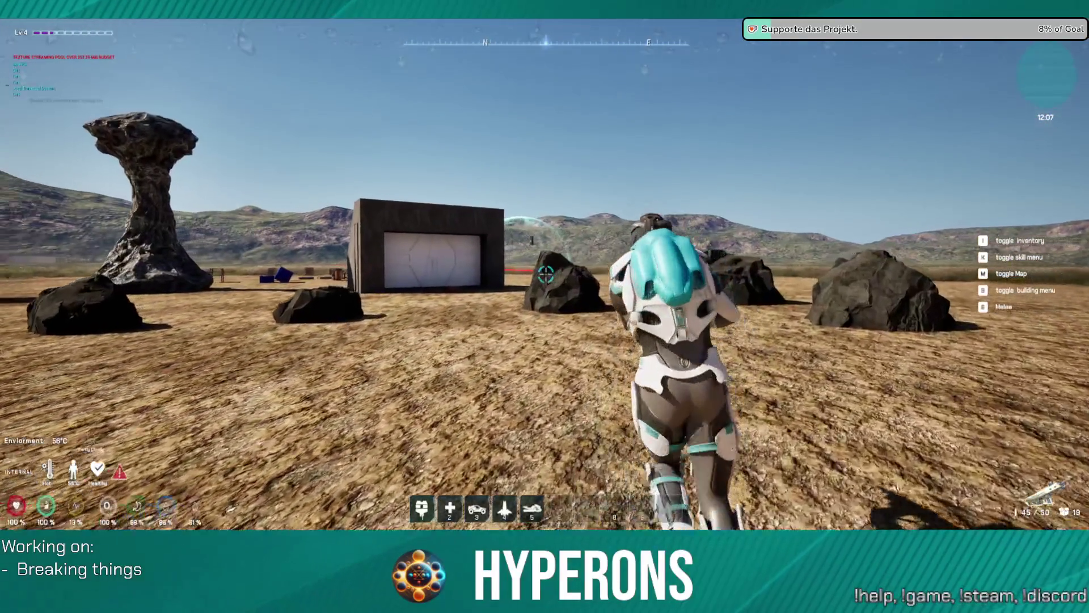
{"action": "left_click", "coordinate": [546, 275]}
{"action": "left_click", "coordinate": [546, 274]}
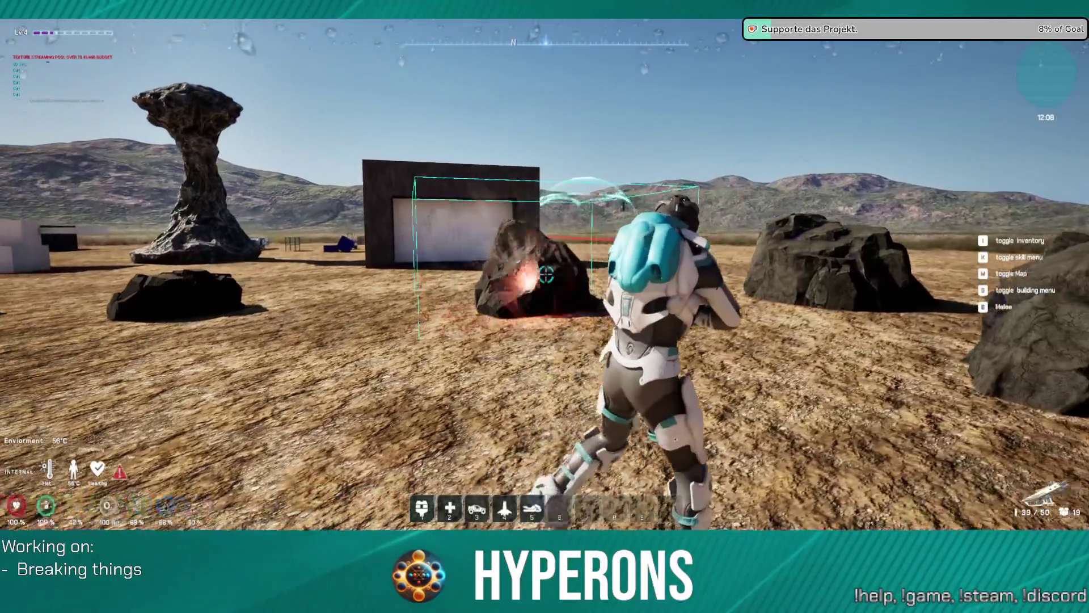